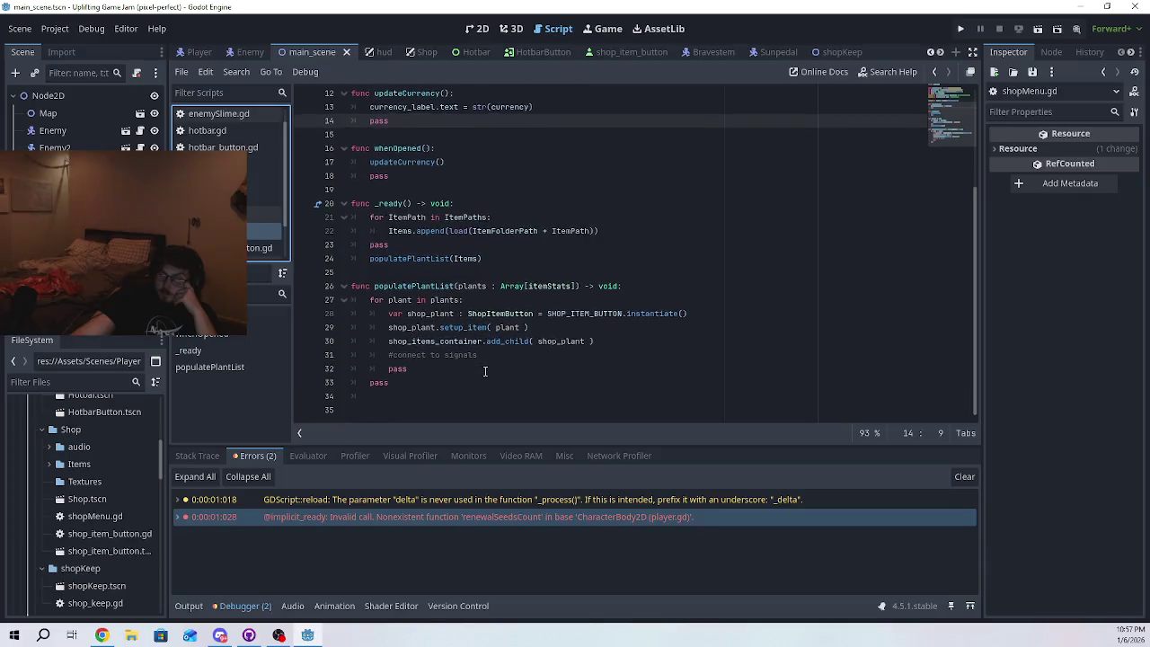
# - Replace renewalSeedsCount() on line 10 with getRenewalSeedCount() and run the project
pyautogui.moveTo(585, 217); pyautogui.dragTo(495, 217)
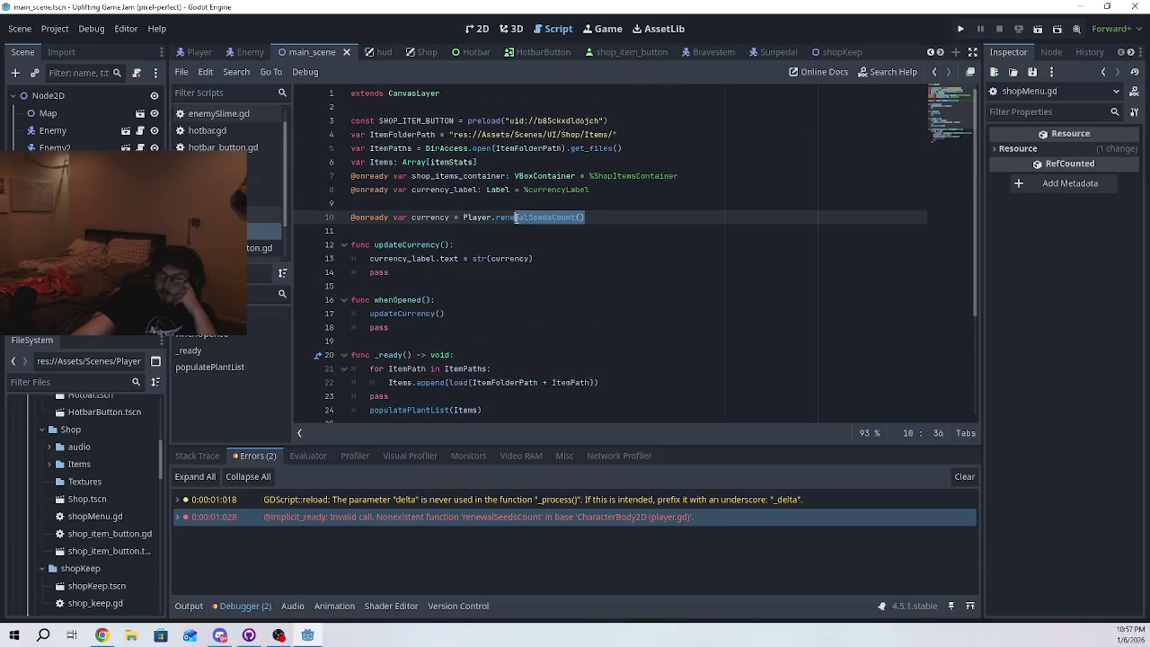
pyautogui.rightClick(496, 219)
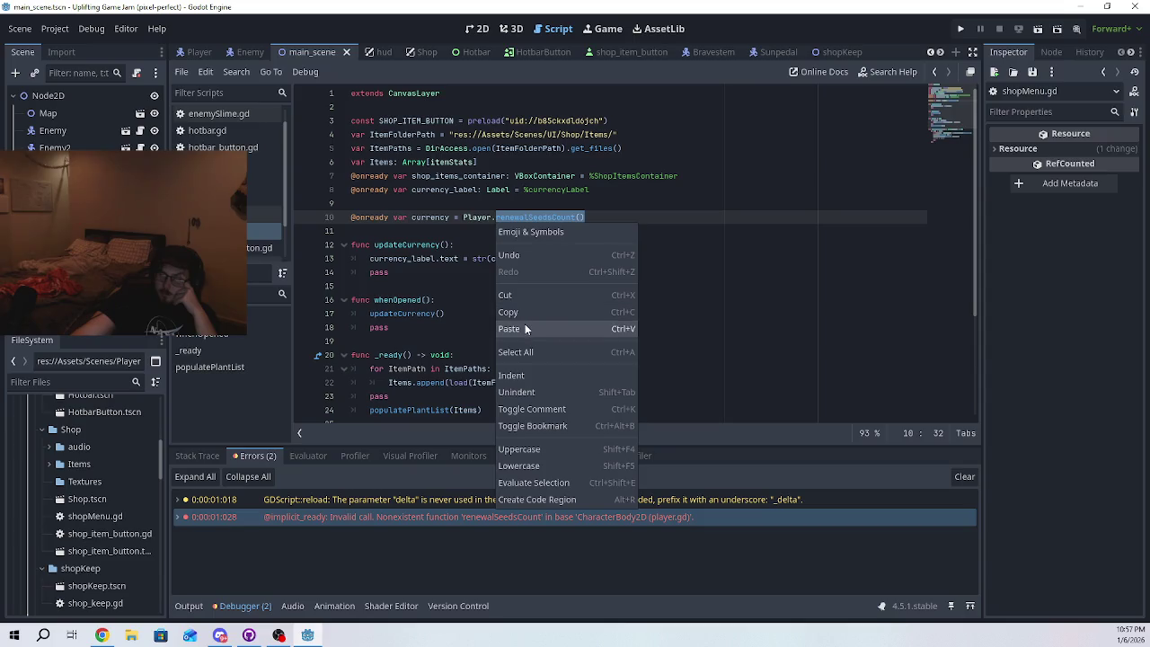
pyautogui.click(525, 326)
pyautogui.click(559, 245)
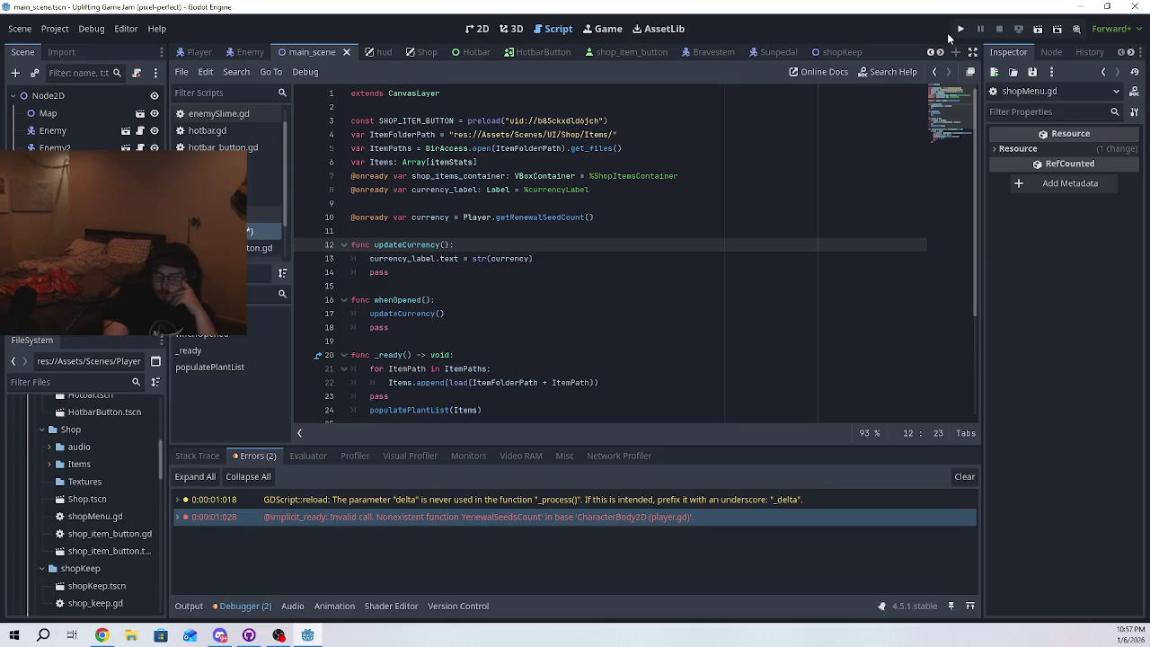
pyautogui.click(960, 28)
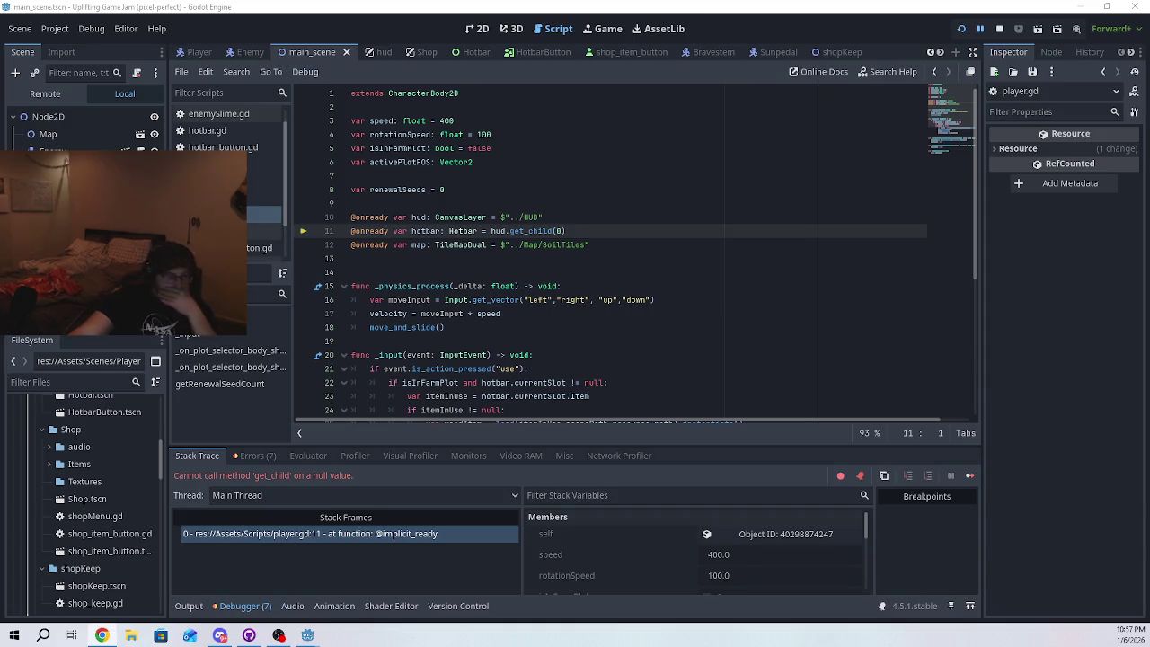
# - Show the debugger's Errors list and jump to player.gd lines 10 and 11 behind the HUD and get_child errors
pyautogui.click(256, 455)
pyautogui.scroll(-2, 463, 528)
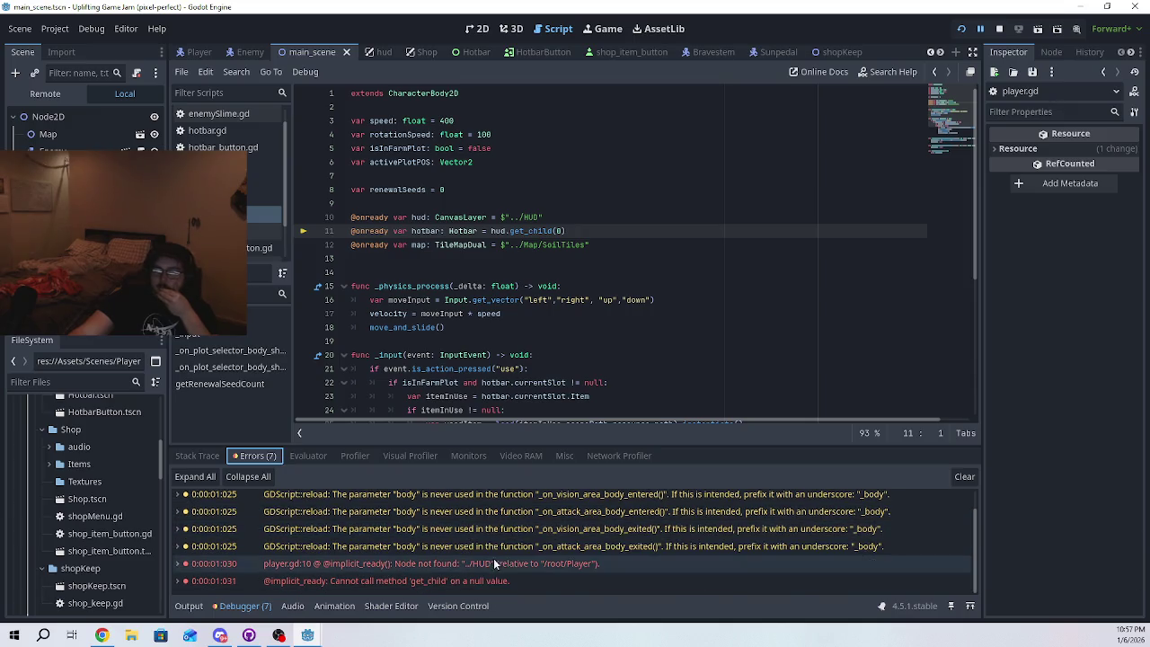
pyautogui.moveTo(600, 564)
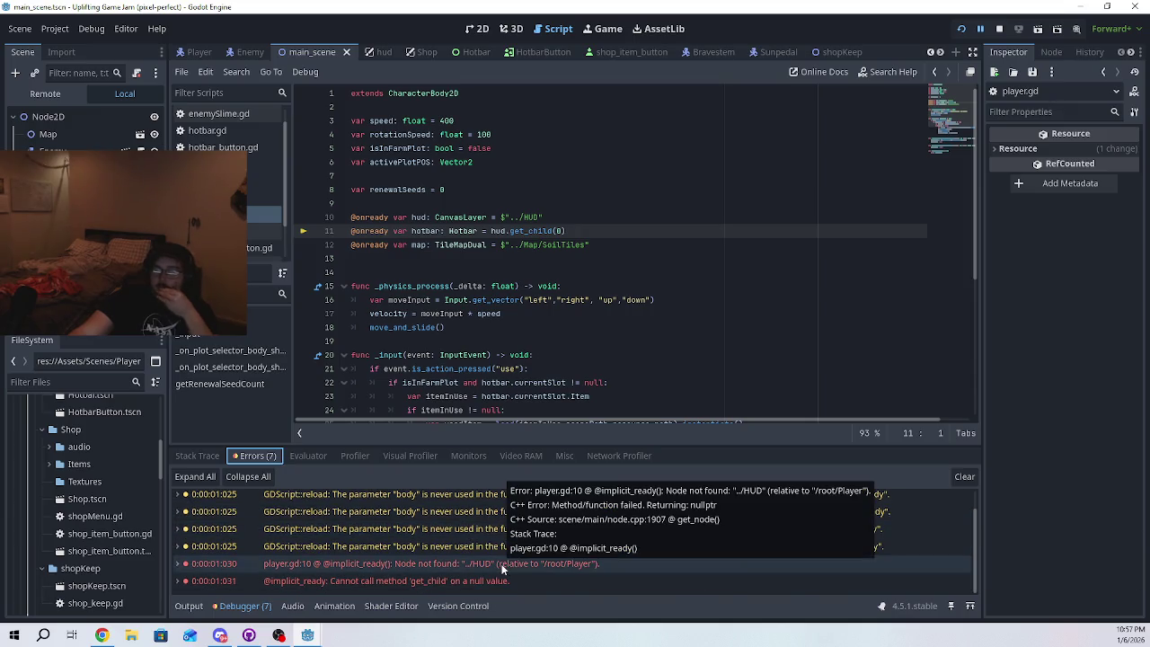
pyautogui.click(600, 562)
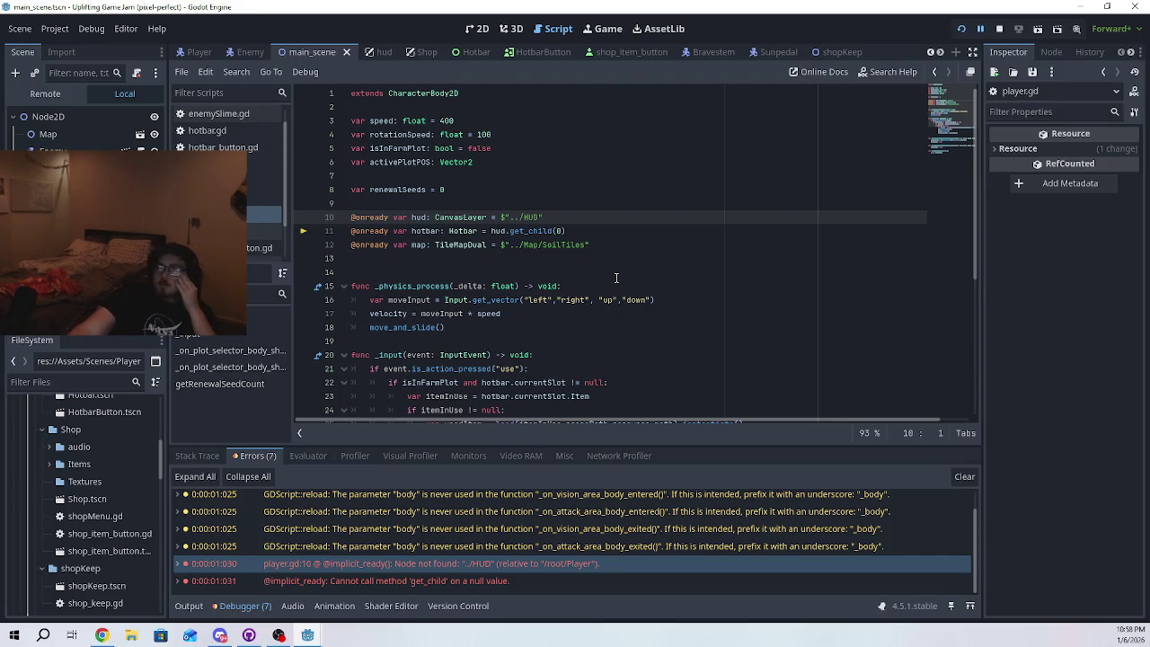
pyautogui.moveTo(487, 580)
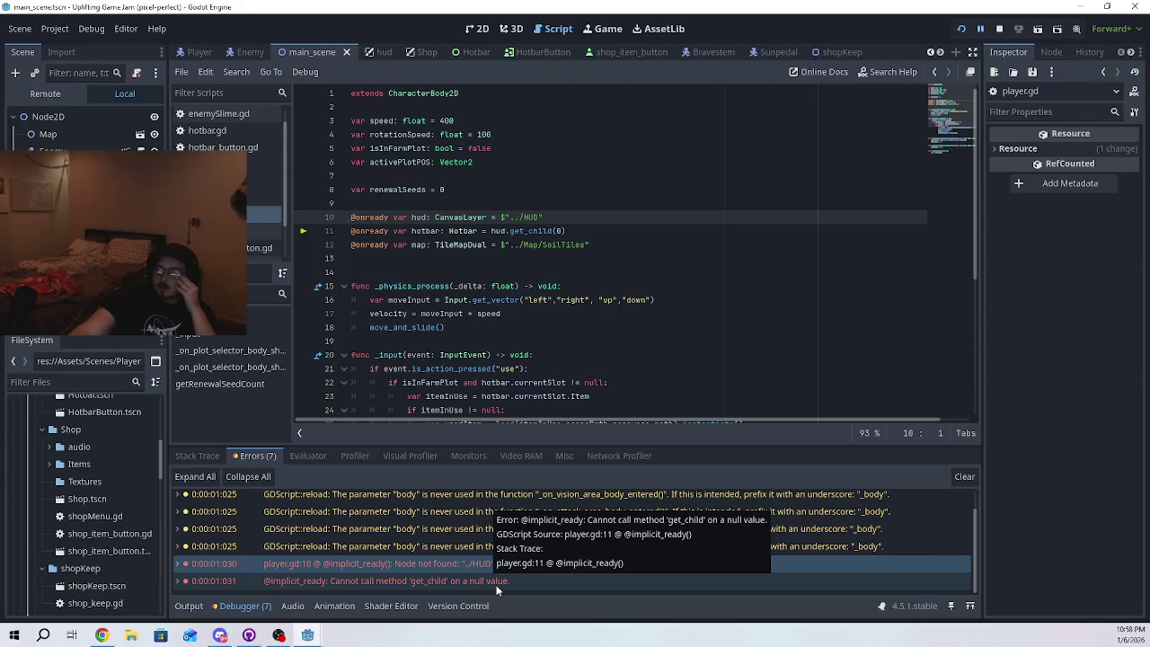
pyautogui.click(496, 582)
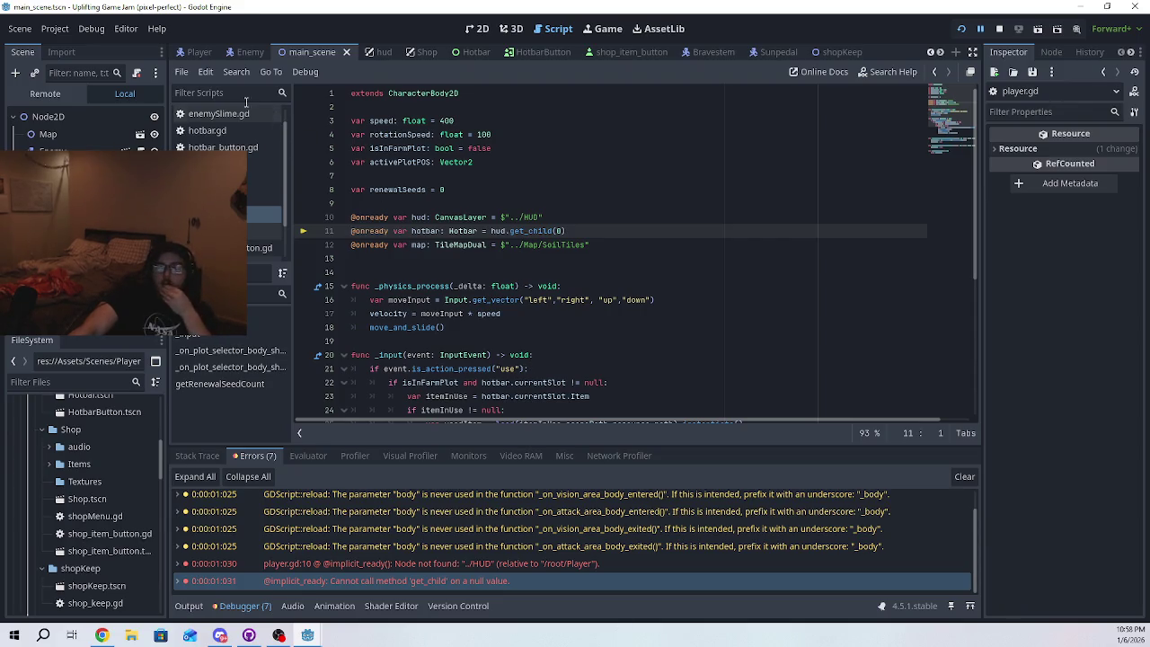
pyautogui.click(87, 119)
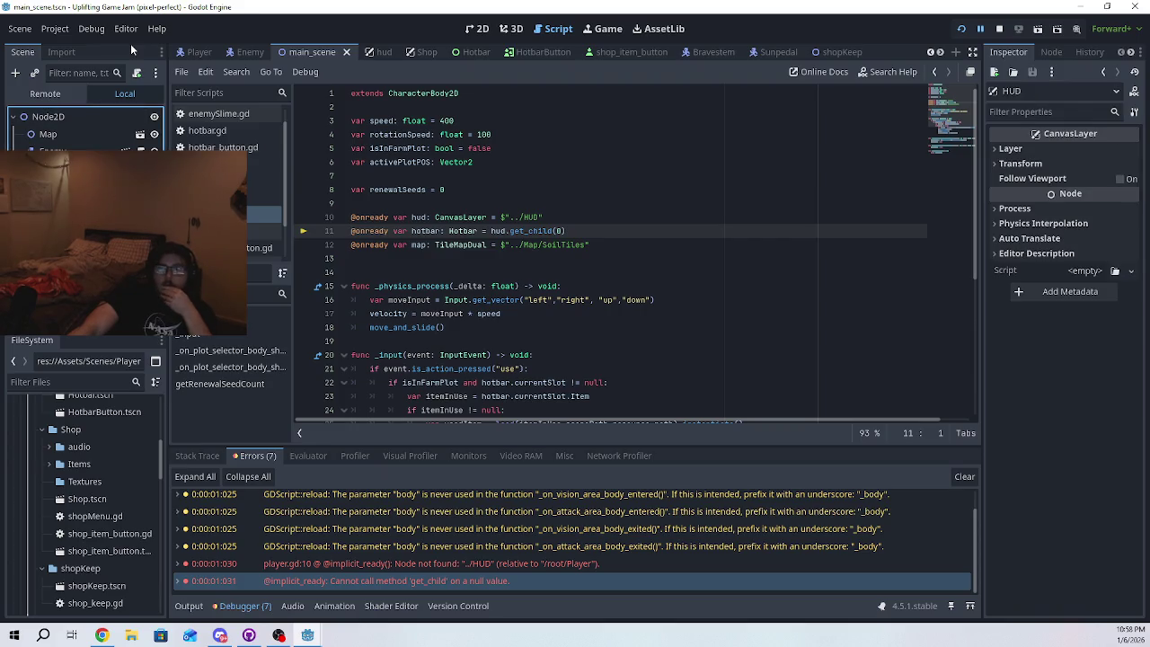
# - Open the Project Settings autoload list, start browsing for a script, then cancel and close
pyautogui.click(91, 28)
pyautogui.click(90, 45)
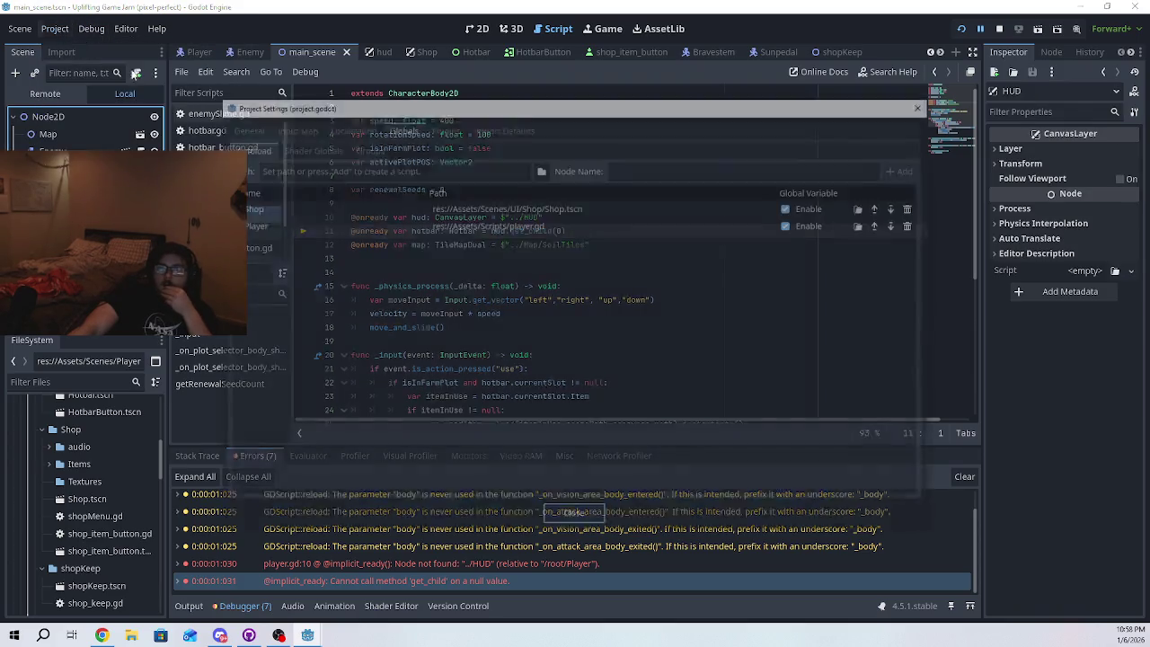
pyautogui.click(471, 187)
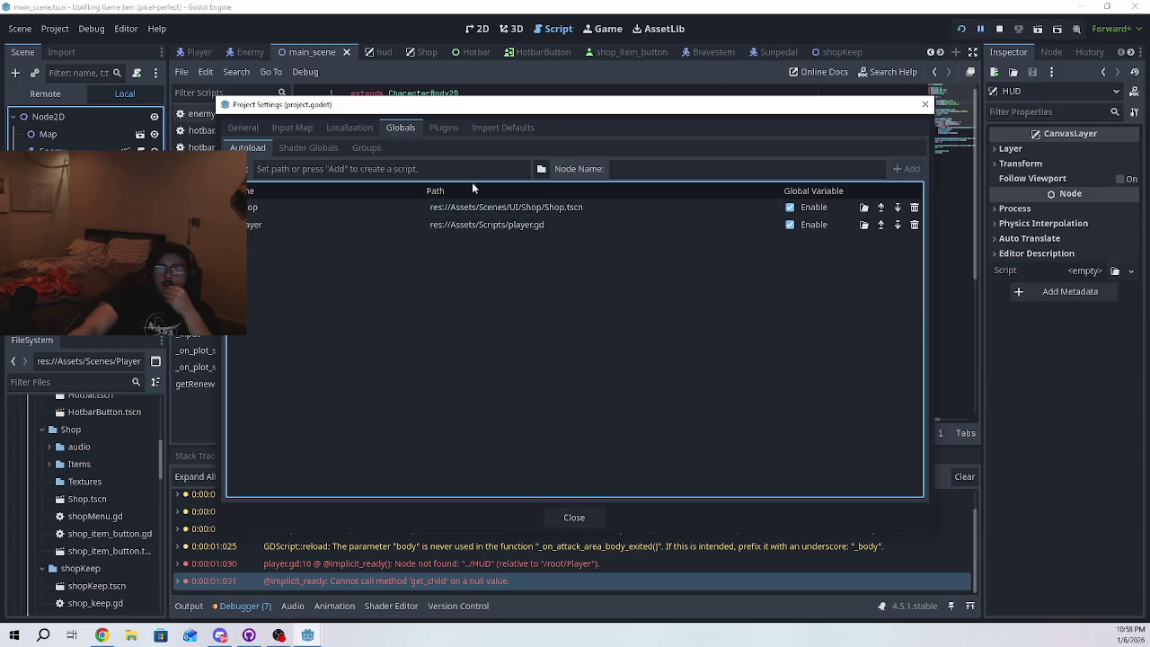
pyautogui.click(540, 170)
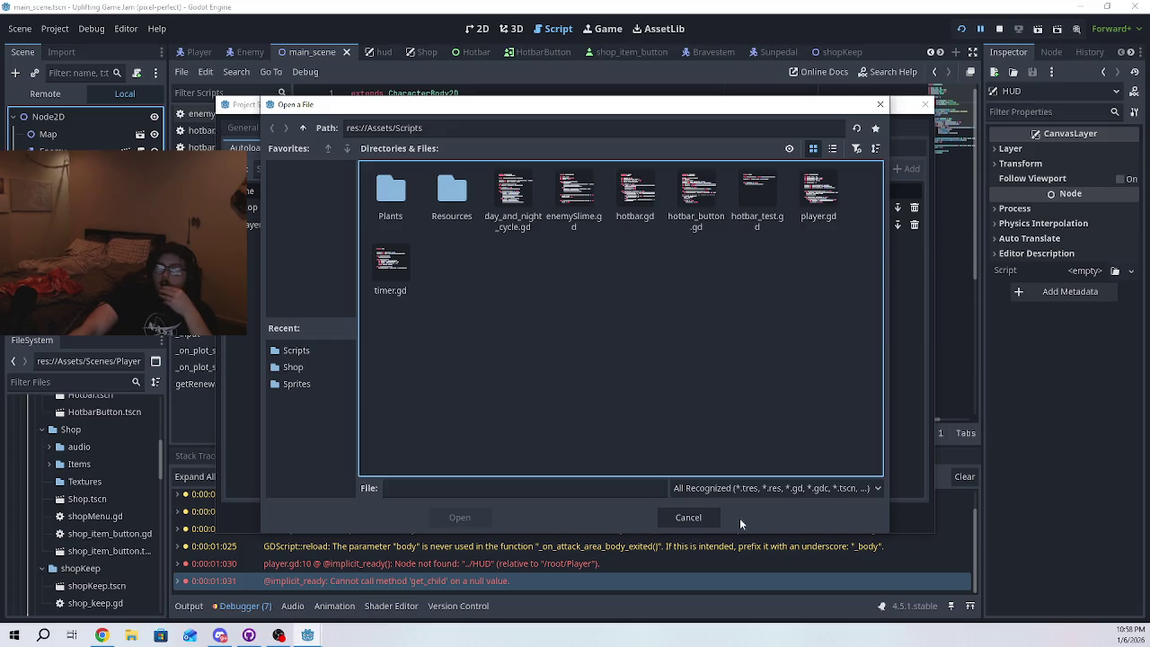
pyautogui.click(710, 518)
pyautogui.click(575, 517)
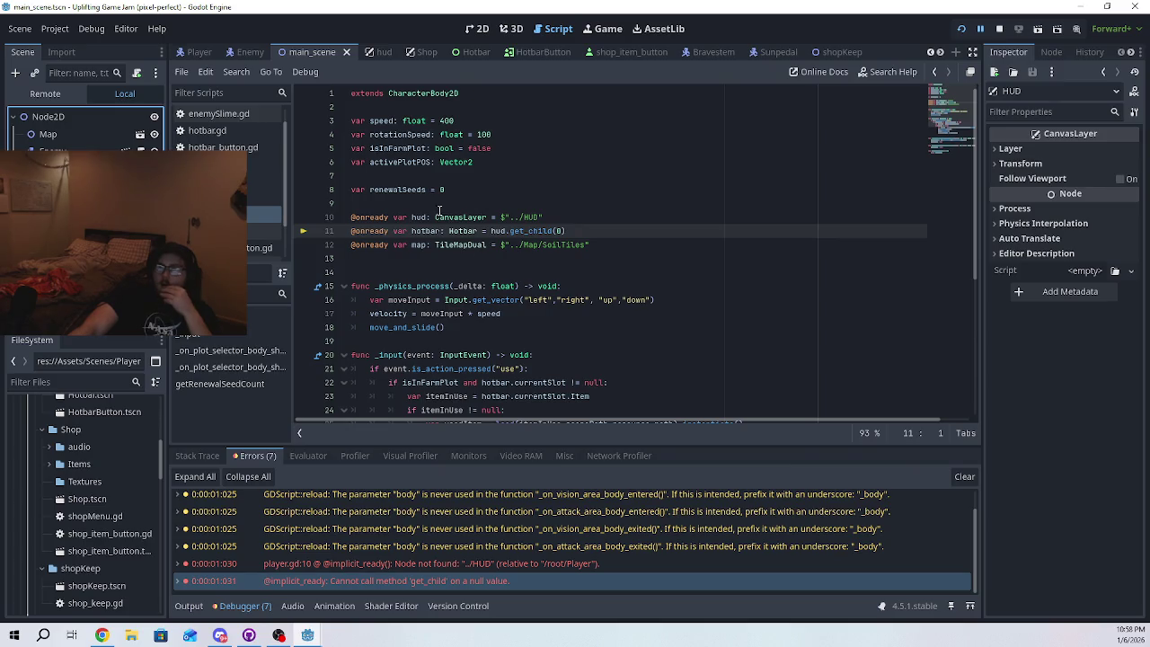
# - Reopen Project Settings and browse for an autoload file, then cancel the browser
pyautogui.click(55, 27)
pyautogui.click(75, 45)
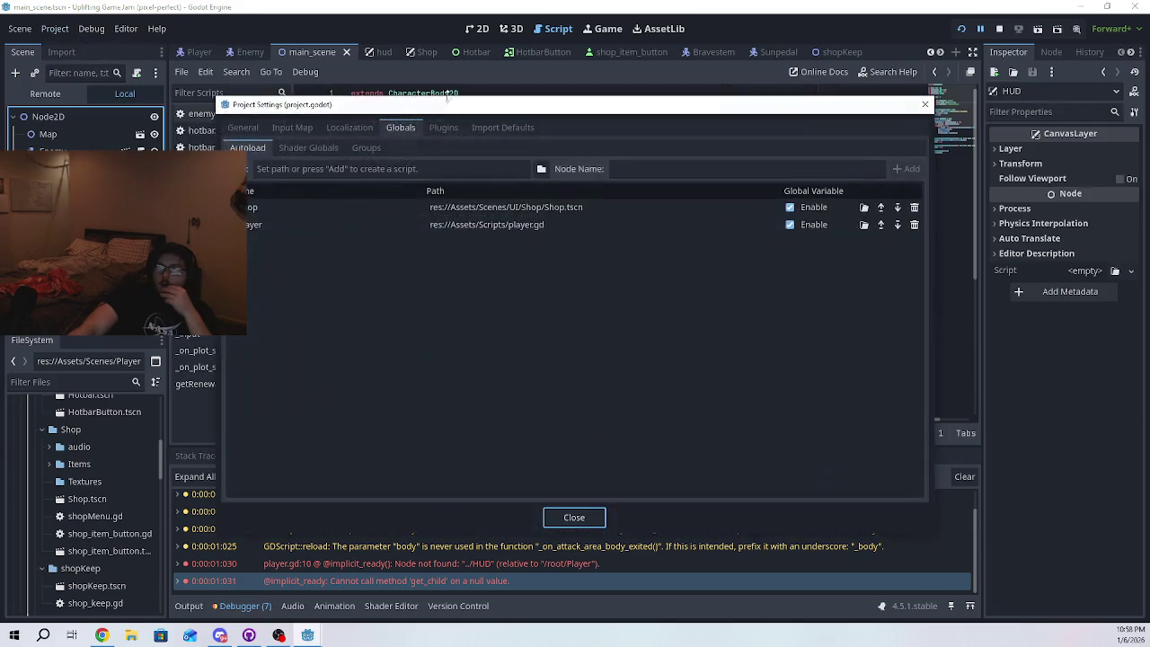
pyautogui.click(540, 168)
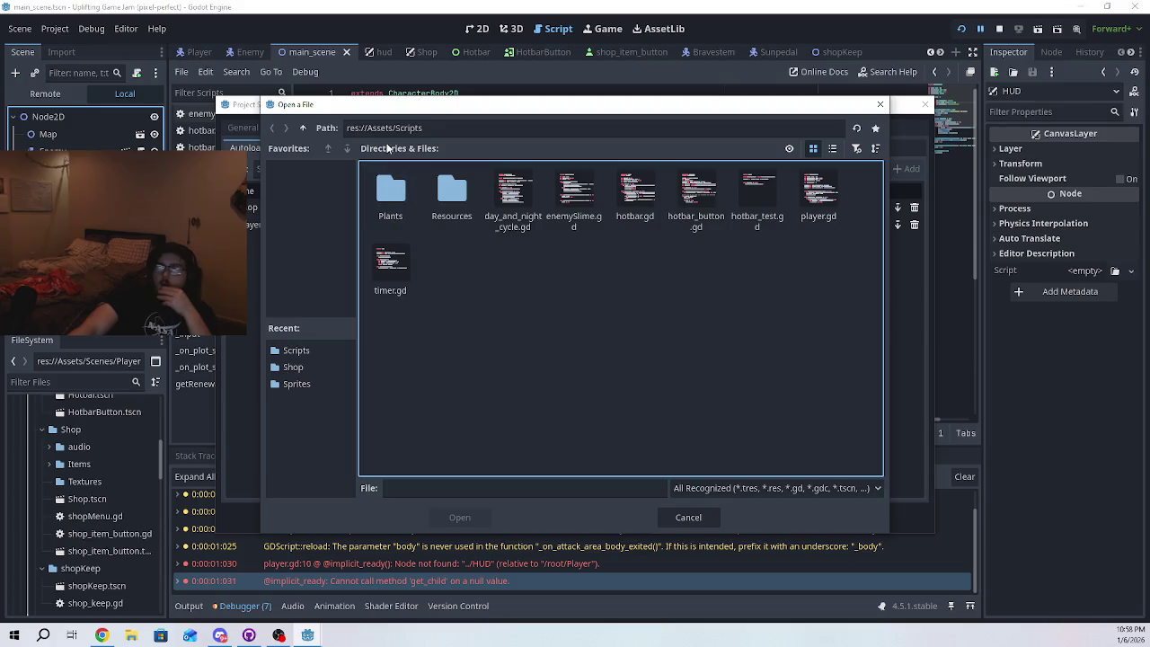
pyautogui.click(312, 286)
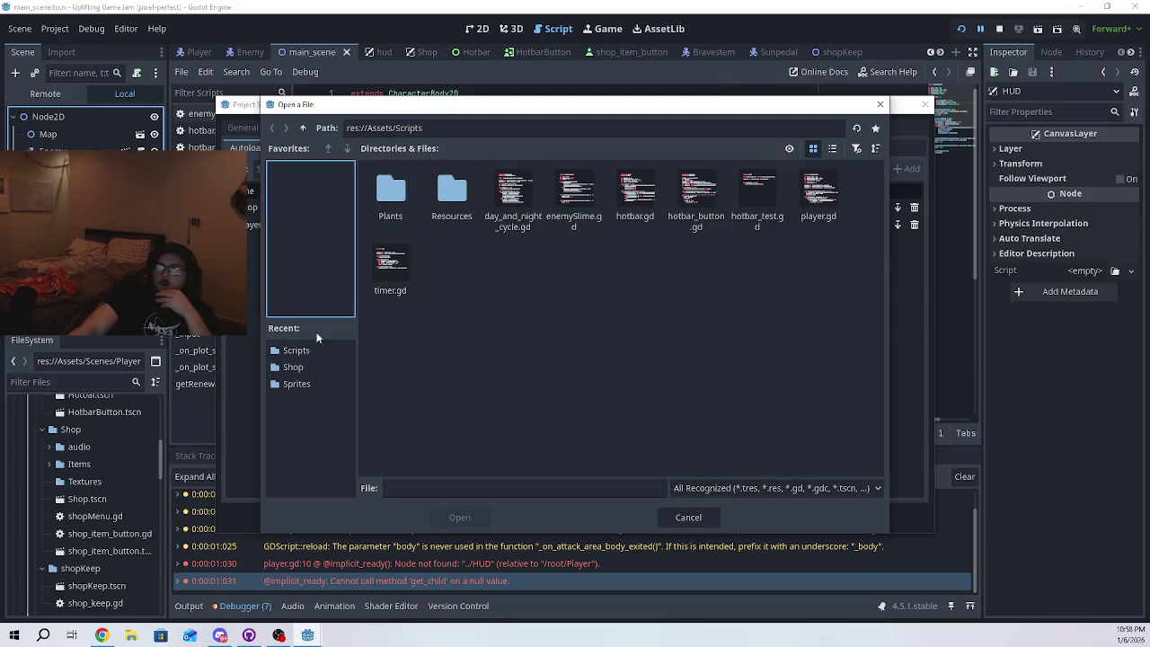
pyautogui.click(688, 517)
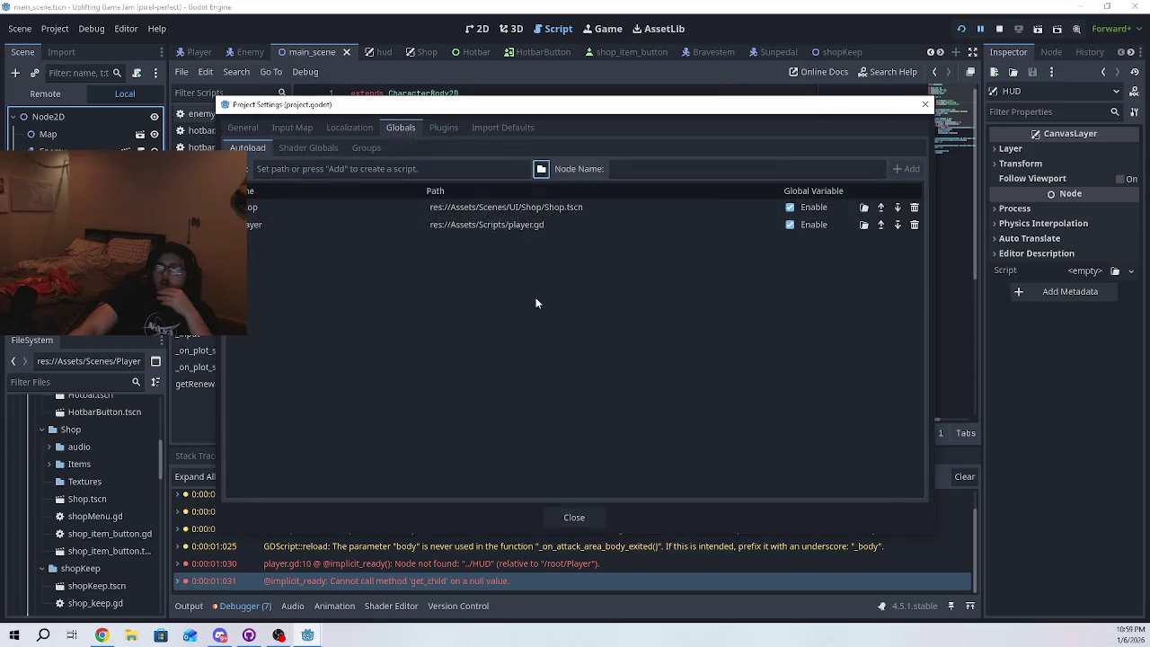
# - Browse the recent Shop and Scripts folders for an autoload script, then dismiss the browser
pyautogui.click(542, 170)
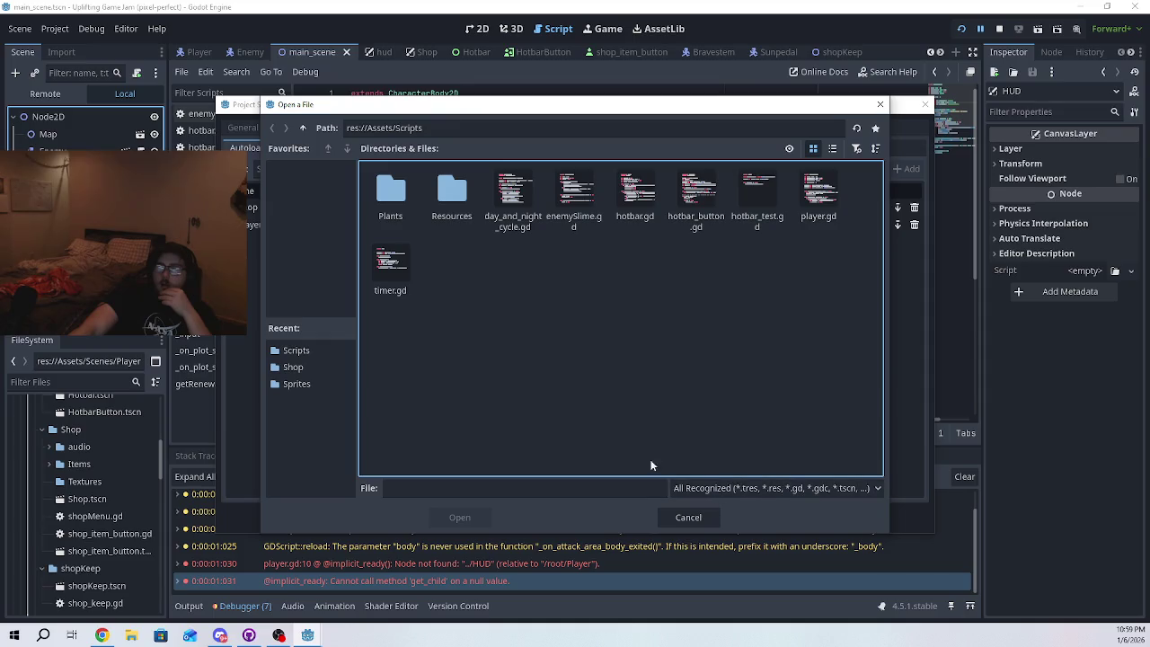
pyautogui.click(312, 368)
pyautogui.press('Up')
pyautogui.press('Down')
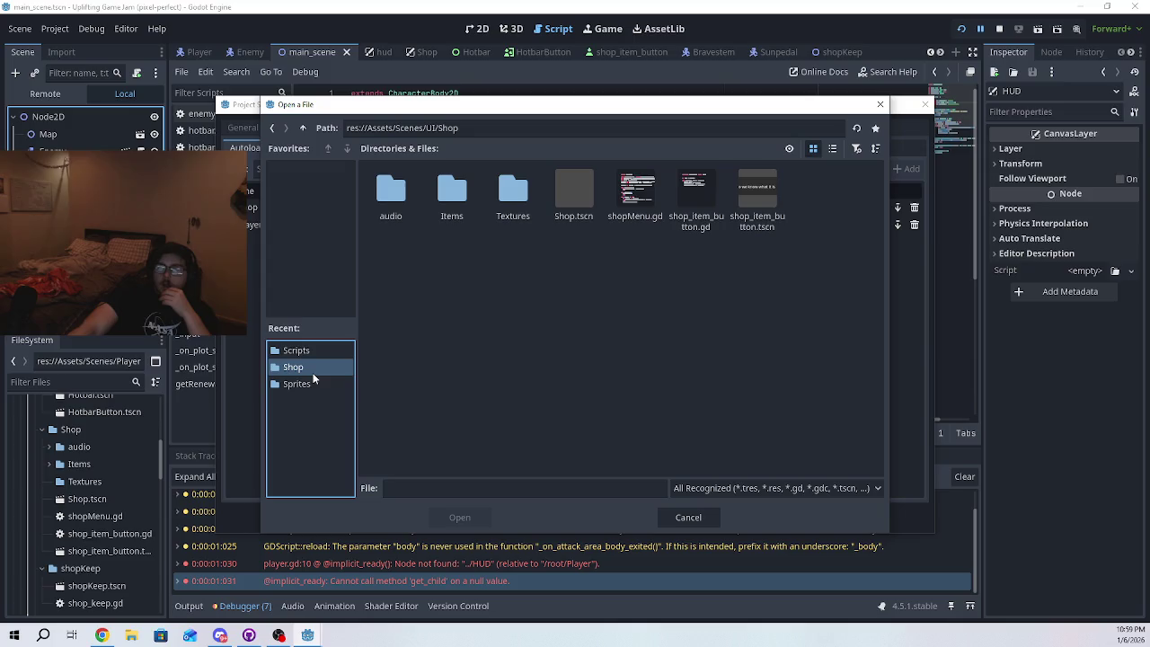
pyautogui.click(313, 387)
pyautogui.press('Up')
pyautogui.press('Up')
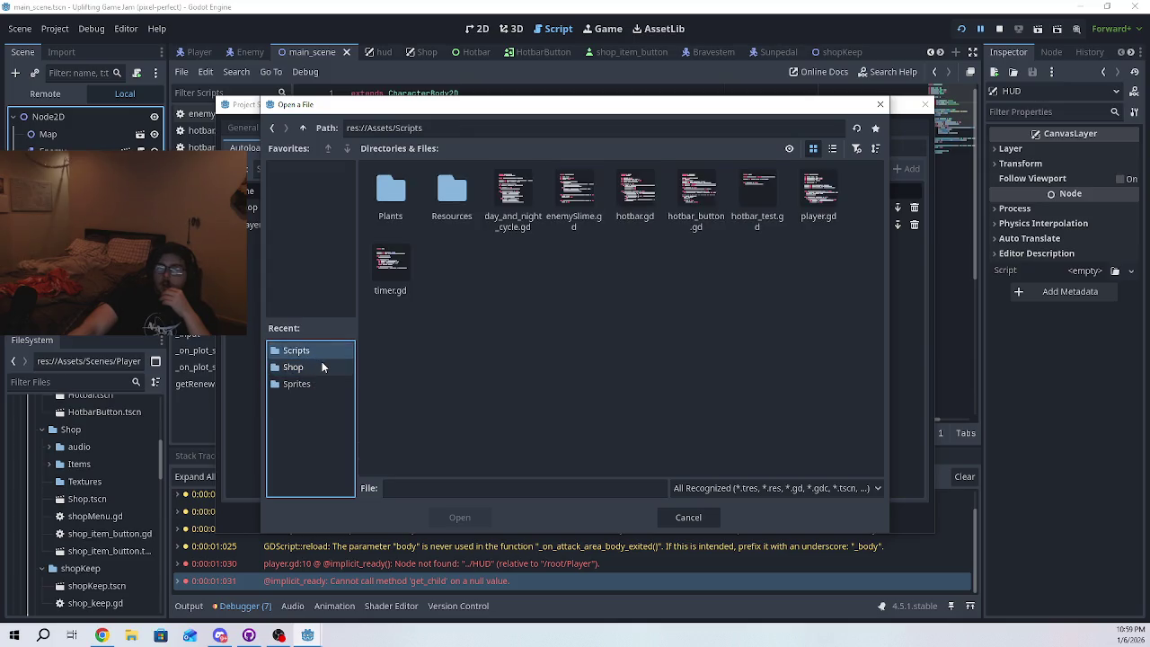
pyautogui.press('Down')
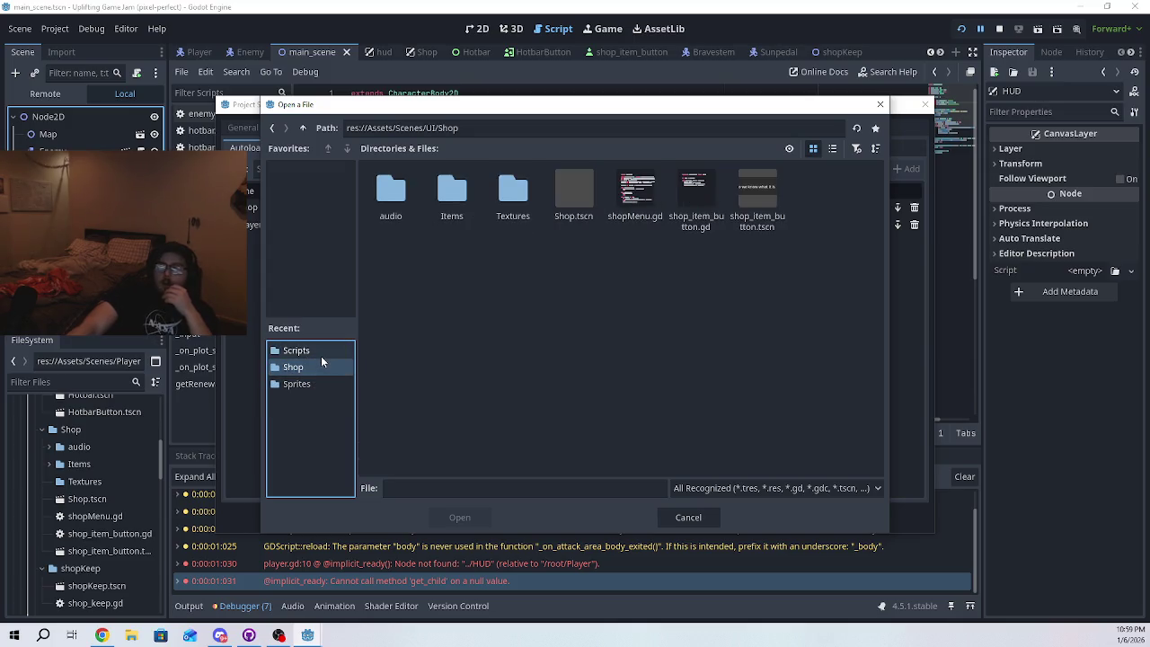
pyautogui.click(321, 353)
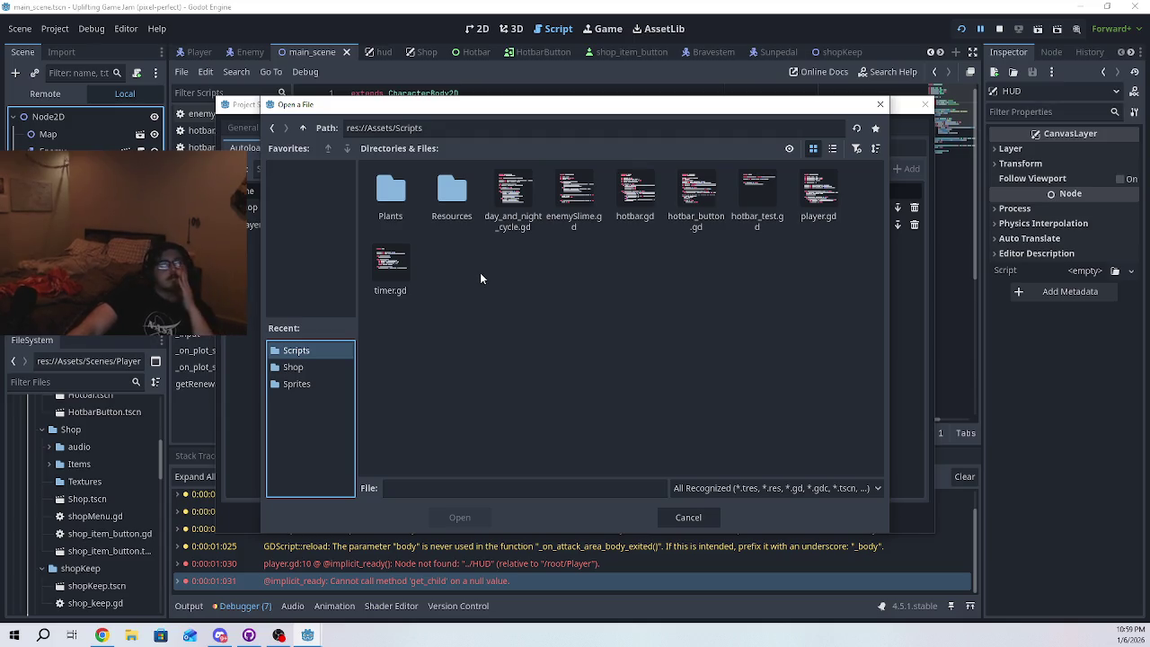
pyautogui.press('Escape')
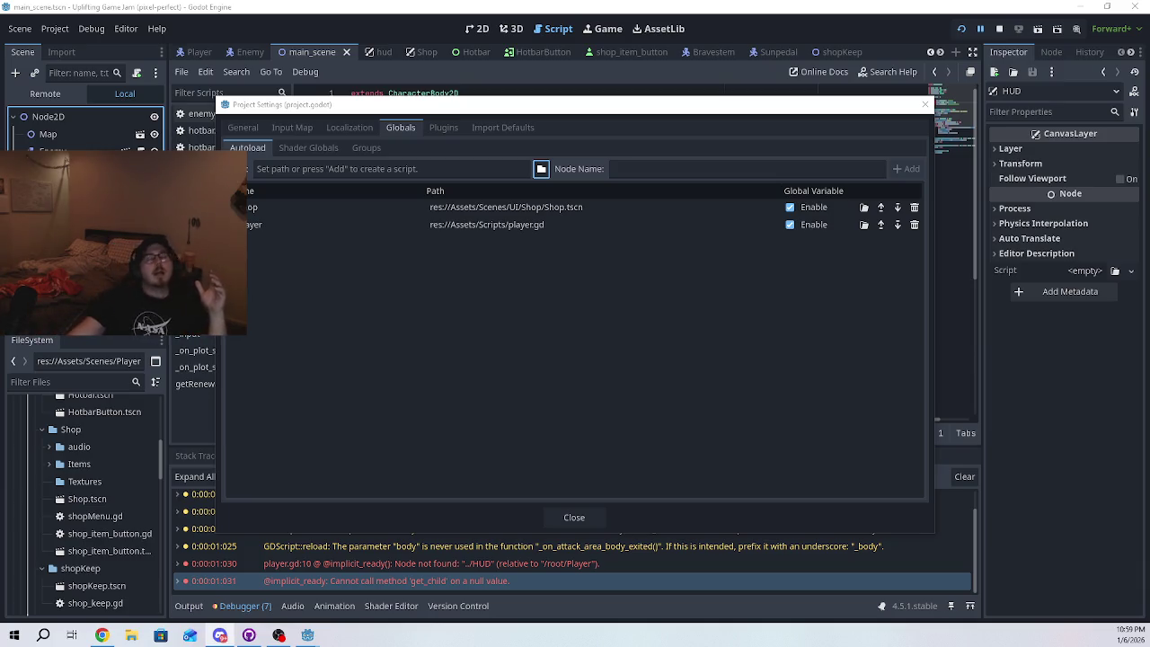
# - Close the Project Settings dialog to return to player.gd
pyautogui.click(570, 515)
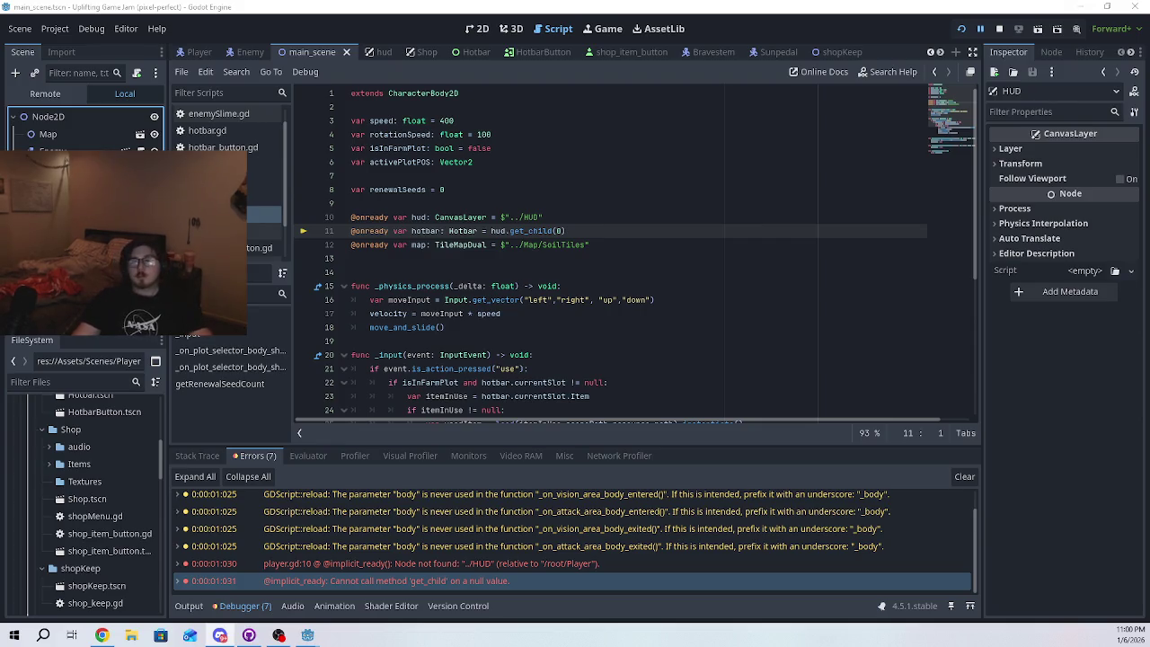
# - Inspect the _physics_process header and the ../Map/SoilTiles path in player.gd
pyautogui.moveTo(572, 273); pyautogui.dragTo(566, 285)
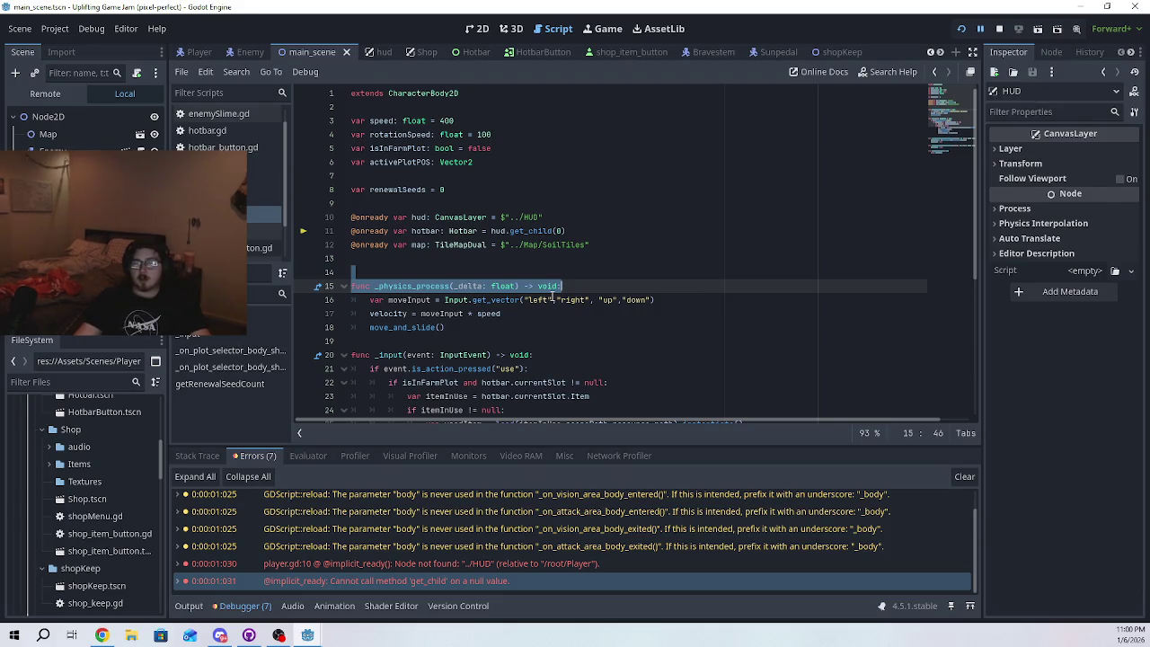
pyautogui.click(611, 408)
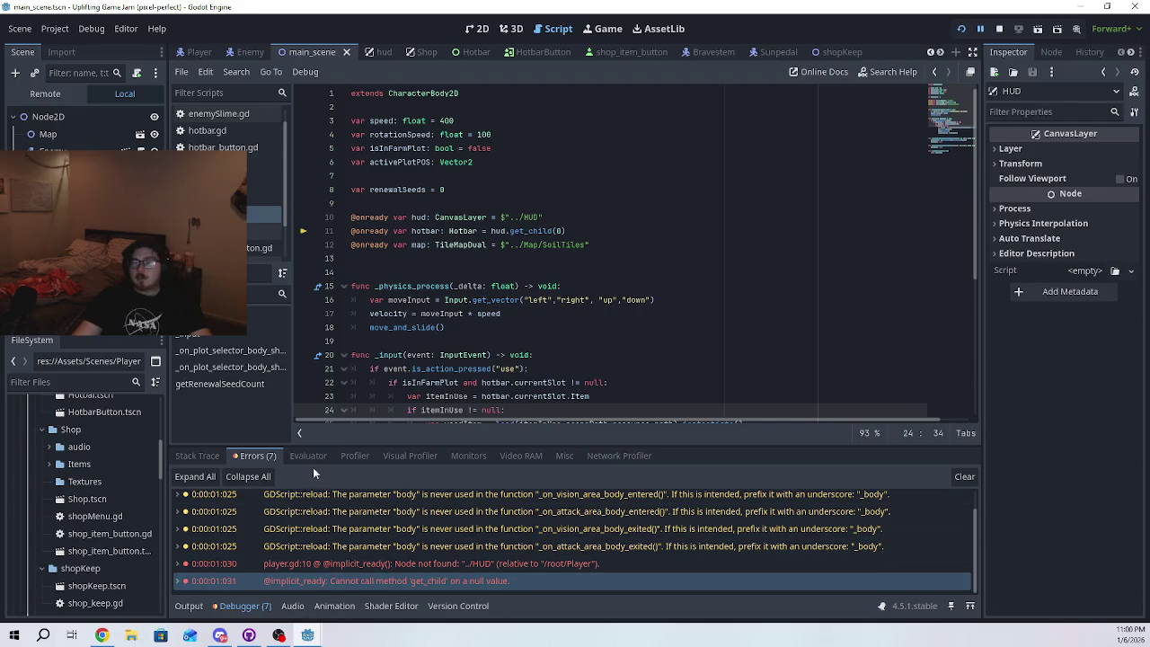
pyautogui.click(537, 247)
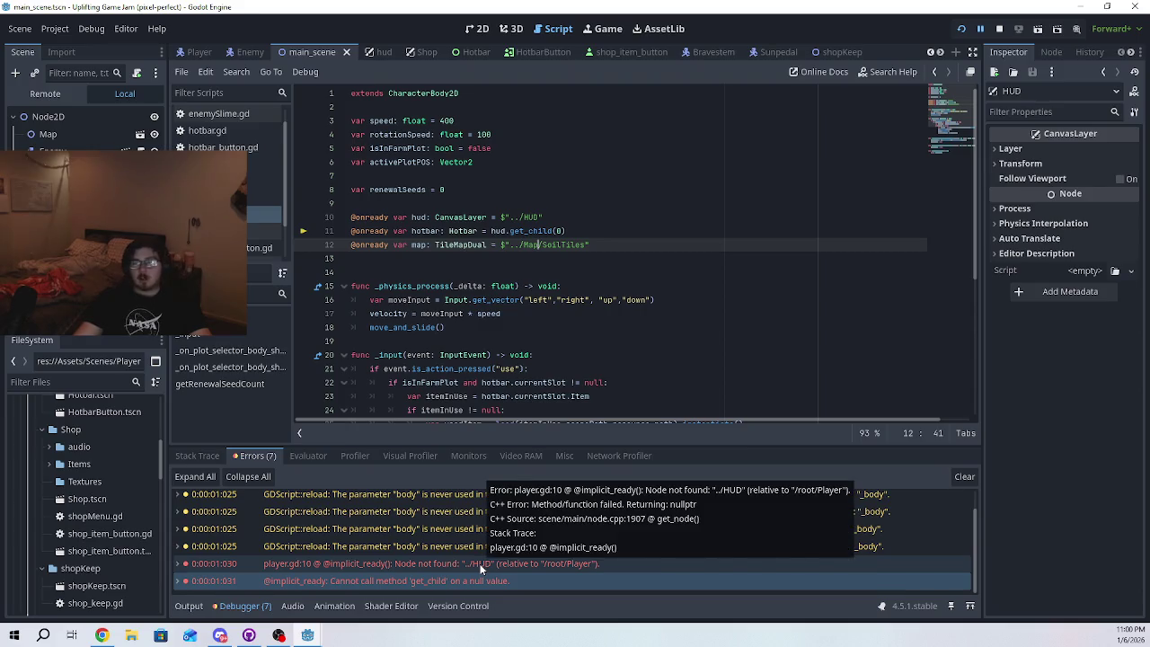
# - Review the "../HUD" reference on line 10 behind the node-not-found error, leaving it unchanged
pyautogui.click(386, 564)
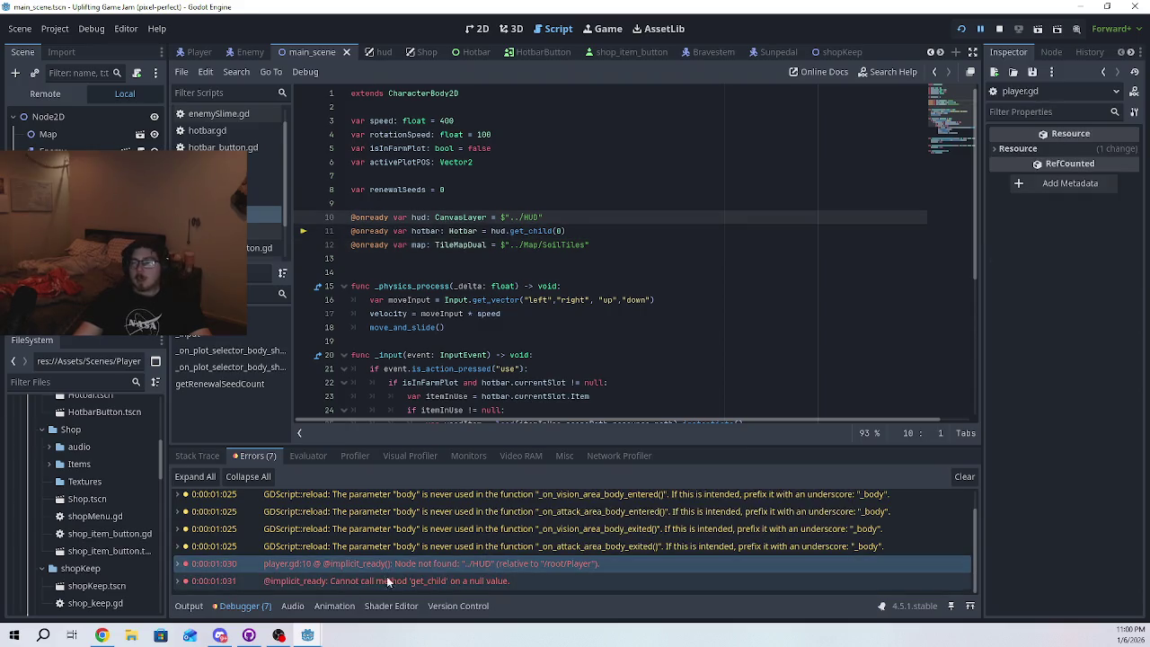
pyautogui.moveTo(543, 218); pyautogui.dragTo(349, 219)
pyautogui.click(575, 217)
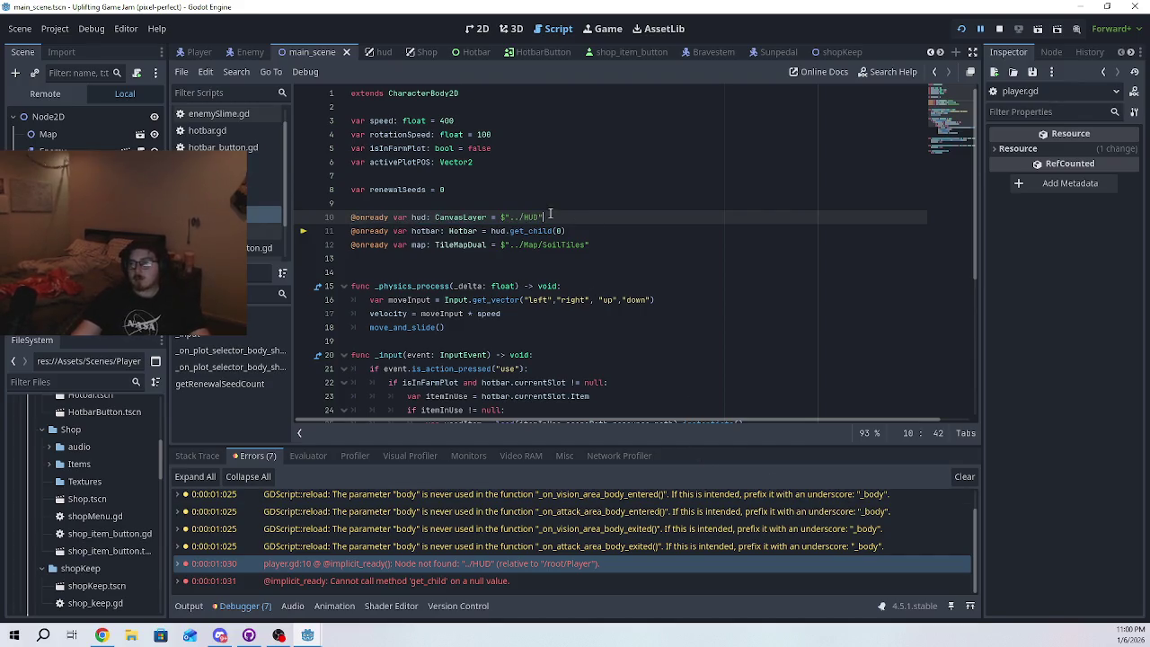
pyautogui.moveTo(549, 217); pyautogui.dragTo(346, 216)
pyautogui.click(707, 313)
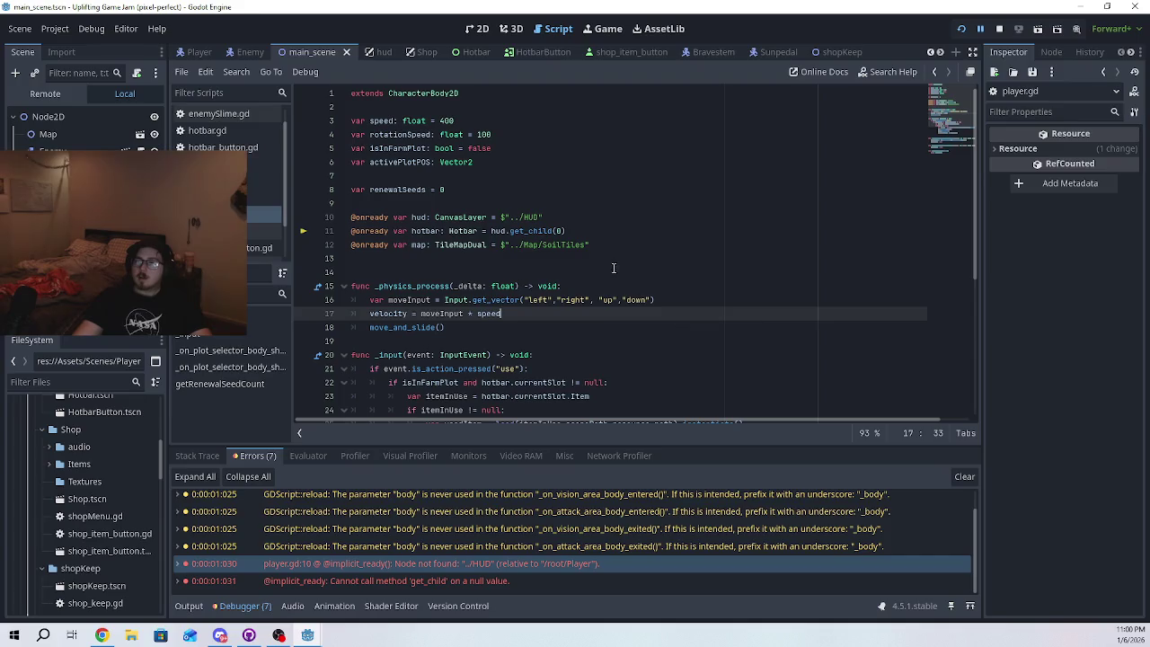
pyautogui.moveTo(559, 217); pyautogui.dragTo(346, 216)
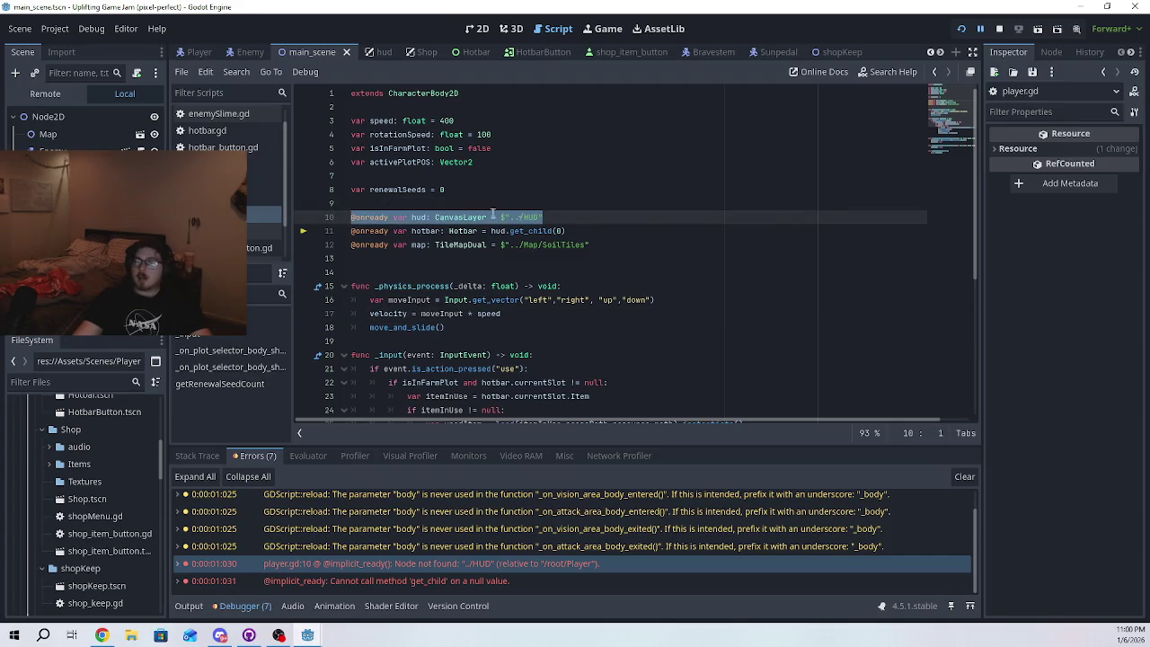
pyautogui.click(573, 222)
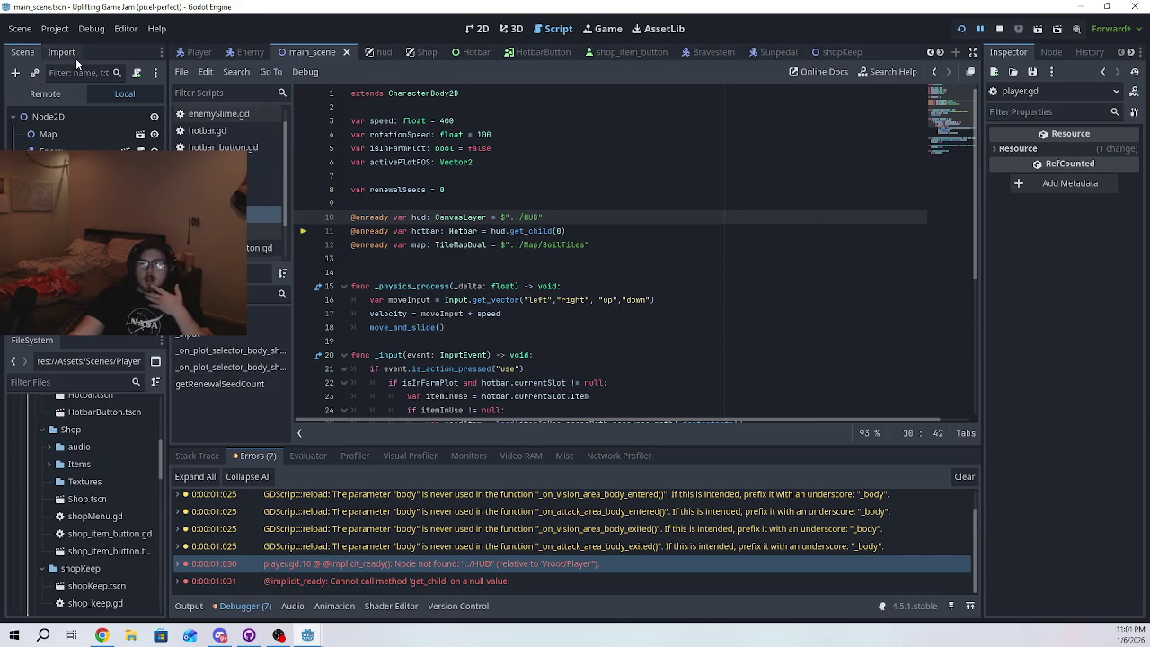
pyautogui.click(57, 32)
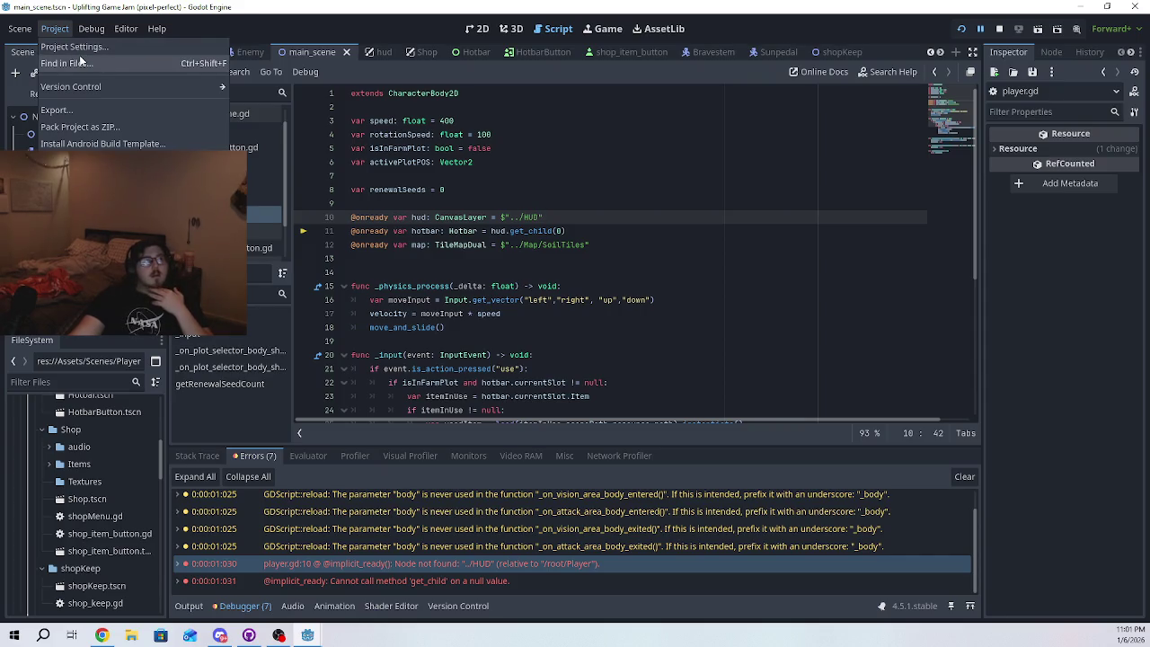
# - Reopen Project Settings on the Autoload list and browse for a script at res://Assets/Scripts
pyautogui.click(63, 48)
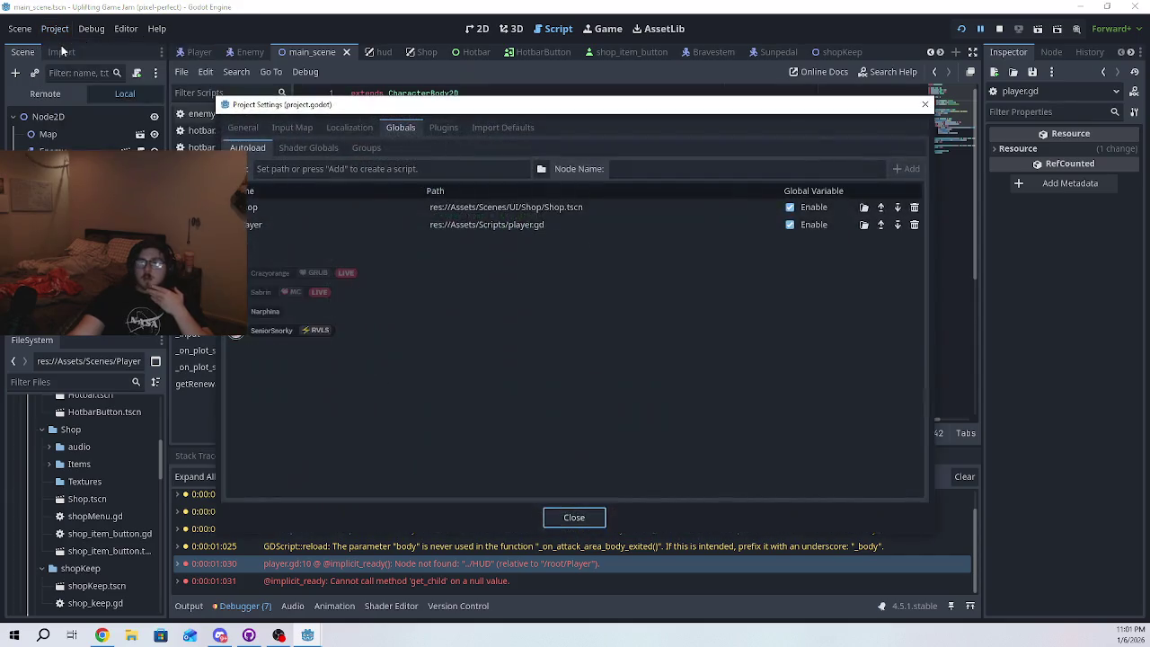
pyautogui.click(924, 104)
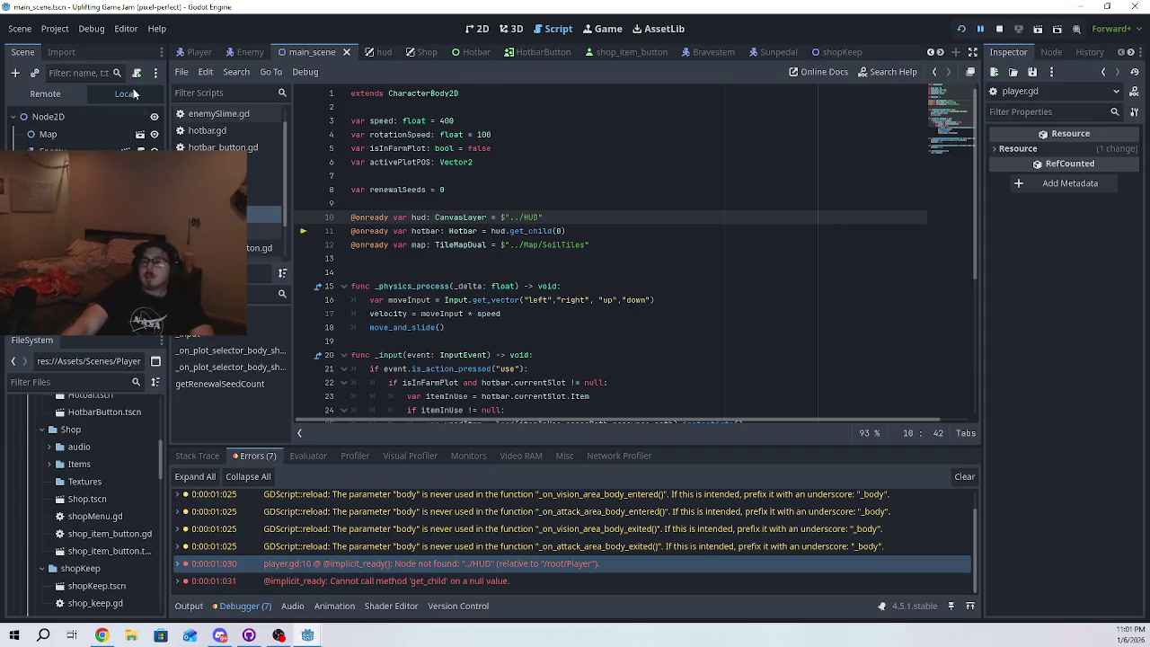
pyautogui.click(55, 27)
pyautogui.click(107, 48)
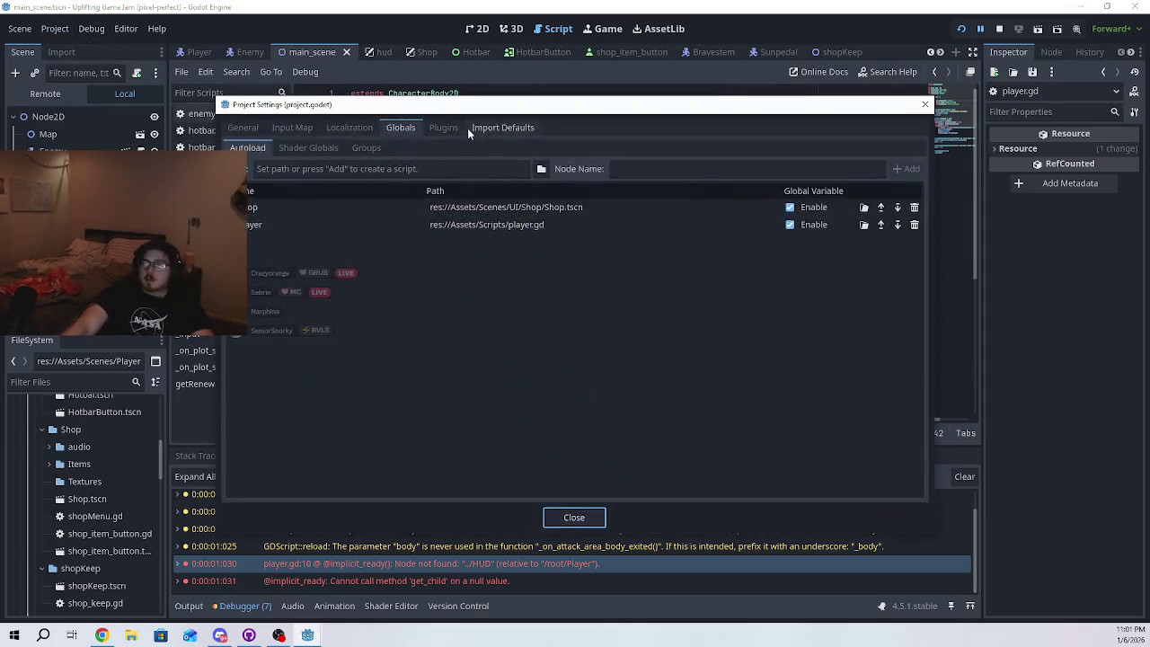
pyautogui.click(541, 169)
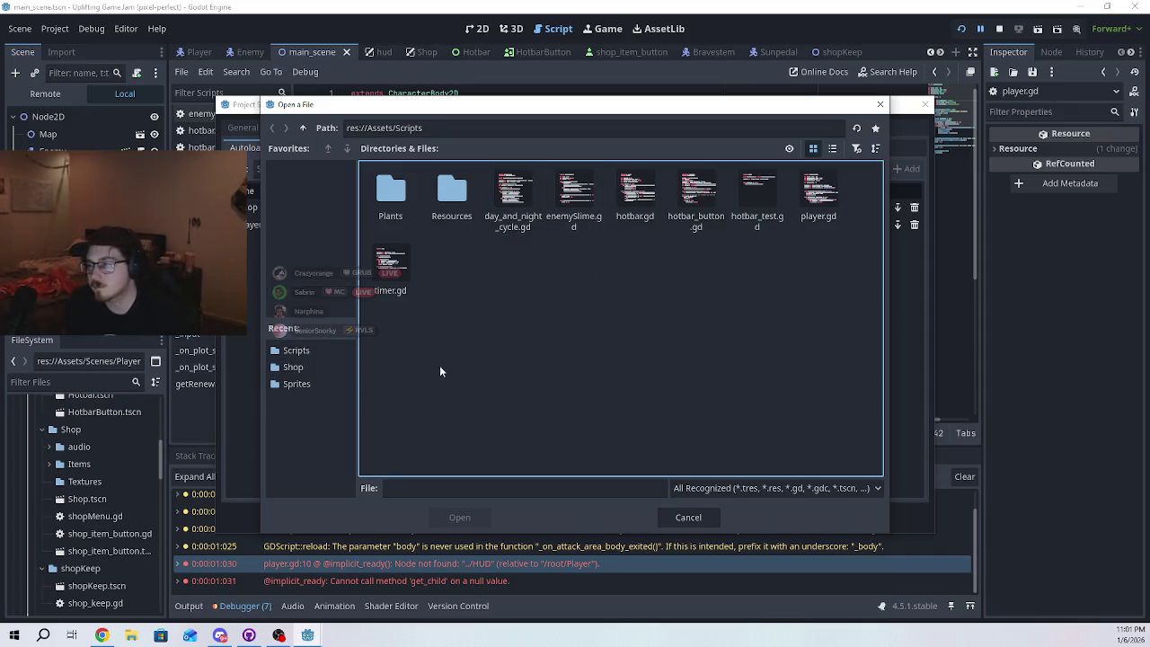
# - Navigate the file browser into Resources, back up to Assets, and into the Scenes folder
pyautogui.doubleClick(432, 210)
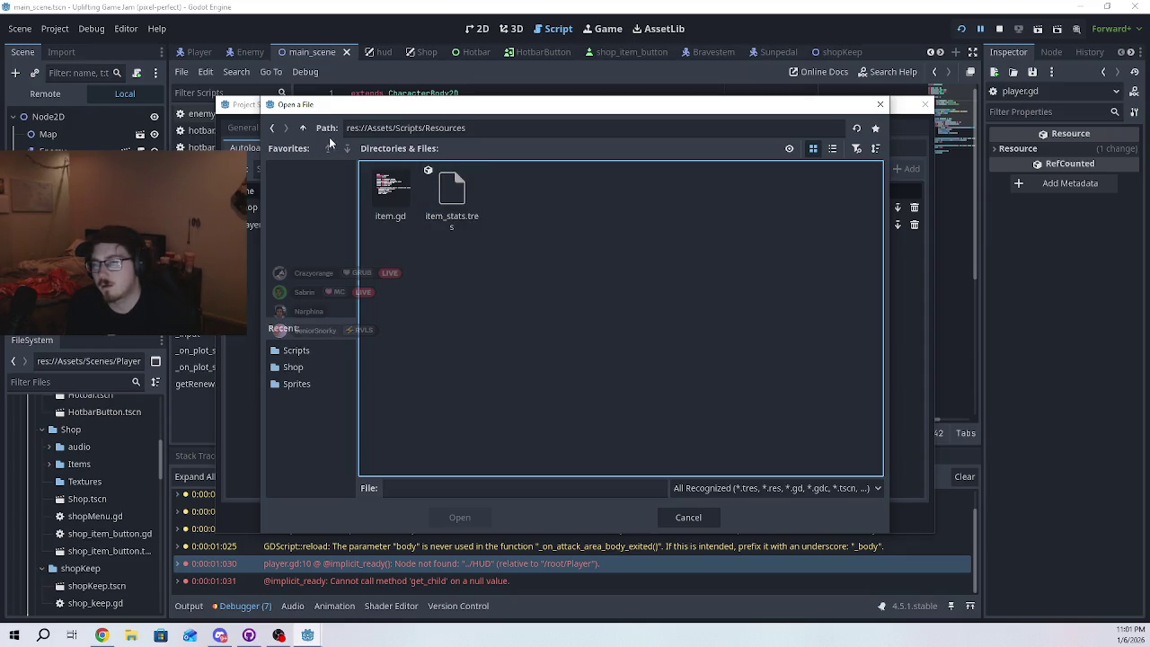
pyautogui.click(271, 129)
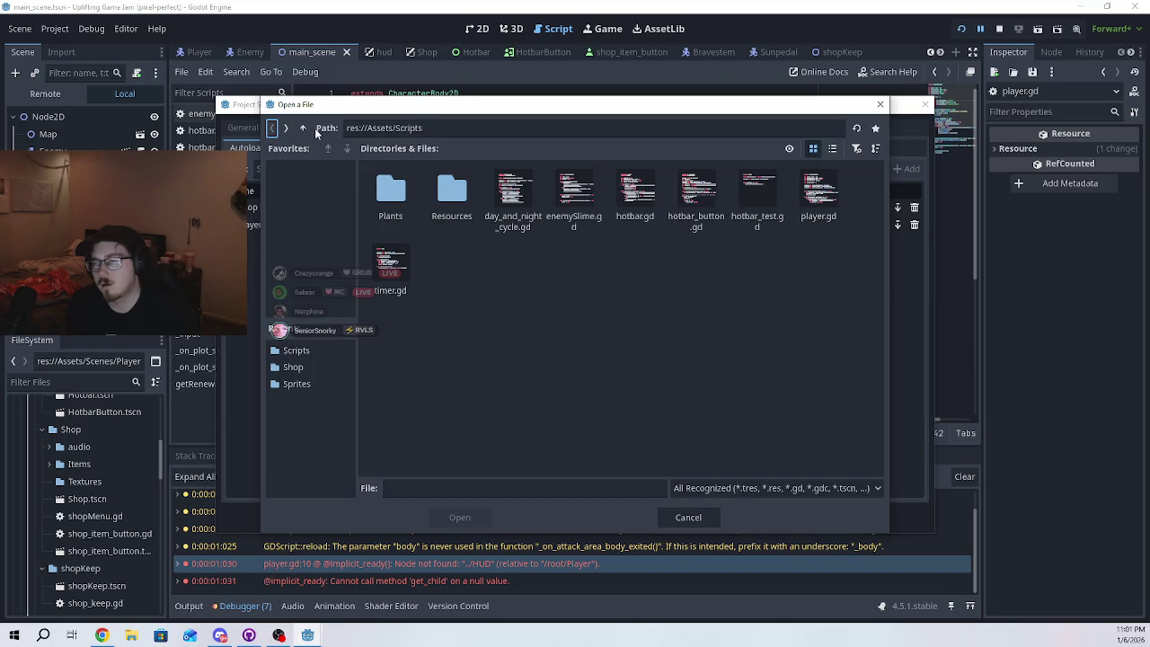
pyautogui.click(434, 128)
pyautogui.press('BackSpace')
pyautogui.press('BackSpace')
pyautogui.press('BackSpace')
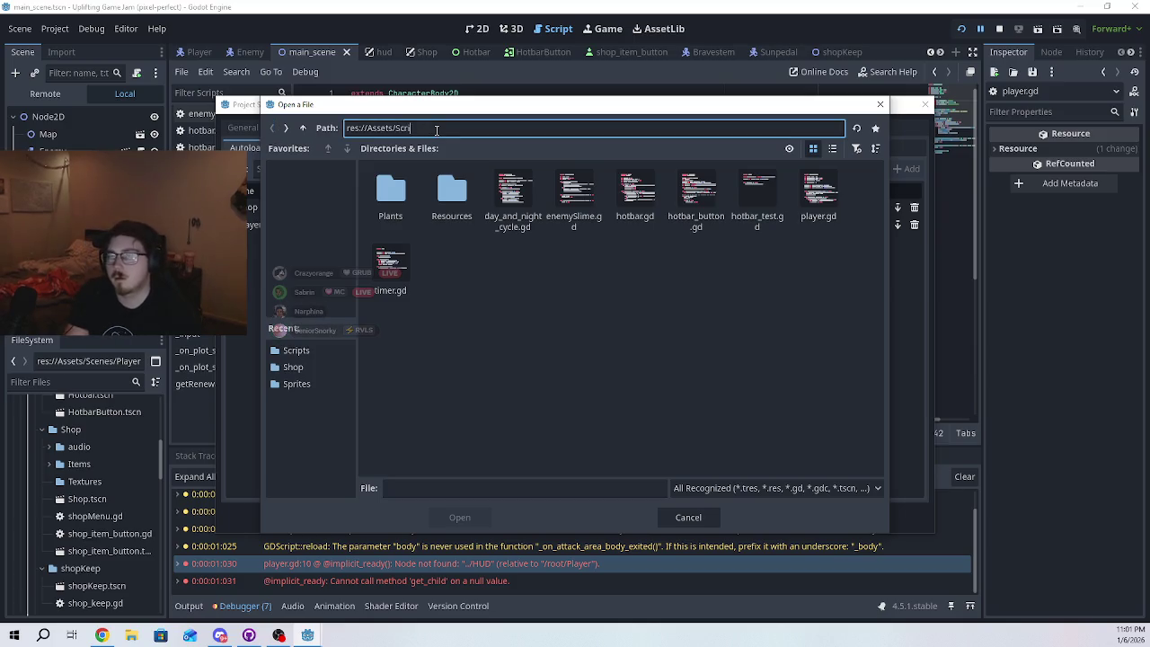
pyautogui.press('Return')
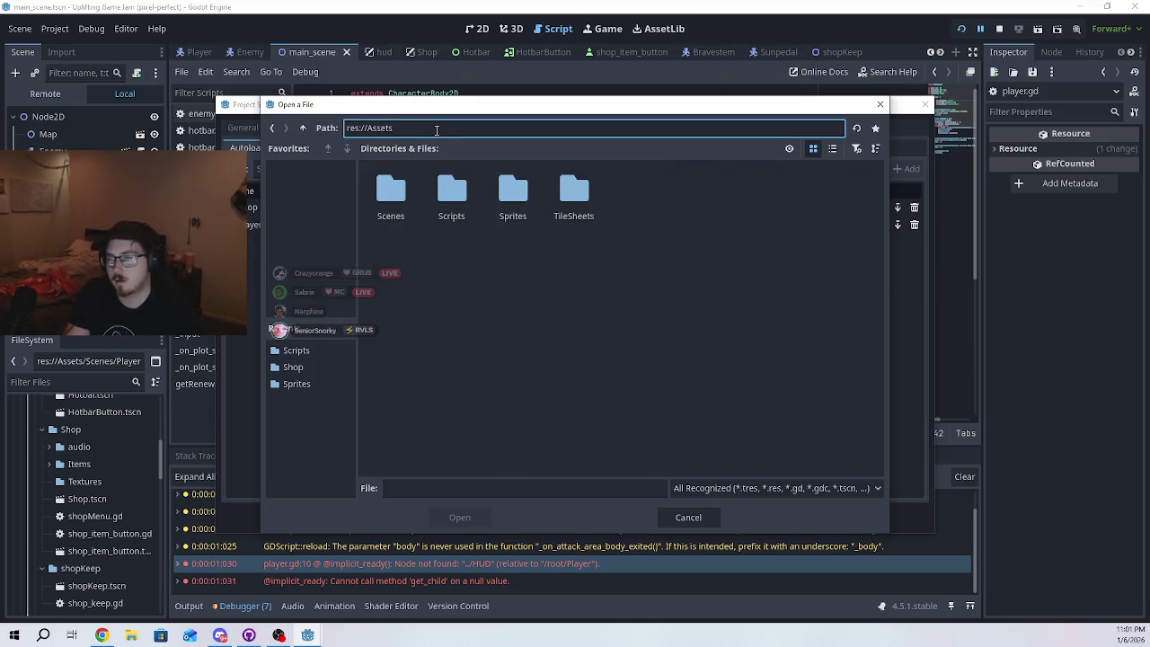
pyautogui.doubleClick(382, 216)
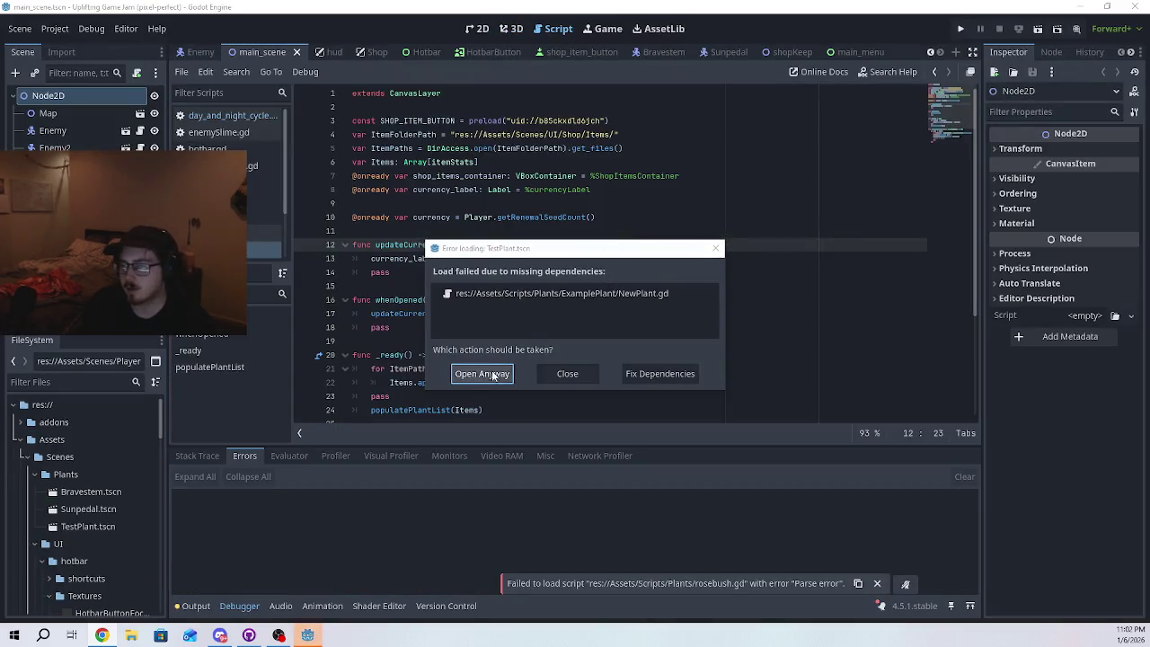
# - Enlarge the missing-dependencies dialog and open TestPlant.tscn despite the missing NewPlant.gd
pyautogui.click(620, 293)
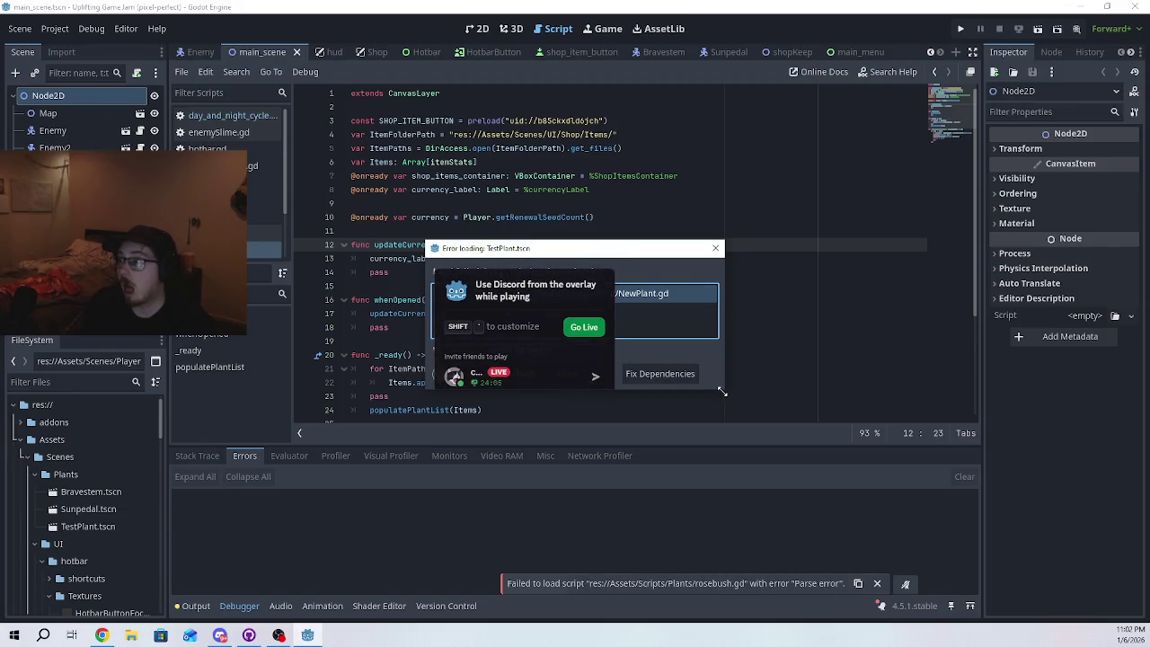
pyautogui.moveTo(721, 392)
pyautogui.mouseDown()
pyautogui.moveTo(886, 395)
pyautogui.moveTo(862, 423)
pyautogui.moveTo(886, 441)
pyautogui.moveTo(839, 532)
pyautogui.mouseUp()
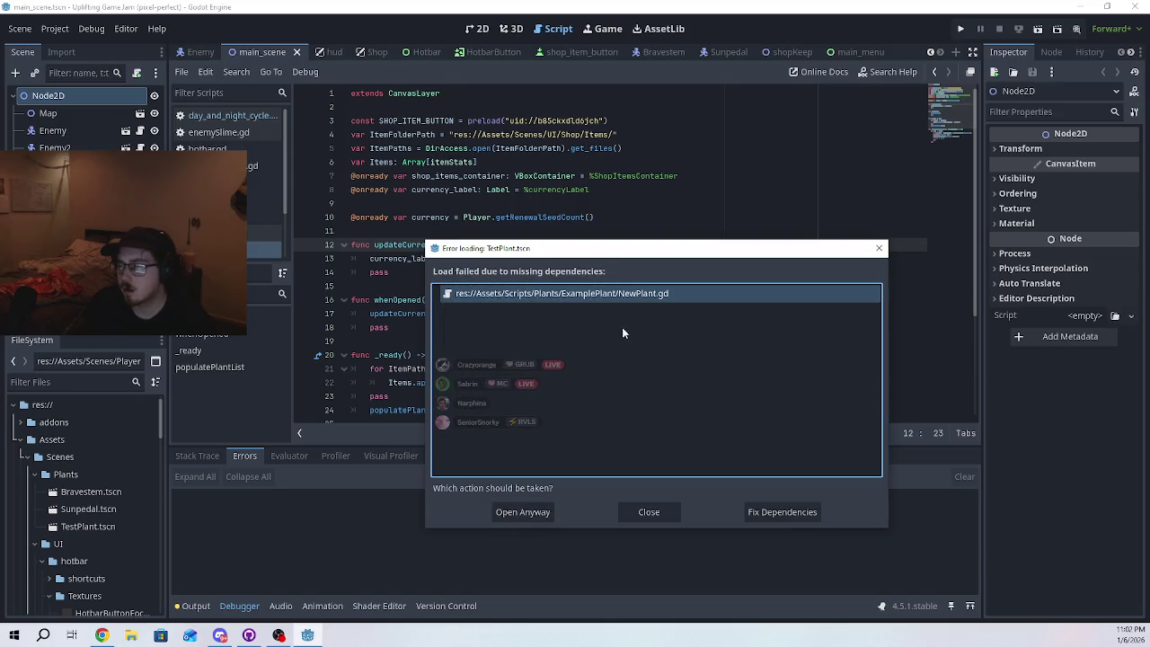
pyautogui.click(533, 512)
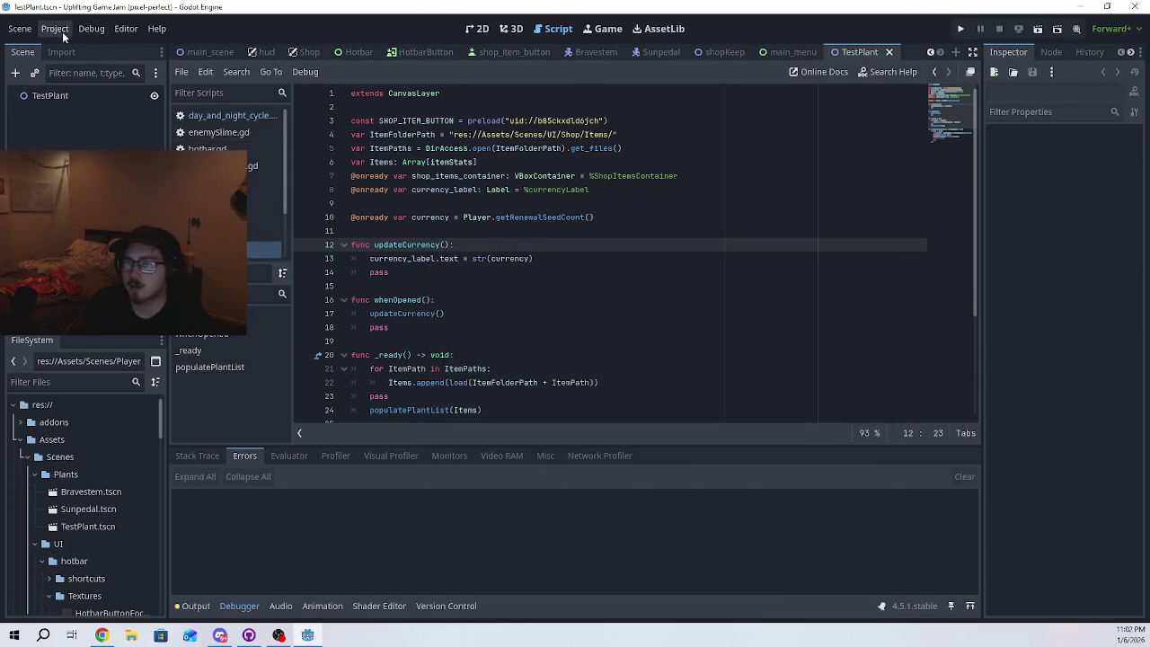
# - Delete the player.gd autoload, keeping only Shop.tscn, then close Project Settings and save with Ctrl+S
pyautogui.click(55, 29)
pyautogui.click(69, 46)
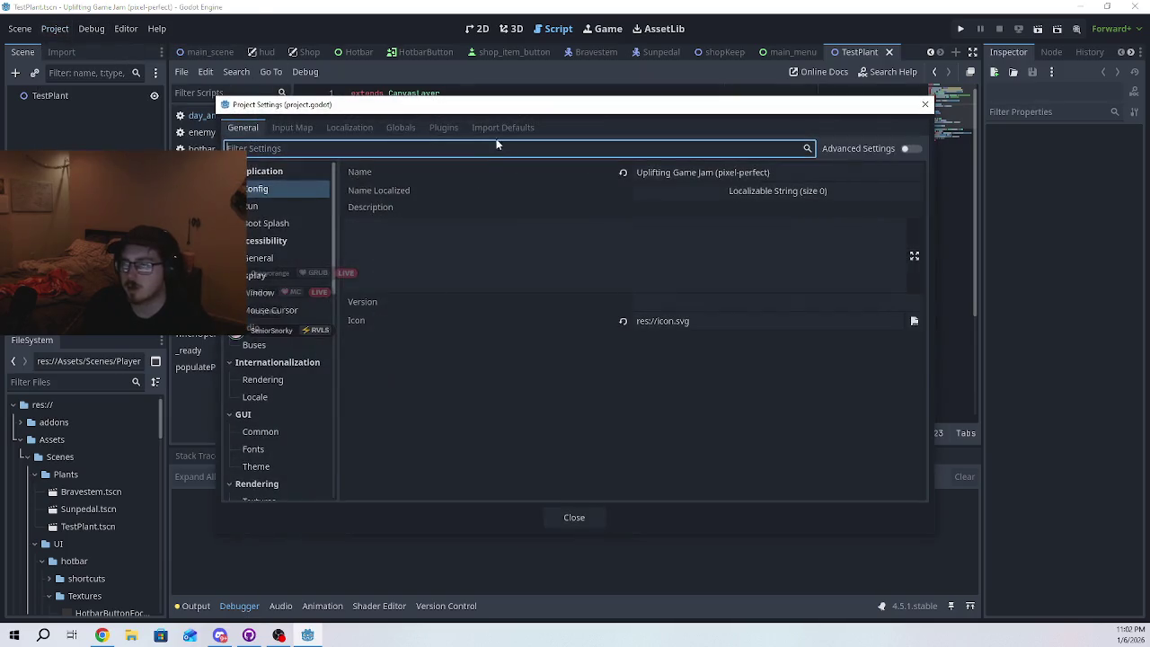
pyautogui.click(401, 127)
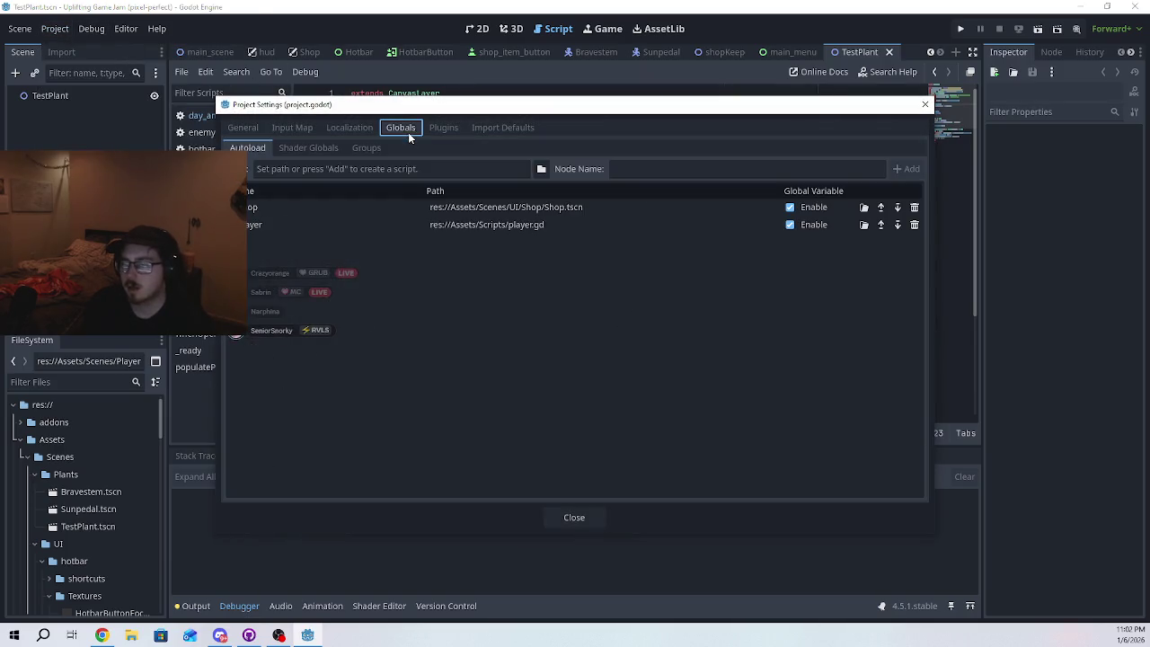
pyautogui.click(468, 223)
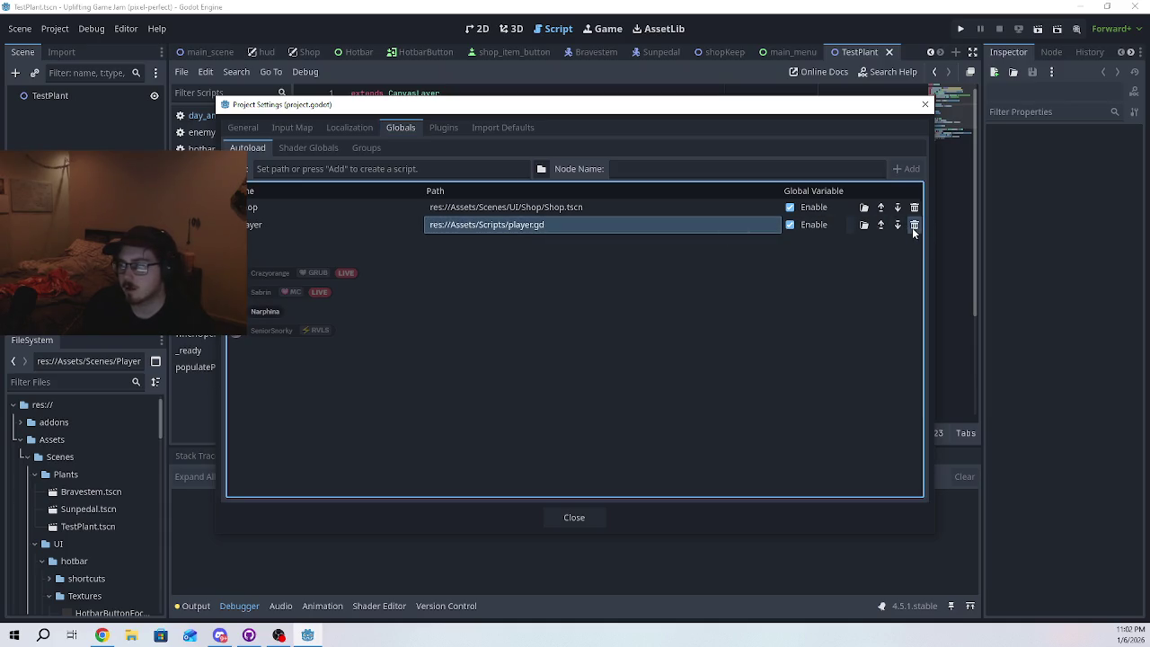
pyautogui.click(913, 226)
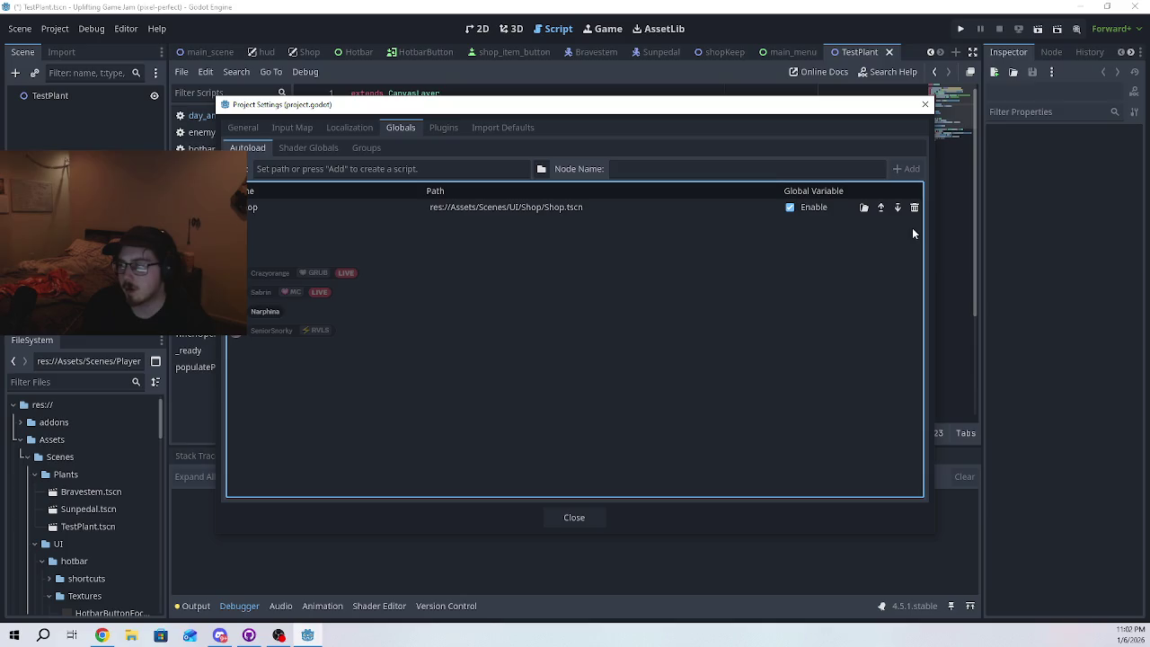
pyautogui.click(583, 515)
pyautogui.hotkey('ctrl', 's')
pyautogui.click(563, 312)
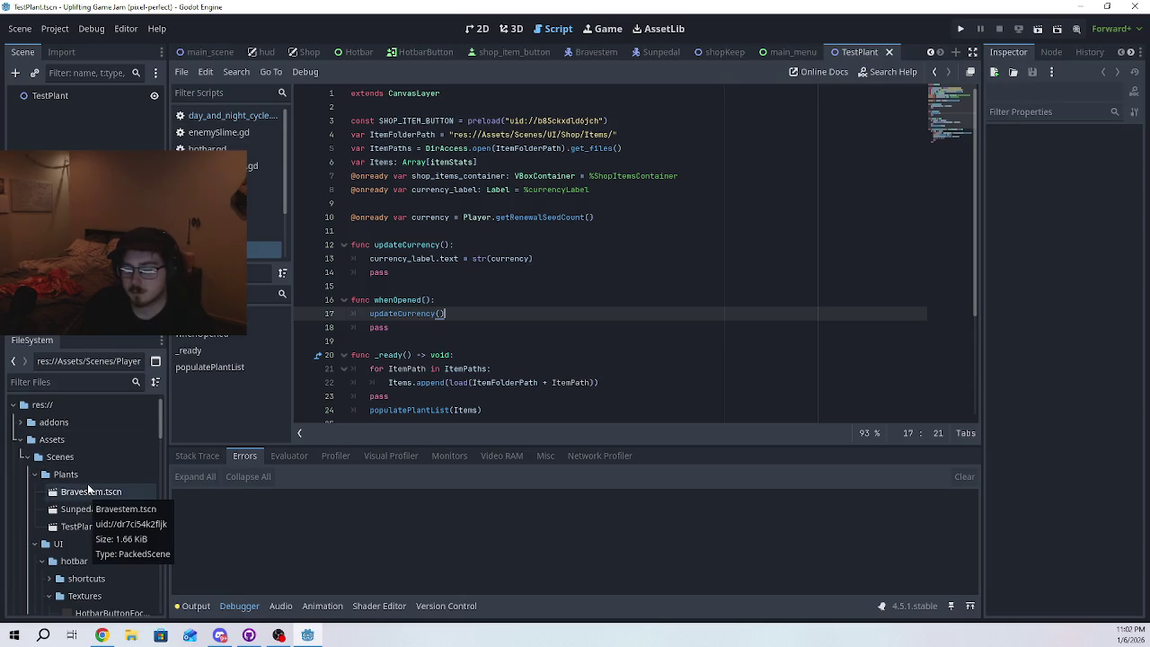
pyautogui.scroll(-10, 87, 483)
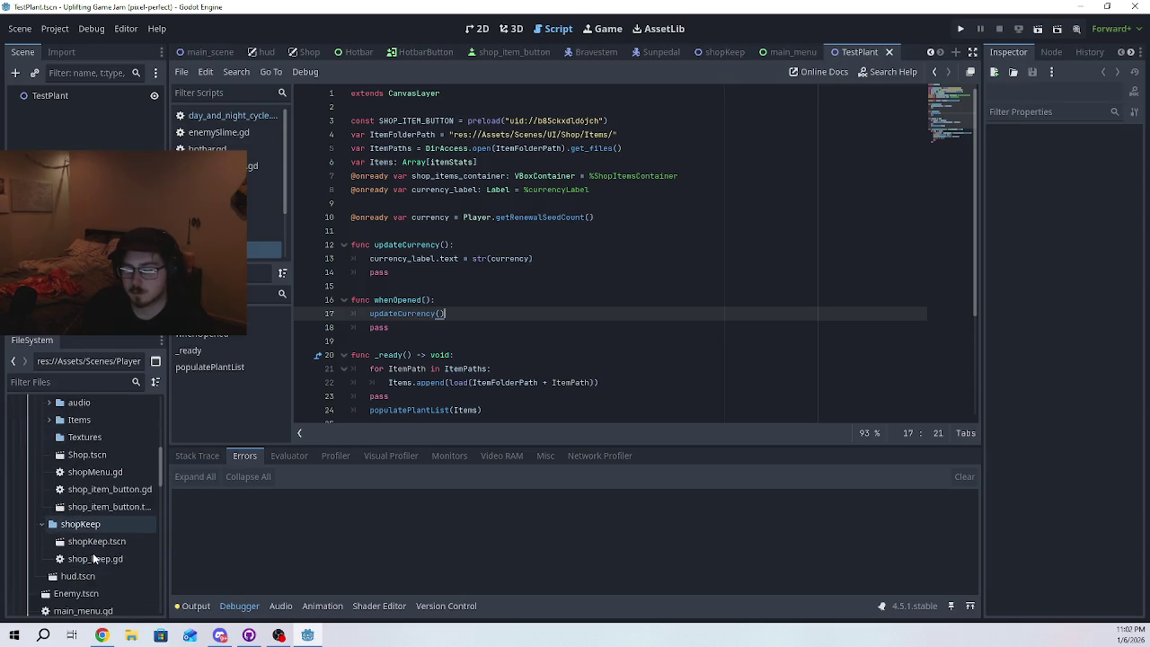
pyautogui.click(95, 471)
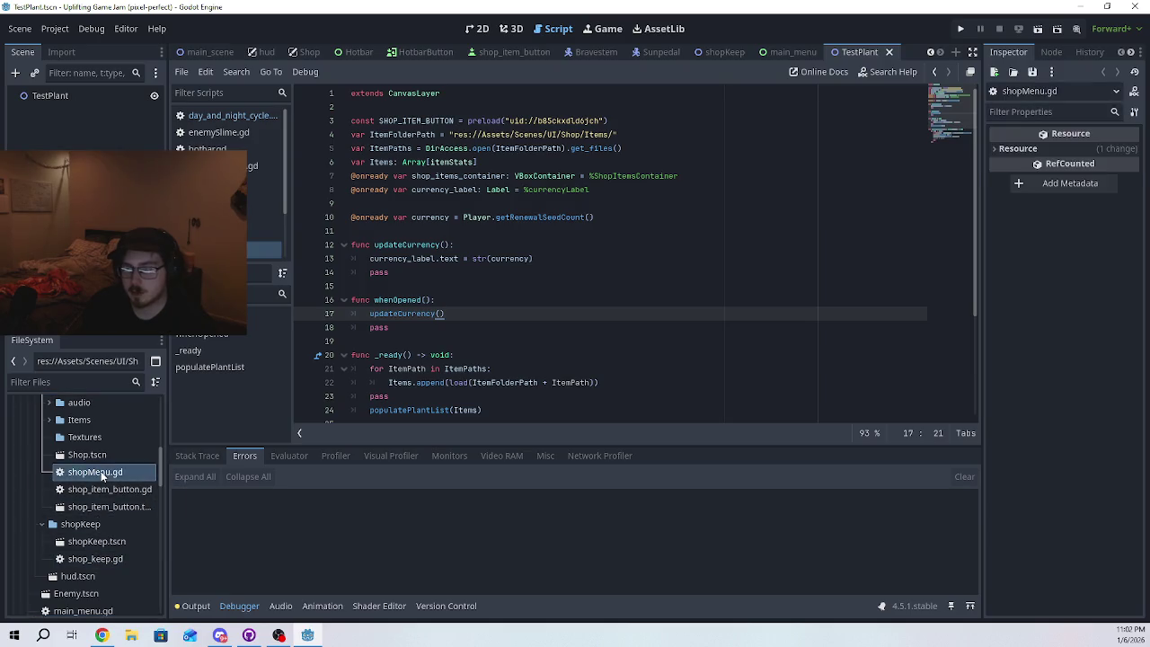
pyautogui.click(574, 258)
pyautogui.click(573, 243)
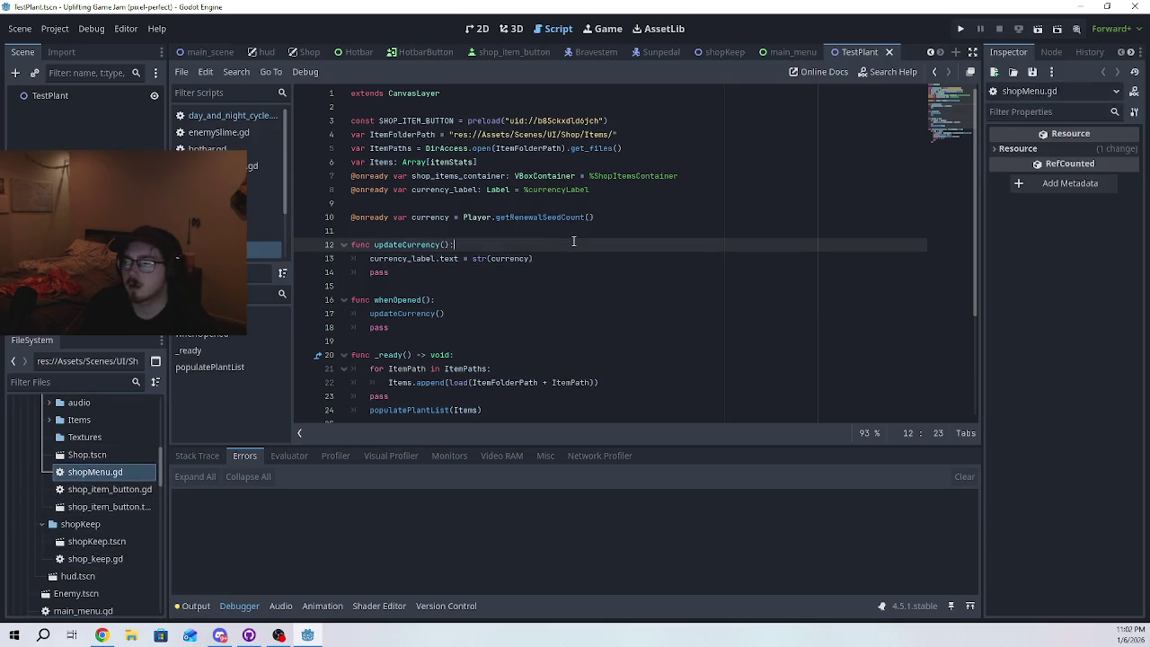
pyautogui.click(596, 189)
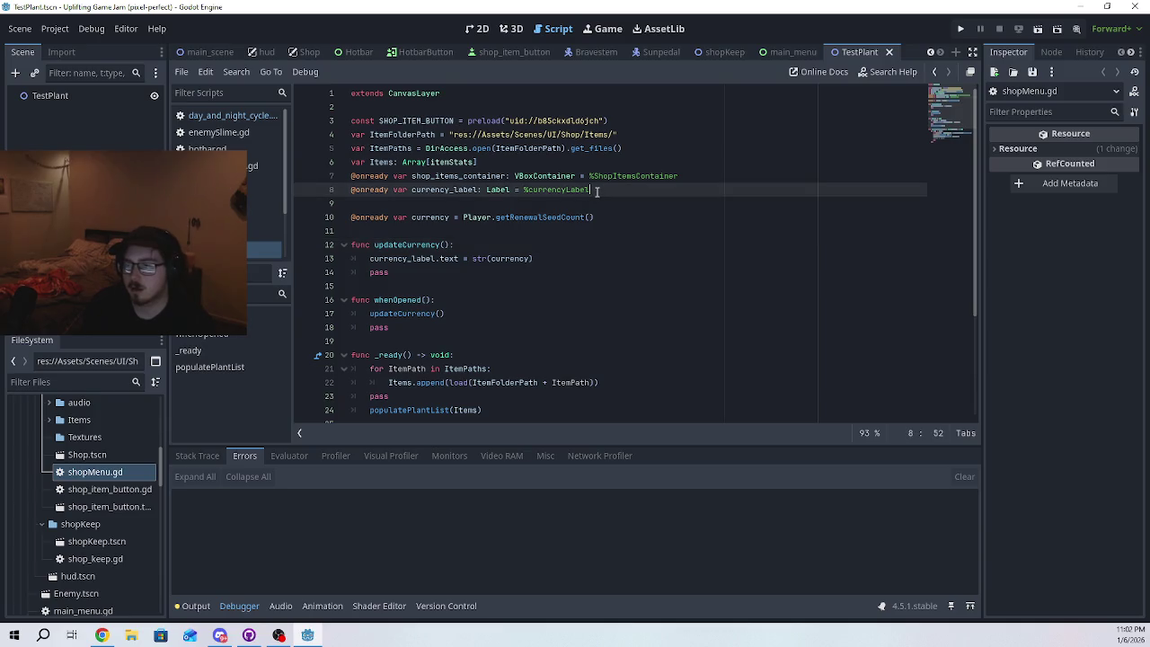
pyautogui.click(205, 53)
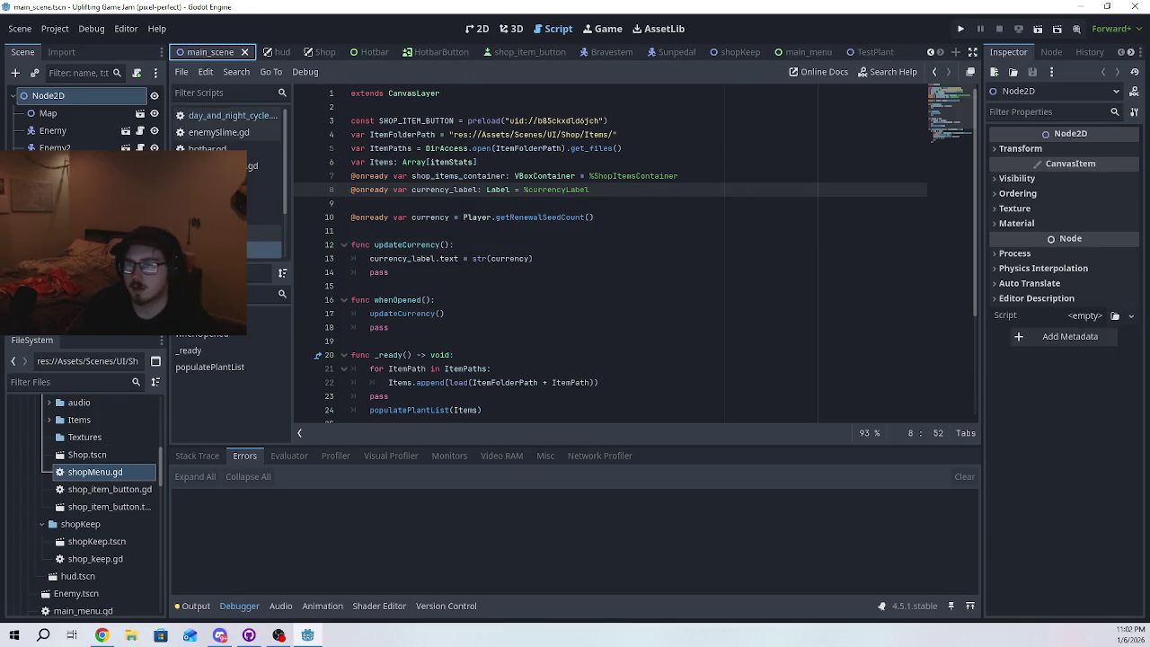
pyautogui.press('Return')
pyautogui.write('$"../Player"')
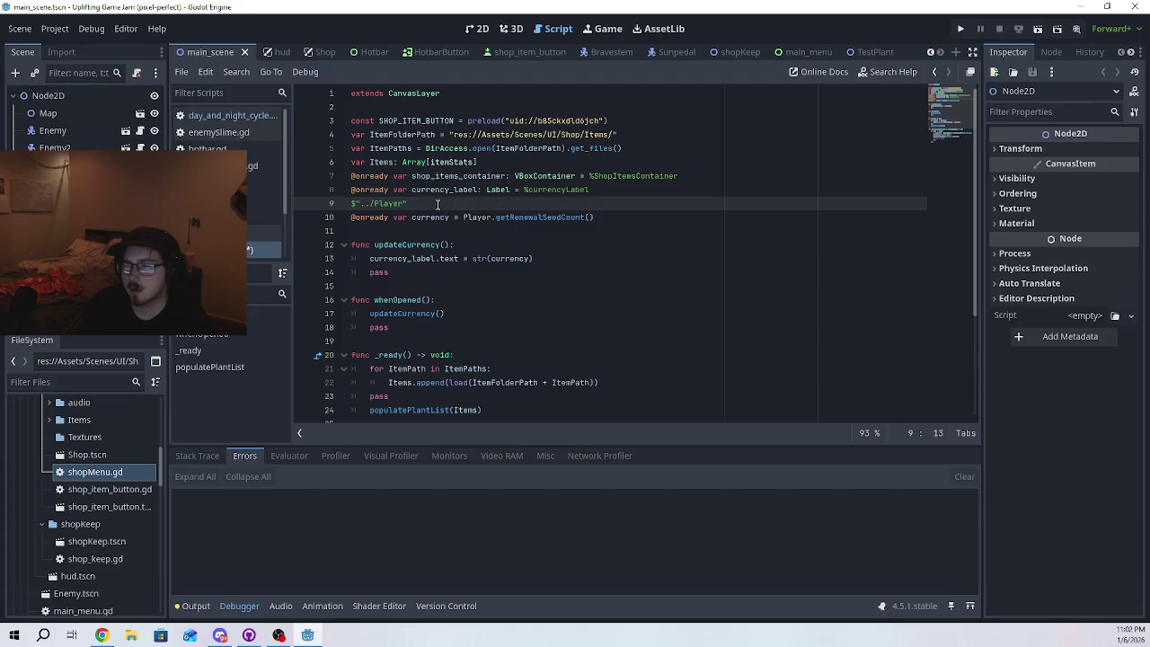
pyautogui.hotkey('ctrl', 'z')
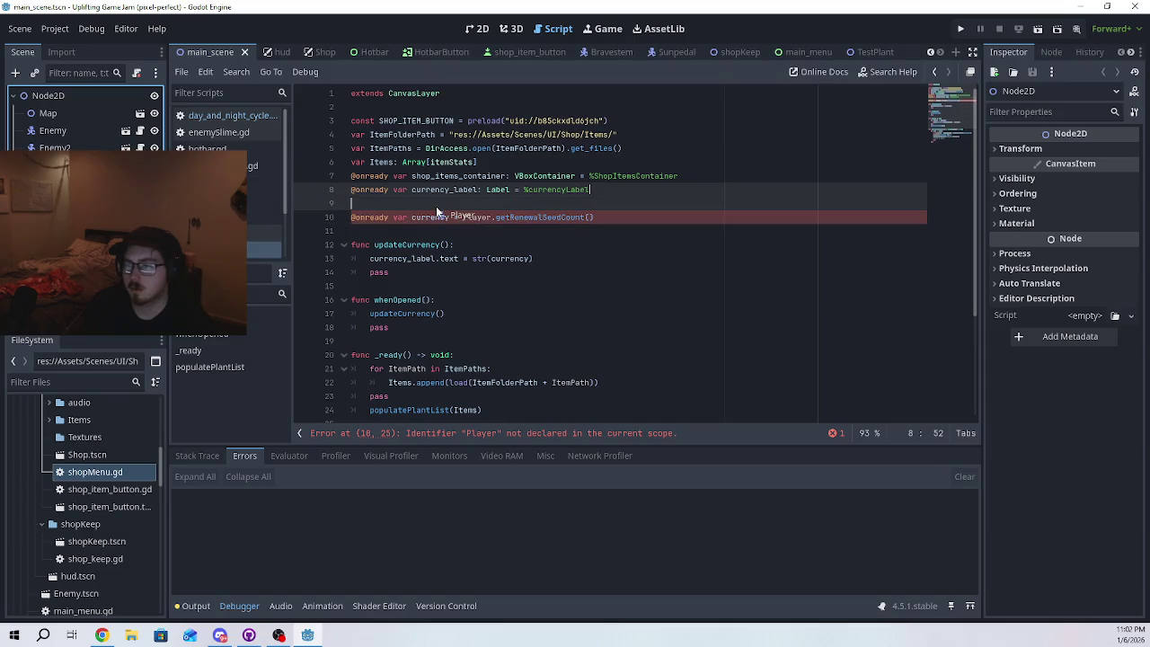
pyautogui.moveTo(438, 211); pyautogui.dragTo(437, 205)
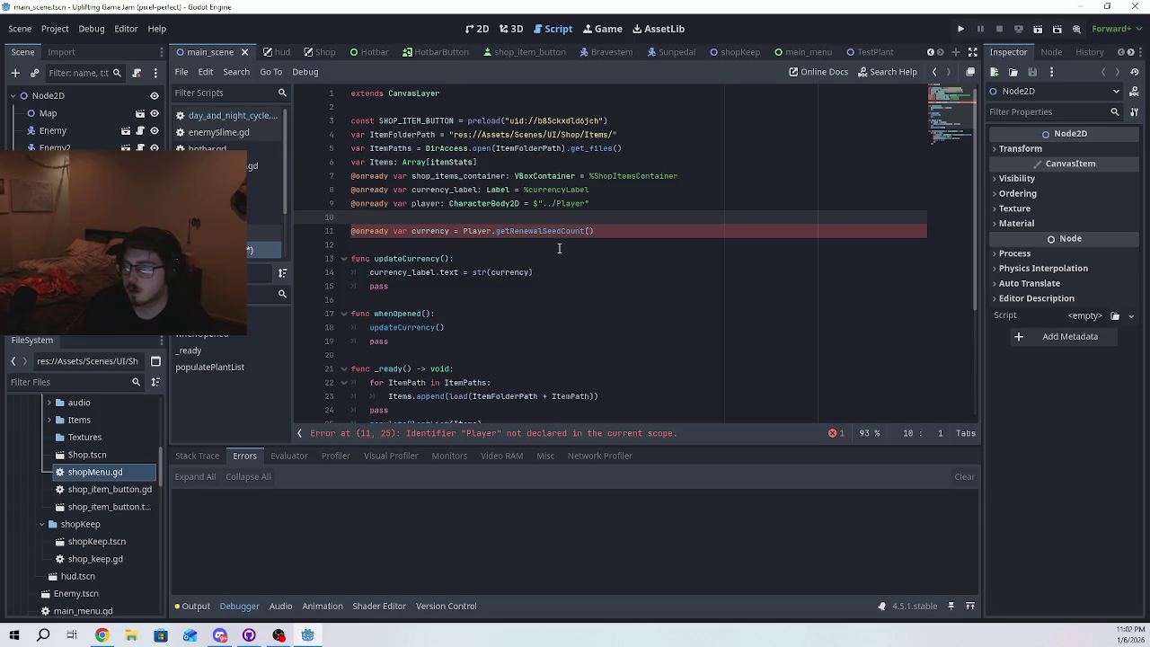
# - Change Player to lowercase player in line 11's getRenewalSeedCount() call
pyautogui.click(464, 231)
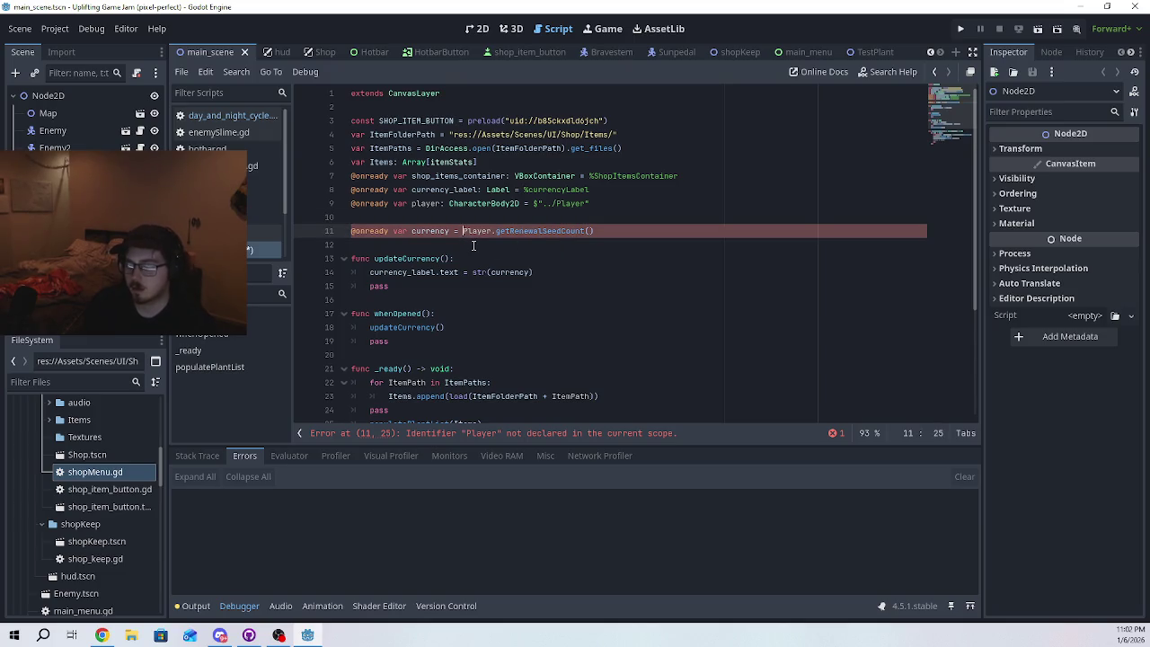
pyautogui.press('Delete')
pyautogui.write('p')
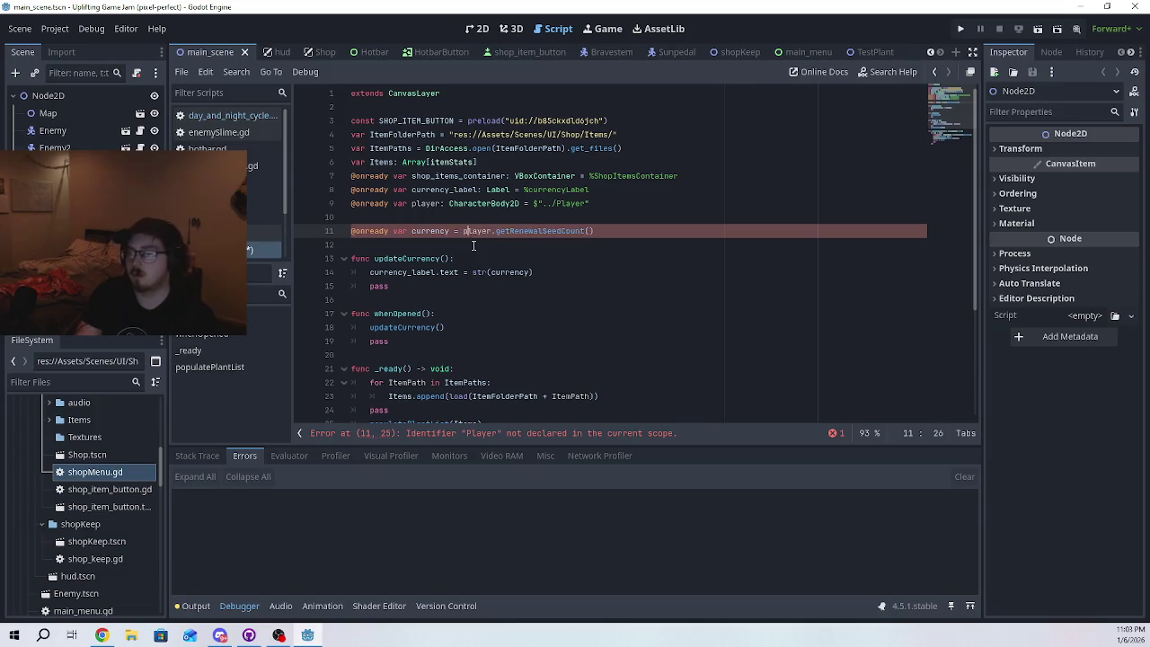
pyautogui.moveTo(593, 224); pyautogui.dragTo(595, 231)
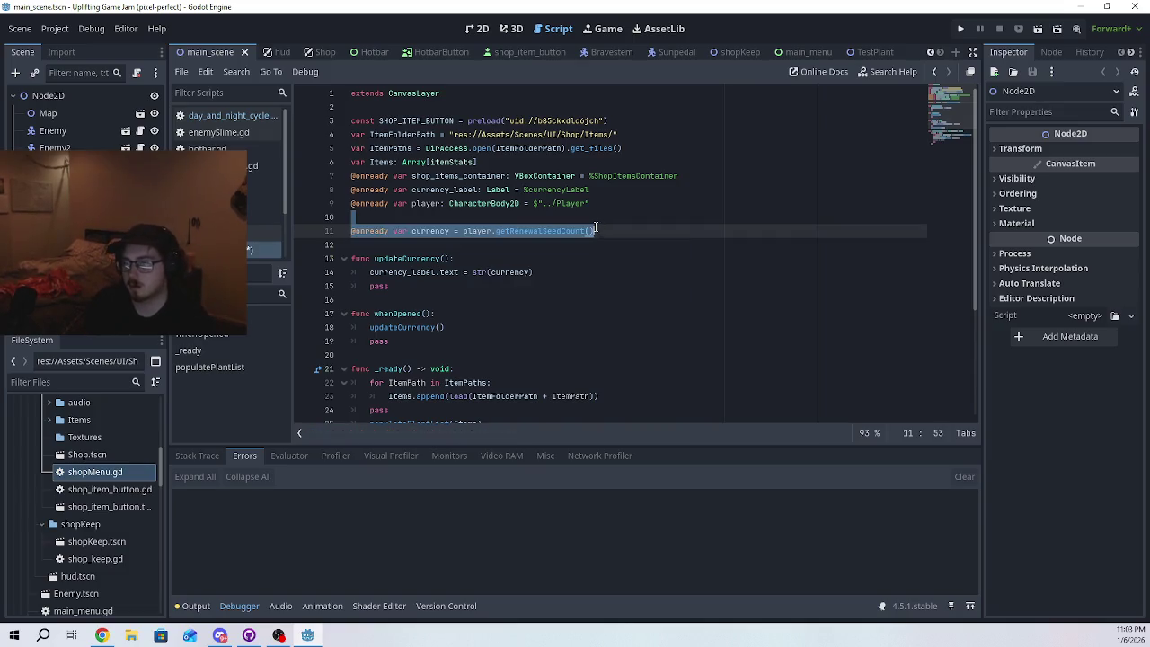
# - Run the project and view the Debugger's runtime errors for the player path
pyautogui.click(962, 28)
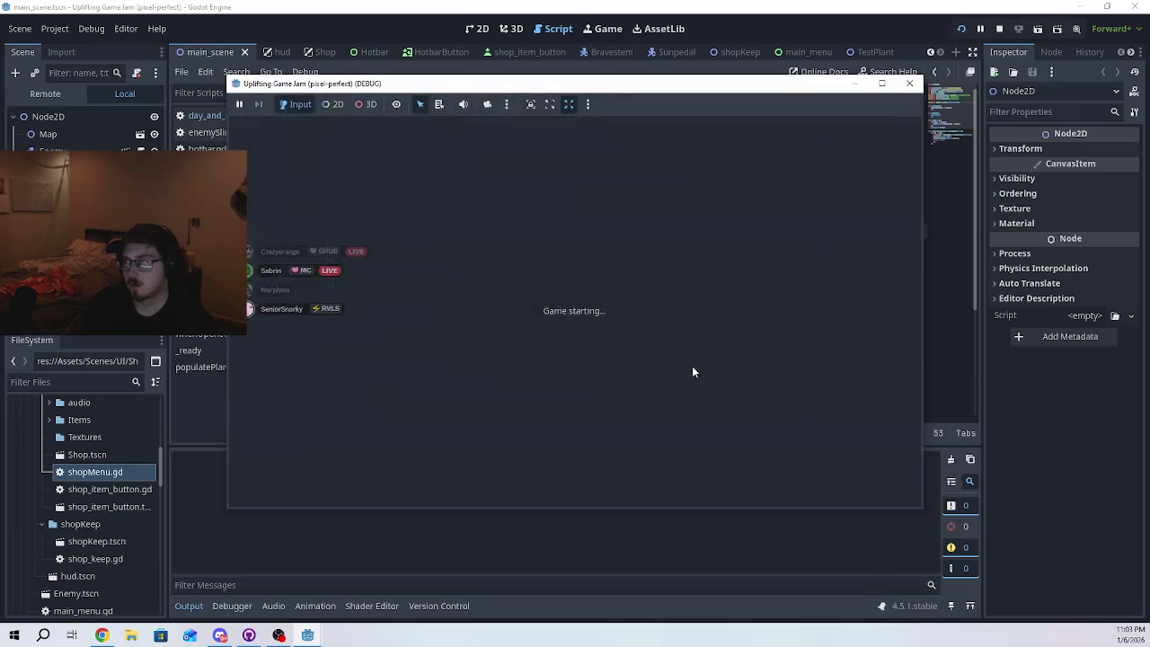
pyautogui.click(674, 289)
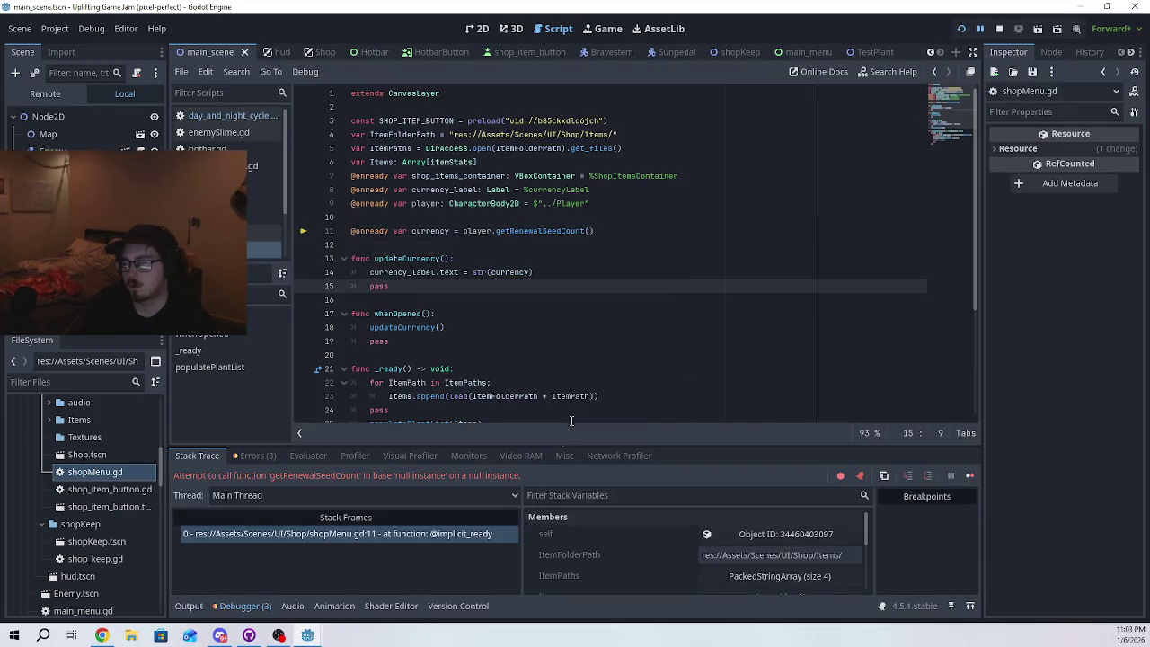
pyautogui.click(252, 455)
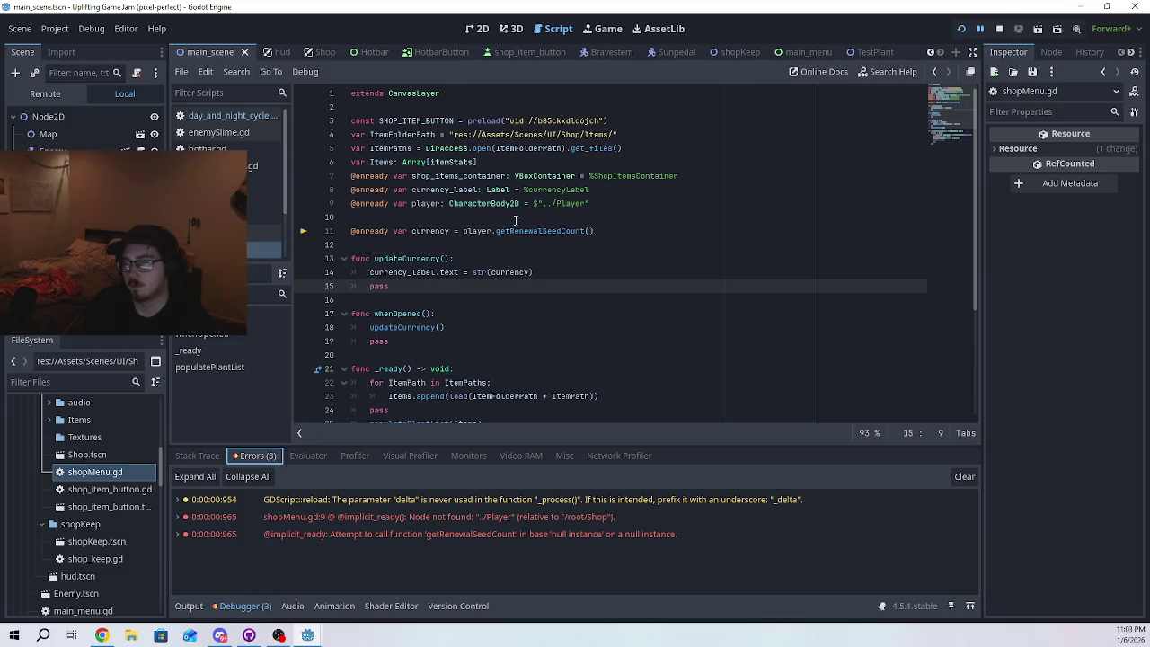
# - Change the line 9 player path to $"../../Player"
pyautogui.click(558, 206)
pyautogui.write('../')
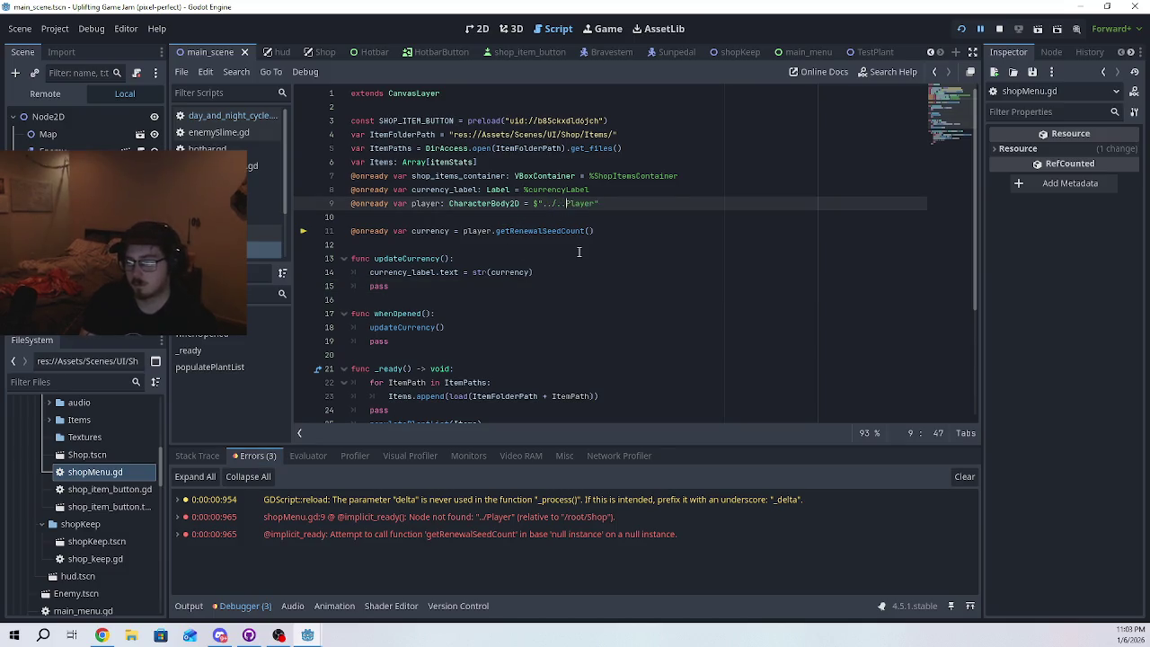
pyautogui.press('Up')
pyautogui.press('Down')
pyautogui.write('/')
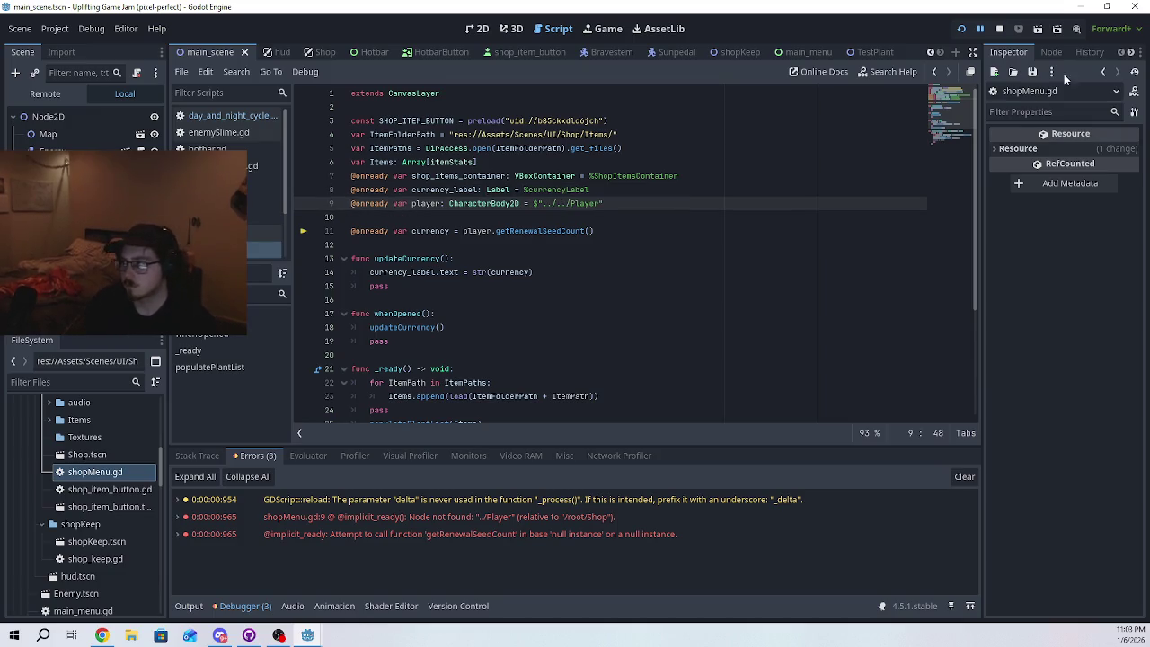
# - Rerun the game, stop it, and recheck the errors list
pyautogui.click(998, 30)
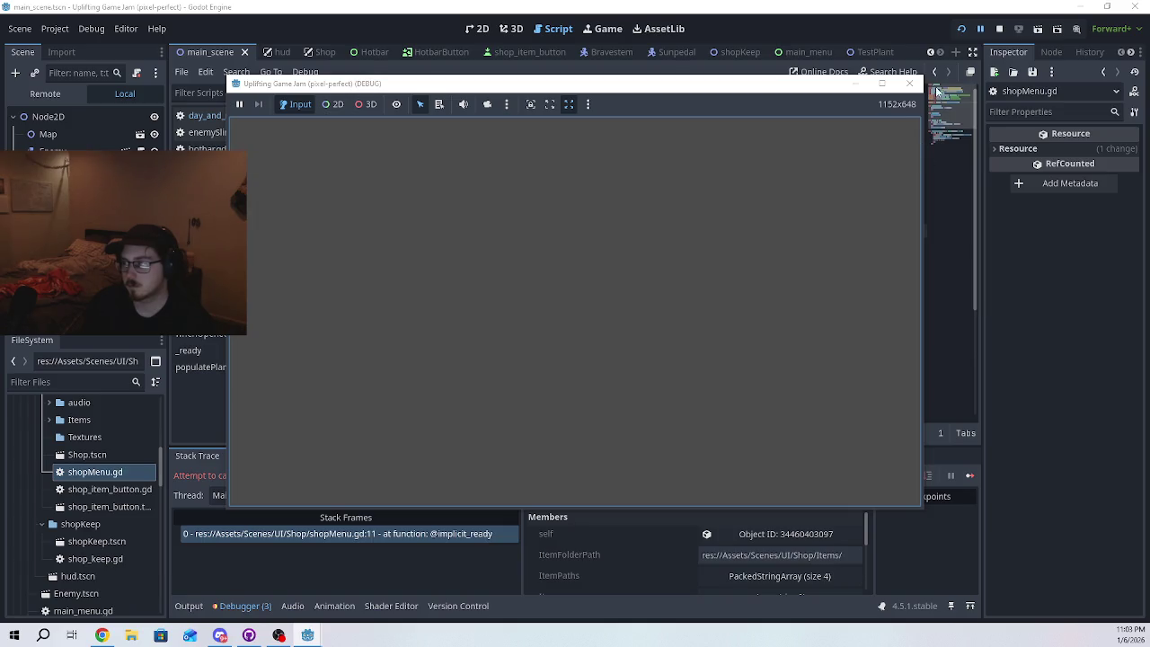
pyautogui.click(909, 83)
pyautogui.click(254, 455)
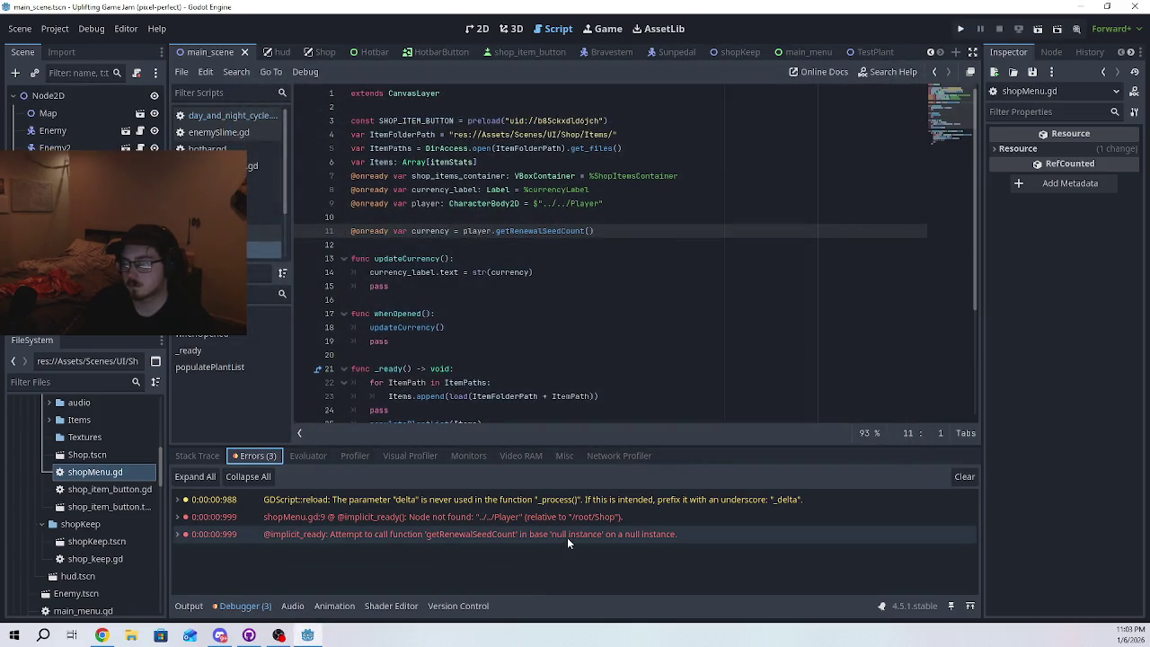
# - Revert the player path to $"../Player" and save the scene and script
pyautogui.hotkey('ctrl', 'z')
pyautogui.click(661, 232)
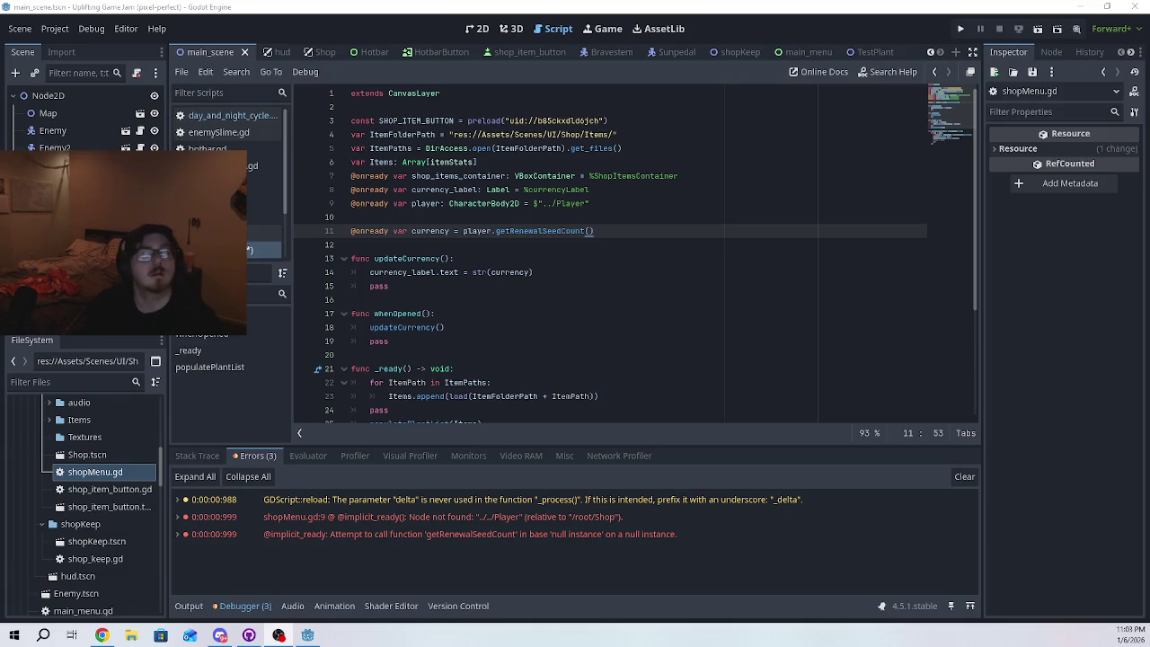
pyautogui.click(652, 356)
pyautogui.hotkey('ctrl', 's')
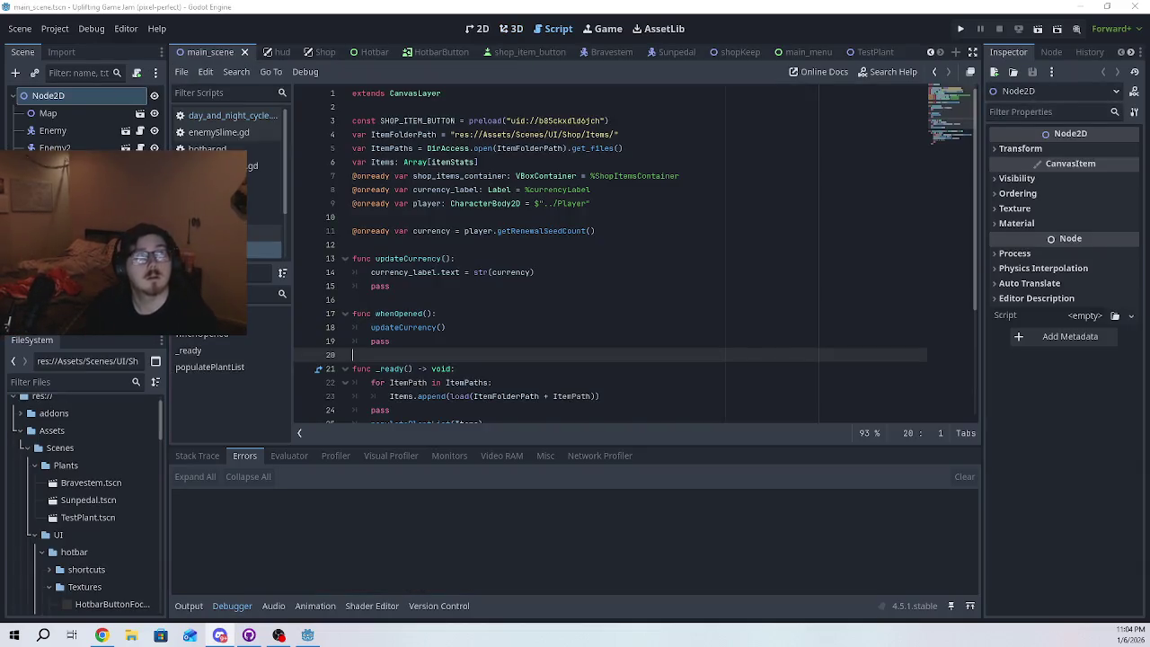
pyautogui.click(514, 260)
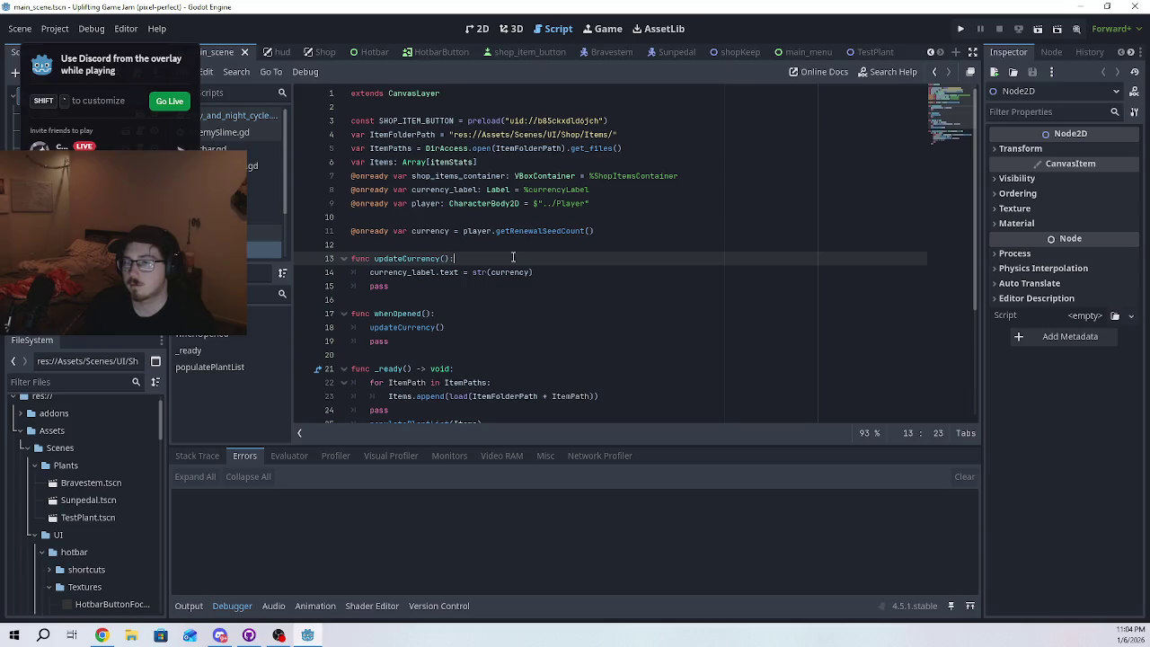
pyautogui.hotkey('ctrl', 's')
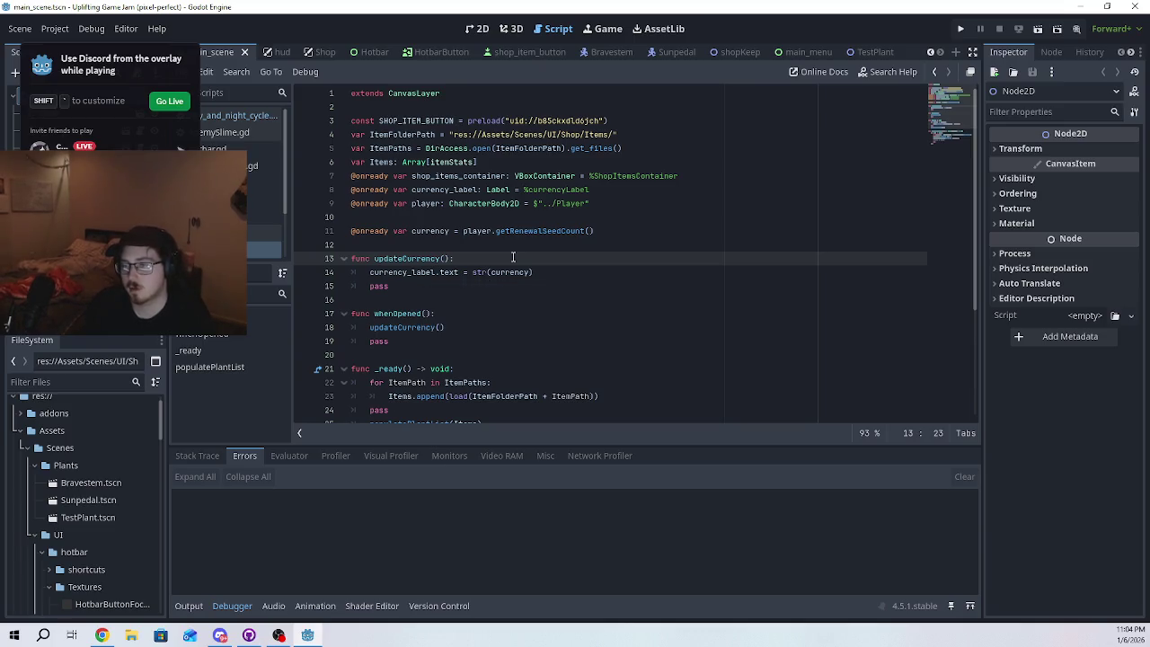
# - Rerun the game, stop it, and select the Node not found error for ../Player
pyautogui.click(960, 29)
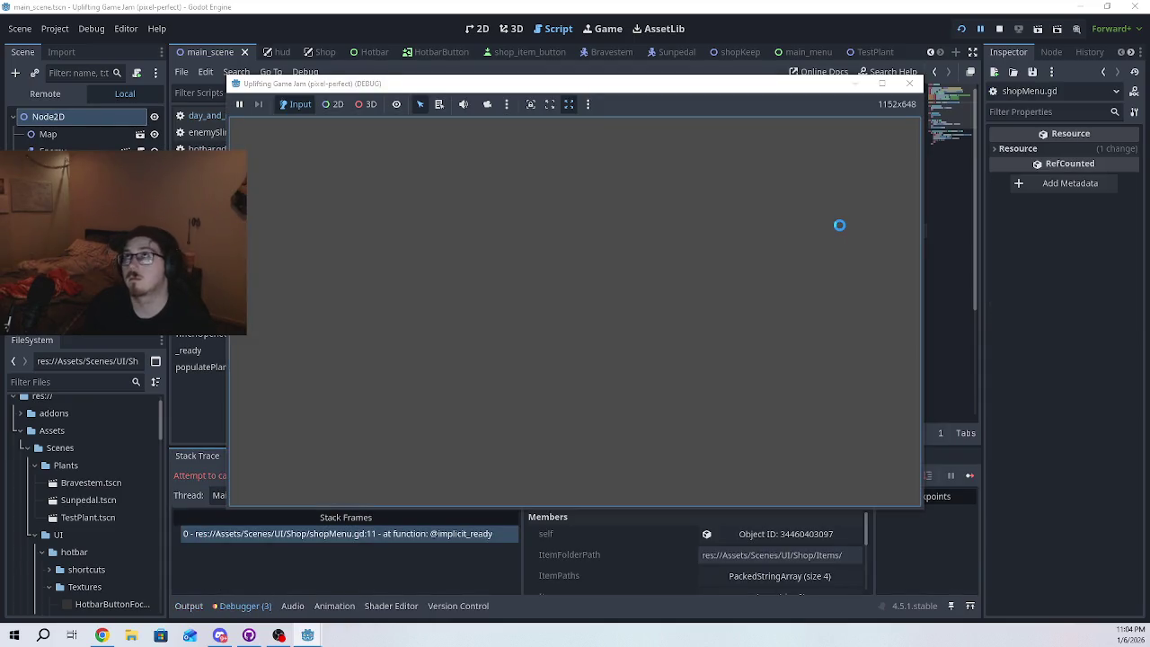
pyautogui.click(909, 83)
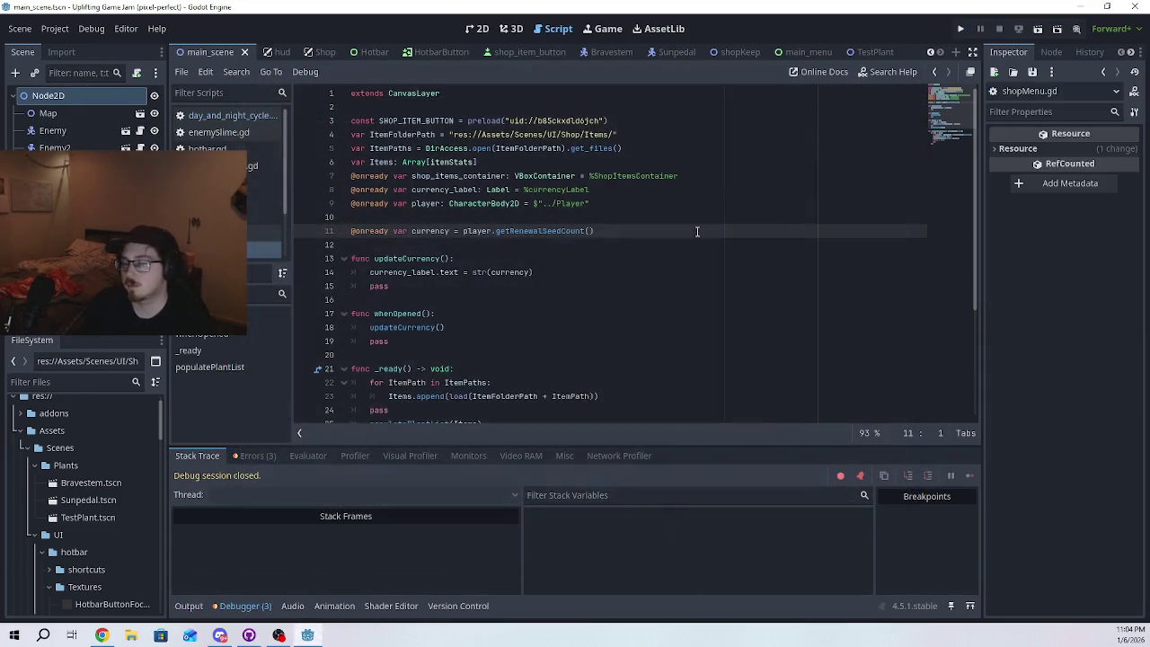
pyautogui.click(256, 456)
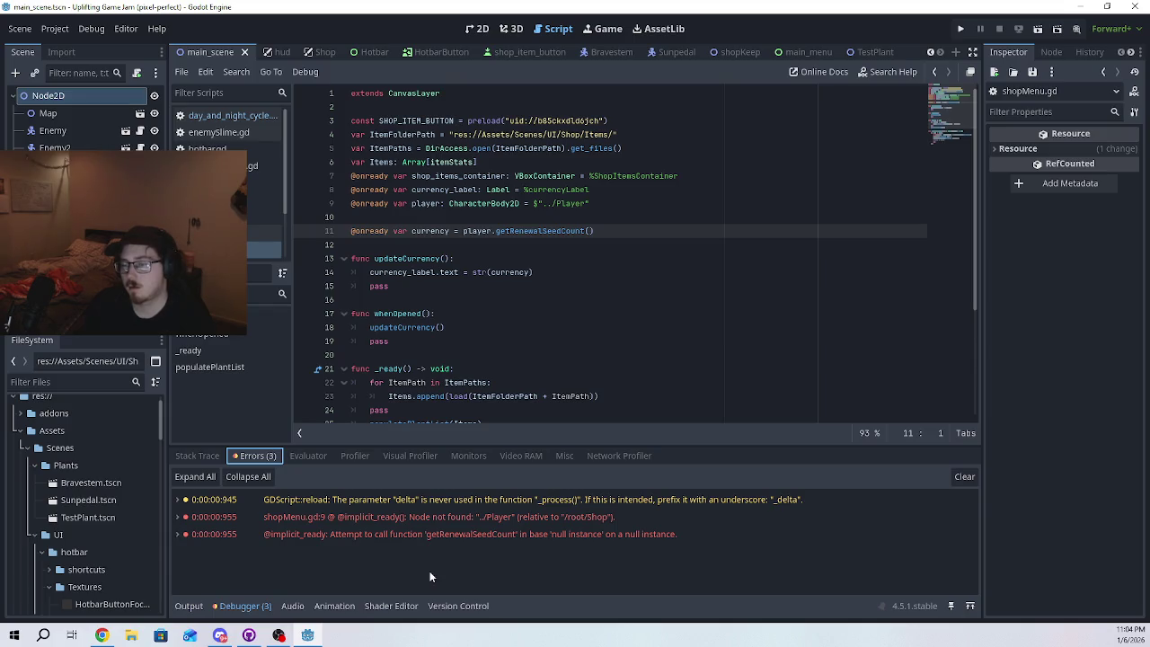
pyautogui.click(416, 523)
pyautogui.click(555, 239)
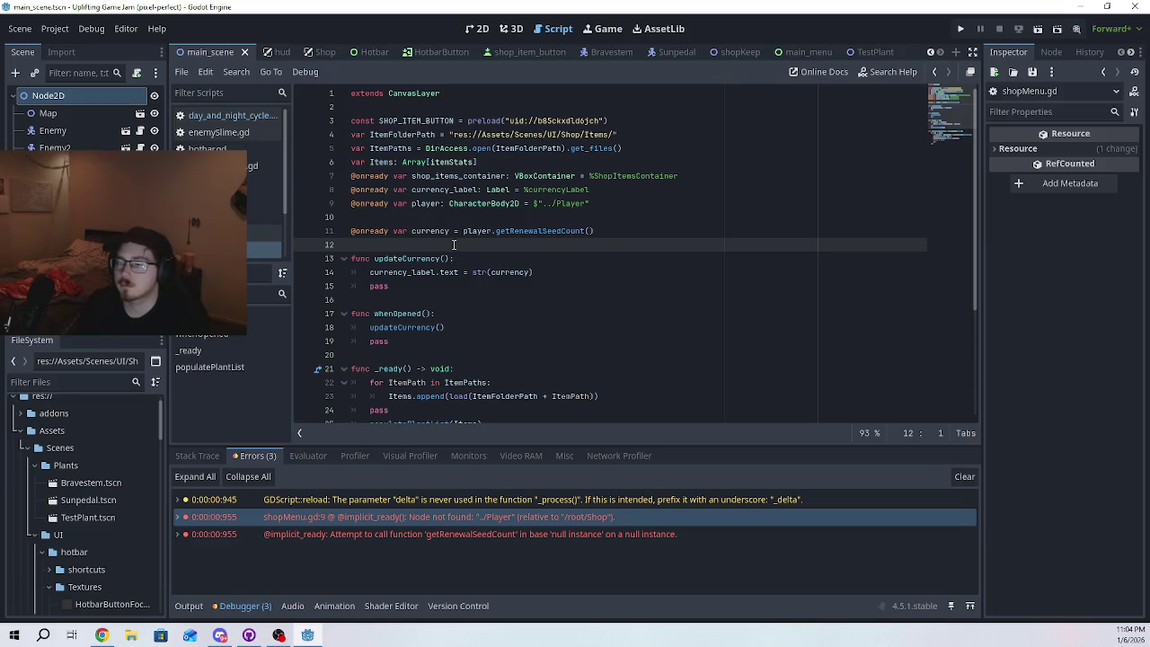
# - Delete the player and currency variable lines and comment out the currency label update
pyautogui.moveTo(604, 229); pyautogui.dragTo(319, 207)
pyautogui.press('BackSpace')
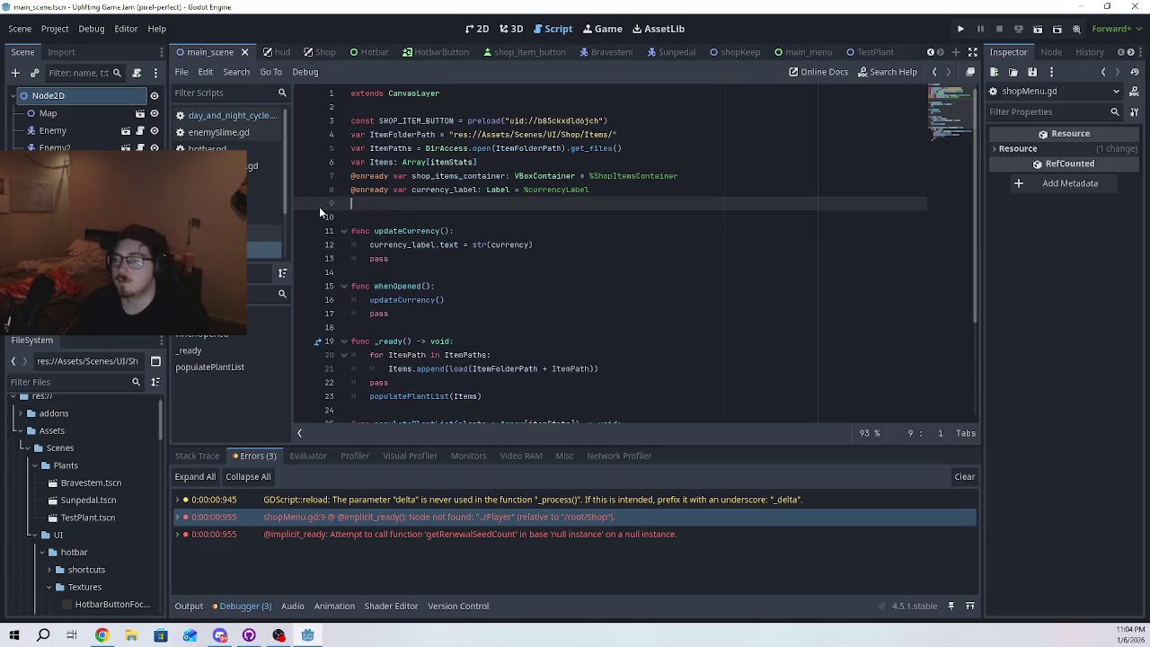
pyautogui.click(374, 246)
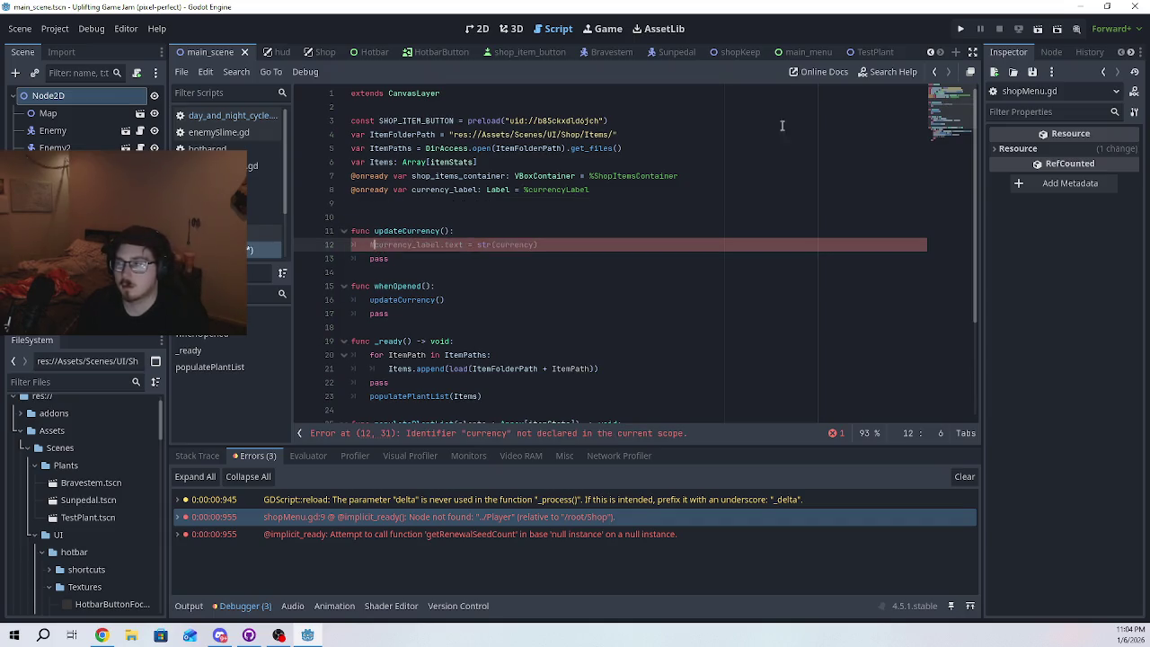
# - Run the game, start a new game, walk toward the dirt field, then close it
pyautogui.click(961, 29)
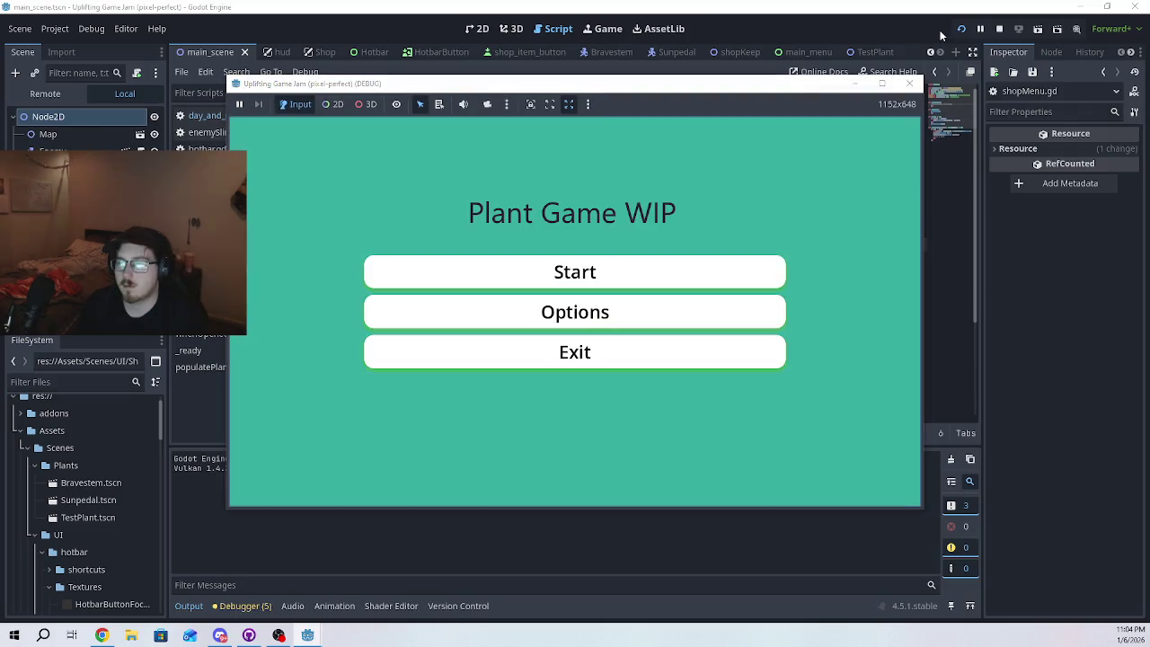
pyautogui.click(580, 282)
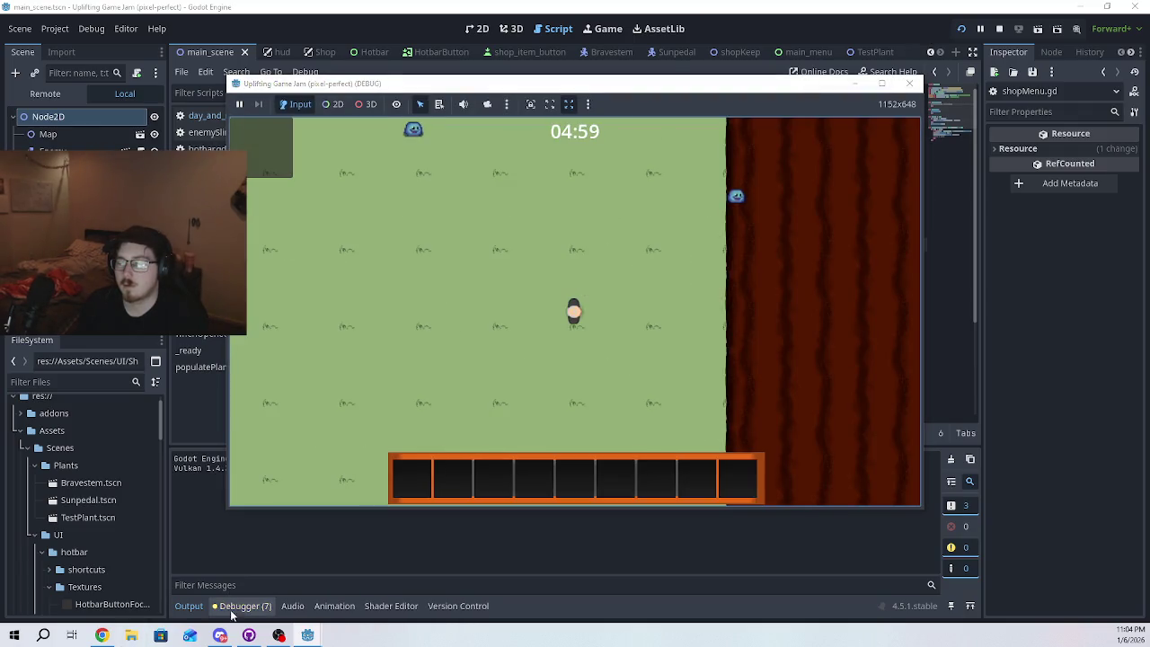
pyautogui.press('s')
pyautogui.press('d')
pyautogui.press('w')
pyautogui.press('d')
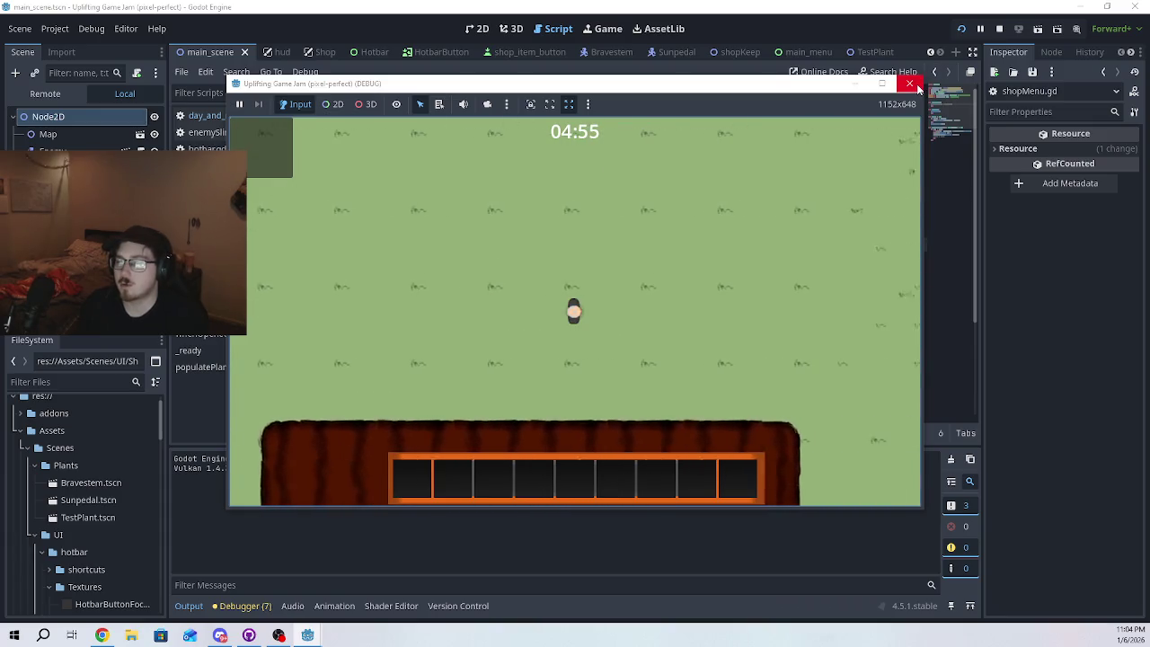
pyautogui.click(911, 84)
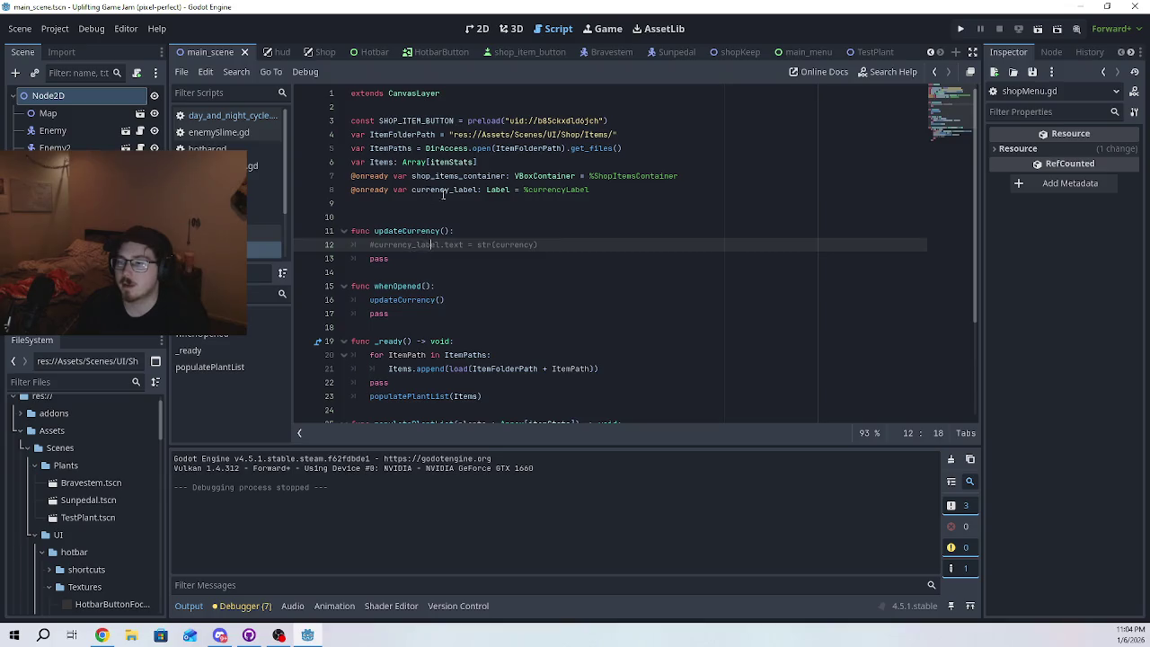
# - Review the commented currency label line and check the errors and output logs
pyautogui.click(456, 205)
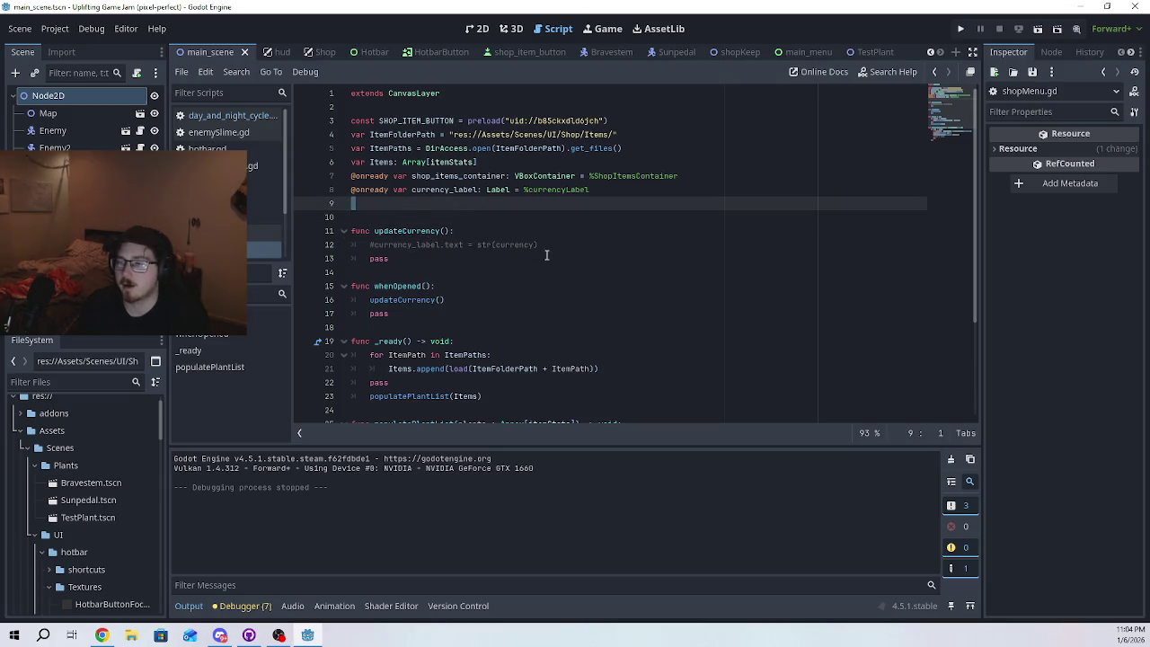
pyautogui.moveTo(539, 244); pyautogui.dragTo(369, 250)
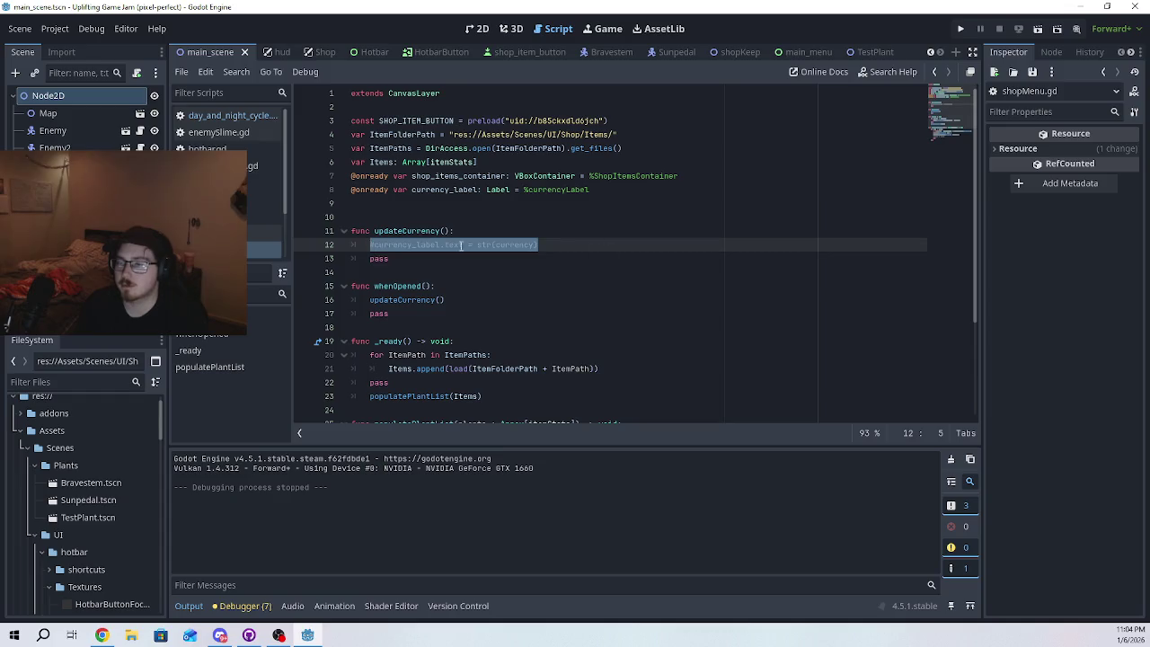
pyautogui.click(240, 606)
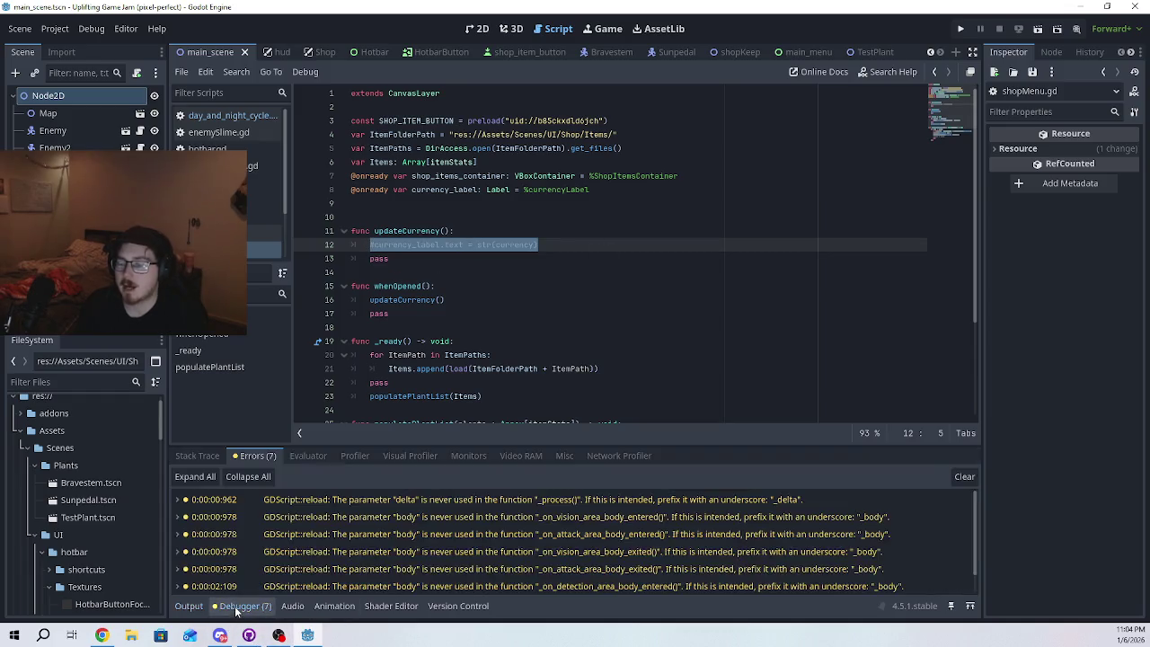
pyautogui.scroll(-2, 400, 553)
pyautogui.scroll(2, 403, 563)
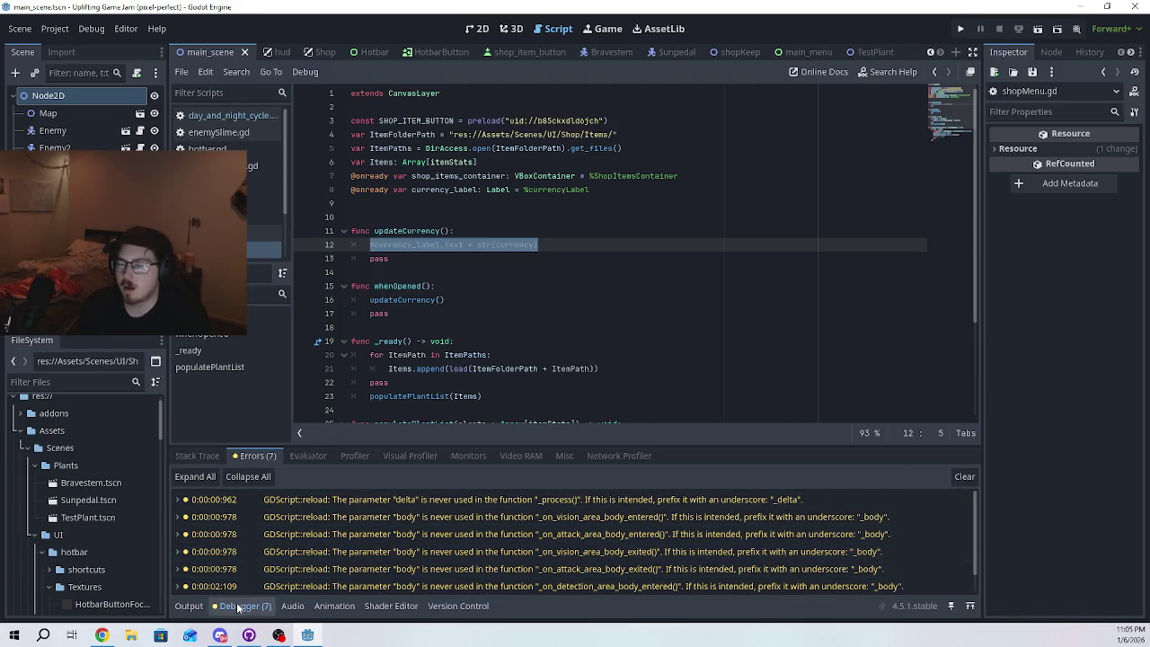
pyautogui.click(189, 605)
# - Run the game again, start a new game, and walk the player up and right by the dirt field
pyautogui.click(960, 30)
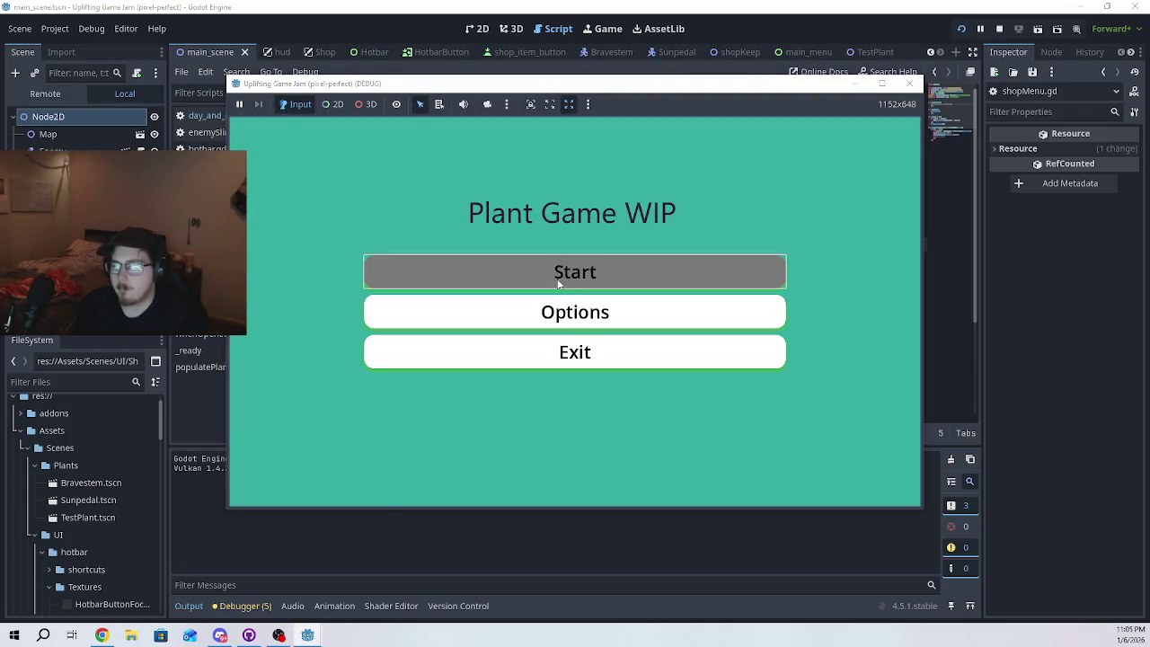
pyautogui.click(557, 272)
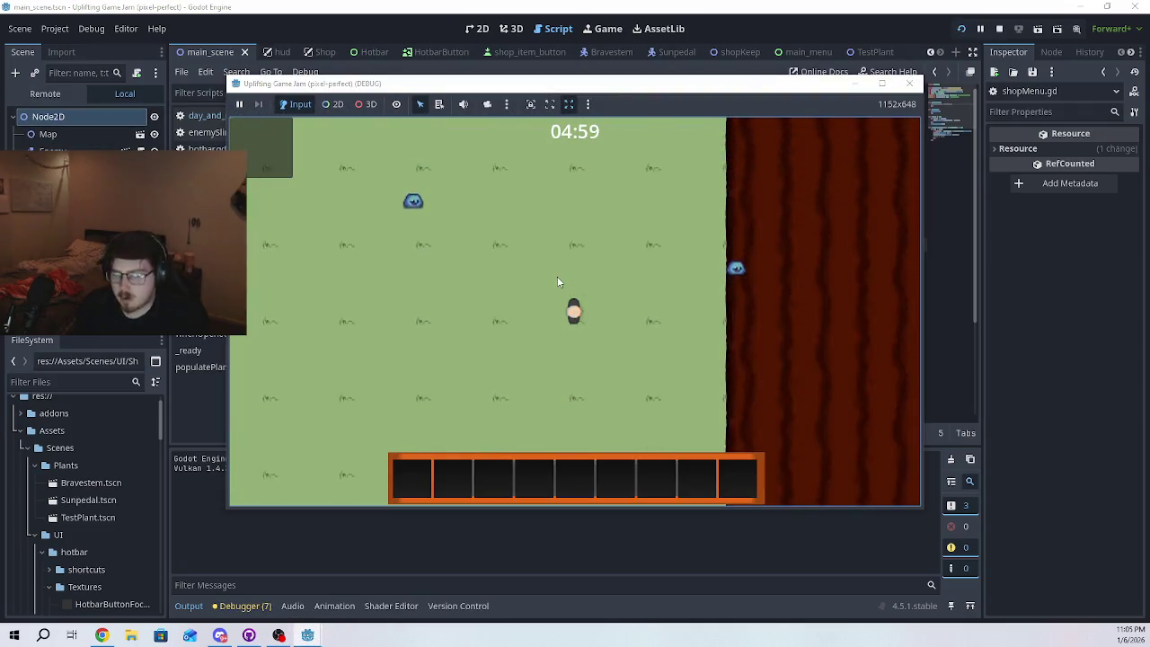
pyautogui.press('w')
pyautogui.press('d')
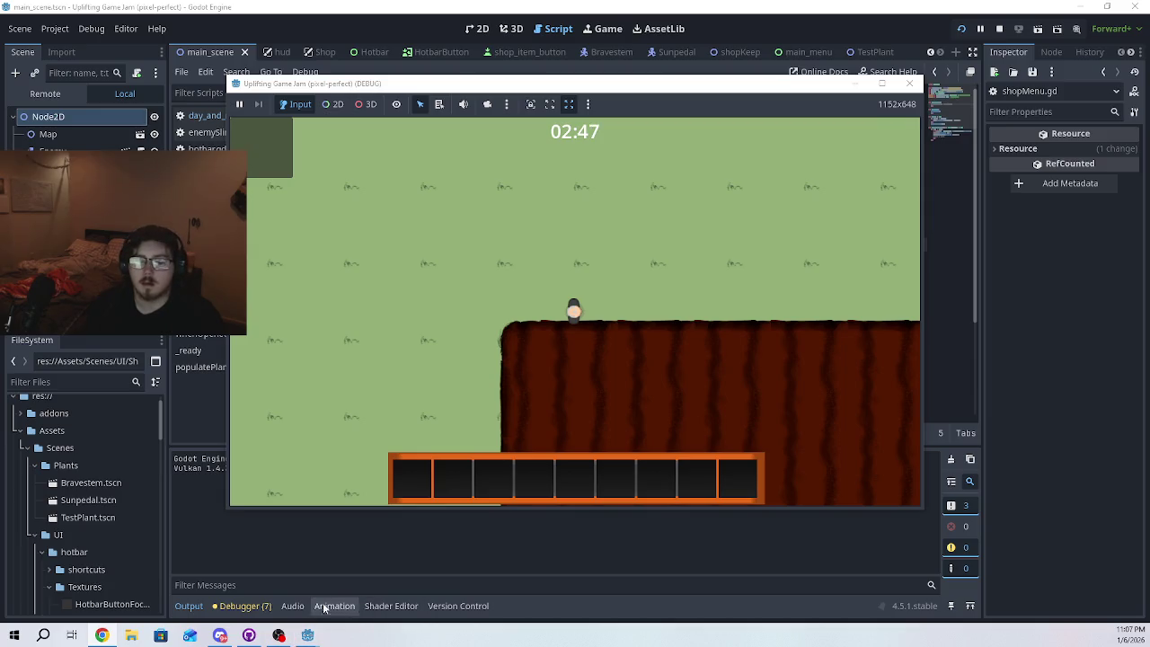
# - Stop the game and replace the whole script with the alternative updateCurrency/whenOpened code
pyautogui.click(909, 84)
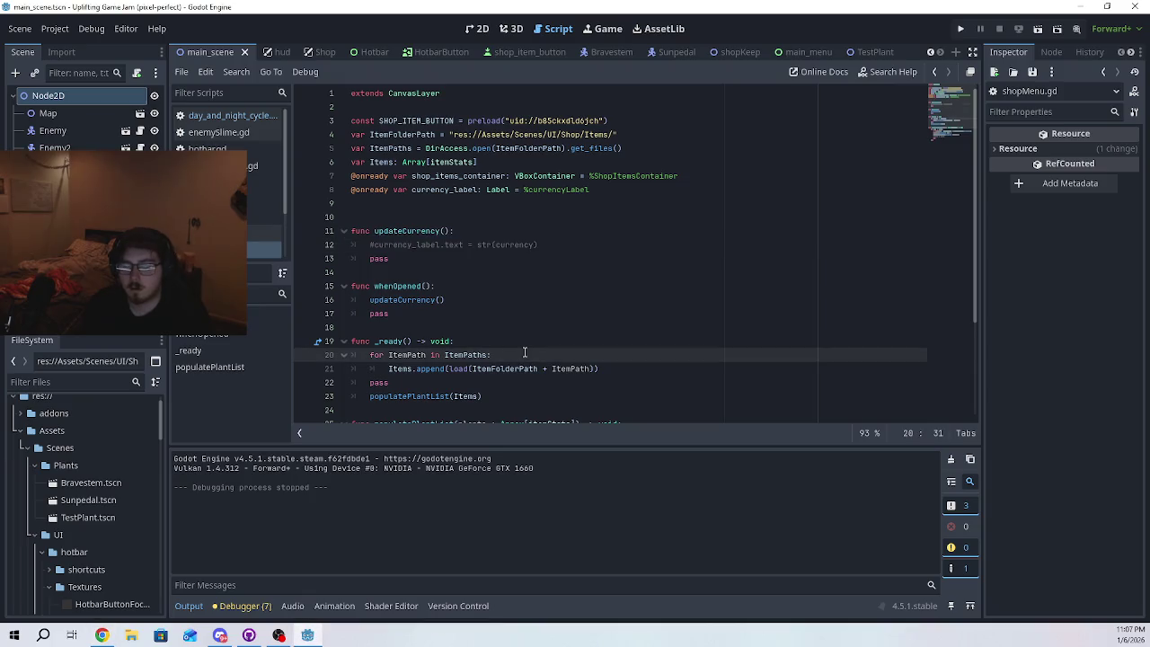
pyautogui.hotkey('ctrl', 'a')
pyautogui.write('extends CanvasLayer  const SHOP_ITEM_BUTTON = preload("uid://b85ckxdld6jch")  var ItemFolderPath = "res://Assets/Scenes/UI/Shop/Items/" var ItemPaths = DirAccess.open(ItemFolderPath).get_files() var Items: Array[itemStats] = []  @onready var shop_items_container: VBoxContainer = %ShopItemsContainer @onready var currency_label: Label = %currencyLabel @onready var player: CharacterBody2D = get_node("/root/Main/Player")  @onready var currency = player.renewalSeedsCount()  func _ready() -> void: \tfor ItemPath in ItemPaths: \t\tItems.append(load(ItemFolderPath + ItemPath))  \tpopulatePlantList(Items)')
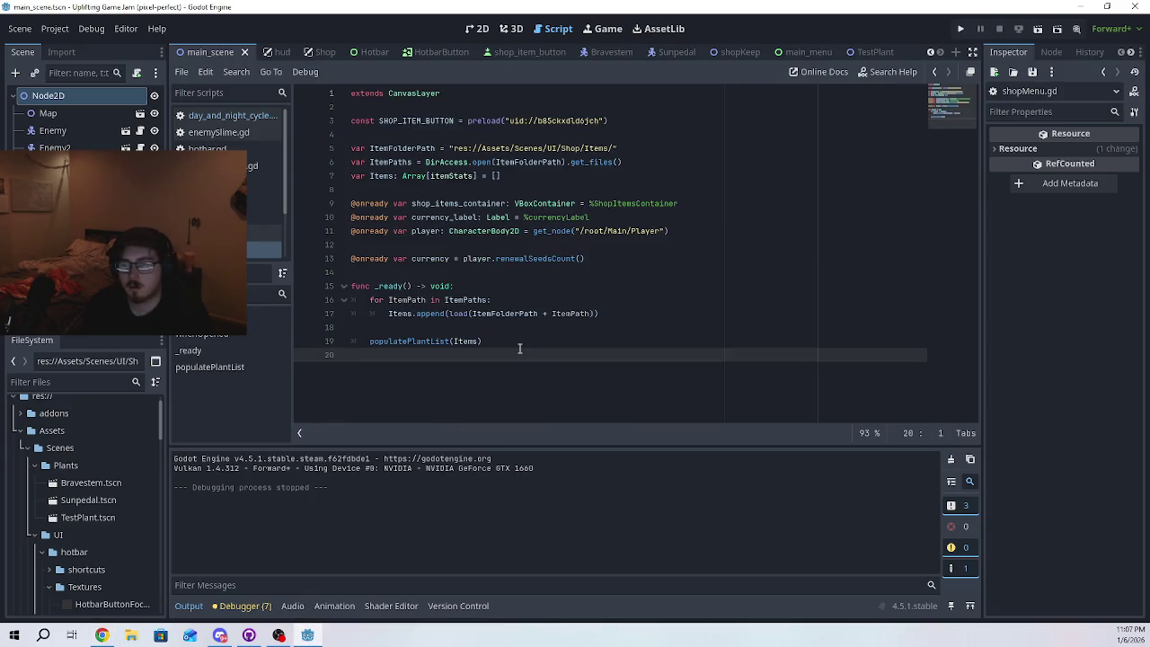
pyautogui.hotkey('ctrl', 'a')
pyautogui.hotkey('ctrl', 'v')
pyautogui.scroll(5, 521, 342)
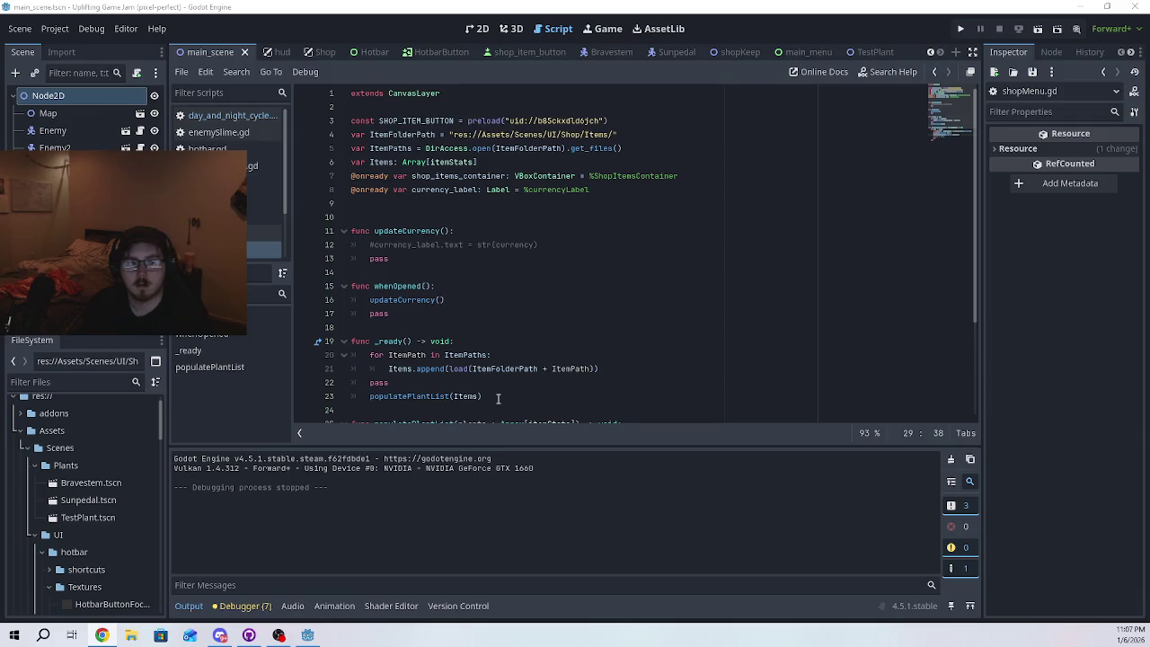
pyautogui.moveTo(498, 401); pyautogui.dragTo(346, 91)
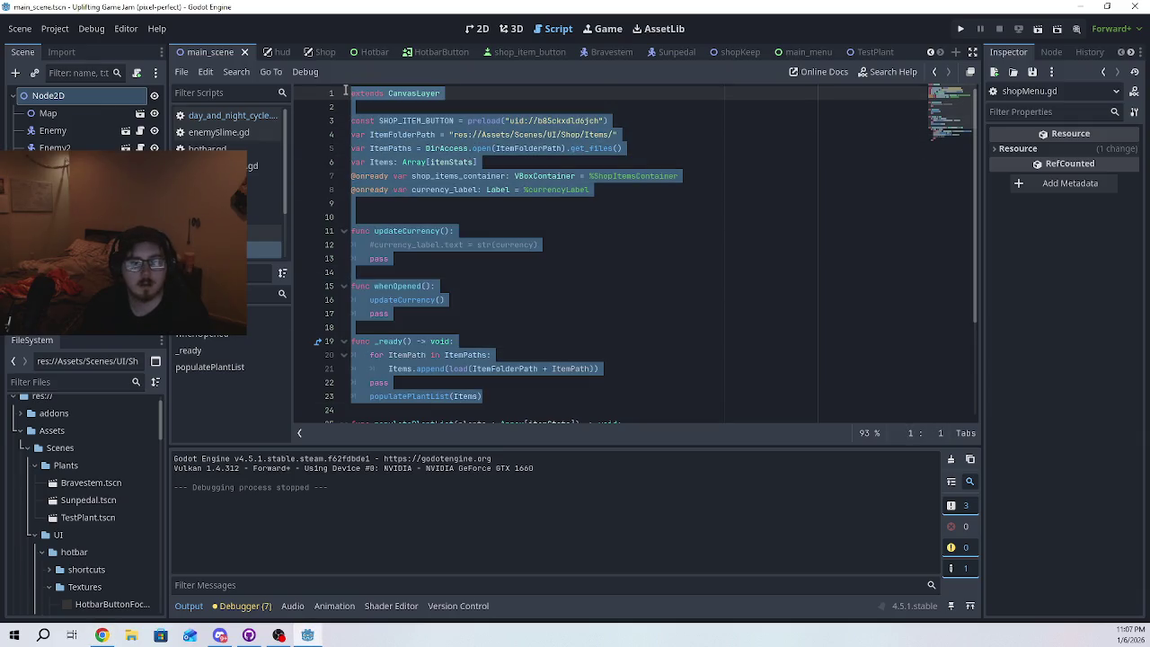
pyautogui.write('extends CanvasLayer  const SHOP_ITEM_BUTTON = preload("uid://b85ckxdld6jch")  var ItemFolderPath = "res://Assets/Scenes/UI/Shop/Items/" var ItemPaths = DirAccess.open(ItemFolderPath).get_files() var Items: Array[itemStats] = []  @onready var shop_items_container: VBoxContainer = %ShopItemsContainer @onready var currency_label: Label = %currencyLabel @onready var player: CharacterBody2D = get_node("/root/Main/Player")  @onready var currency = player.renewalSeedsCount()  func _ready() -> void: \tfor ItemPath in ItemPaths: \t\tItems.append(load(ItemFolderPath + ItemPath))  \tpopulatePlantList(Items)')
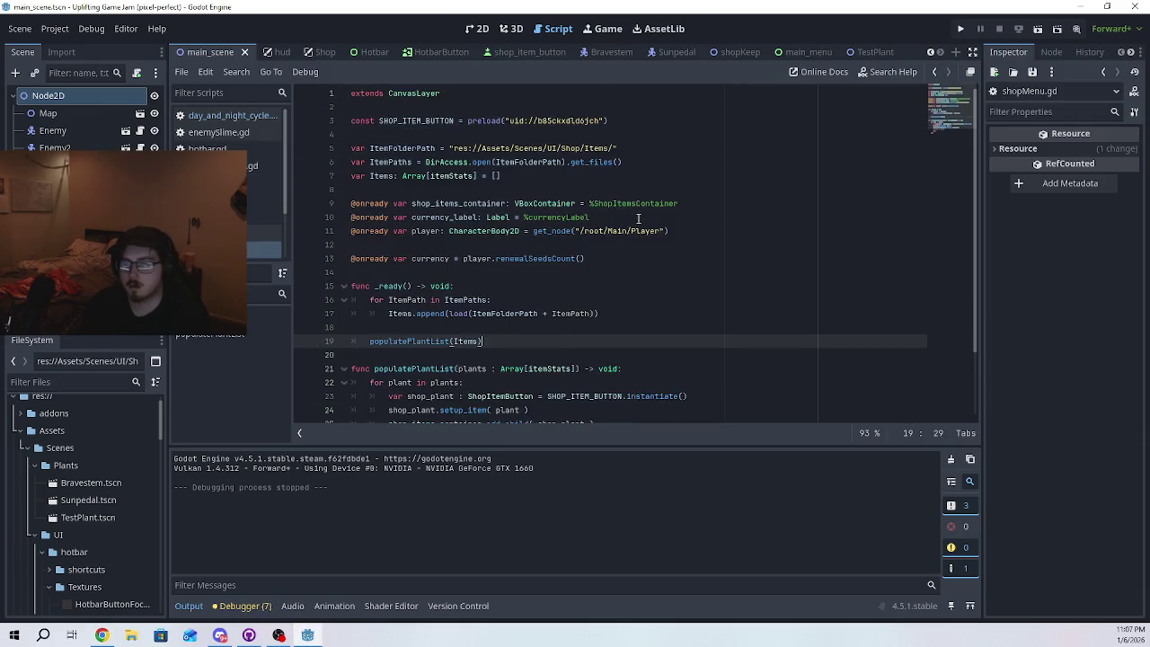
# - Run the game, hit the renewalSeedsCount null-instance error, and undo to the earlier script
pyautogui.click(960, 29)
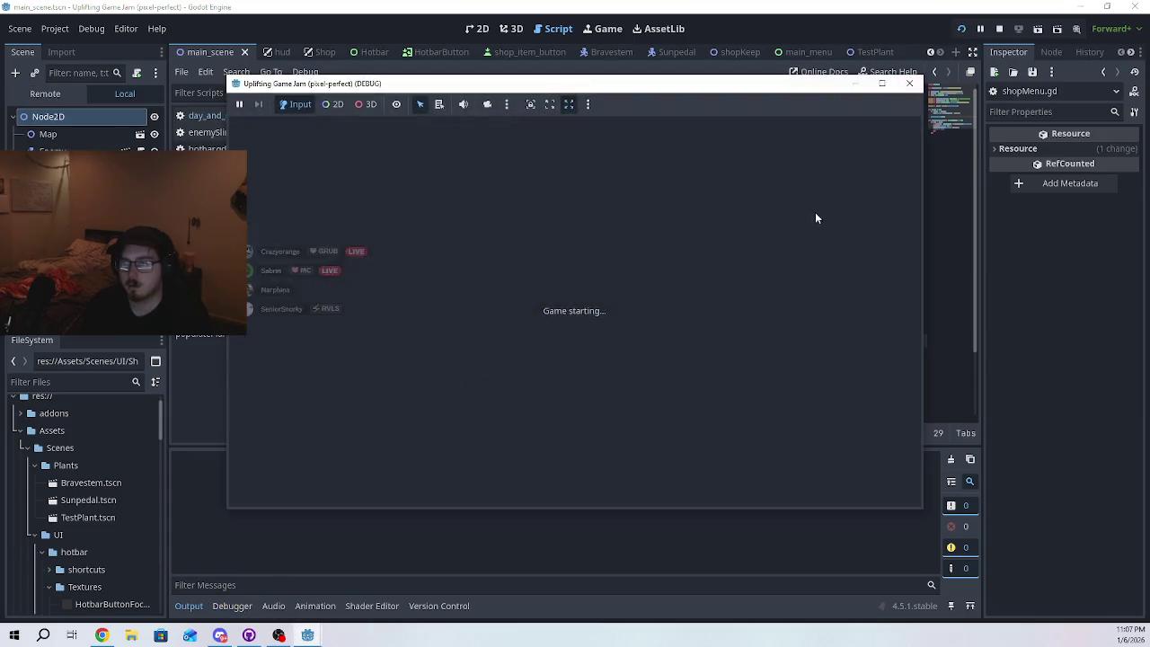
pyautogui.click(643, 230)
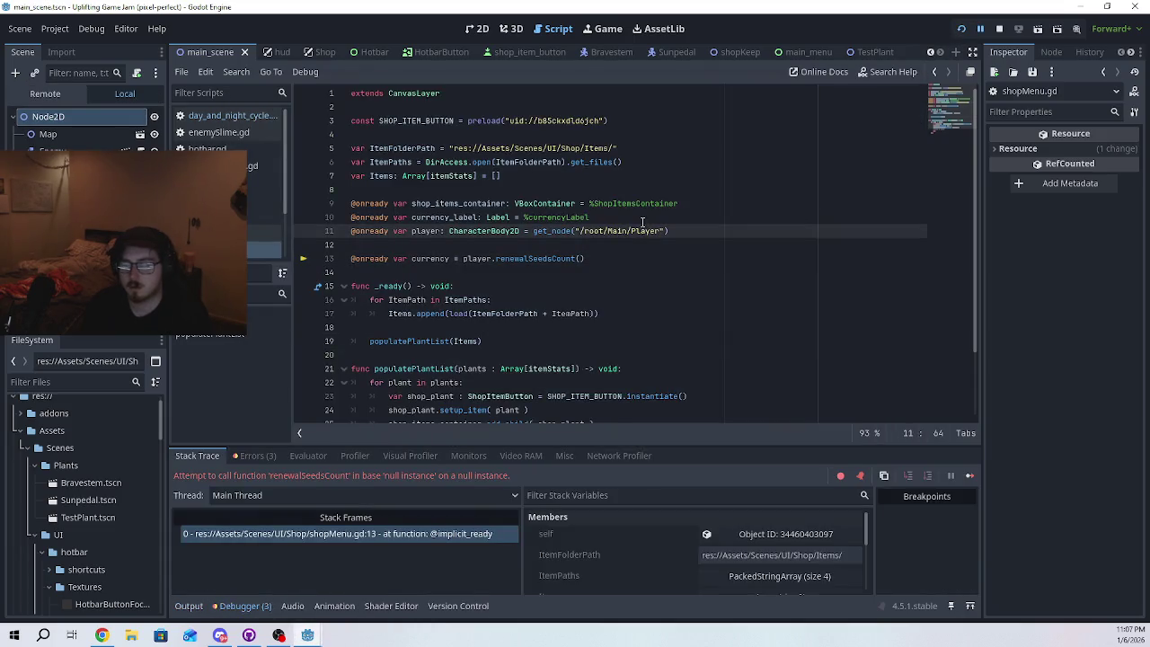
pyautogui.hotkey('ctrl', 'z')
pyautogui.hotkey('ctrl', 'z')
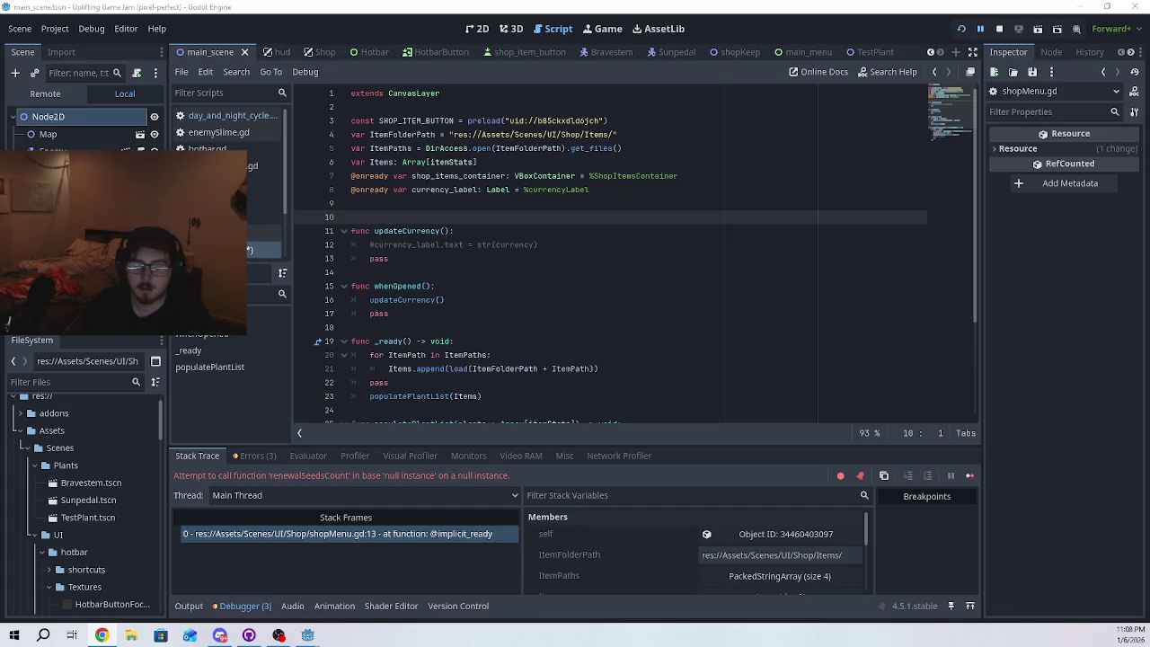
pyautogui.click(42, 636)
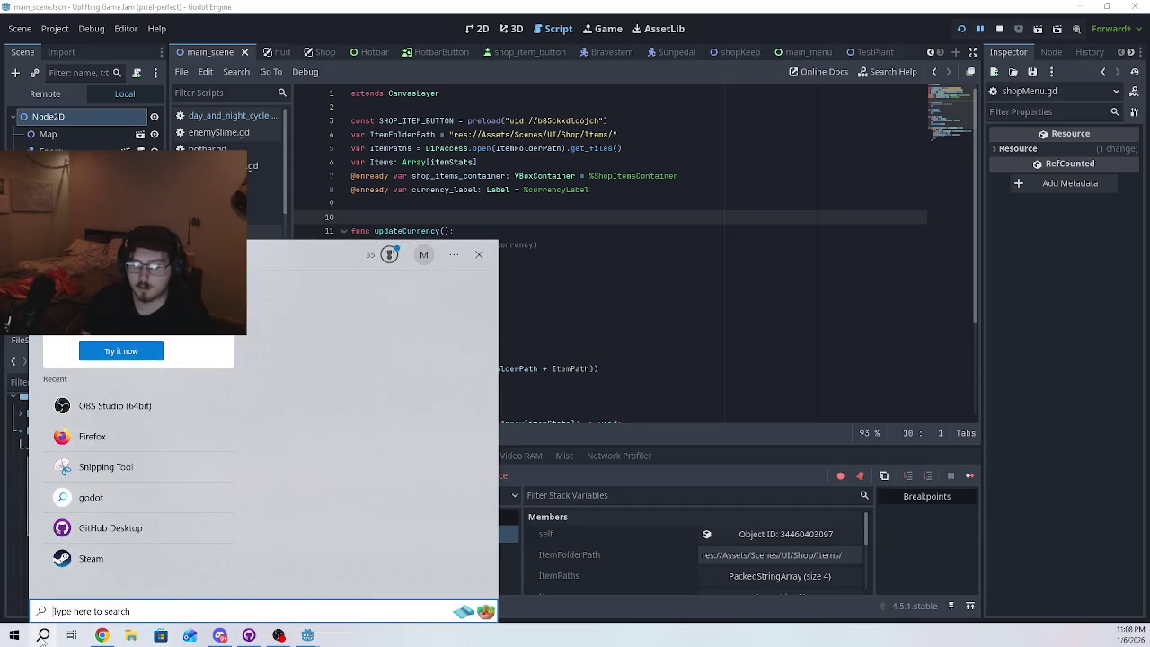
pyautogui.write('snip')
pyautogui.press('Return')
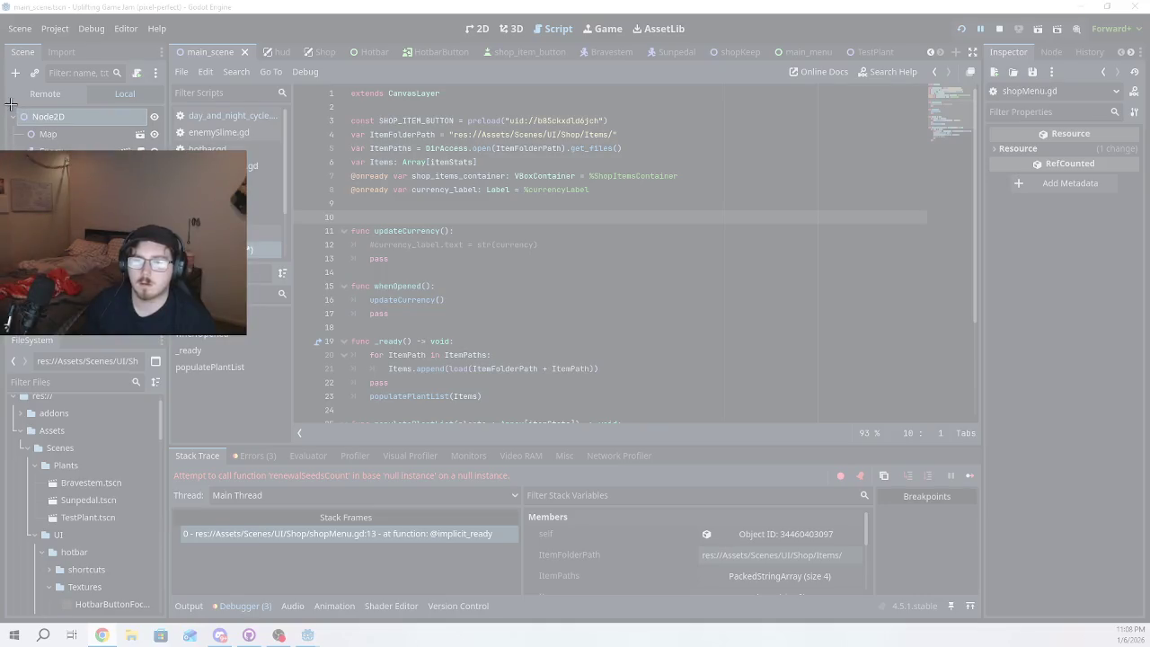
pyautogui.moveTo(9, 106); pyautogui.dragTo(164, 151)
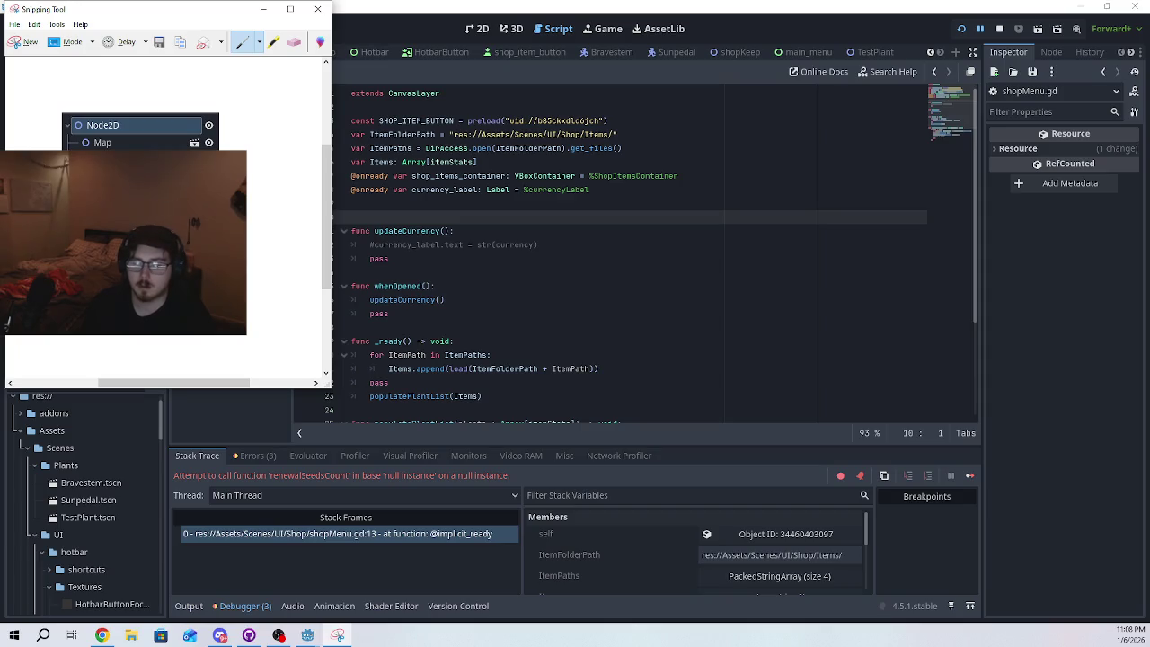
pyautogui.click(317, 11)
pyautogui.click(193, 206)
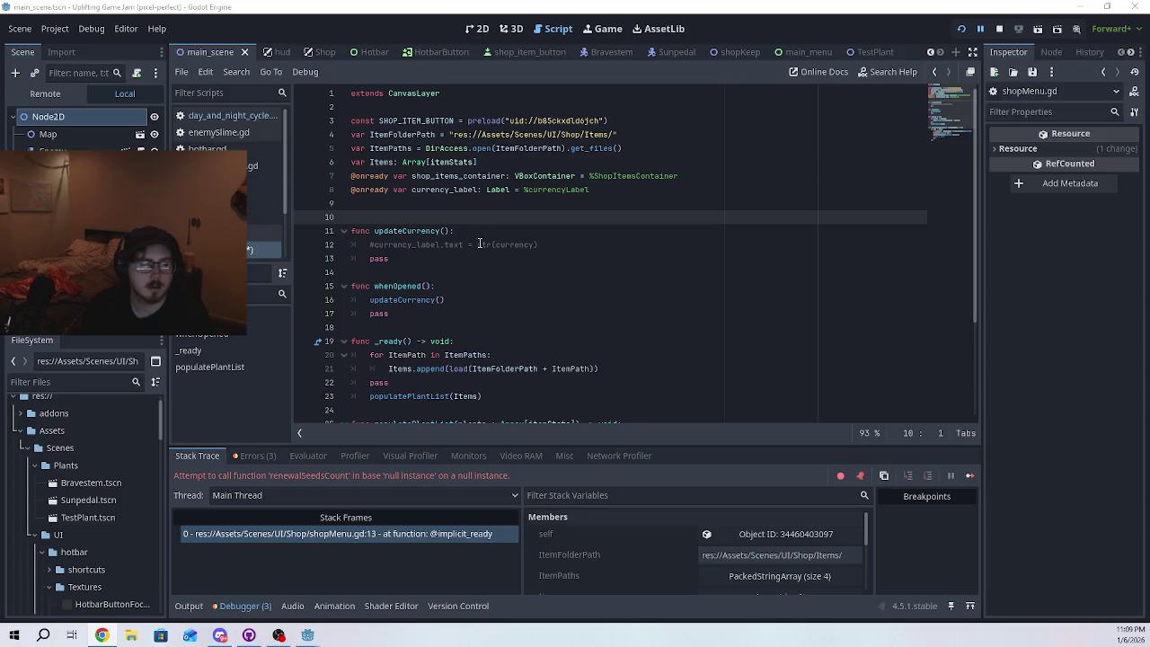
# - Paste the onready player reference get_node("/root/Node2D/Player") onto line 9 and save
pyautogui.click(515, 199)
pyautogui.write('@onready var player: CharacterBody2D = get_node("/root/Node2D/Player")')
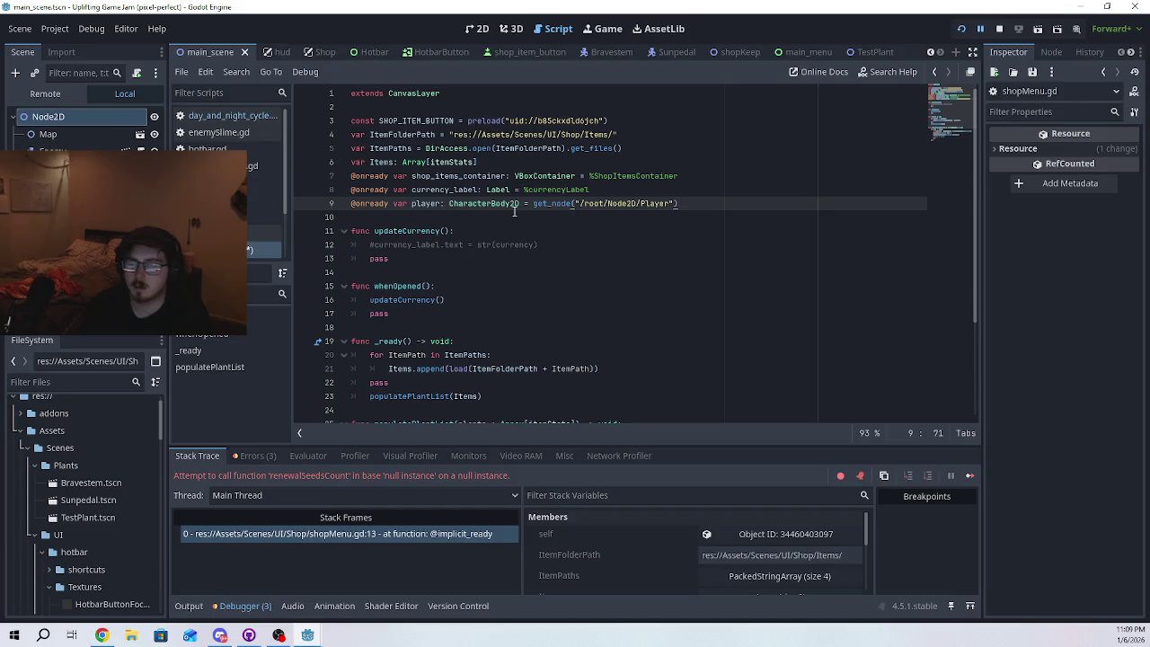
pyautogui.hotkey('ctrl', 's')
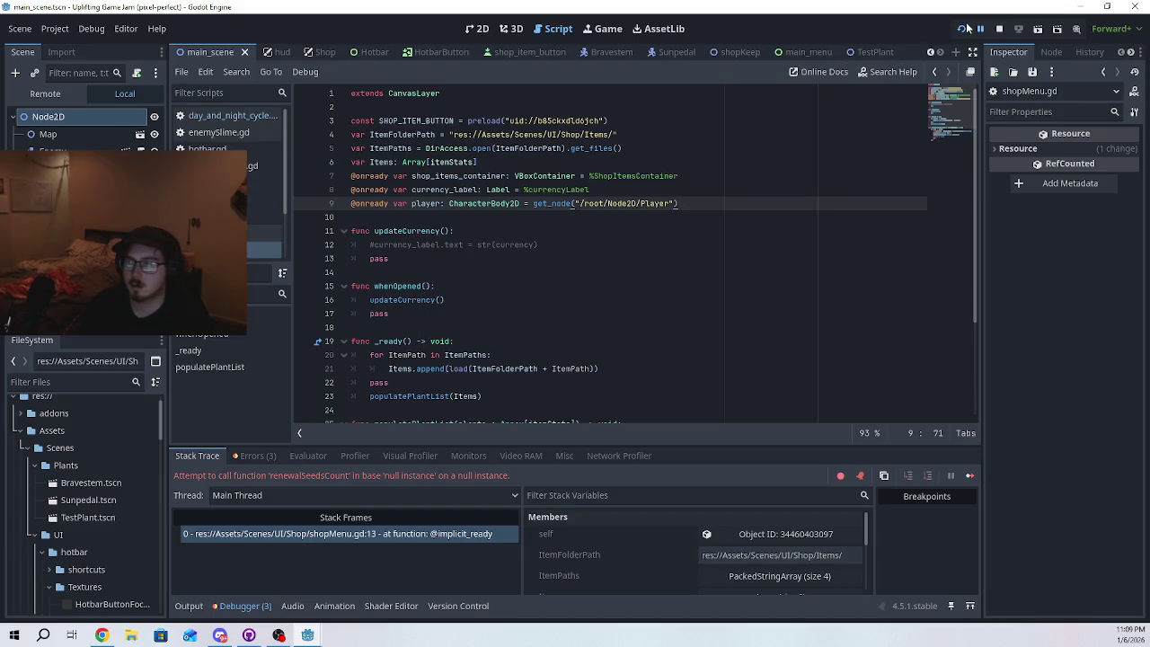
# - Run the game, check the runtime errors, walk the player to the shop, and close the game
pyautogui.click(961, 29)
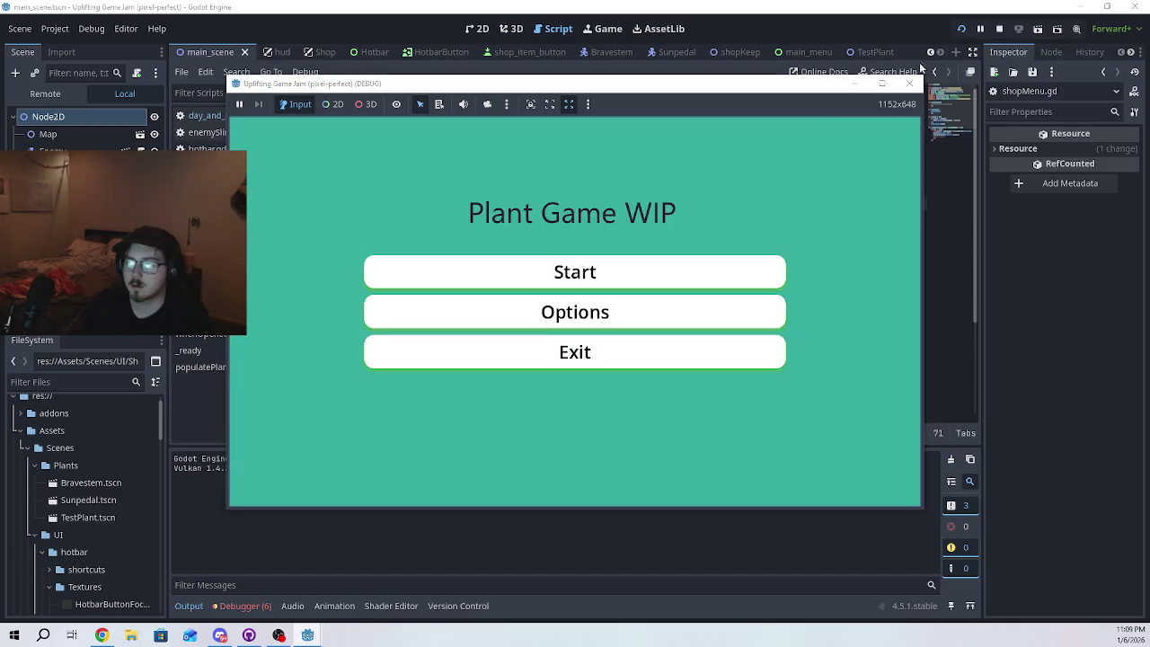
pyautogui.click(625, 269)
pyautogui.press('d')
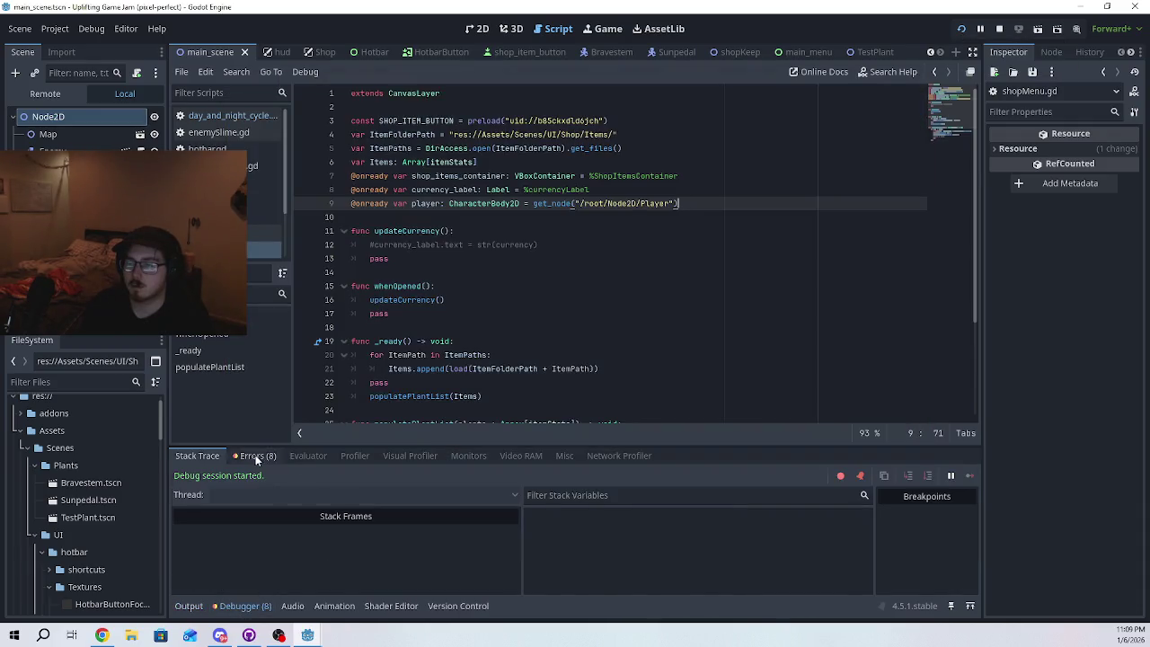
pyautogui.click(256, 456)
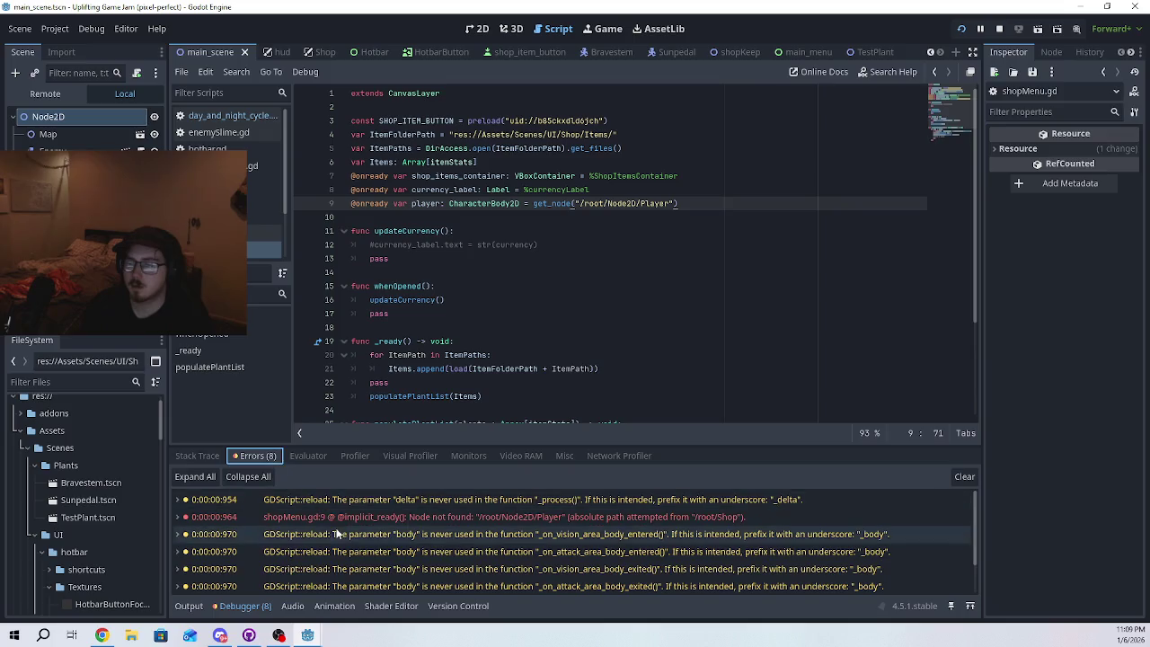
pyautogui.moveTo(353, 526)
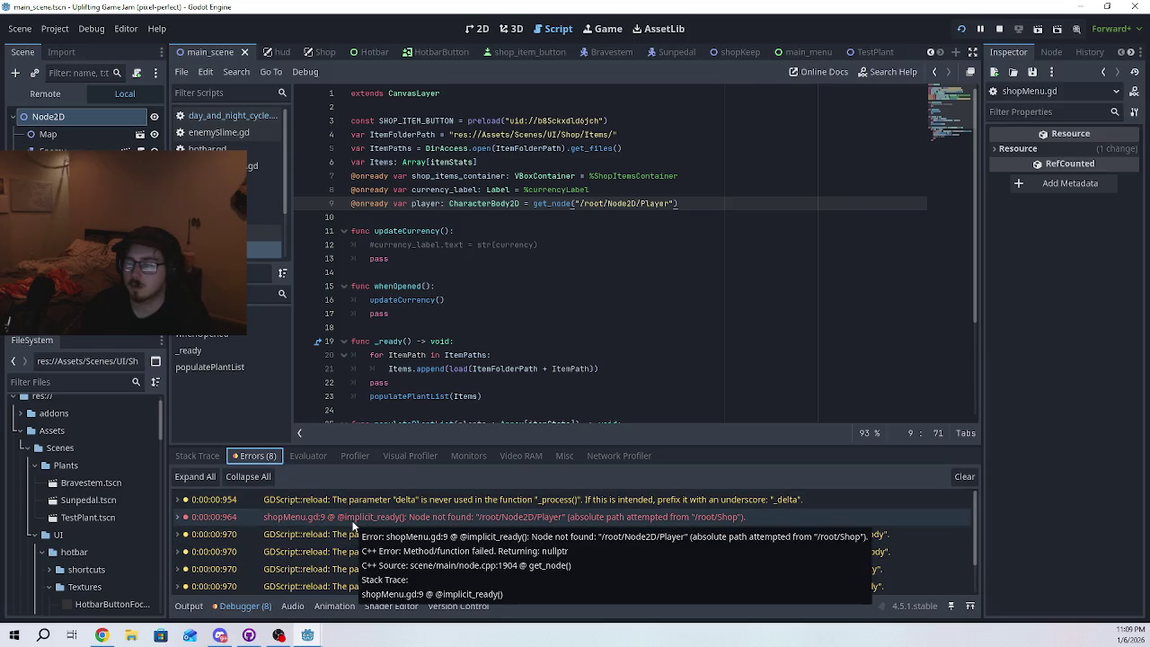
pyautogui.moveTo(307, 636)
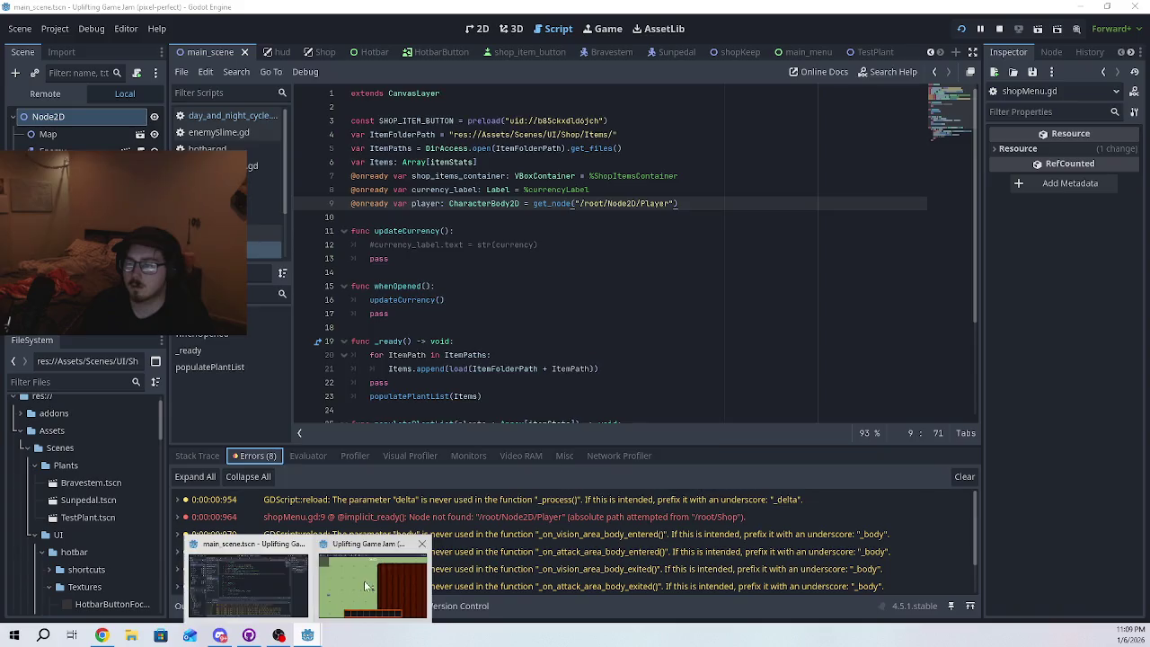
pyautogui.click(377, 584)
pyautogui.press('w')
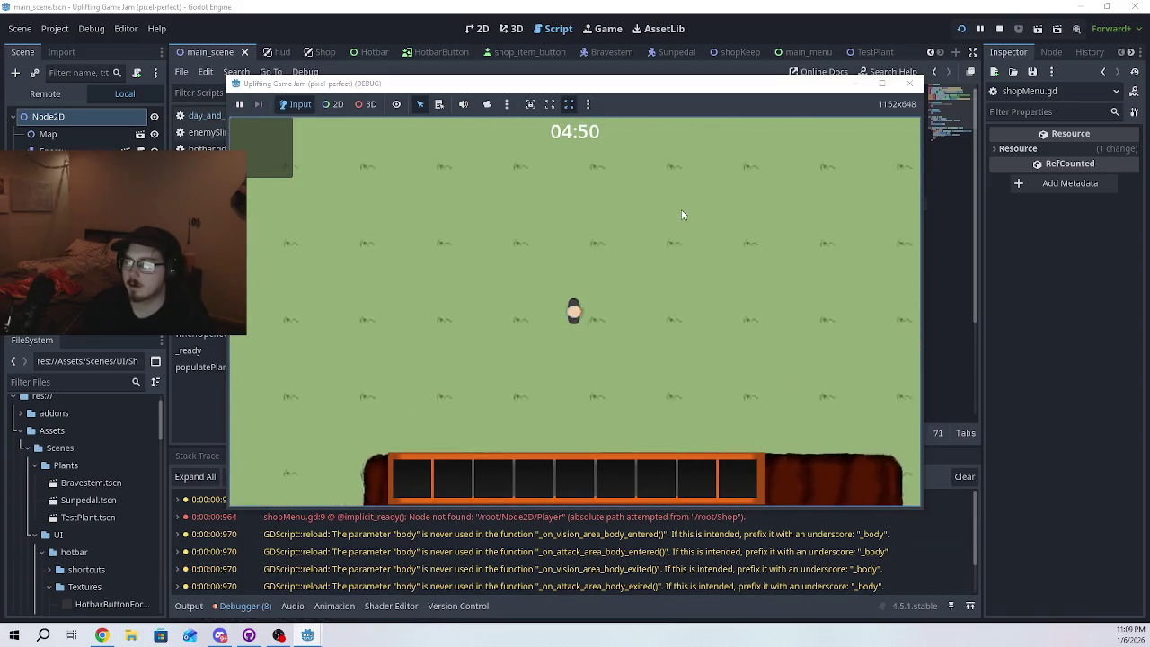
pyautogui.press('d')
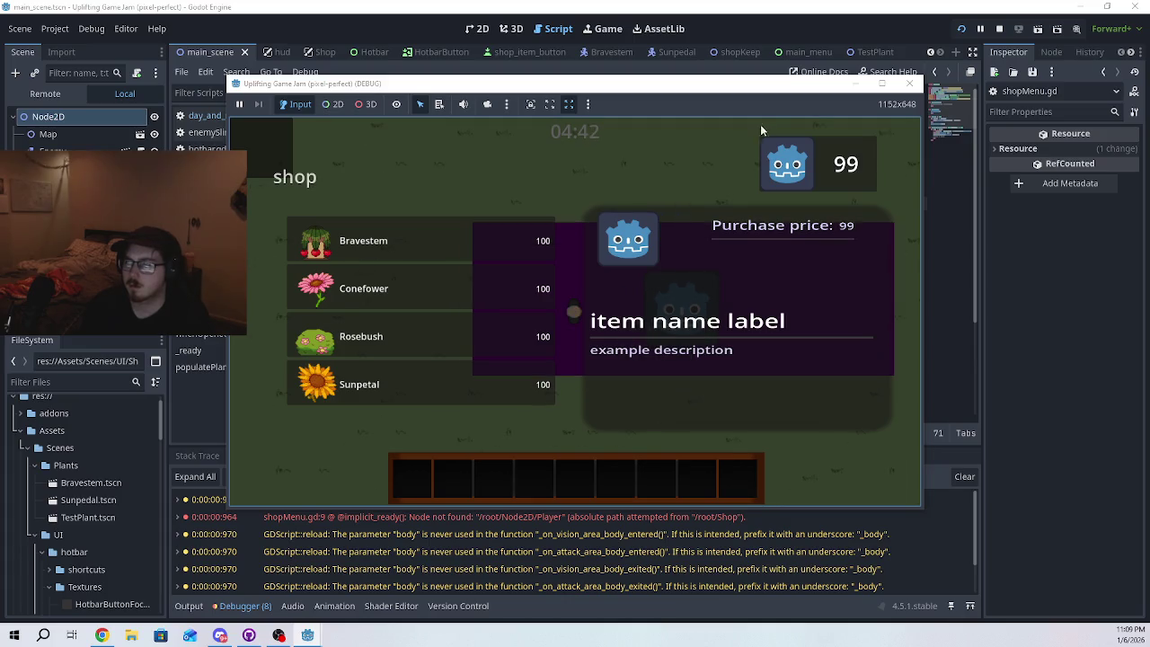
pyautogui.click(906, 93)
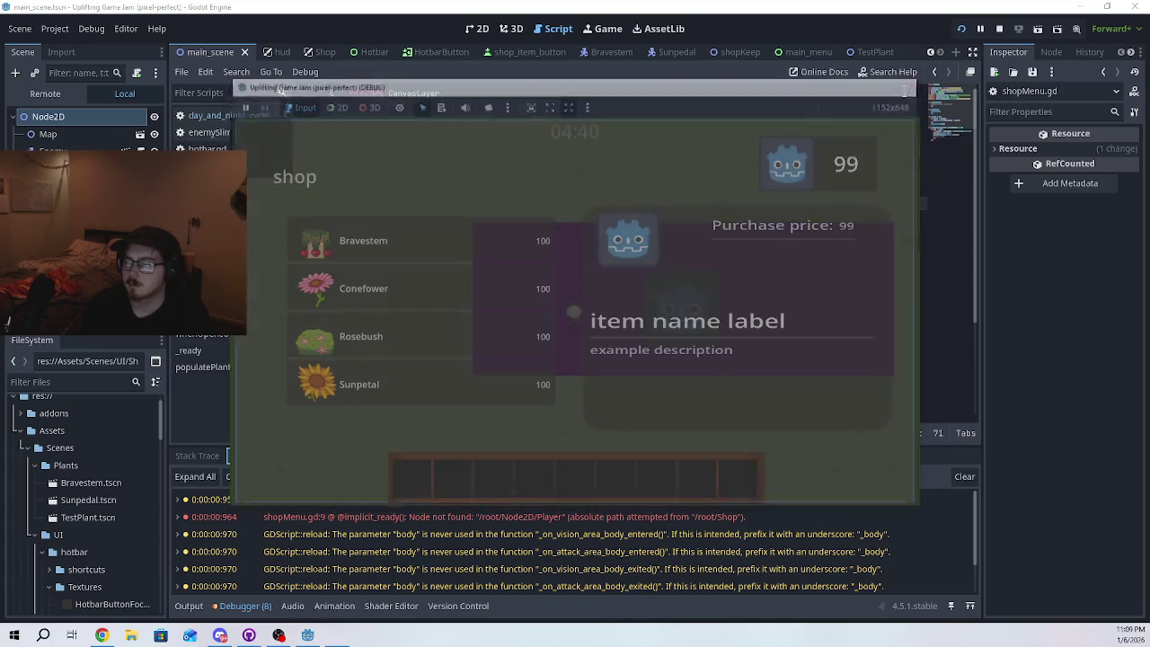
# - Add a blank line below the player reference and uncomment the currency_label text assignment
pyautogui.click(600, 243)
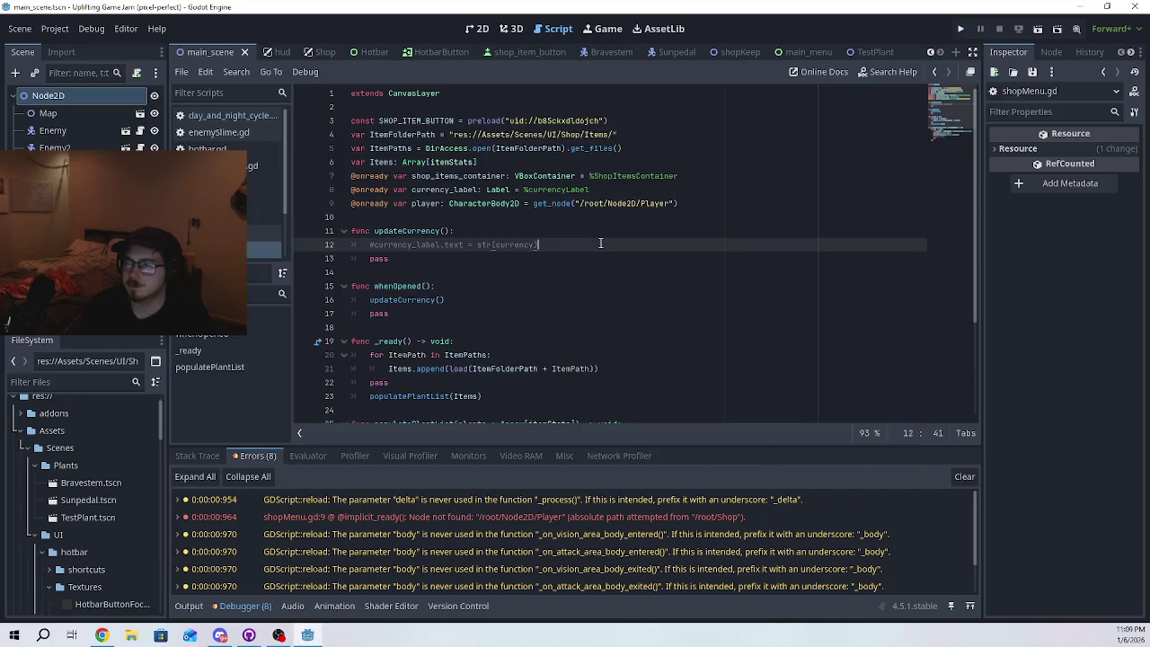
pyautogui.click(543, 218)
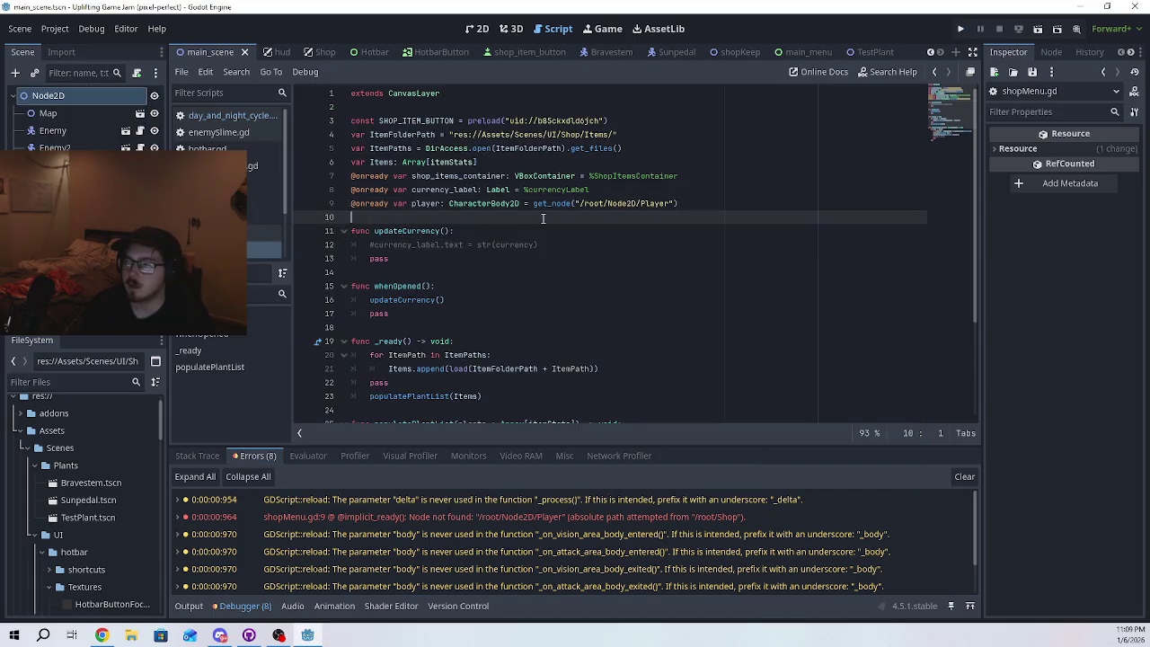
pyautogui.press('Return')
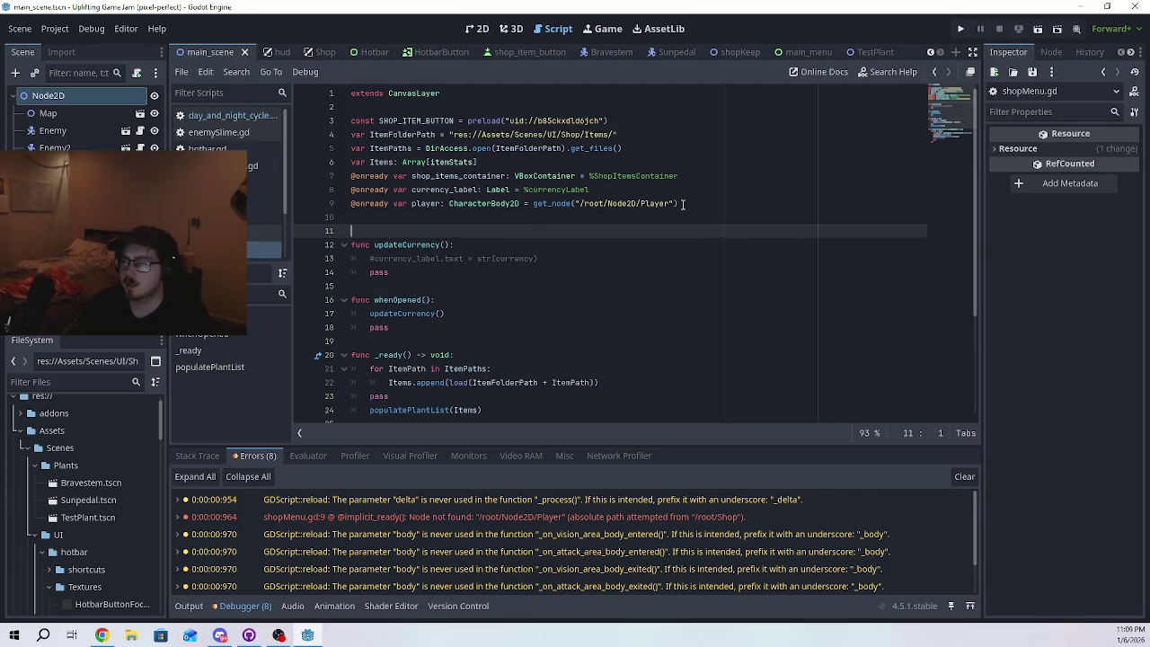
pyautogui.click(680, 204)
pyautogui.moveTo(680, 204); pyautogui.dragTo(350, 204)
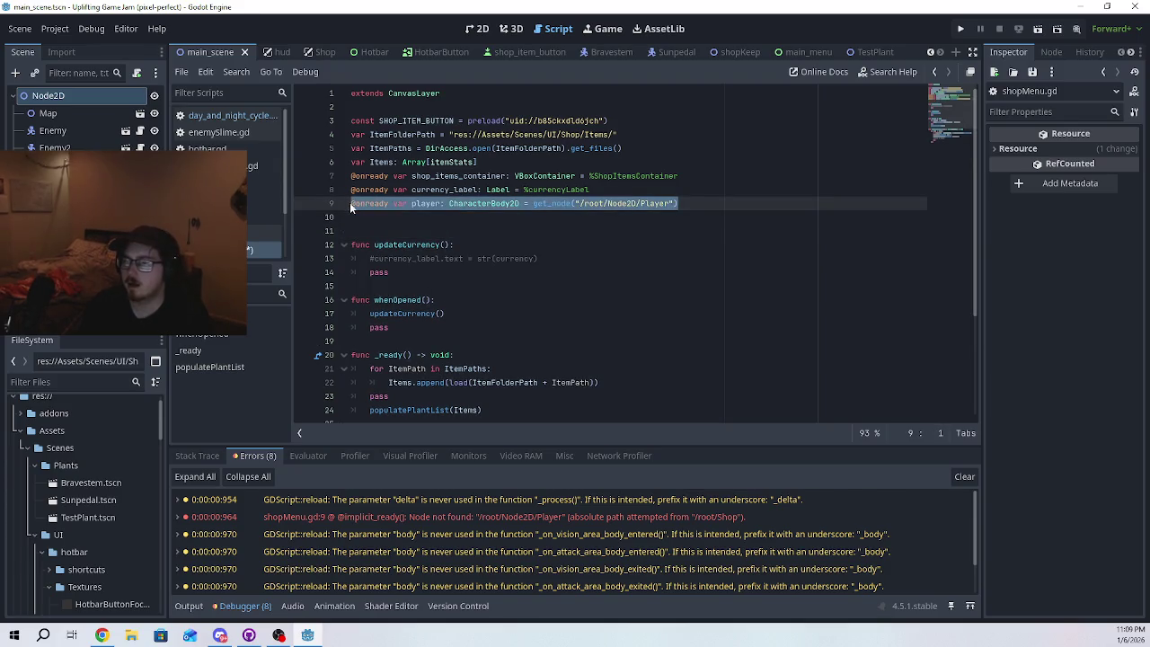
pyautogui.click(564, 227)
pyautogui.click(375, 261)
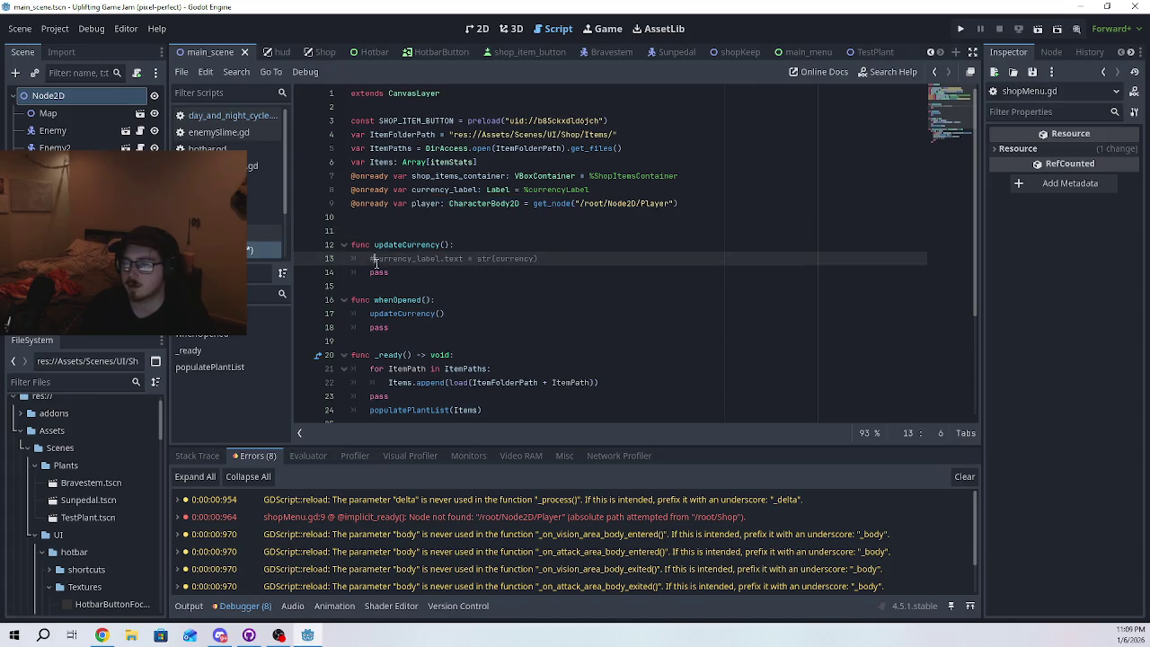
pyautogui.press('BackSpace')
pyautogui.click(418, 225)
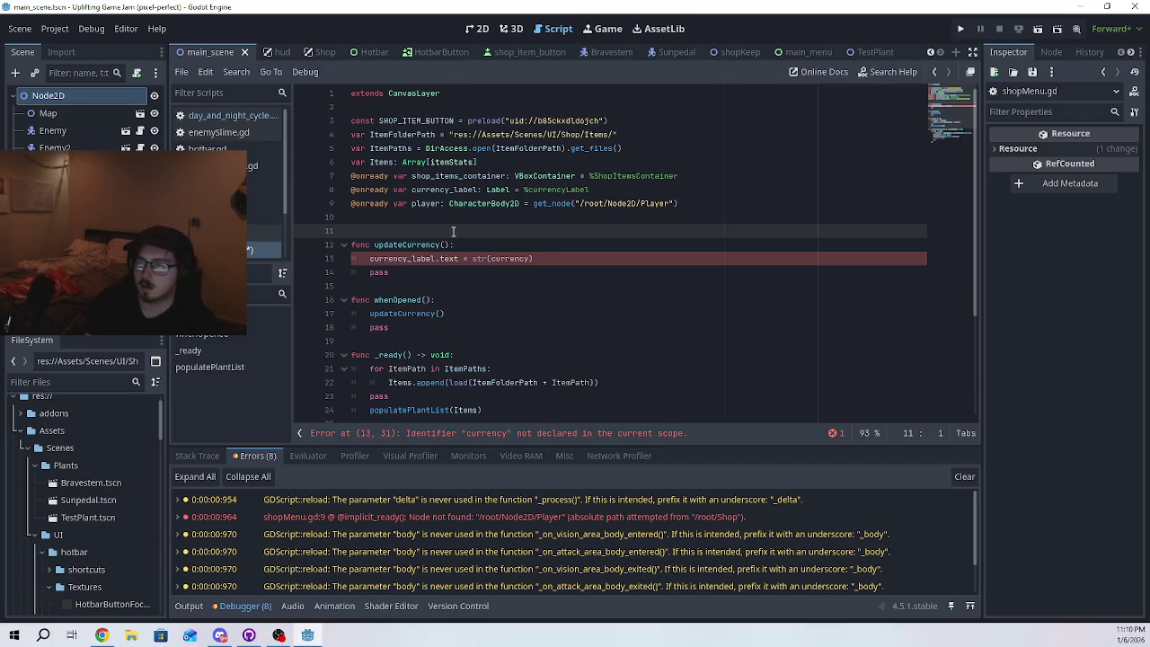
pyautogui.press('Return')
pyautogui.press('Up')
pyautogui.write('@on')
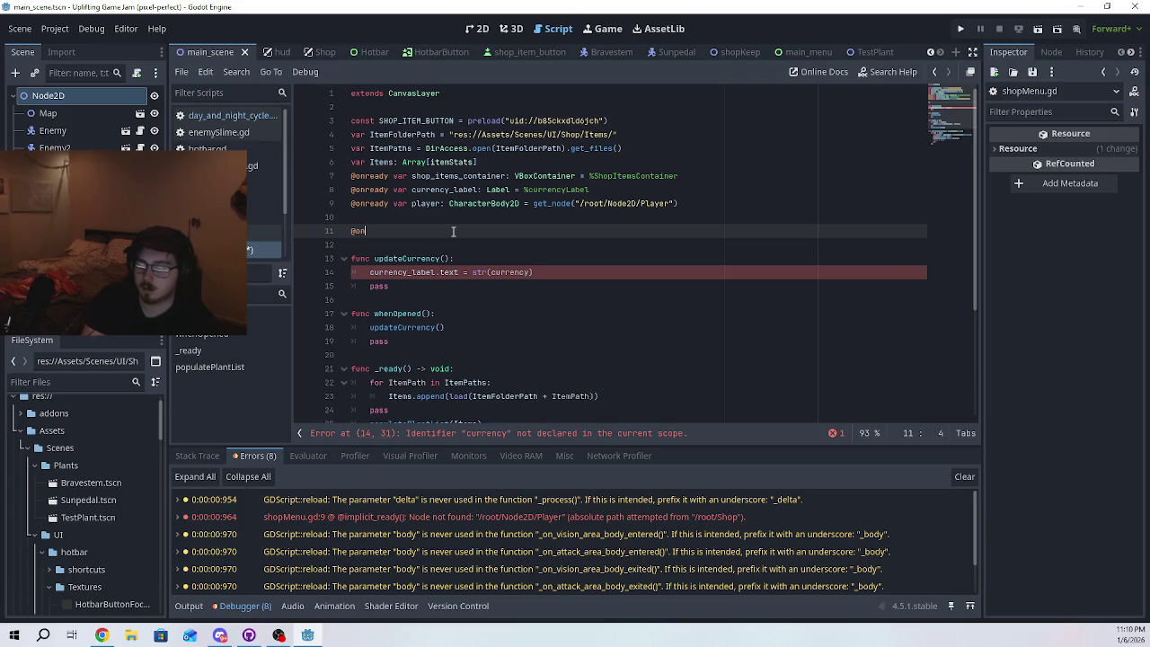
pyautogui.write('ready var cu')
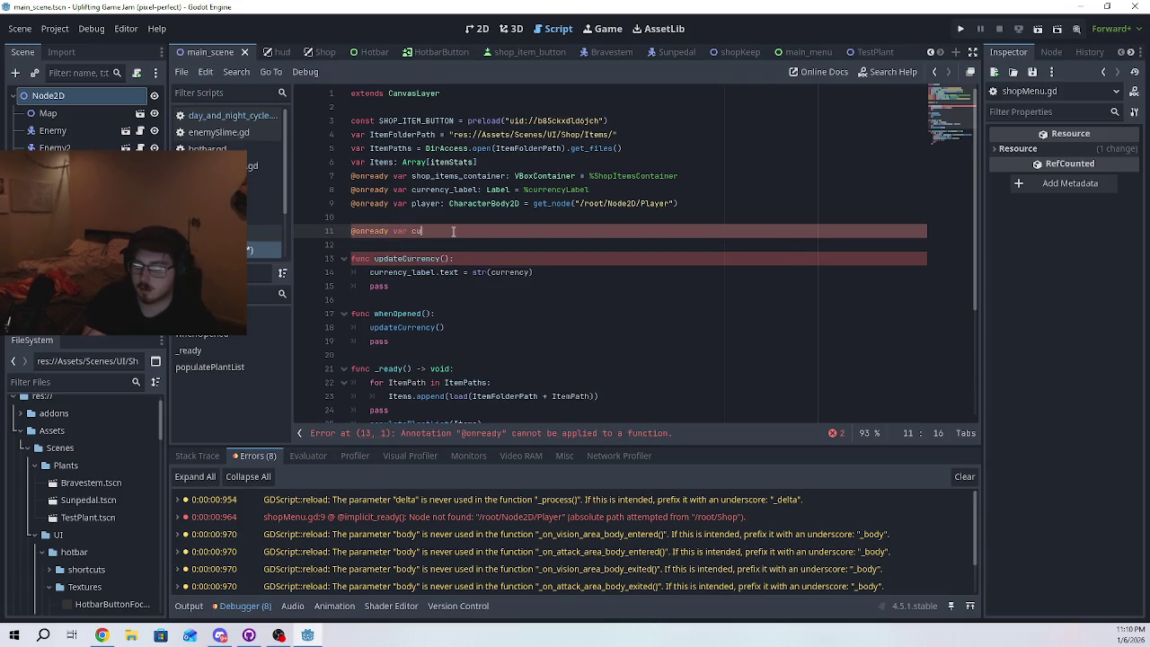
pyautogui.write('rrency ')
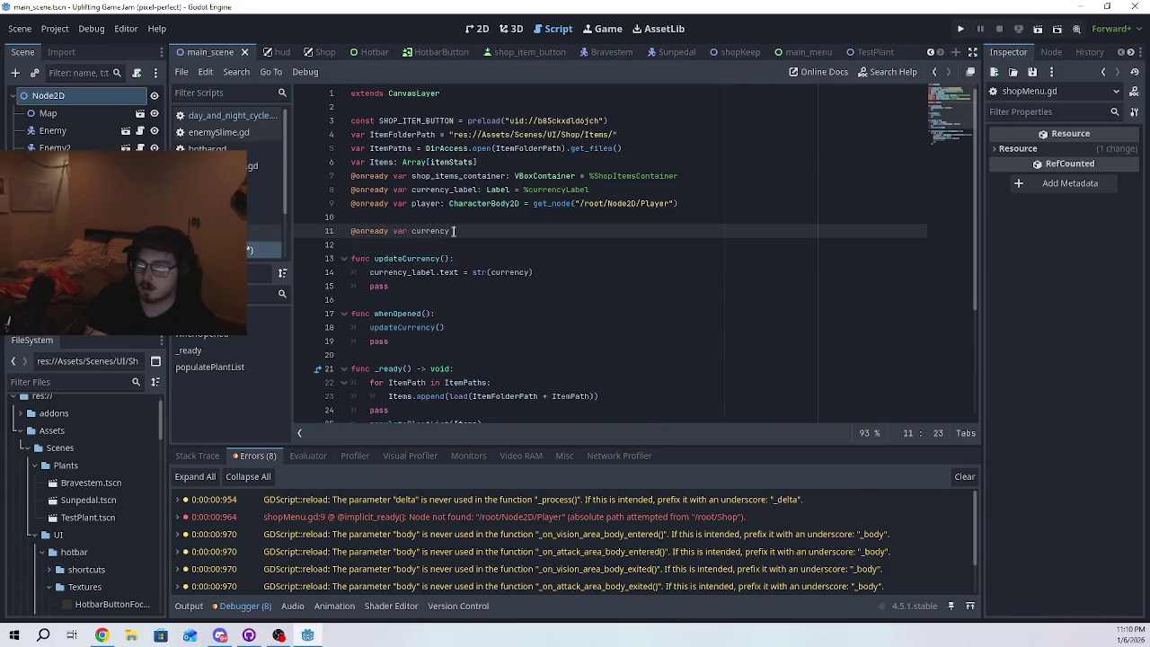
pyautogui.write('= pla')
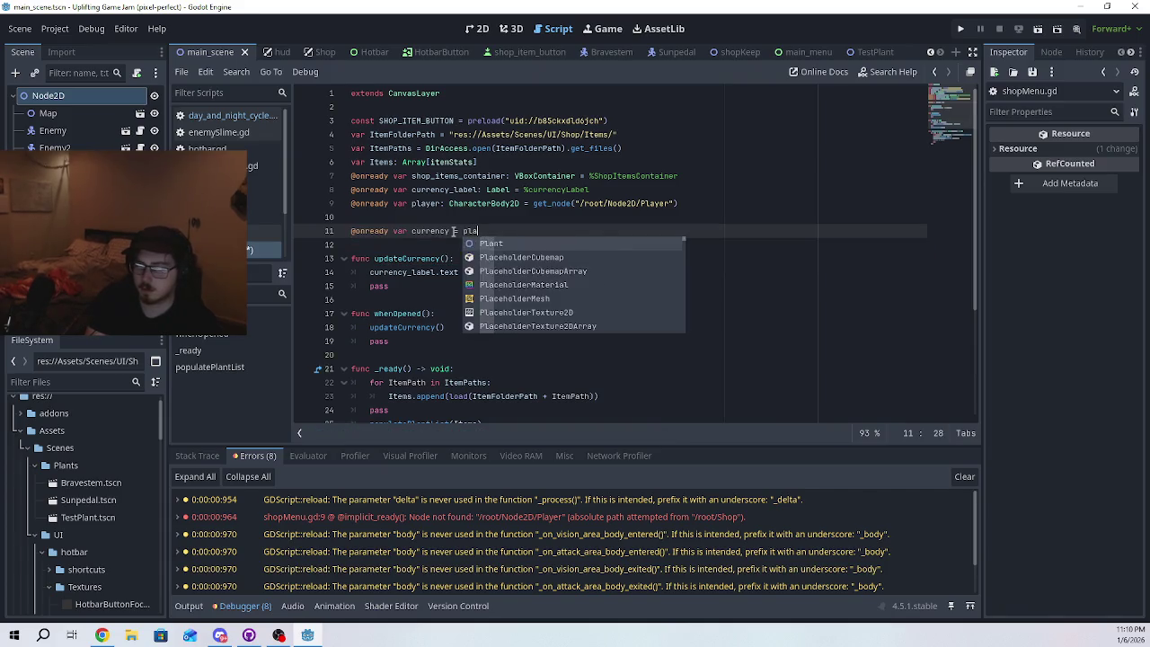
pyautogui.write('yer.get')
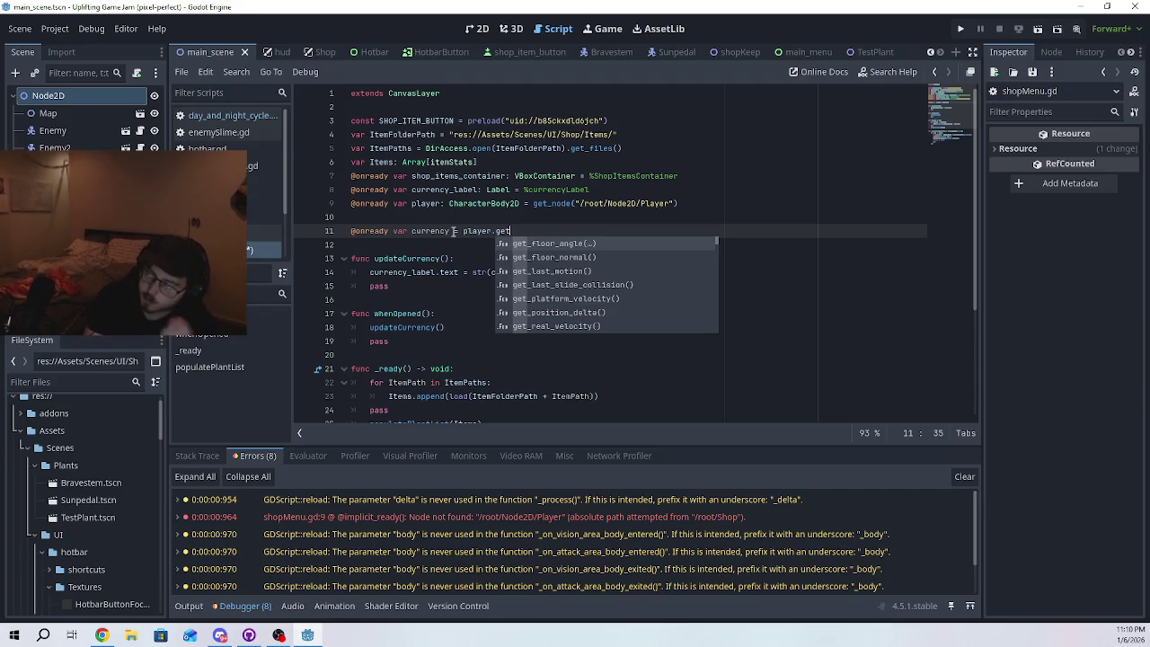
pyautogui.write('Renewal')
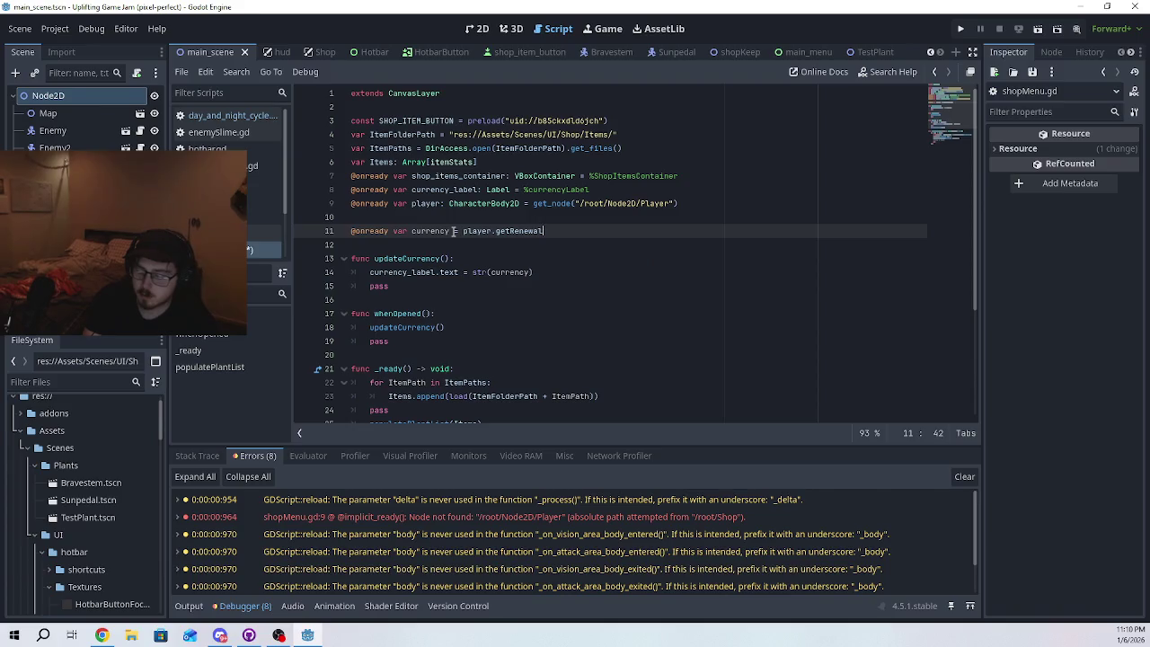
pyautogui.write('ShardsCount')
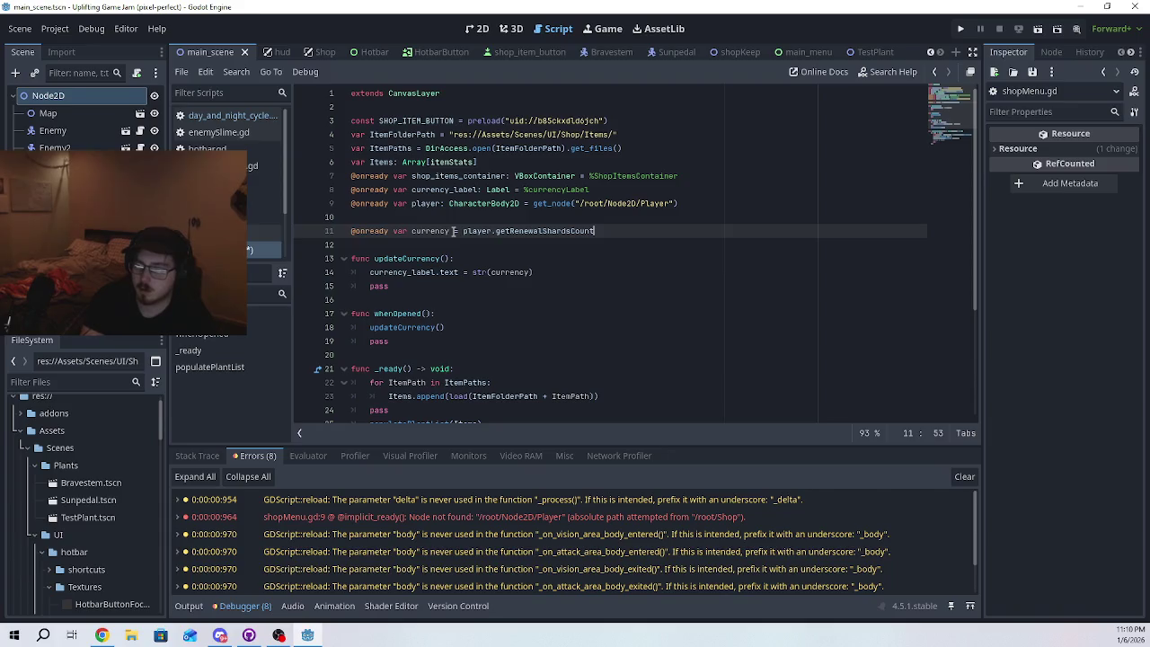
pyautogui.write('()')
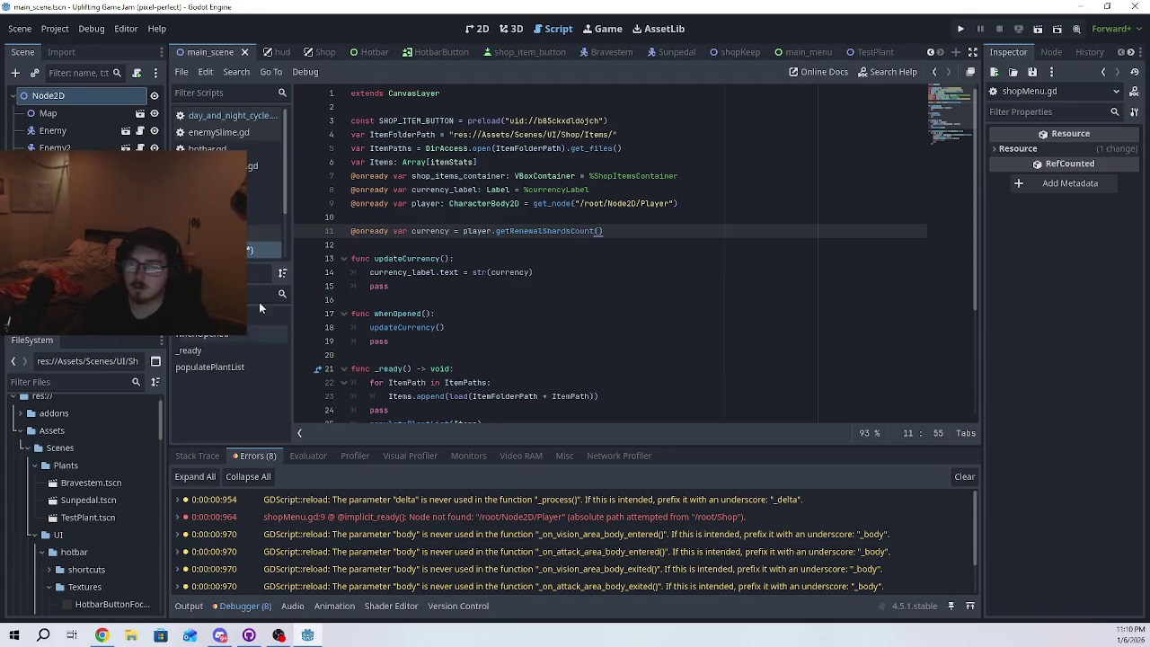
pyautogui.click(262, 234)
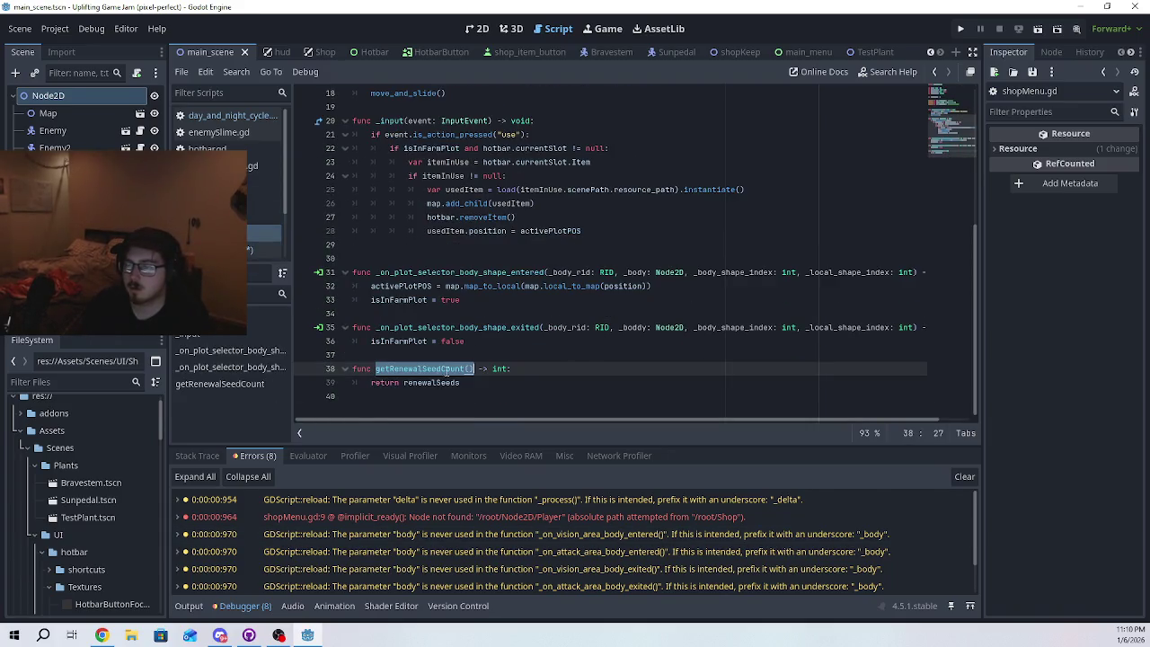
pyautogui.click(435, 368)
pyautogui.moveTo(473, 368)
pyautogui.mouseDown()
pyautogui.moveTo(375, 368)
pyautogui.moveTo(473, 368)
pyautogui.mouseUp()
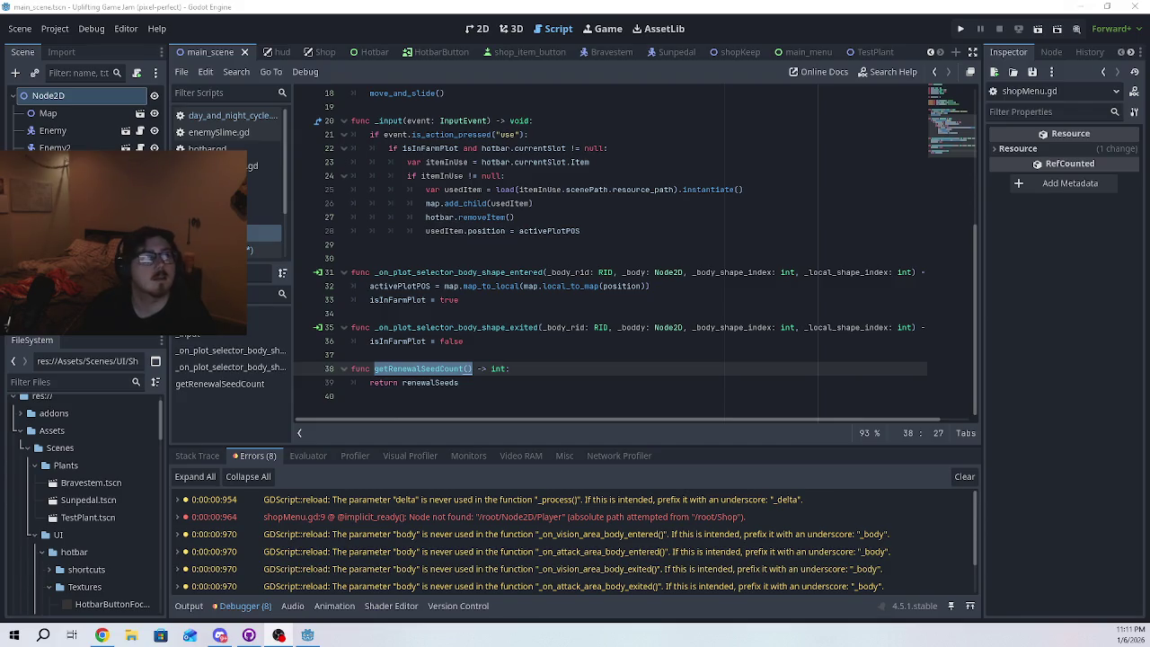
pyautogui.click(516, 336)
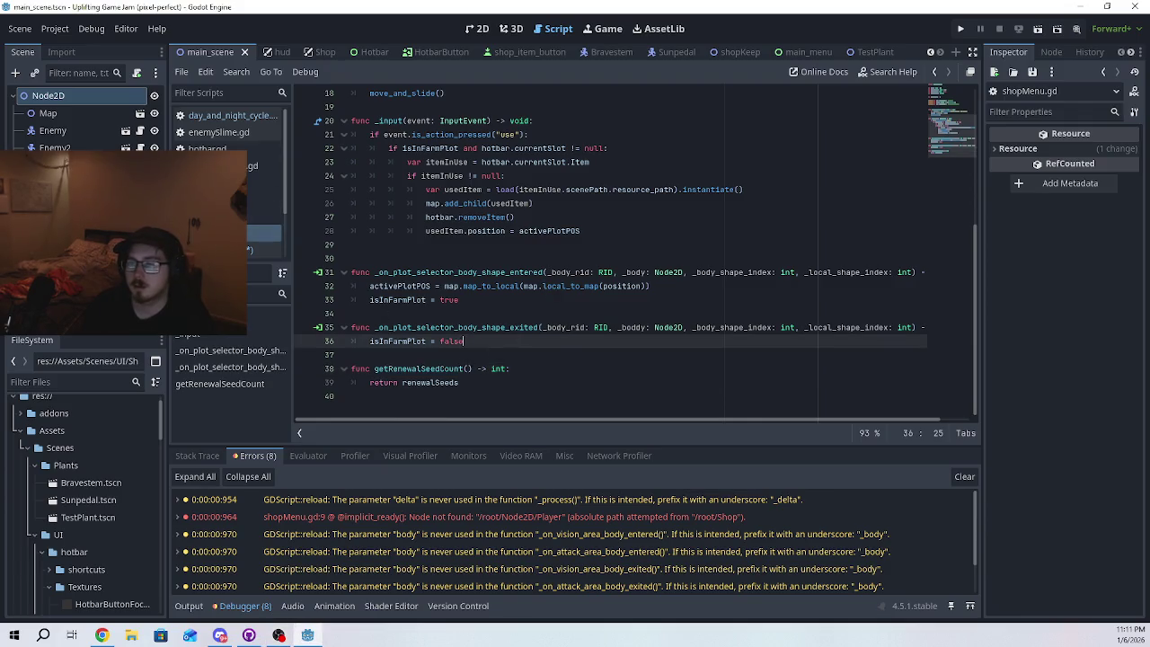
pyautogui.click(265, 249)
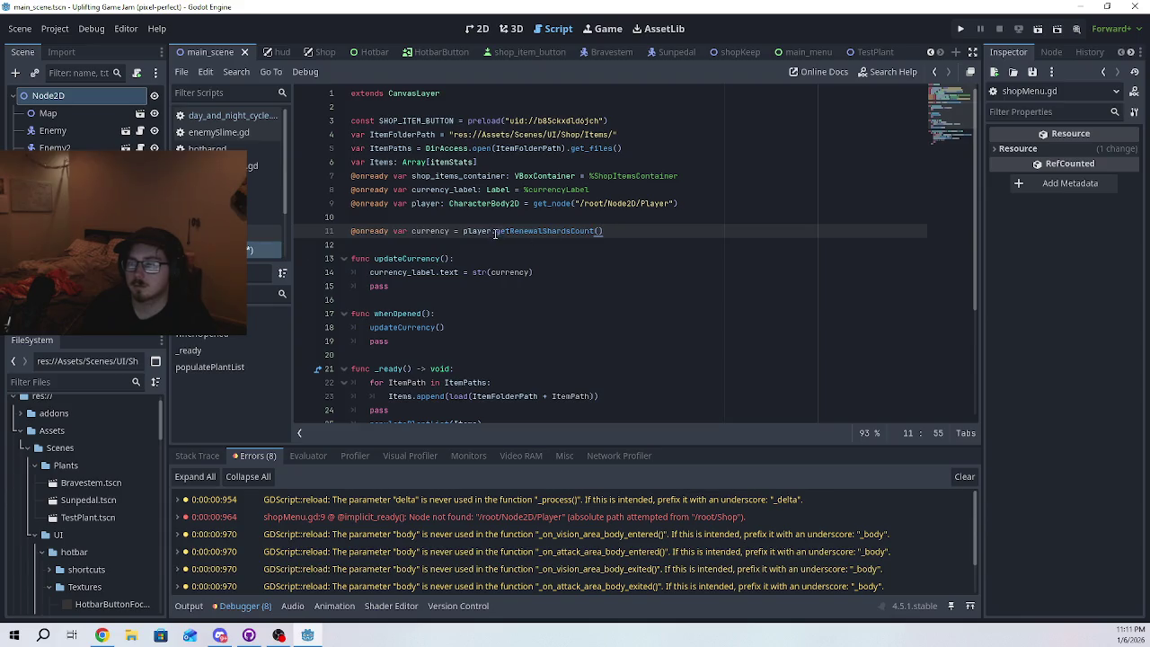
# - Change line 11's call to player.getRenewalSeedCount() and run the game to test it
pyautogui.moveTo(496, 231); pyautogui.dragTo(593, 231)
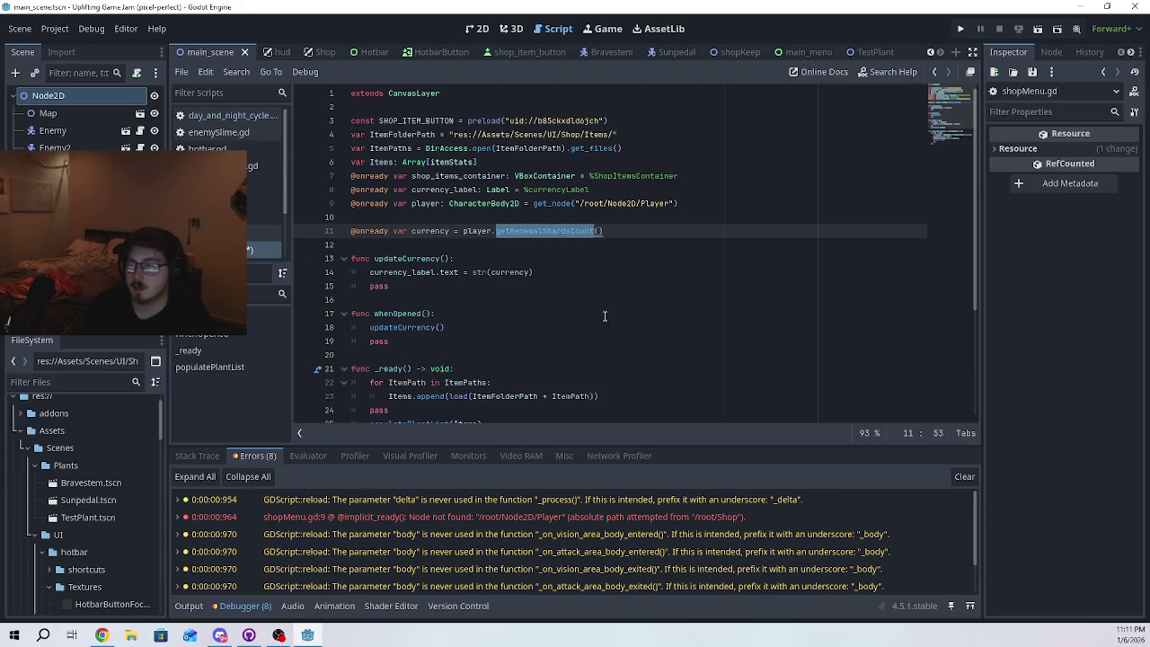
pyautogui.write('getRenewalSeedCount')
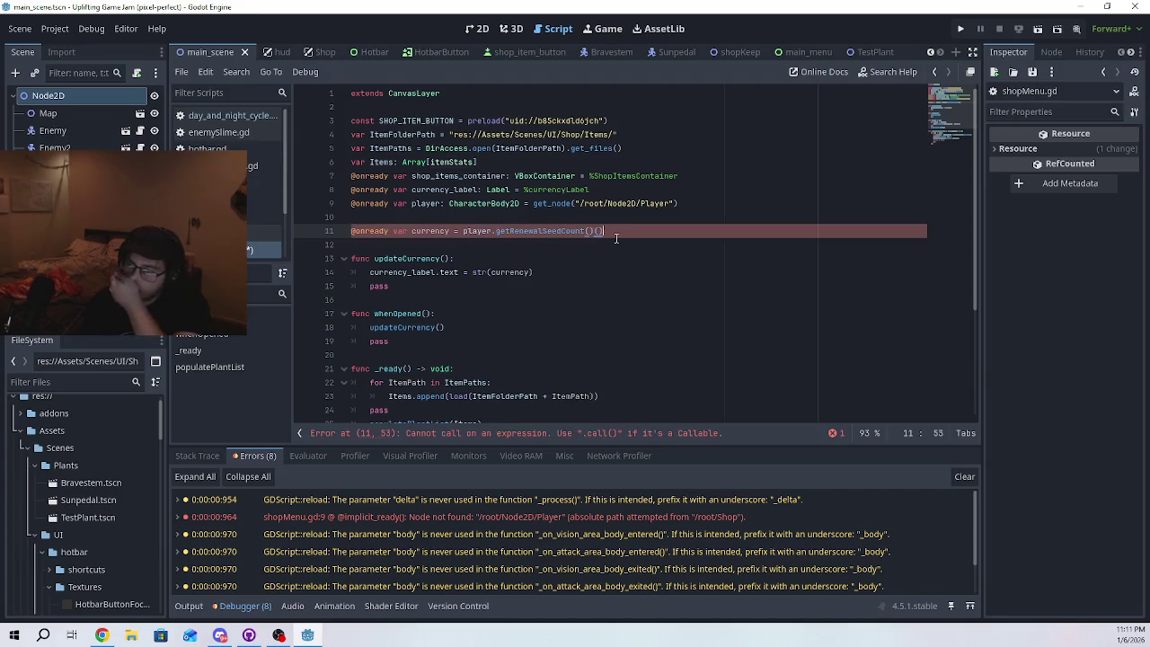
pyautogui.press('Delete')
pyautogui.press('Delete')
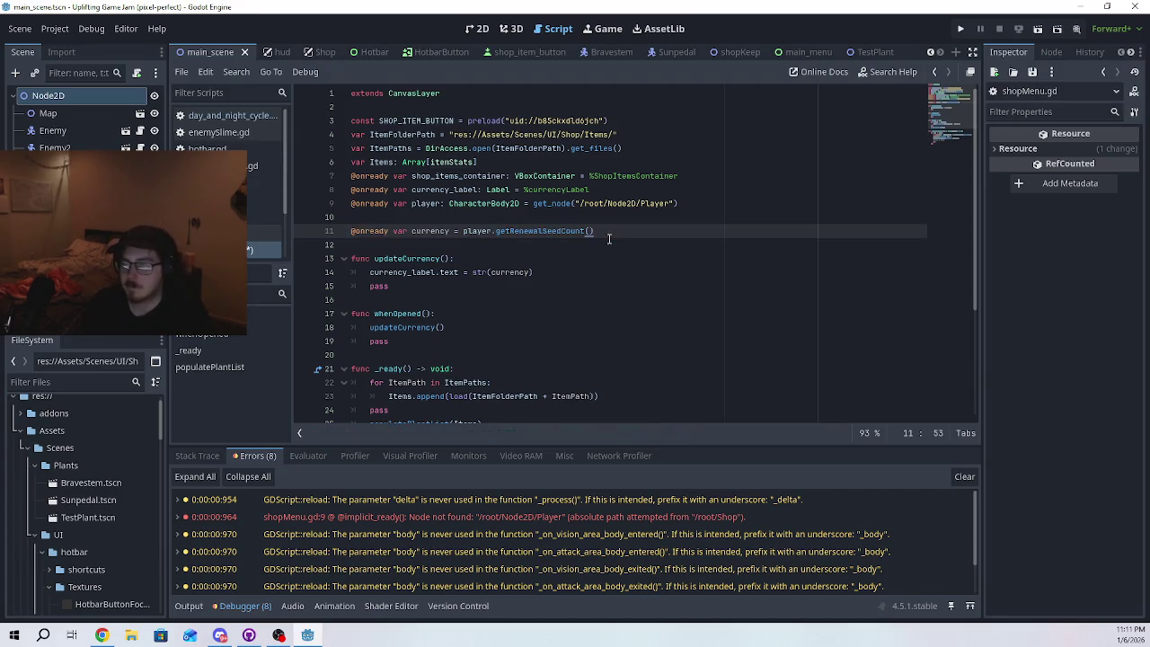
pyautogui.click(961, 30)
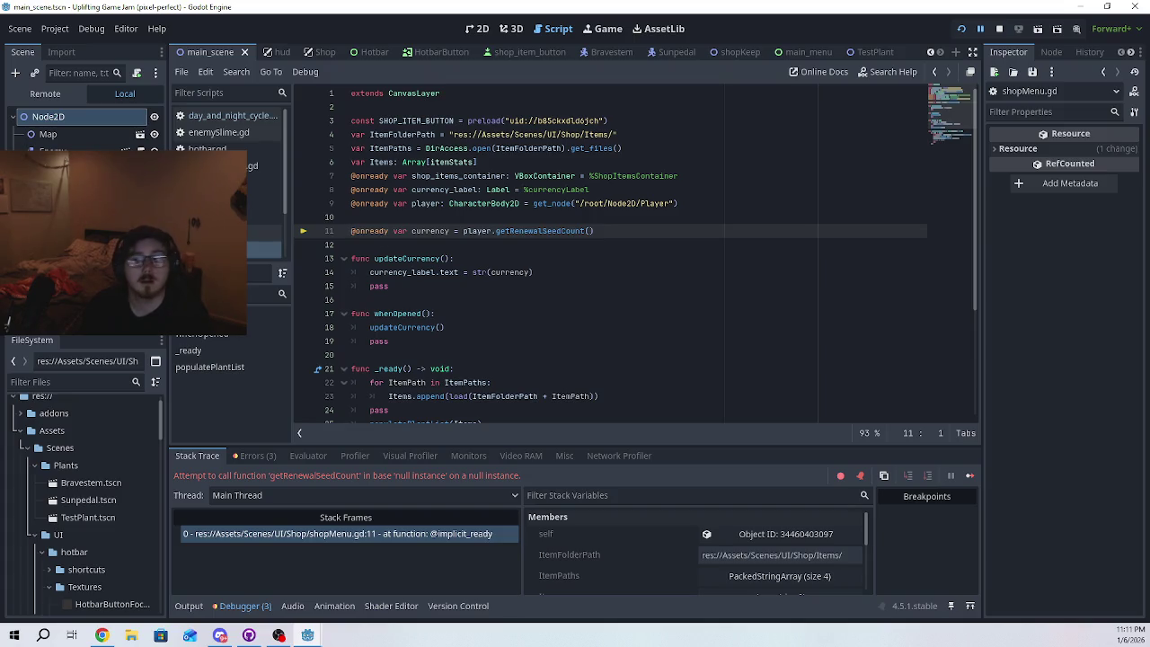
# - Open the Debugger's Errors tab showing three errors, including /root/Node2D/Player not found
pyautogui.click(274, 458)
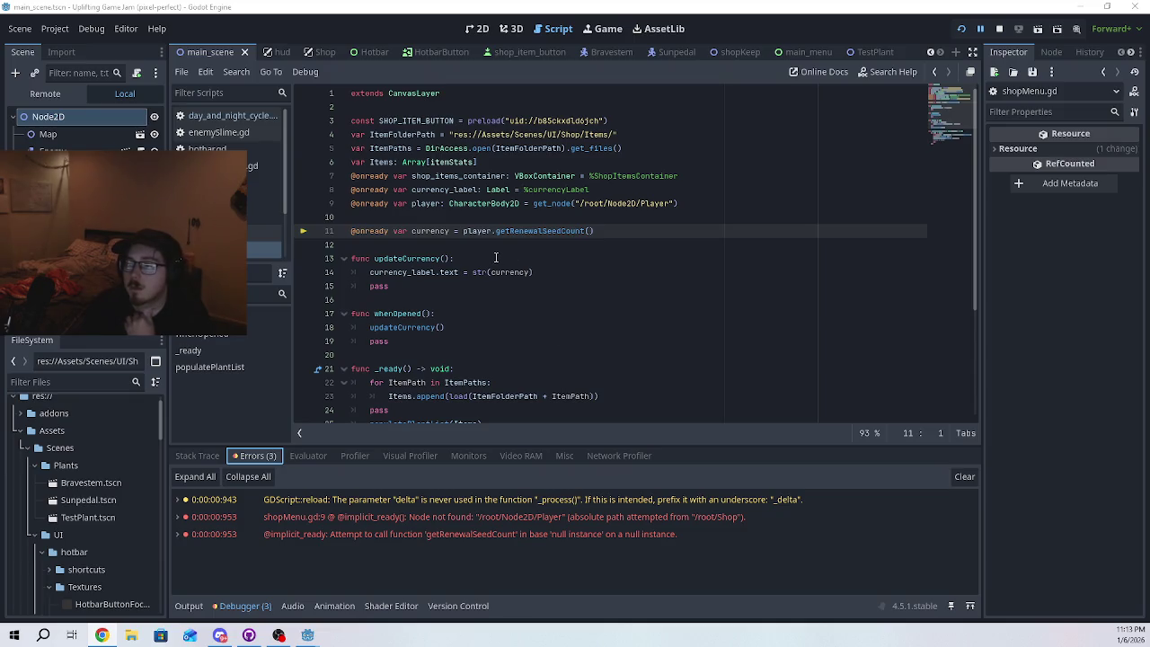
# - Step through the errors: node not found at line 9 and null-instance call at line 11
pyautogui.click(310, 235)
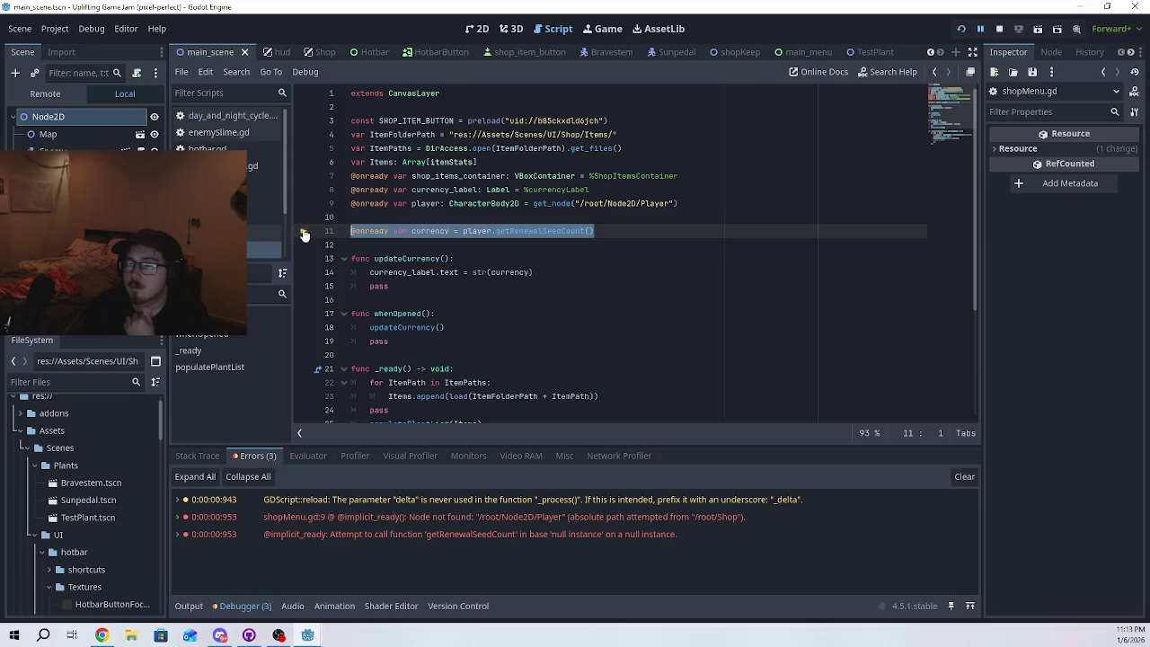
pyautogui.click(548, 261)
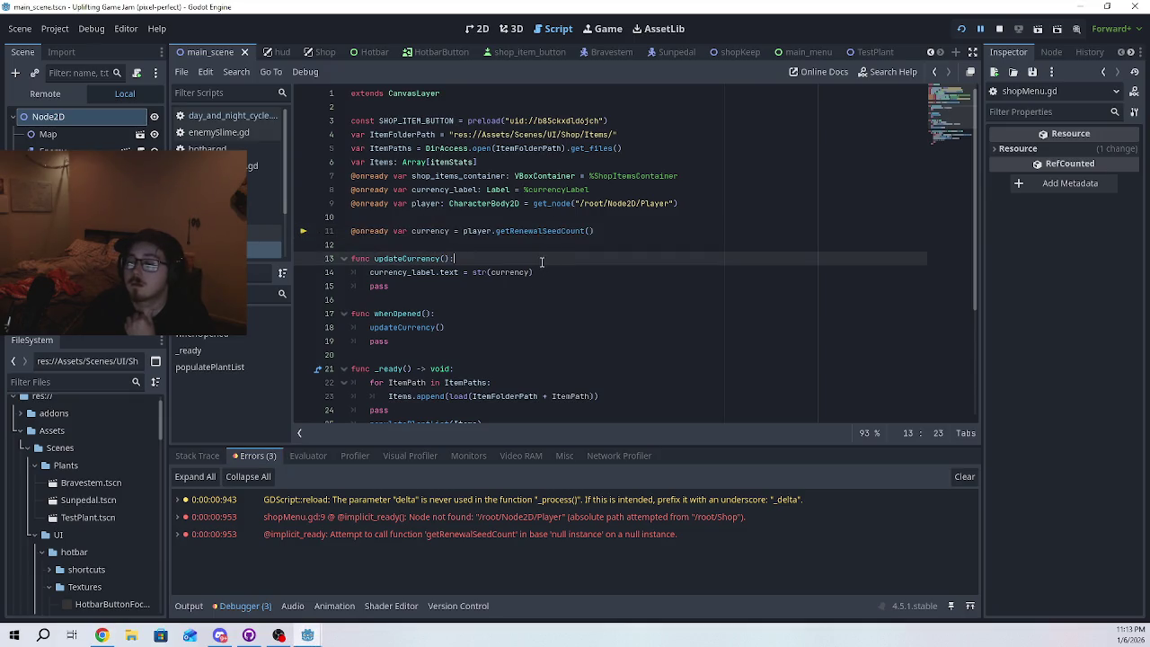
pyautogui.click(449, 520)
pyautogui.click(444, 535)
pyautogui.click(448, 519)
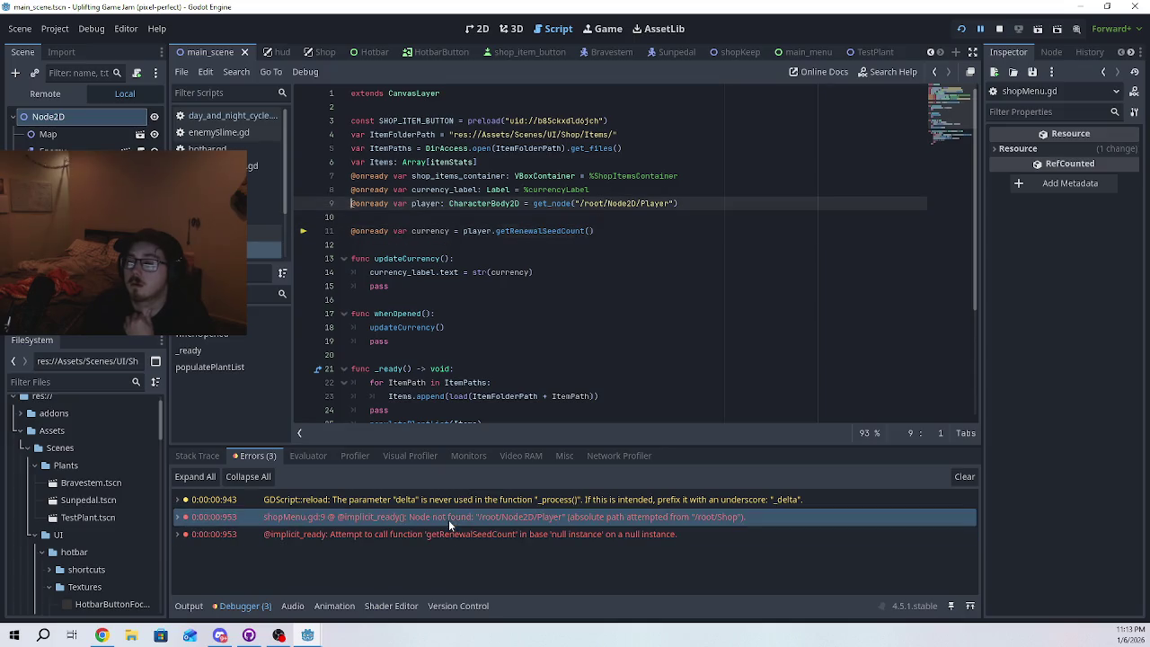
pyautogui.click(449, 503)
pyautogui.click(449, 510)
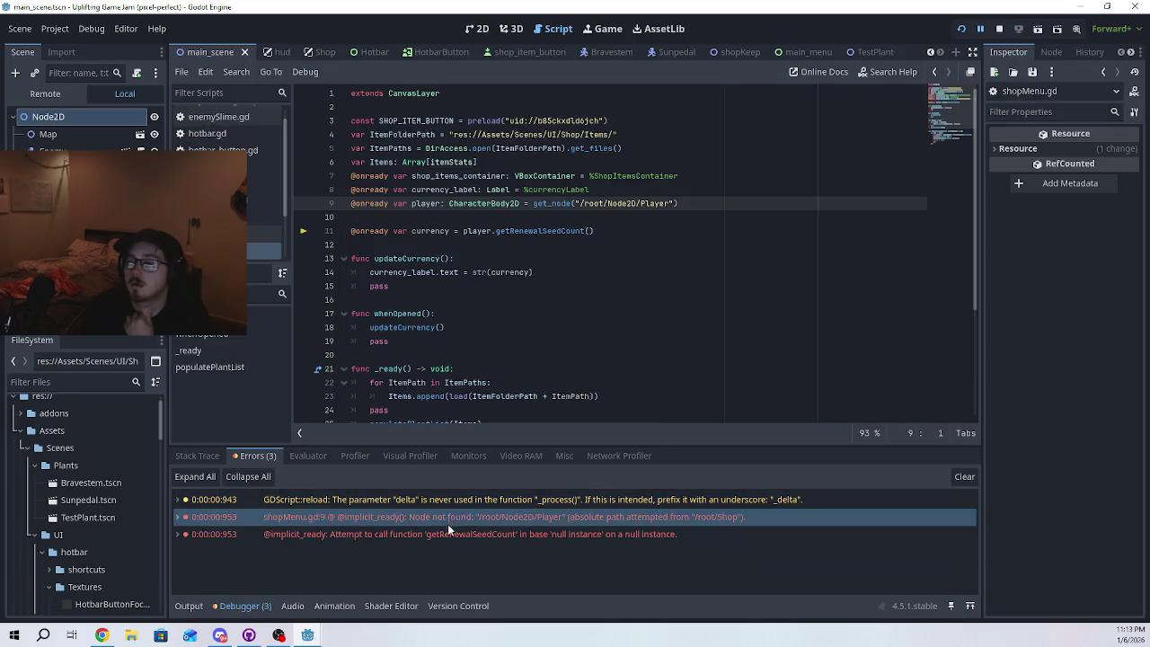
pyautogui.click(445, 531)
# - Save the scene and the shopMenu.gd edits
pyautogui.click(681, 297)
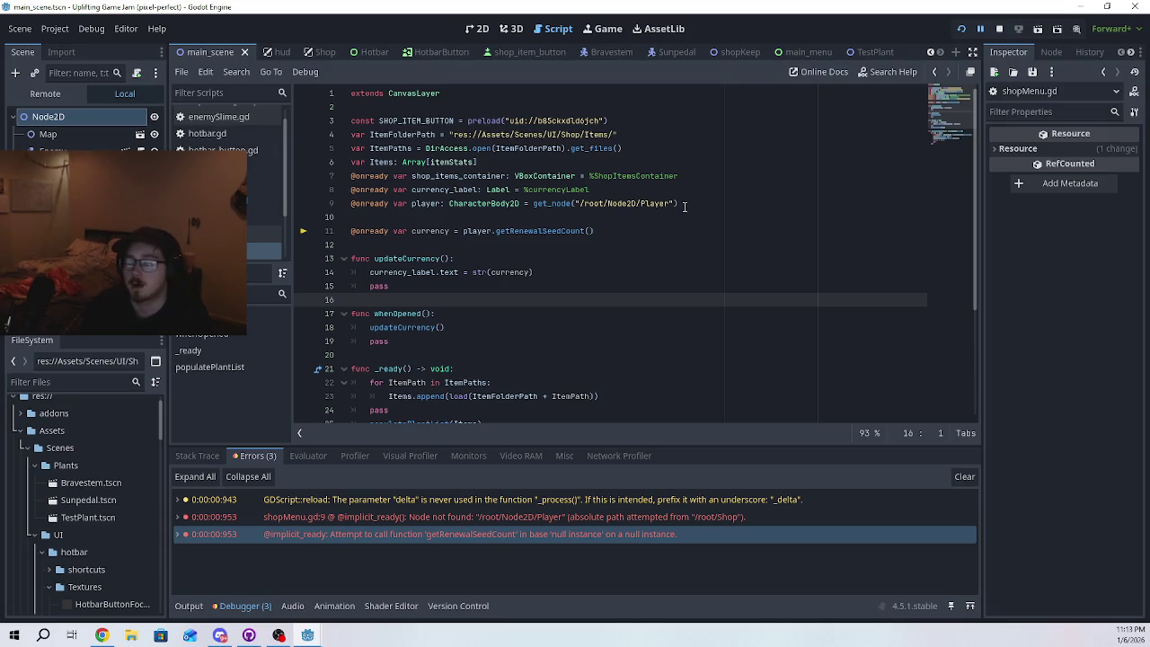
pyautogui.hotkey('ctrl', 's')
pyautogui.click(685, 206)
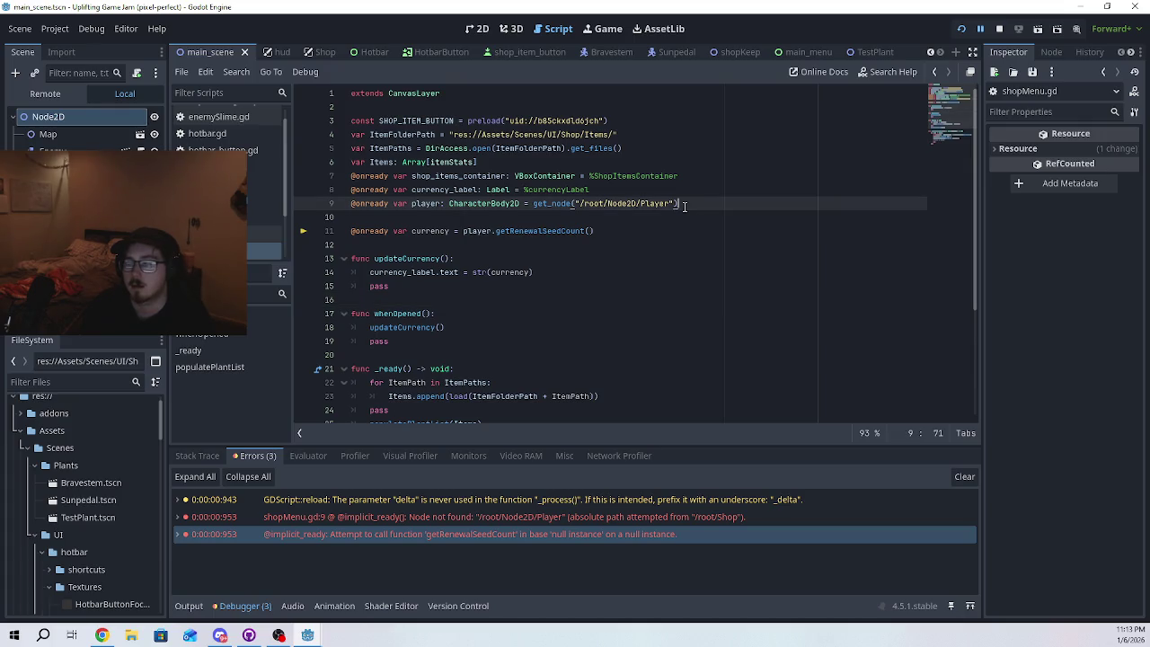
# - Commit the four changed files to master with summary 'Try it?', push to origin, and return to Godot
pyautogui.click(251, 637)
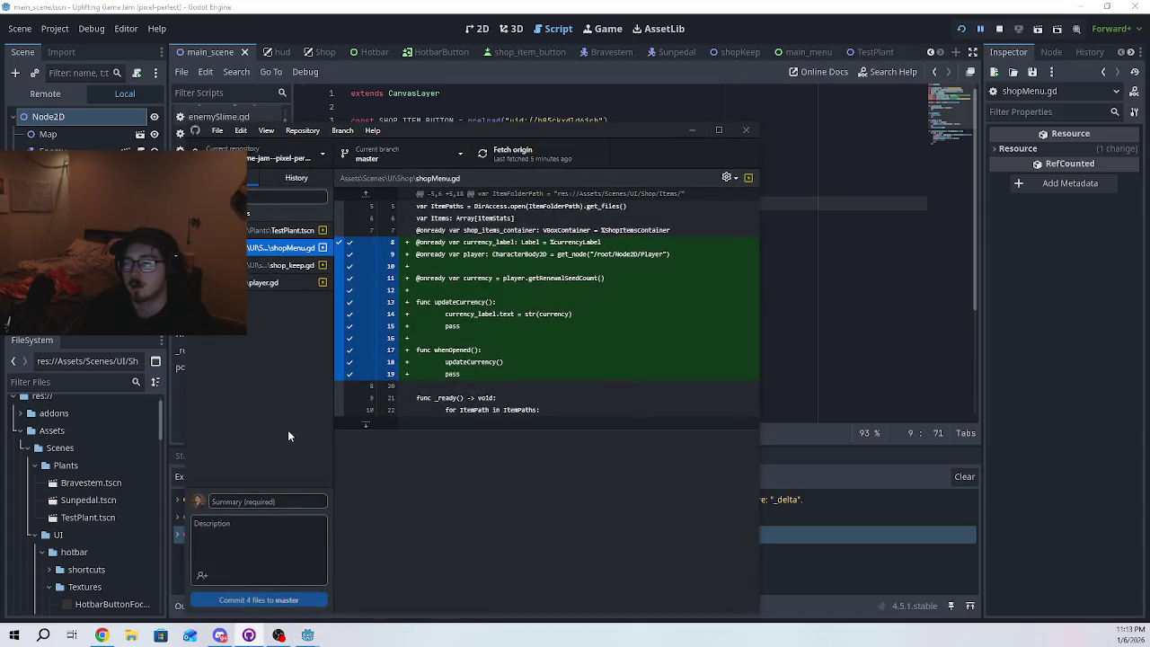
pyautogui.click(274, 500)
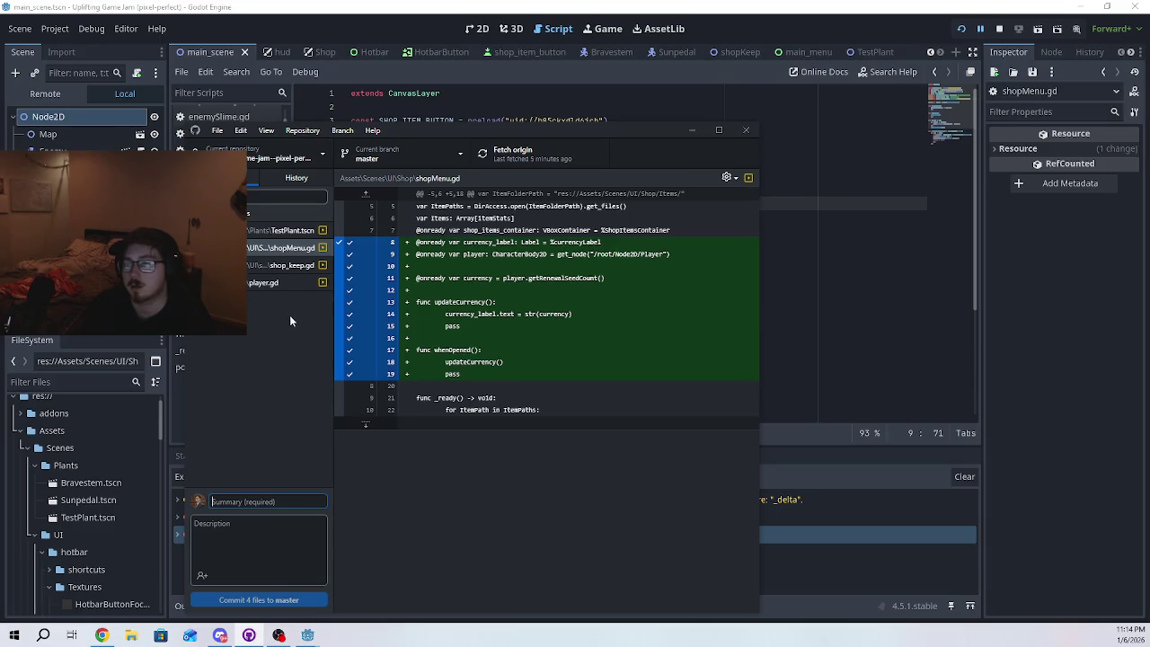
pyautogui.write('Try it?')
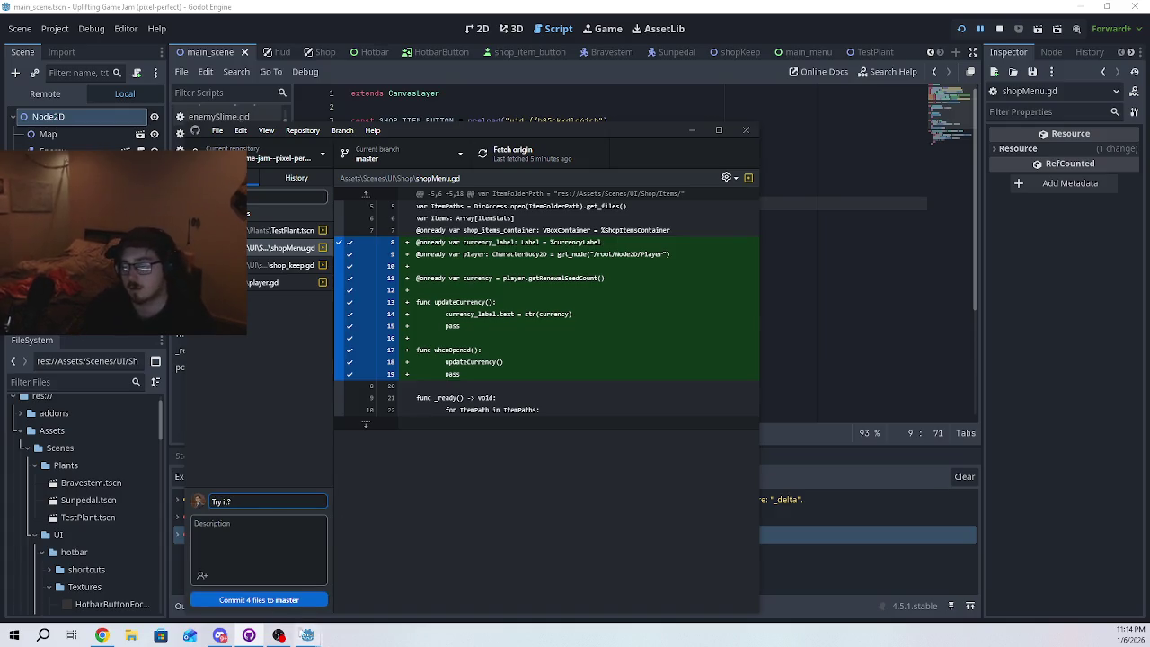
pyautogui.click(259, 599)
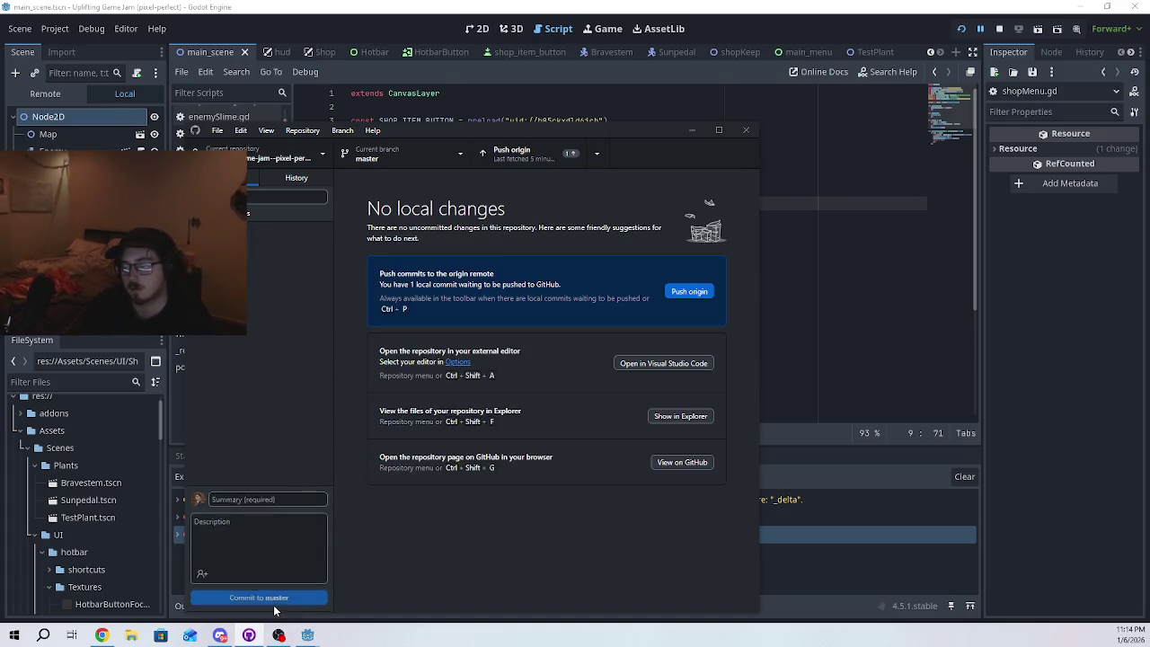
pyautogui.click(707, 292)
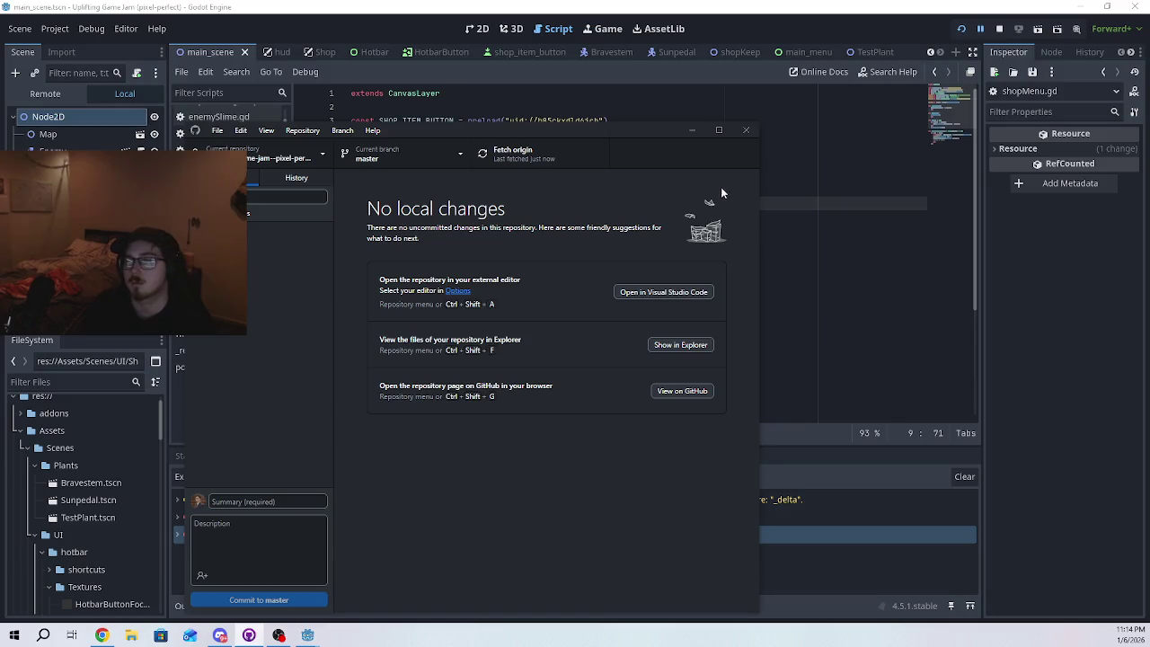
pyautogui.click(690, 130)
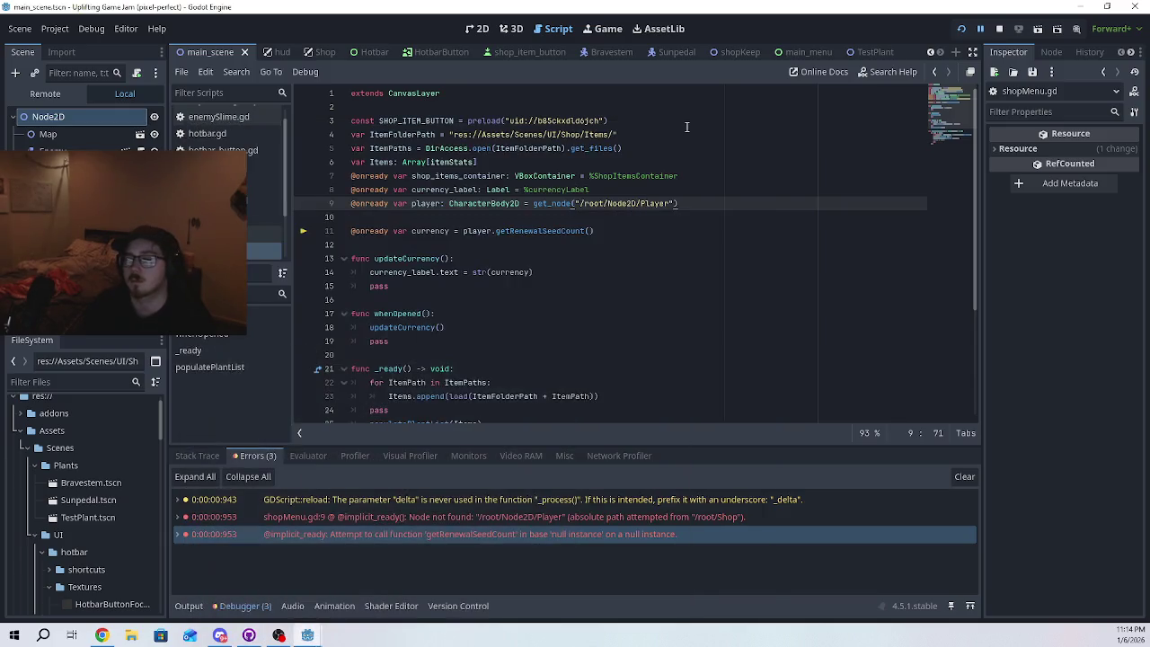
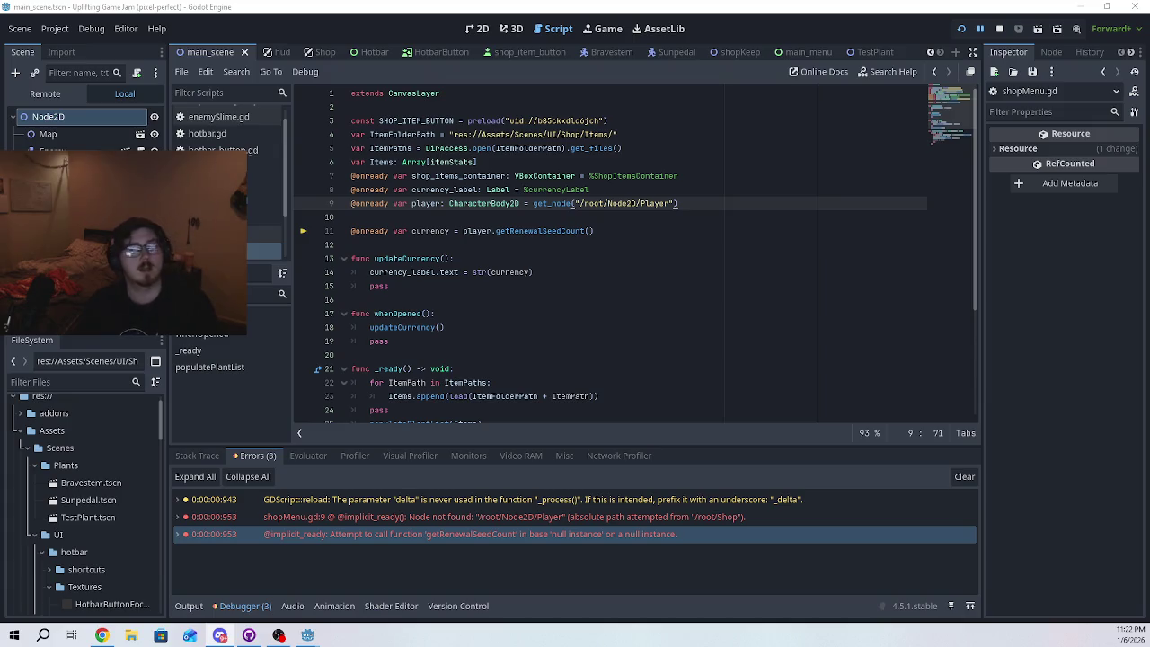
# - Fetch and pull origin's three new commits into master in GitHub Desktop, then close it
pyautogui.moveTo(633, 263); pyautogui.dragTo(632, 269)
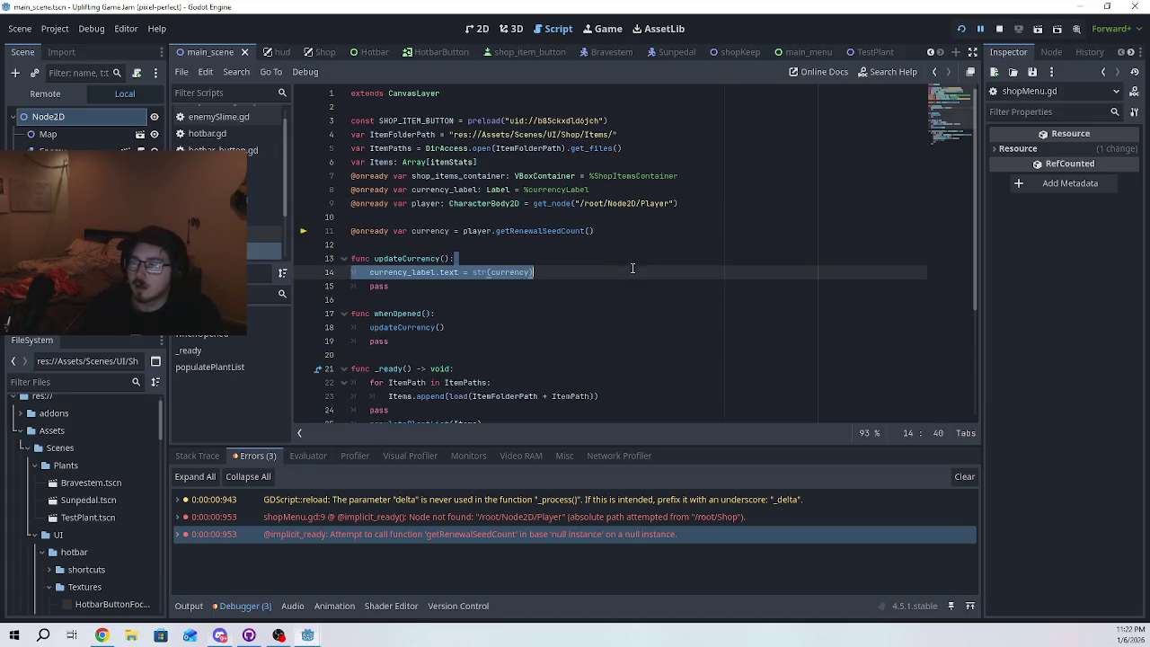
pyautogui.click(610, 264)
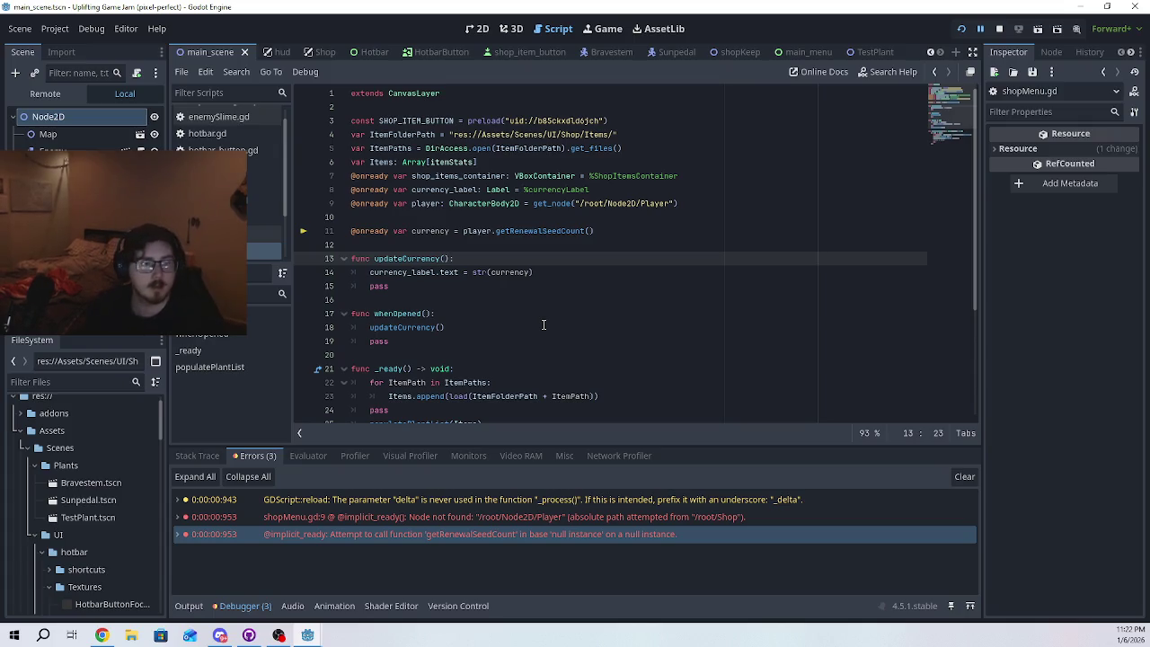
pyautogui.click(278, 635)
pyautogui.click(503, 157)
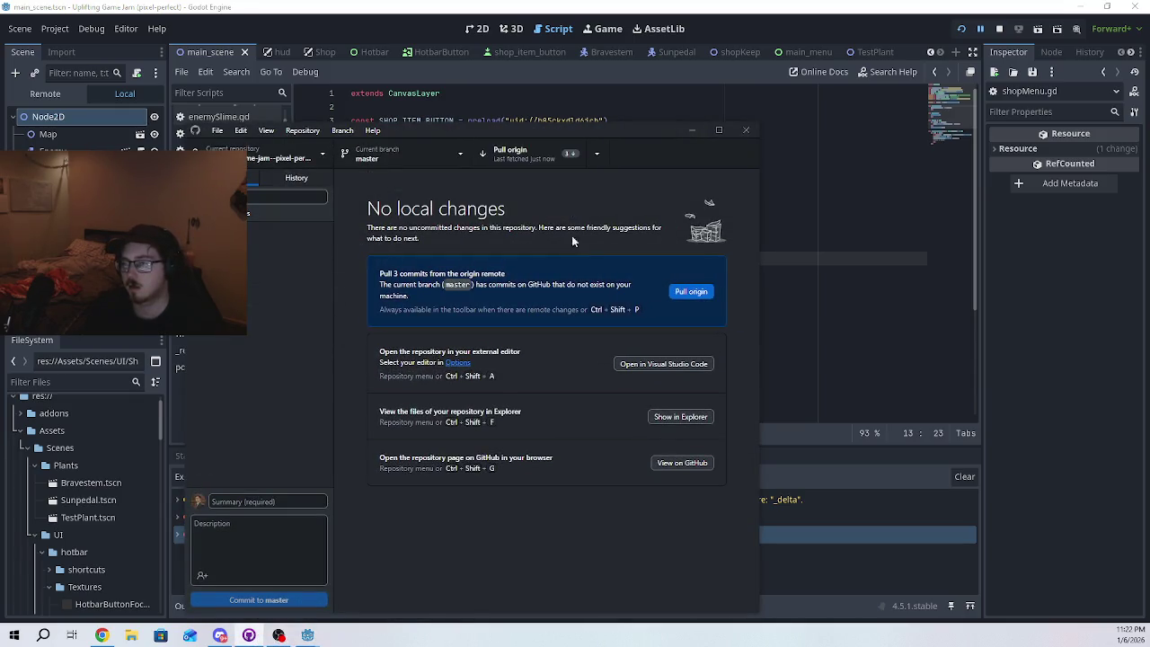
pyautogui.click(687, 292)
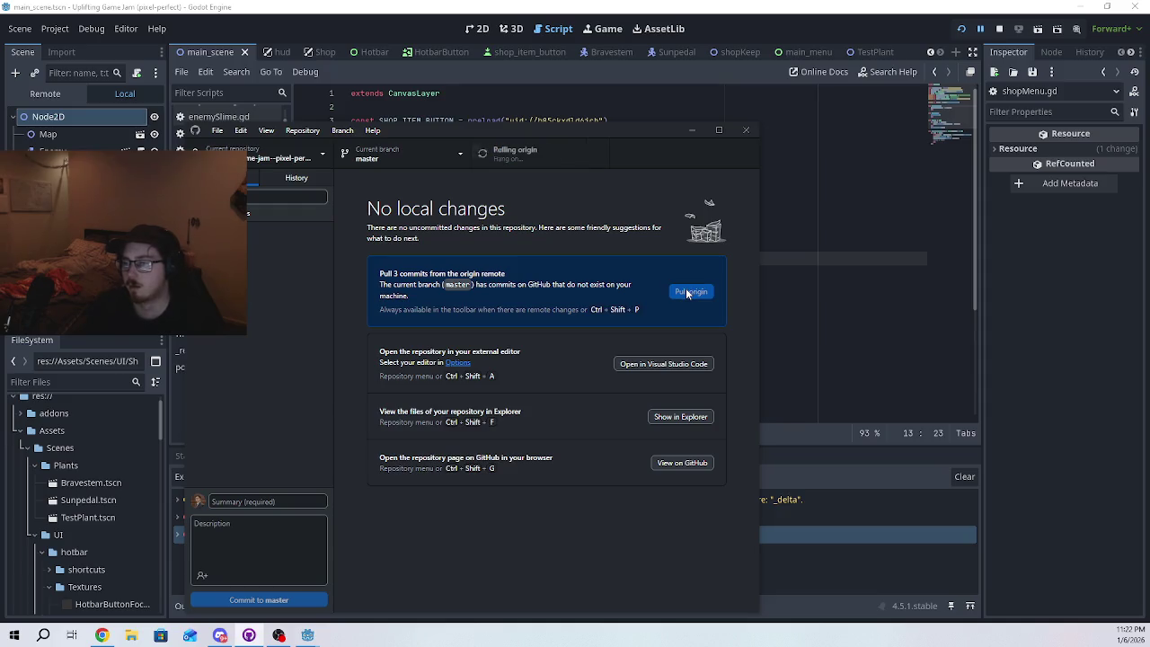
pyautogui.click(745, 130)
# - Reload the pulled script changes from disk and start the game from its main menu
pyautogui.click(593, 401)
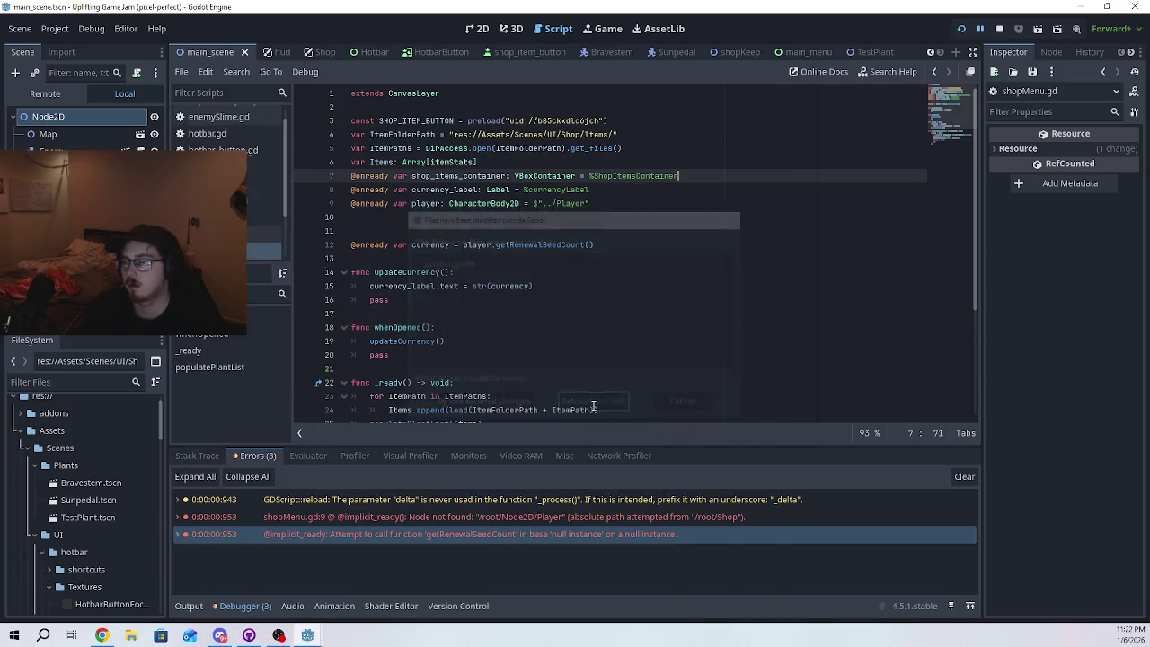
pyautogui.click(627, 300)
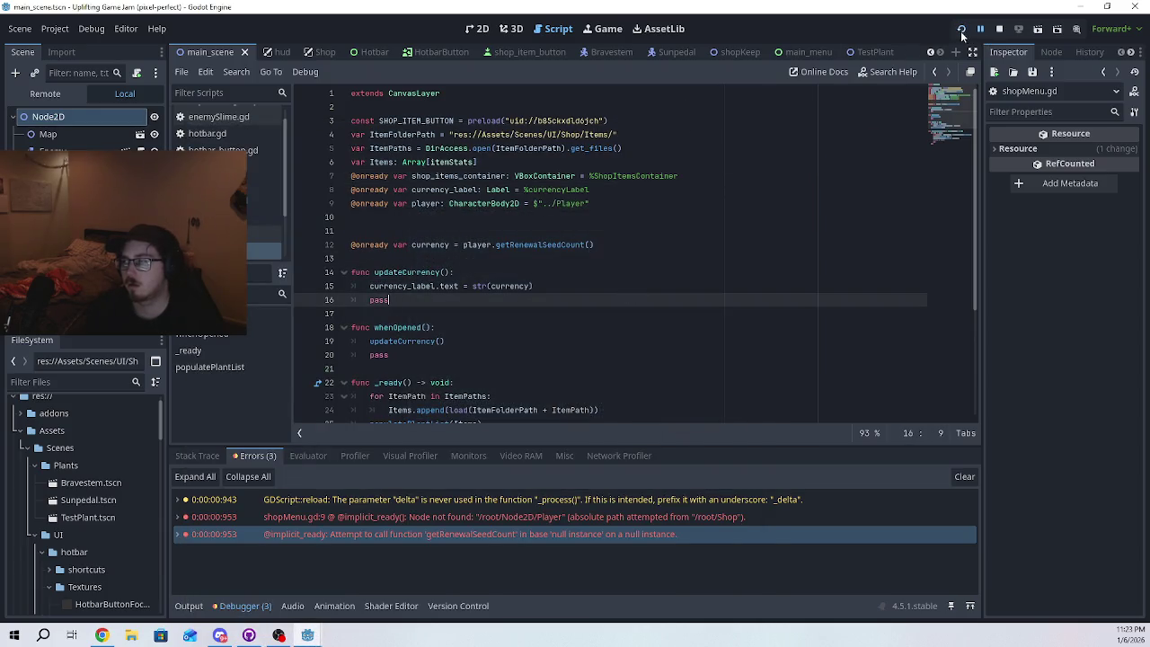
pyautogui.click(961, 33)
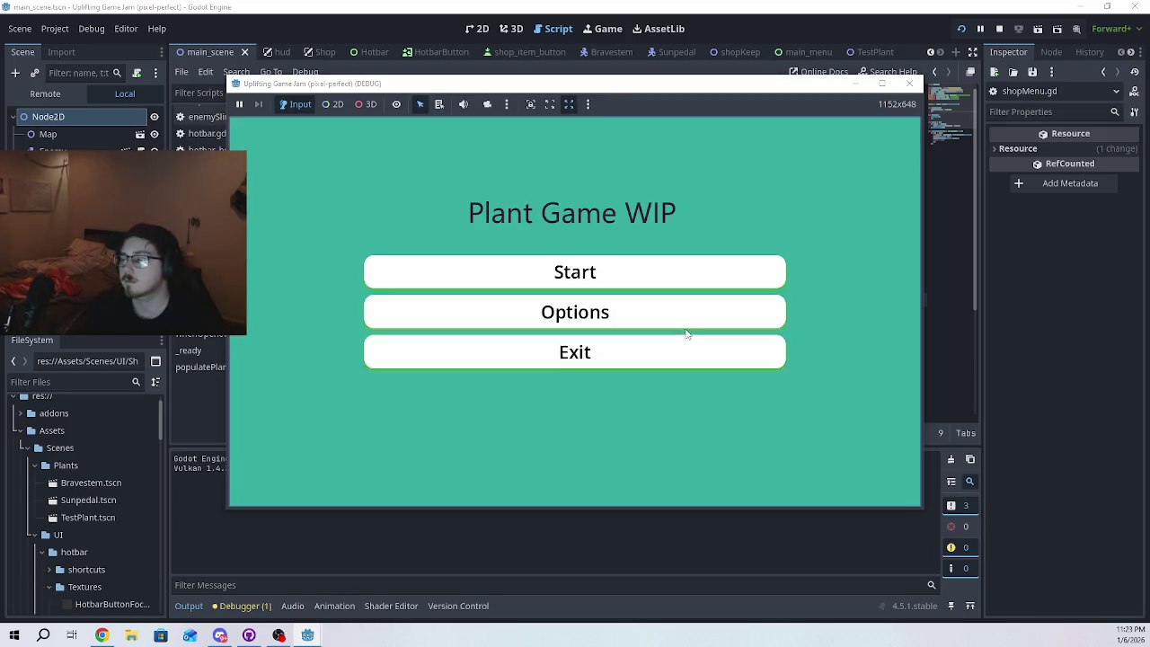
pyautogui.click(667, 274)
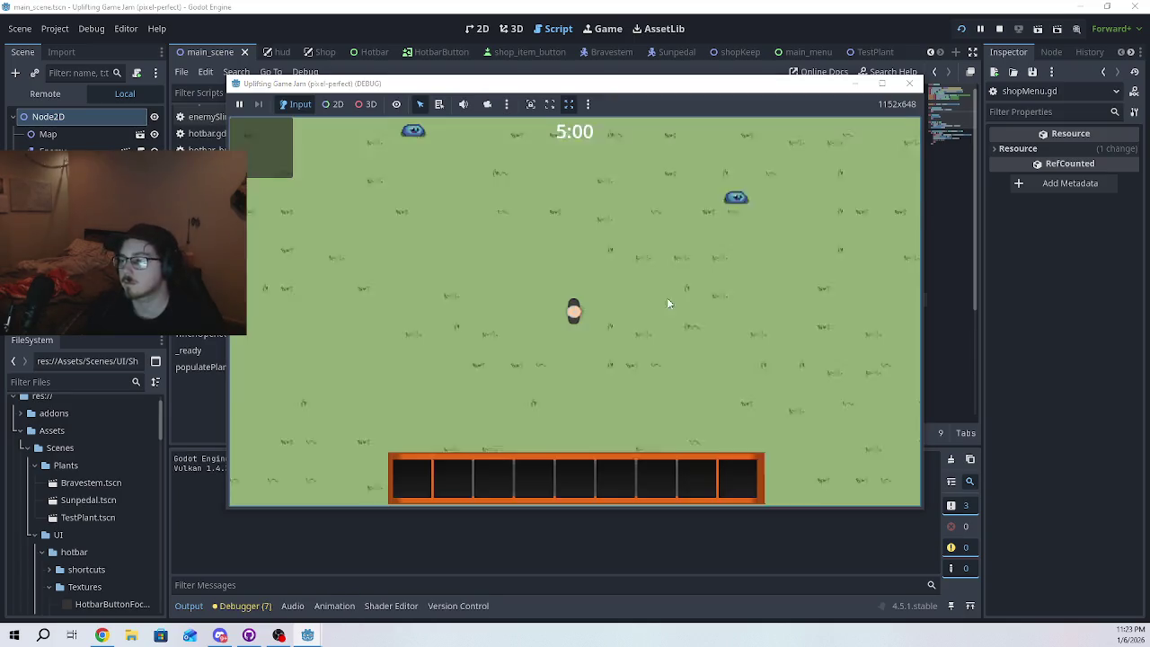
# - Walk the player into the purple shop area, out and back in again, then stop the game
pyautogui.press('d')
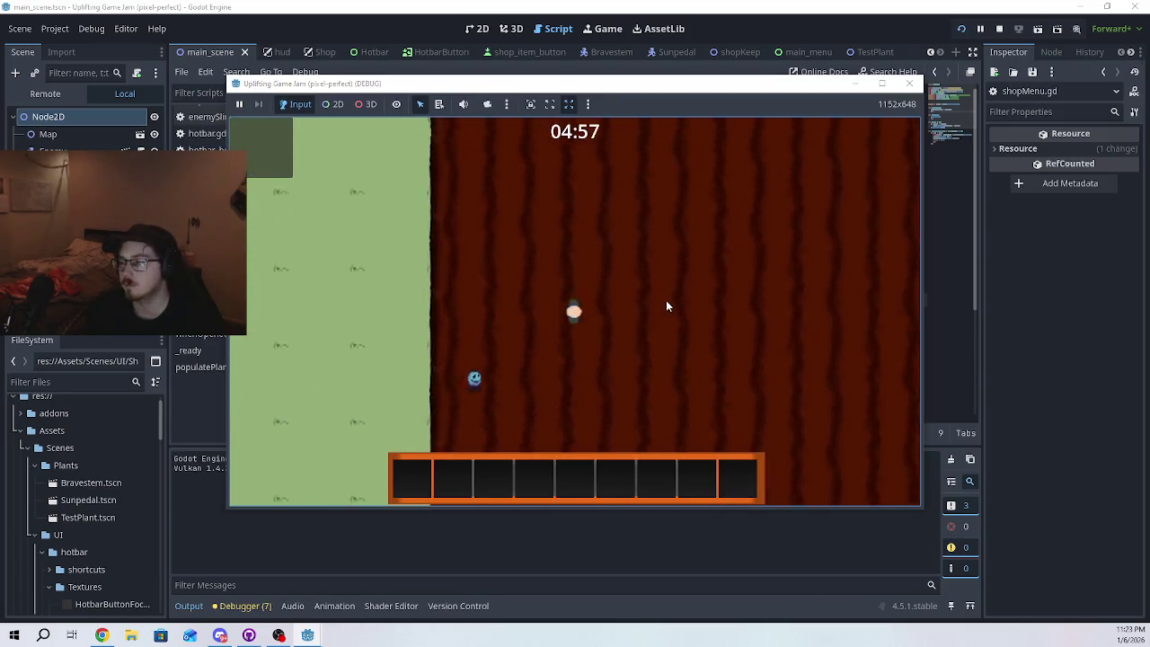
pyautogui.press('w')
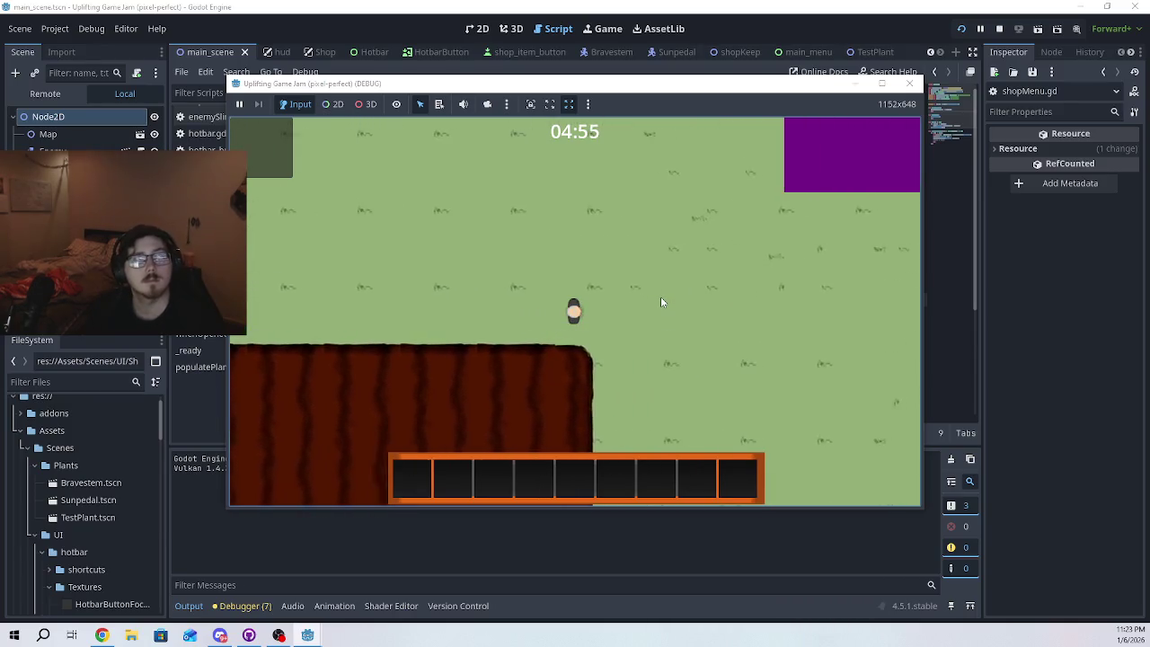
pyautogui.press('w')
pyautogui.press('d')
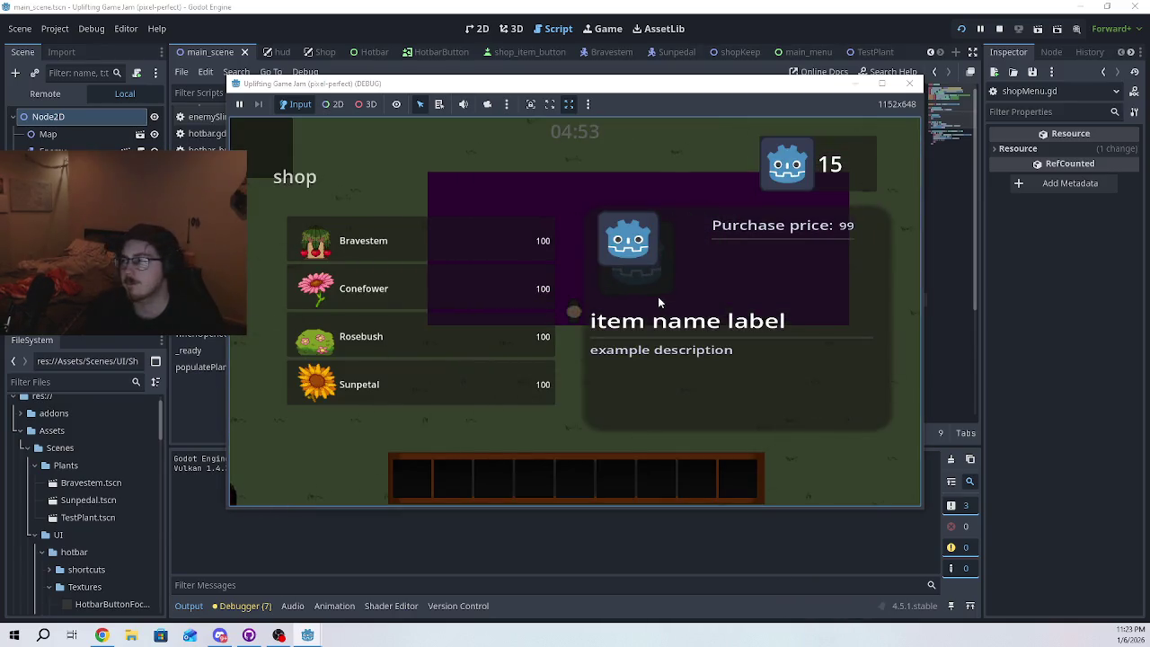
pyautogui.press('s')
pyautogui.press('a')
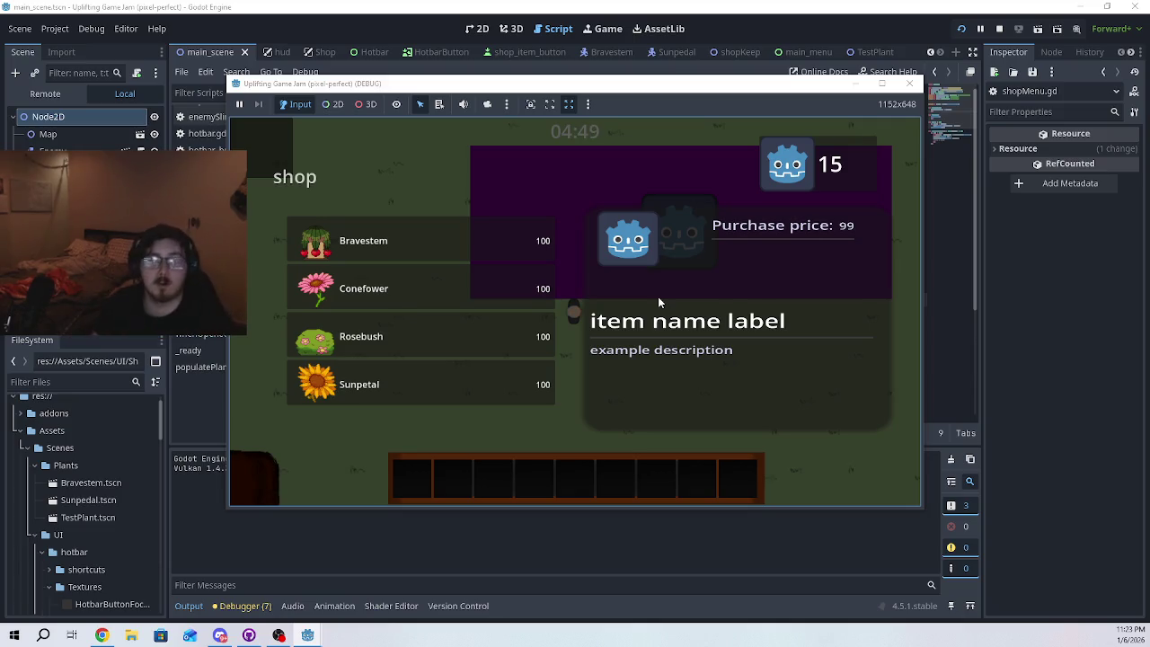
pyautogui.press('s')
pyautogui.press('a')
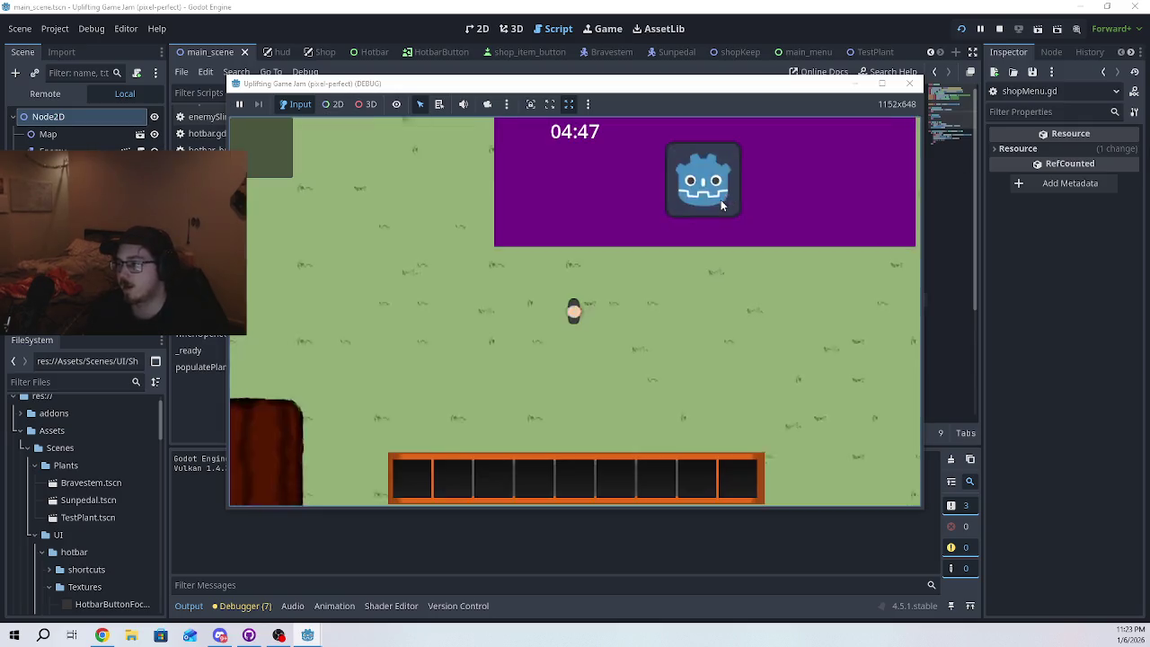
pyautogui.press('w')
pyautogui.press('d')
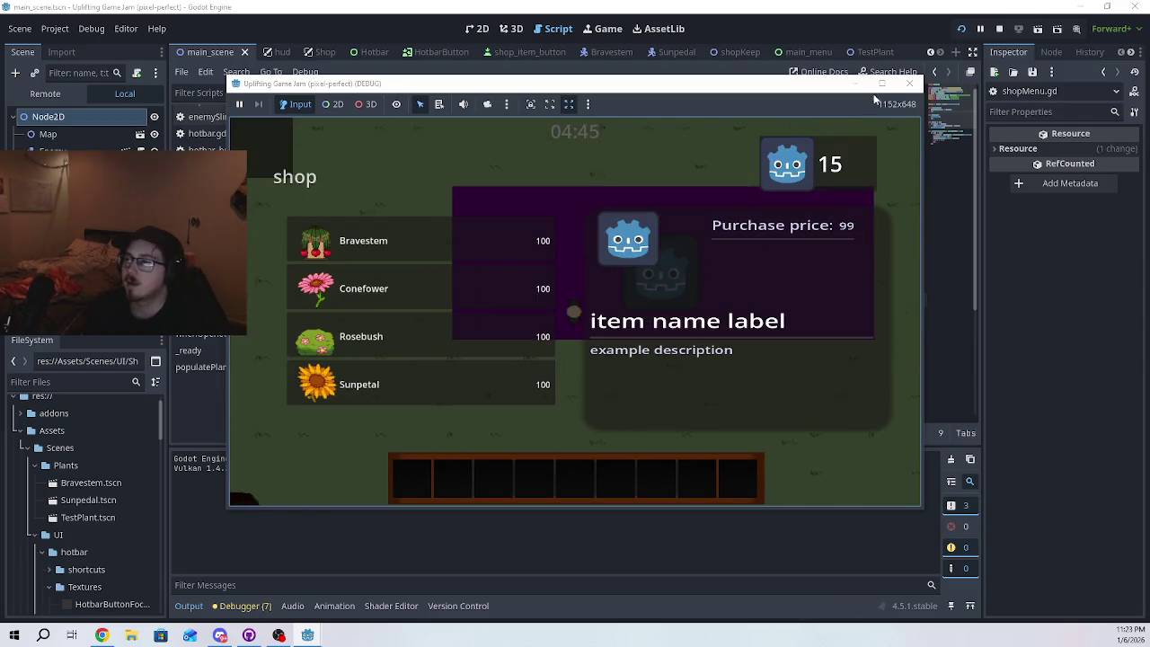
pyautogui.click(909, 82)
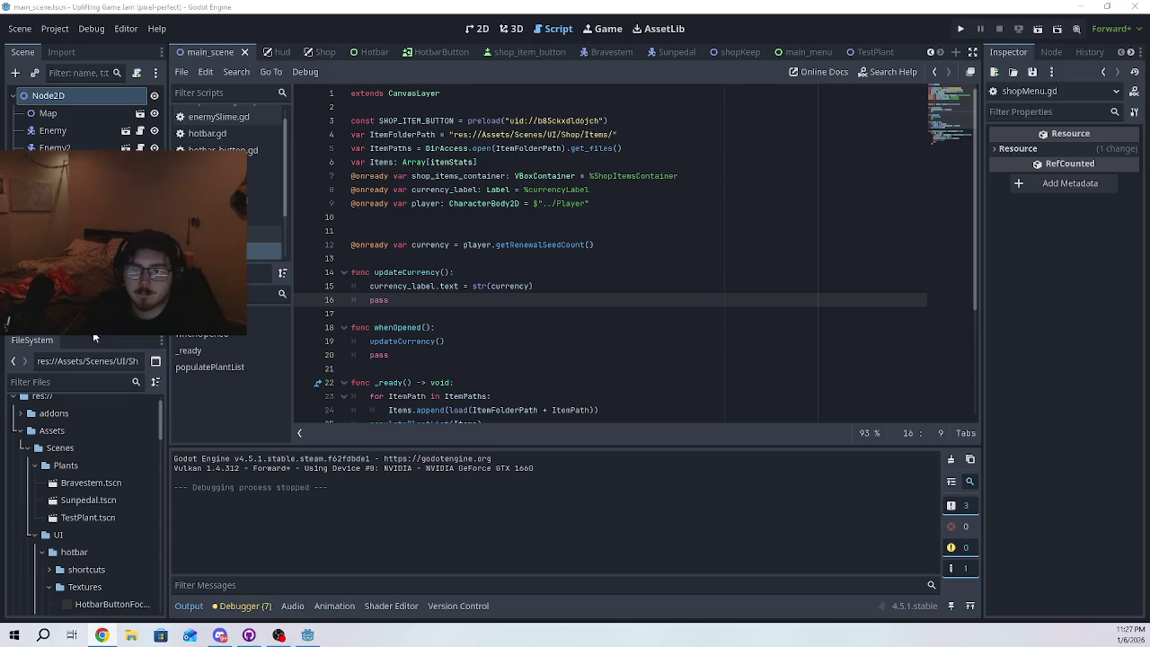
# - Open Shop.tscn in the 2D editor and make the shop layer visible on the canvas
pyautogui.scroll(1, 109, 519)
pyautogui.scroll(-5, 108, 519)
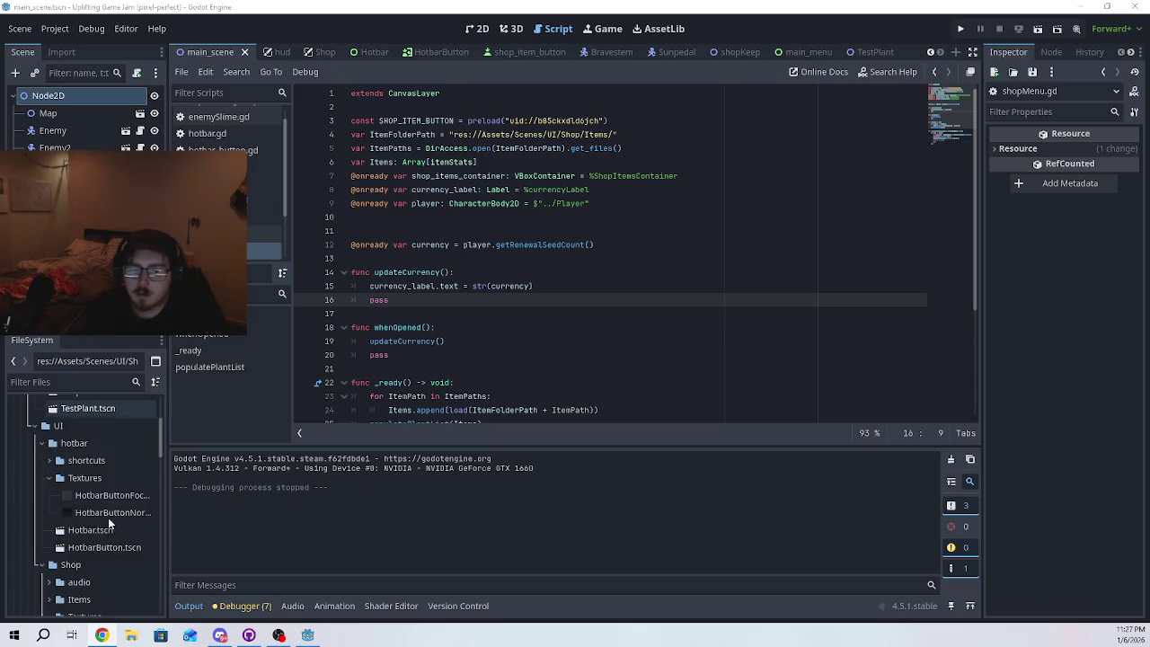
pyautogui.doubleClick(104, 528)
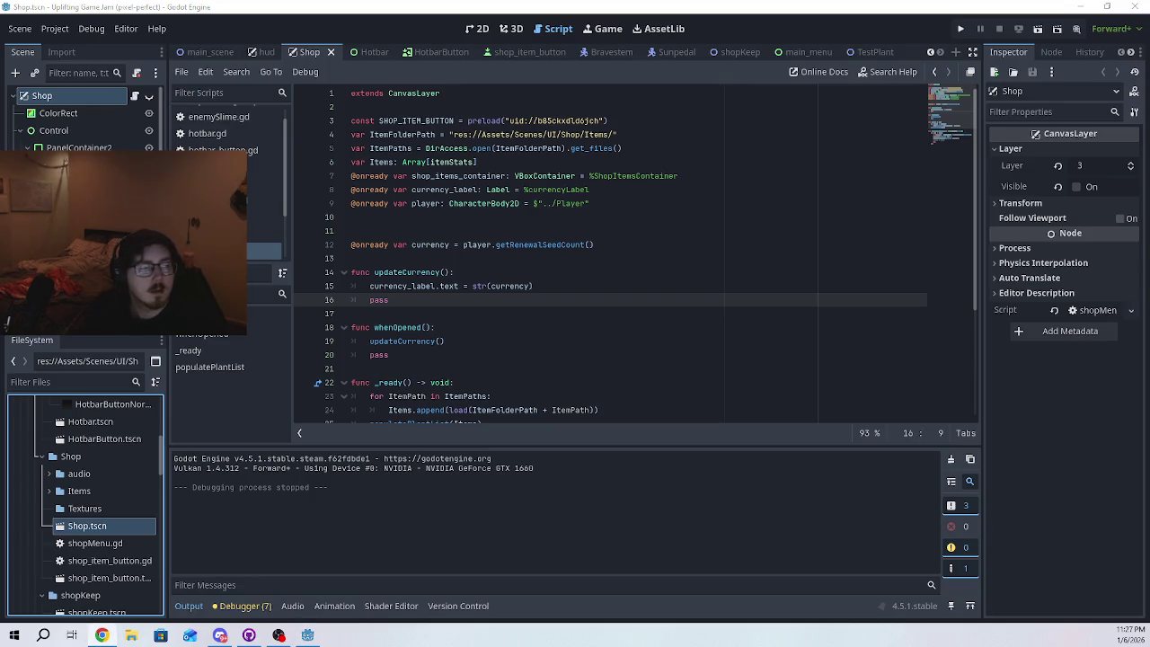
pyautogui.click(481, 29)
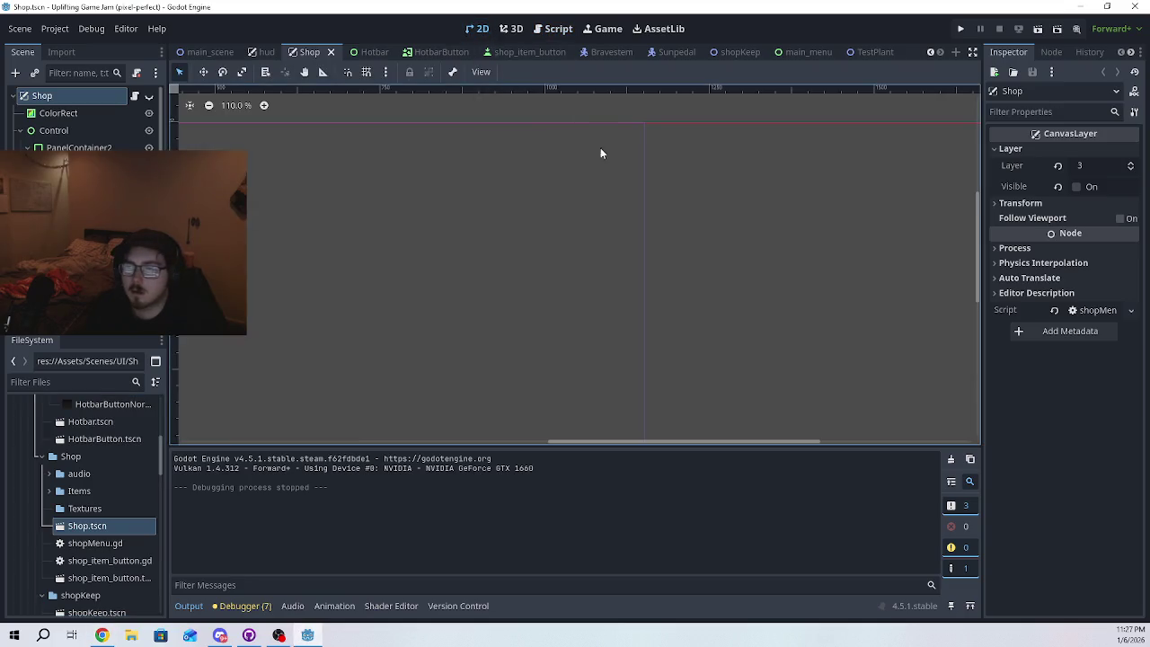
pyautogui.scroll(-1, 403, 260)
pyautogui.click(148, 95)
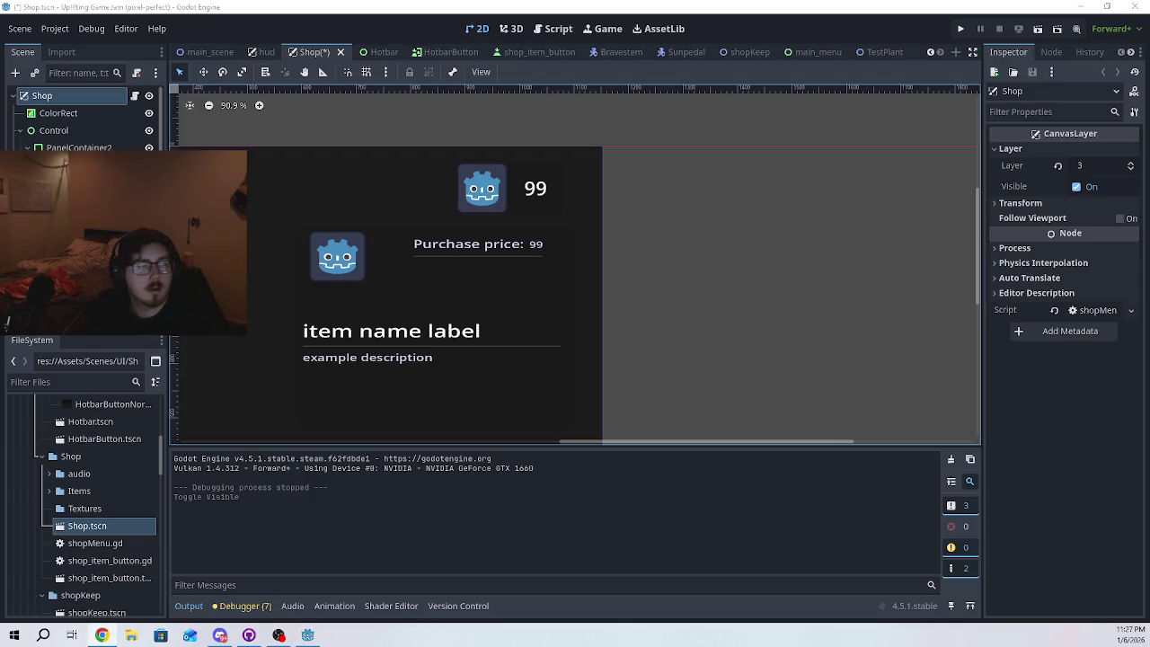
# - Select the detail panel's item icon, item name, description, Purchase price and 99 price controls
pyautogui.click(321, 257)
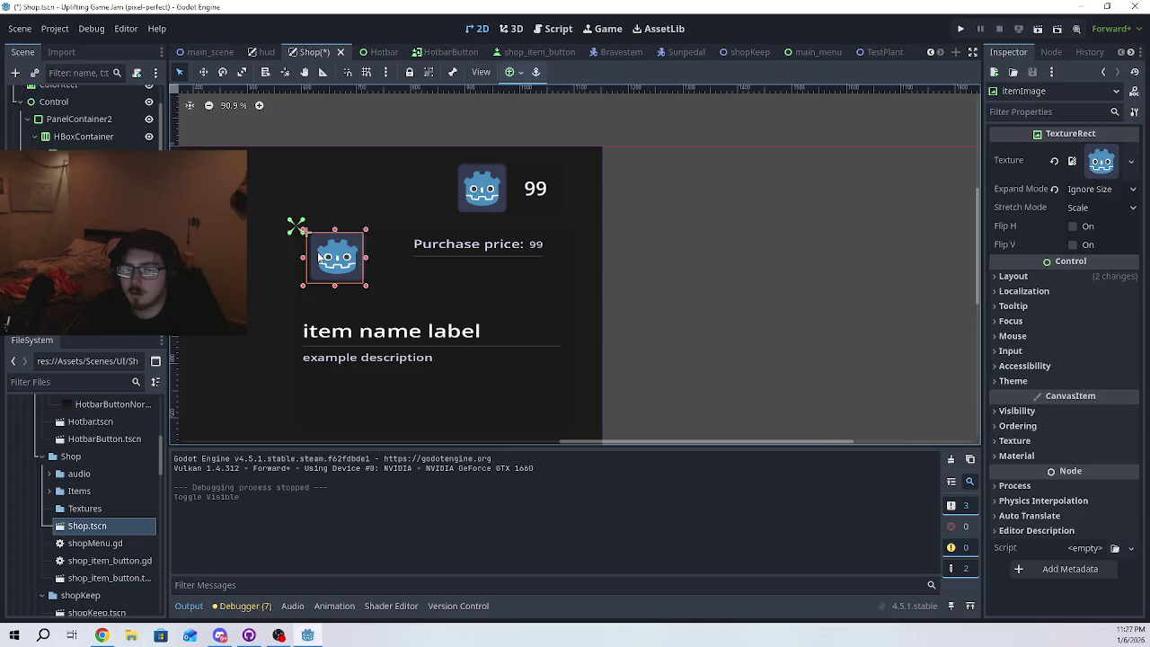
pyautogui.keyDown('shift'); pyautogui.click(384, 331); pyautogui.keyUp('shift')
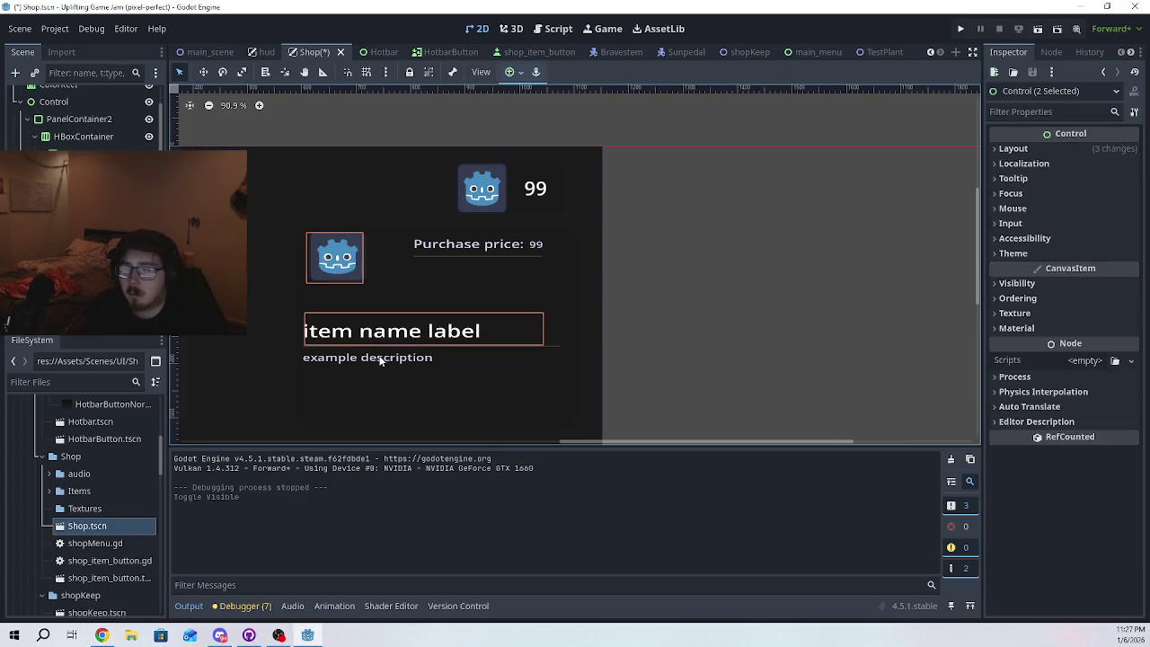
pyautogui.keyDown('shift'); pyautogui.click(384, 357); pyautogui.keyUp('shift')
pyautogui.keyDown('shift'); pyautogui.click(455, 251); pyautogui.keyUp('shift')
pyautogui.keyDown('shift'); pyautogui.click(536, 248); pyautogui.keyUp('shift')
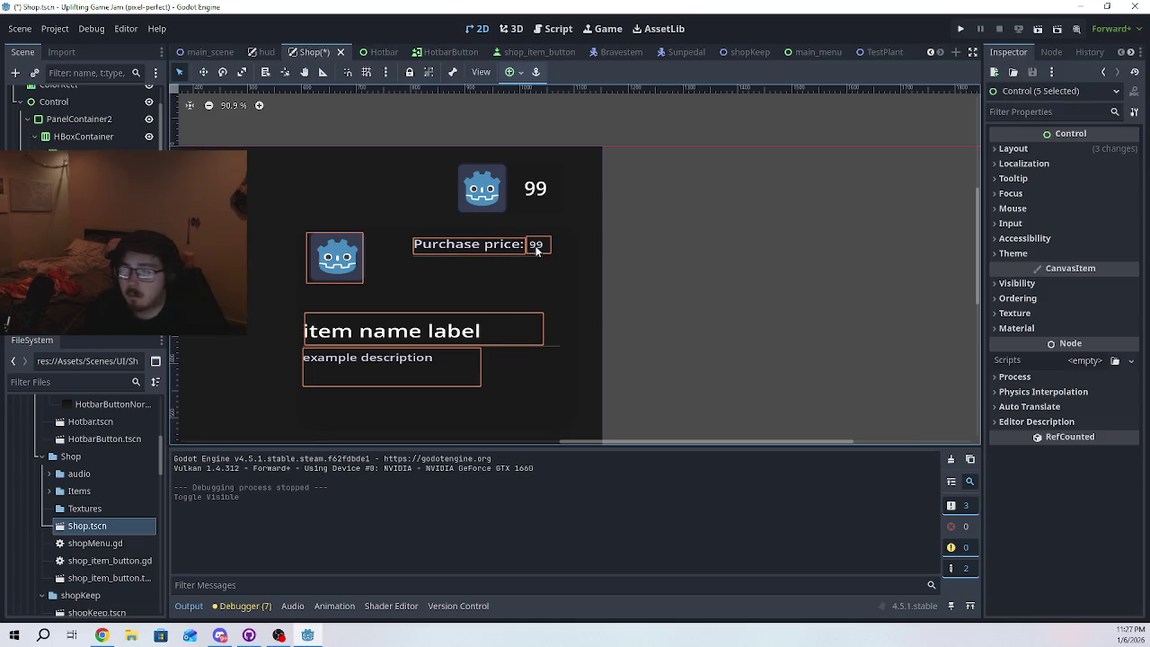
pyautogui.click(350, 275)
pyautogui.click(339, 271)
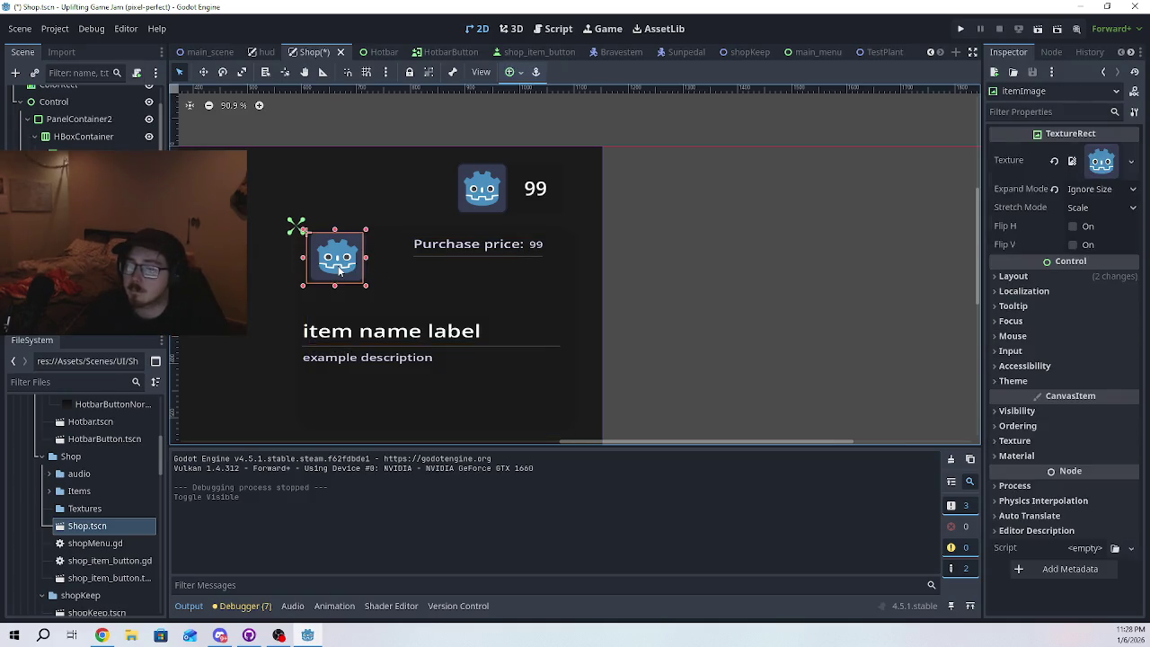
pyautogui.keyDown('shift'); pyautogui.click(347, 338); pyautogui.keyUp('shift')
pyautogui.keyDown('shift'); pyautogui.click(350, 358); pyautogui.keyUp('shift')
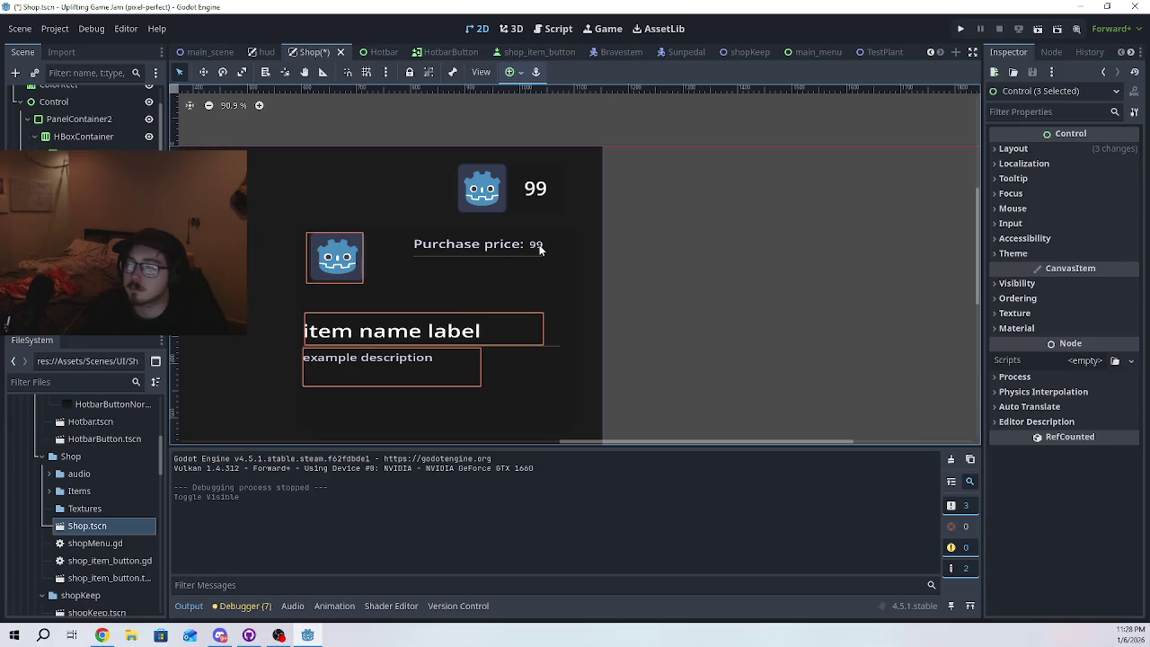
pyautogui.keyDown('shift'); pyautogui.click(539, 248); pyautogui.keyUp('shift')
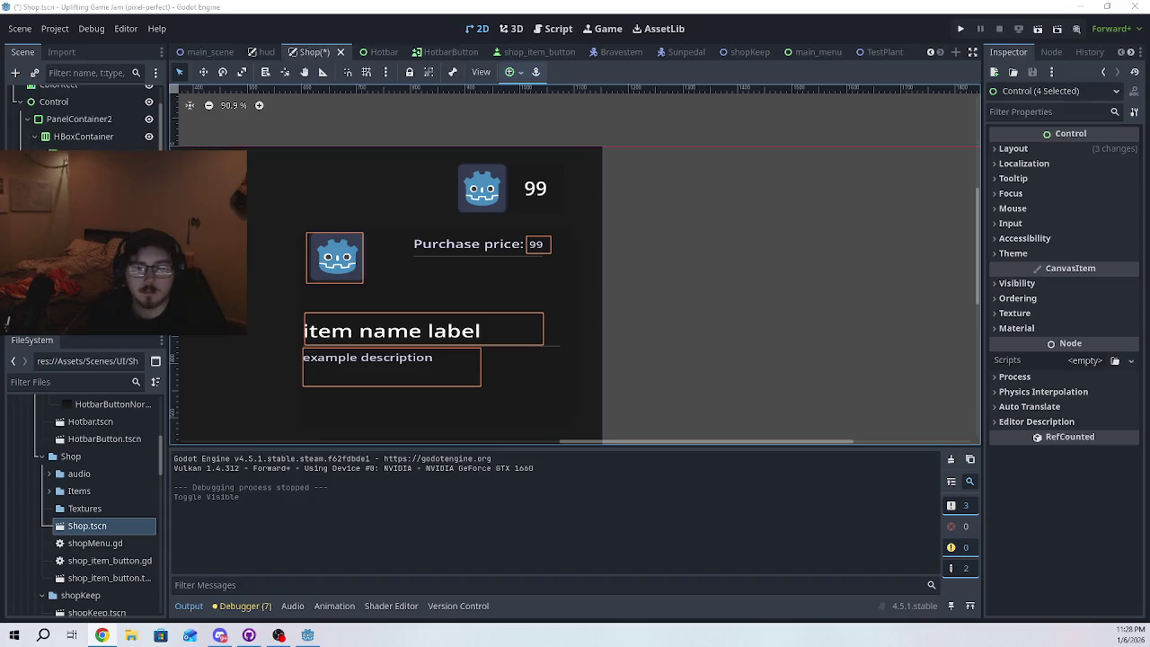
# - Reselect the Purchase price label, 99 price, description, item name and icon in the panel
pyautogui.scroll(-3, 81, 117)
pyautogui.scroll(-1, 80, 117)
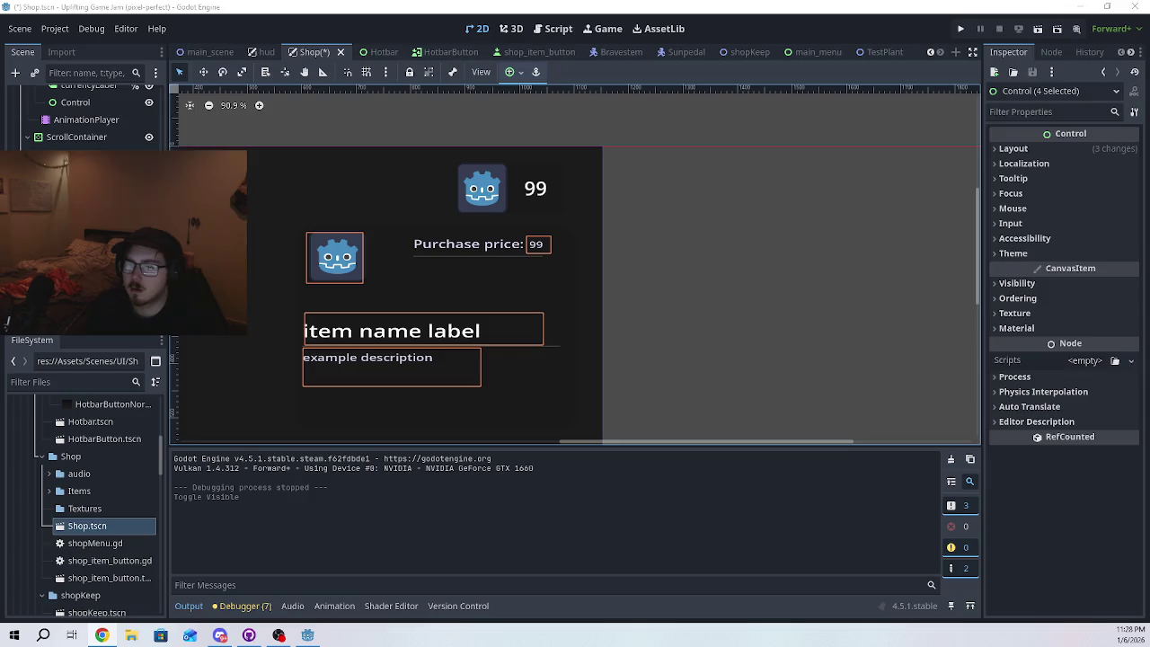
pyautogui.click(467, 243)
pyautogui.hotkey('ctrl', 'z')
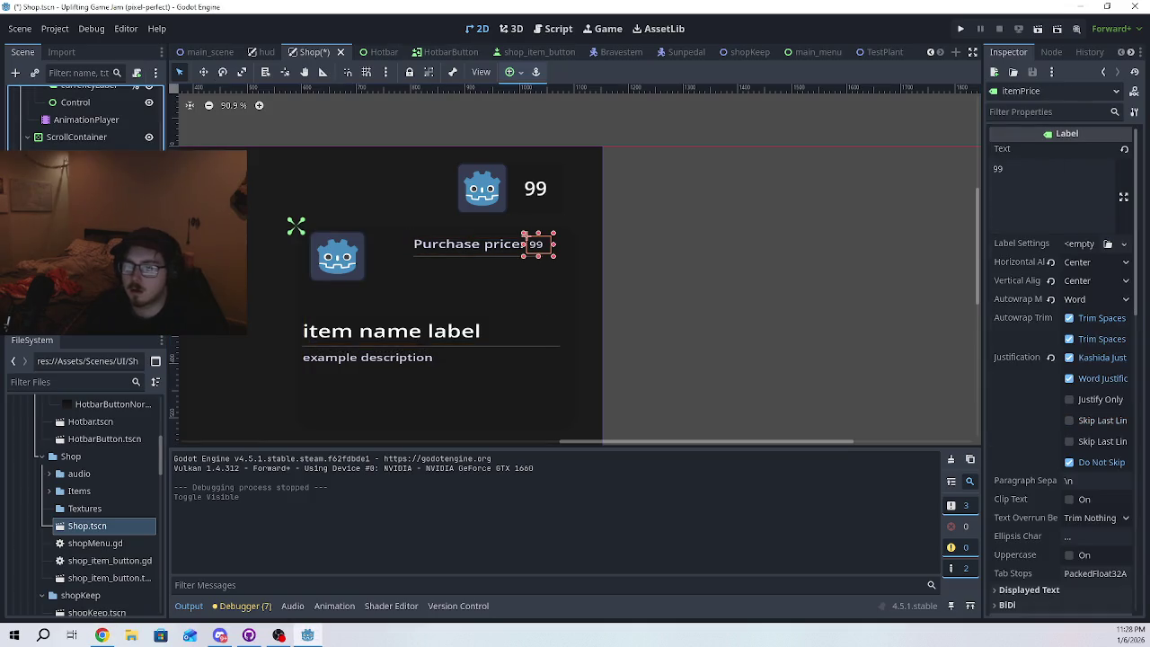
pyautogui.hotkey('ctrl', 'shift', 'z')
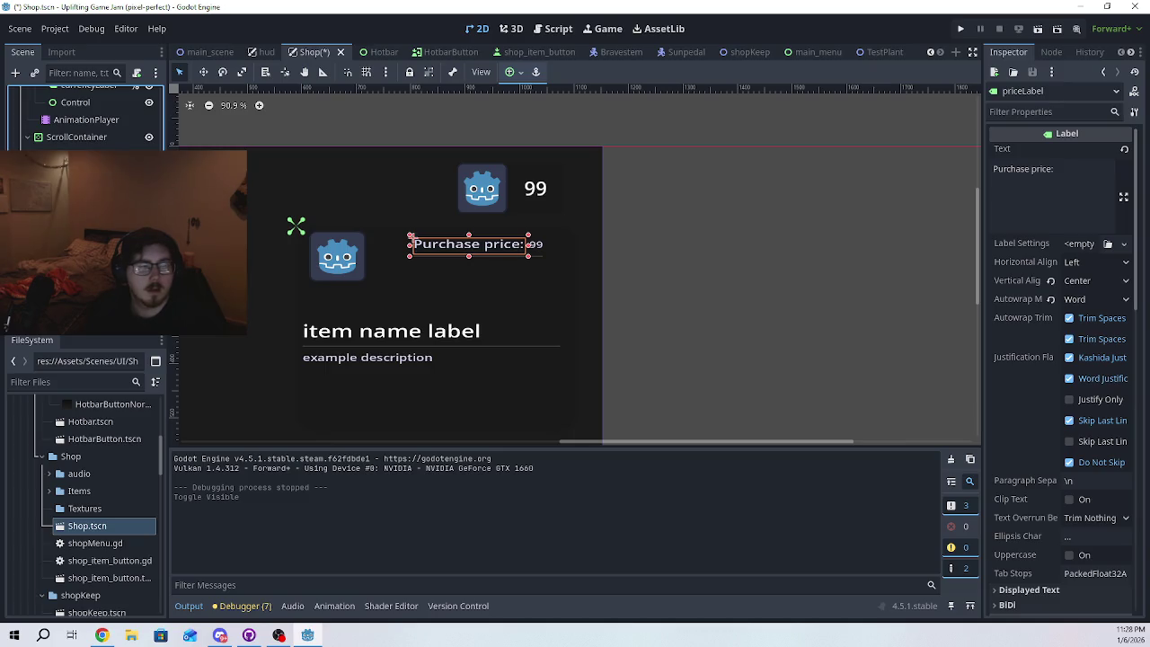
pyautogui.keyDown('shift'); pyautogui.click(537, 244); pyautogui.keyUp('shift')
pyautogui.keyDown('shift'); pyautogui.click(368, 357); pyautogui.keyUp('shift')
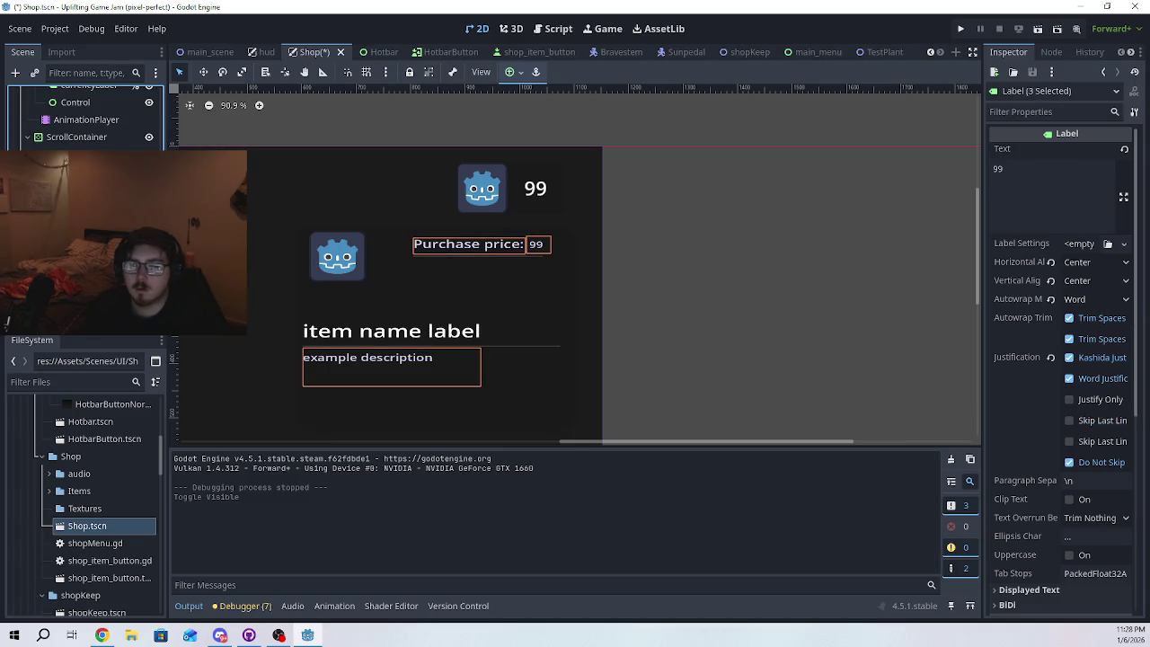
pyautogui.keyDown('shift'); pyautogui.click(368, 356); pyautogui.keyUp('shift')
pyautogui.click(536, 243)
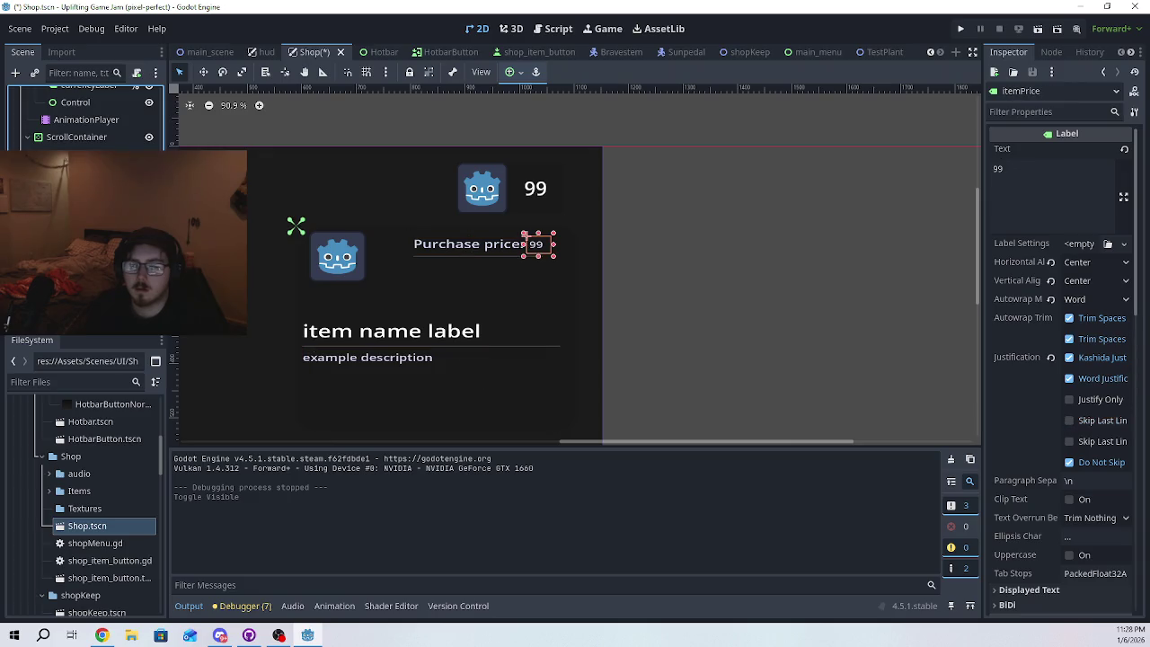
pyautogui.keyDown('shift'); pyautogui.click(368, 357); pyautogui.keyUp('shift')
pyautogui.keyDown('shift'); pyautogui.click(392, 330); pyautogui.keyUp('shift')
pyautogui.keyDown('shift'); pyautogui.click(336, 258); pyautogui.keyUp('shift')
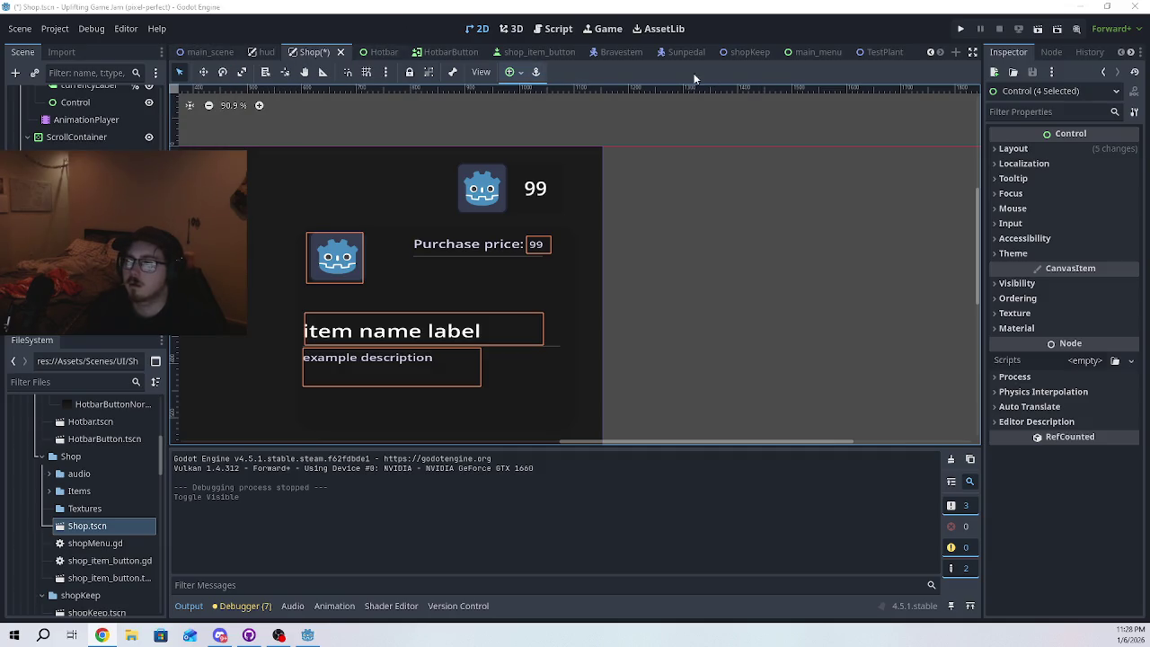
pyautogui.doubleClick(109, 544)
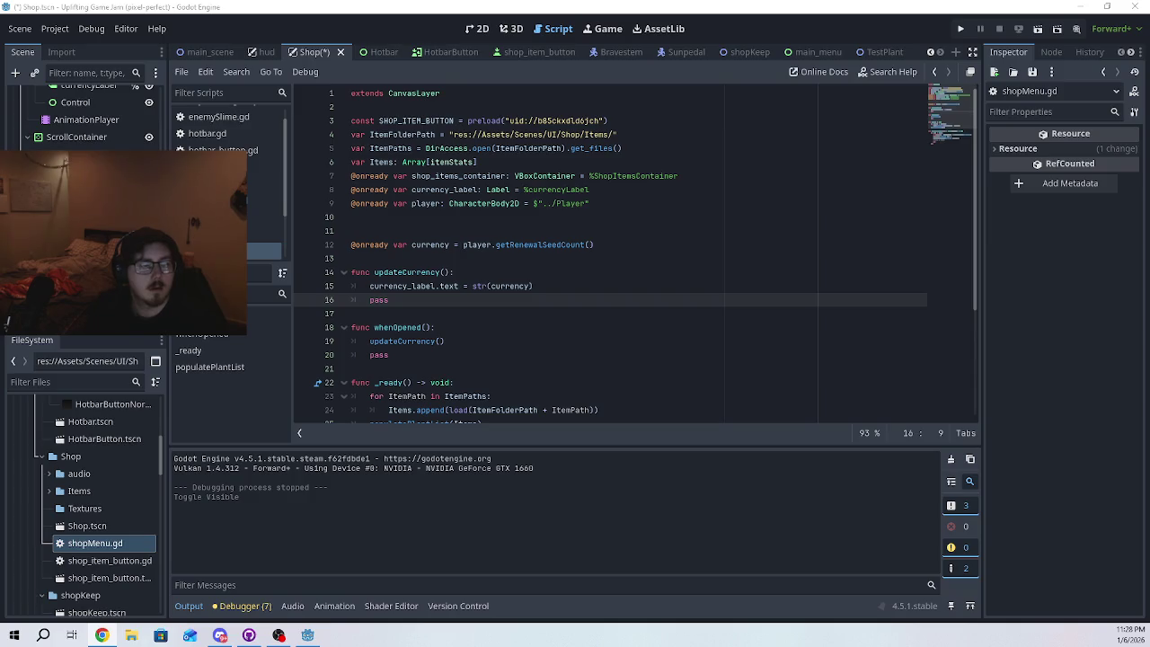
pyautogui.click(454, 206)
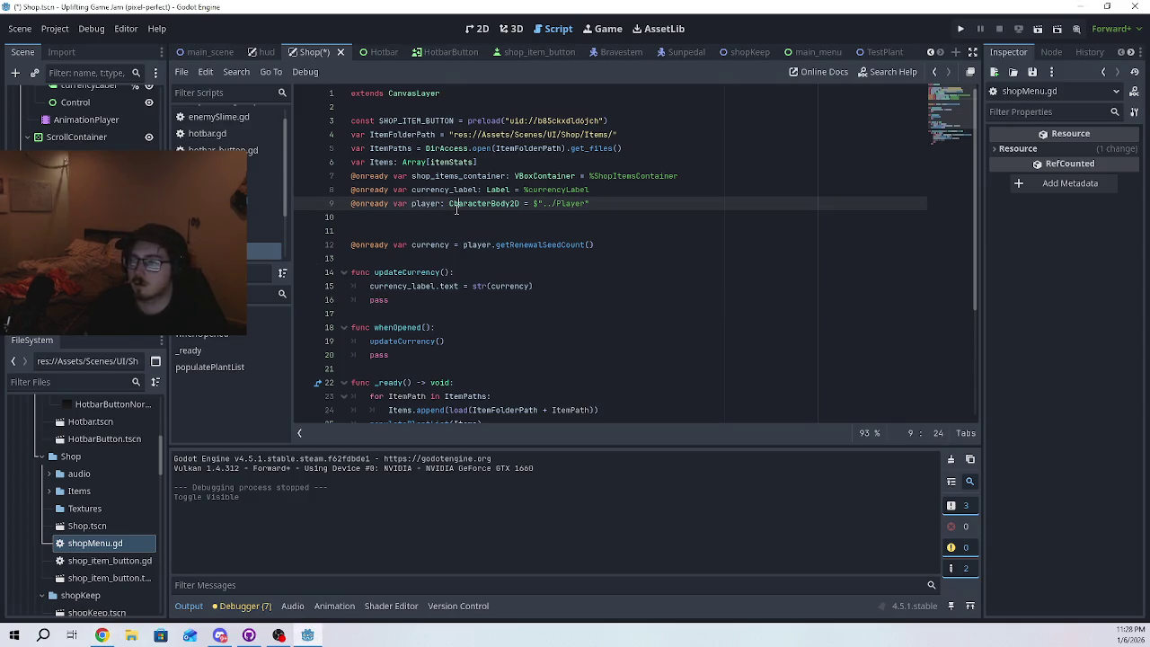
pyautogui.press('End')
pyautogui.press('Return')
pyautogui.press('Return')
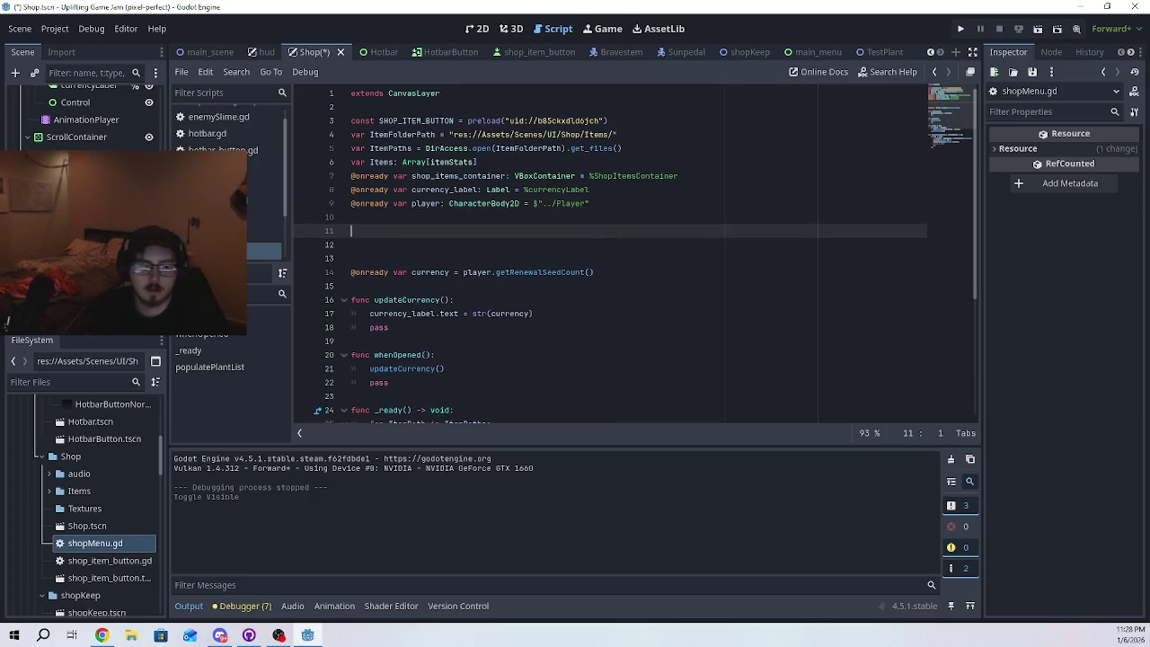
pyautogui.moveTo(89, 206)
pyautogui.mouseDown()
pyautogui.moveTo(344, 245)
pyautogui.moveTo(371, 232)
pyautogui.mouseUp()
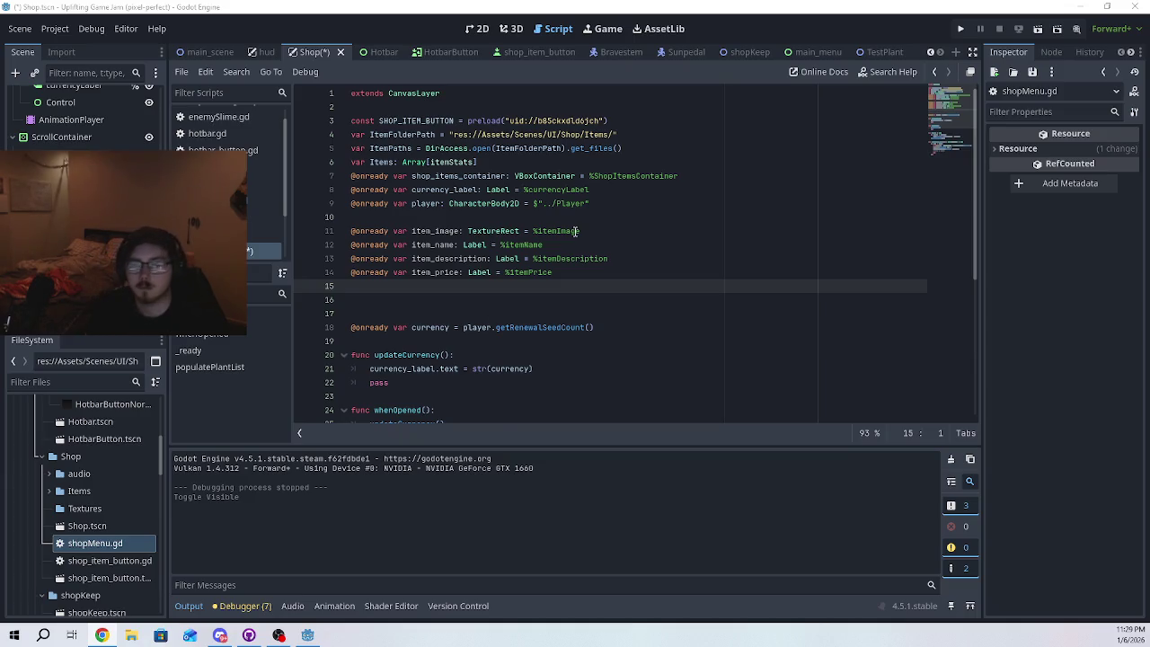
pyautogui.scroll(-6, 575, 232)
# - At the script's end, write func focusedItemChanged() -> void: with a pass body
pyautogui.click(488, 410)
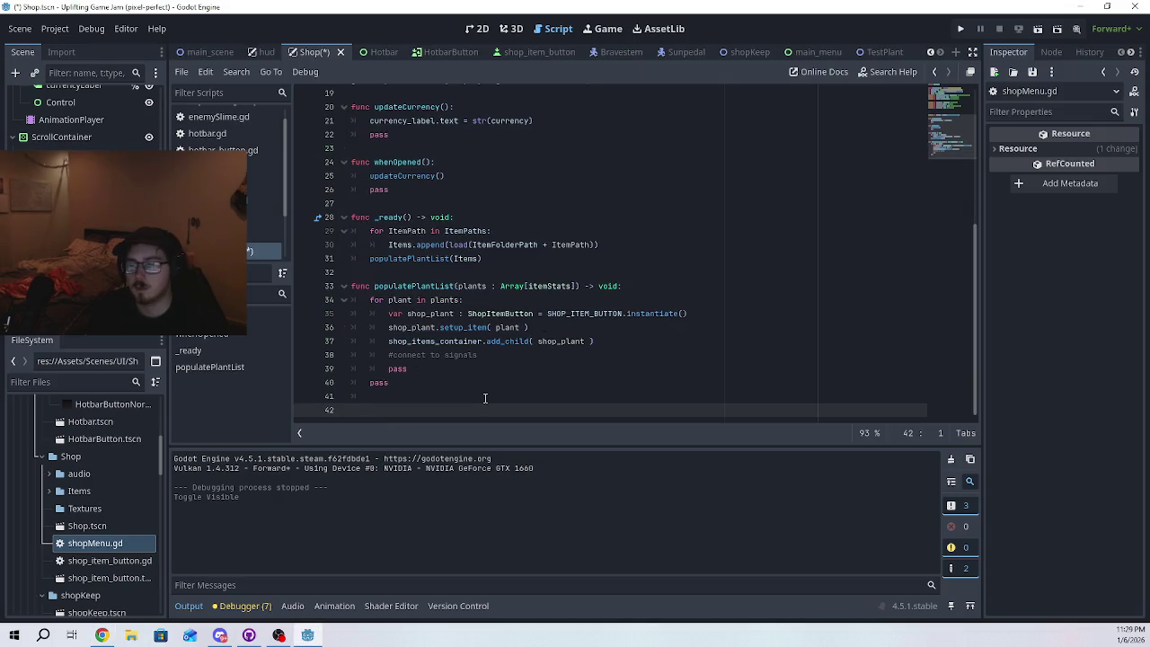
pyautogui.write('func ')
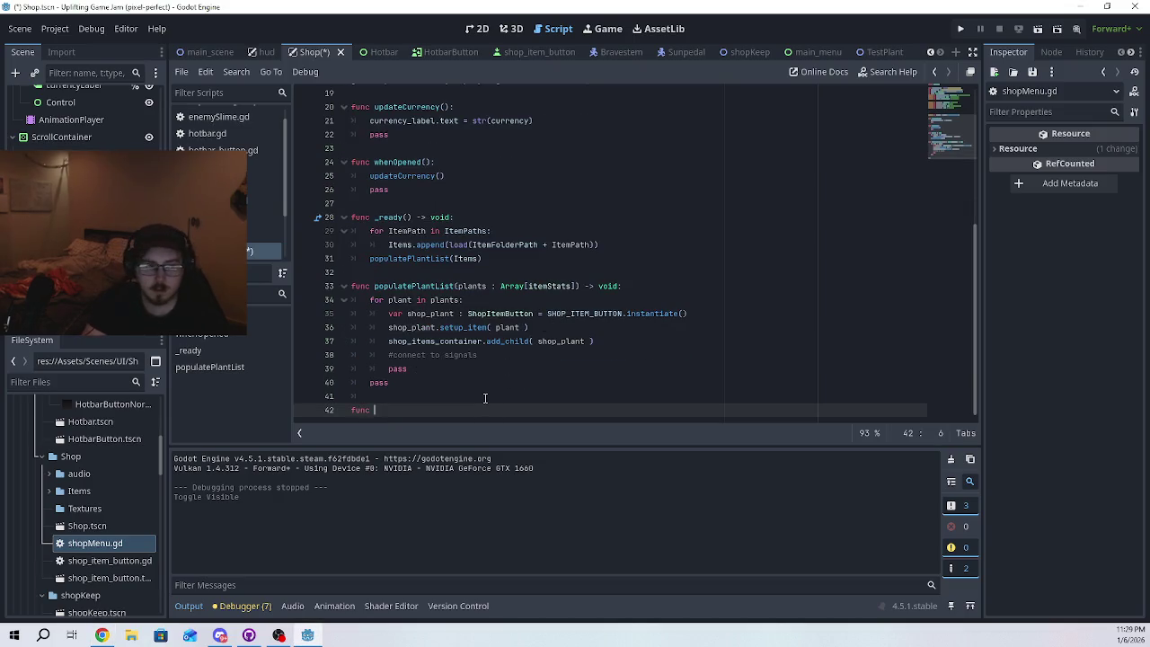
pyautogui.write('focused')
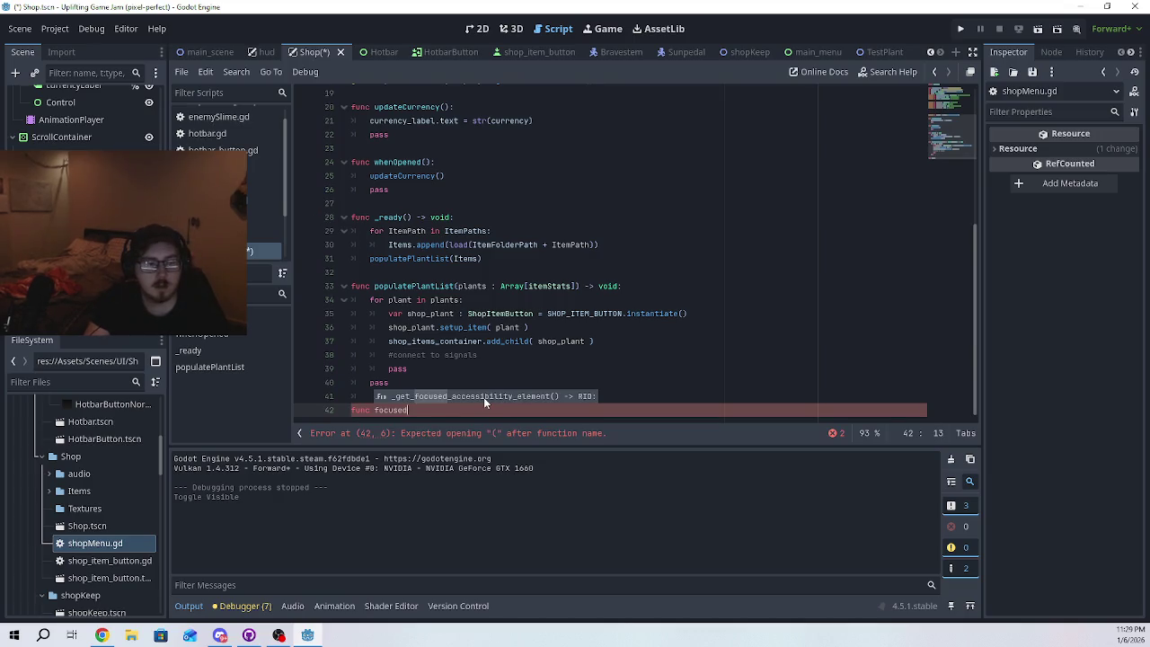
pyautogui.write('ItemChans')
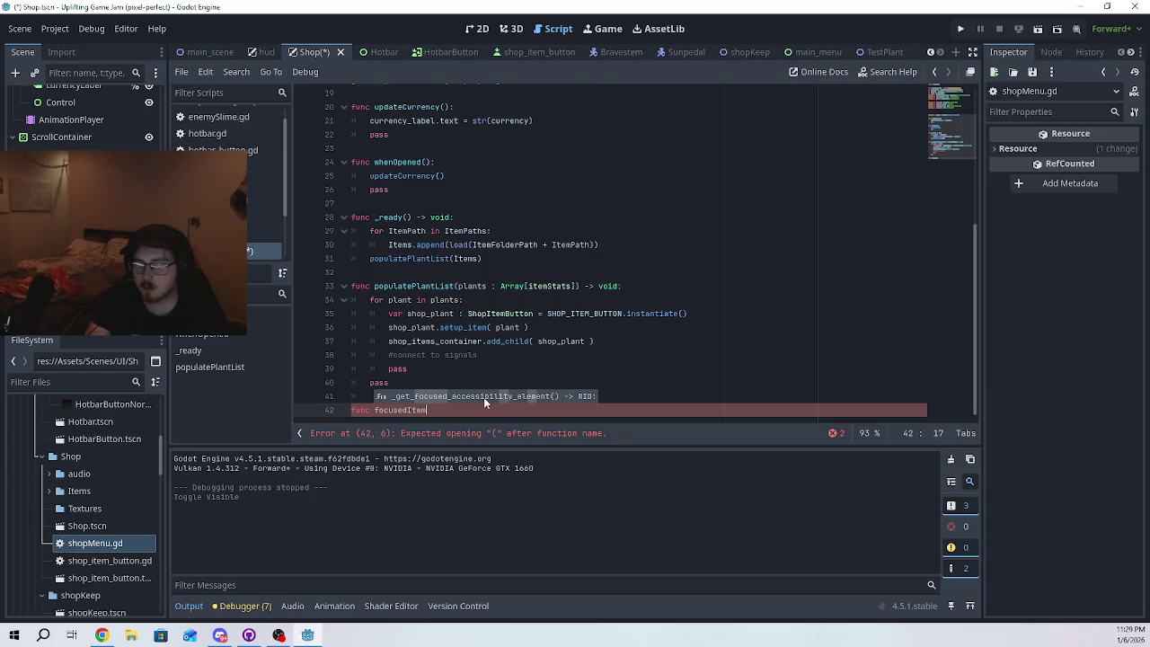
pyautogui.write('ed')
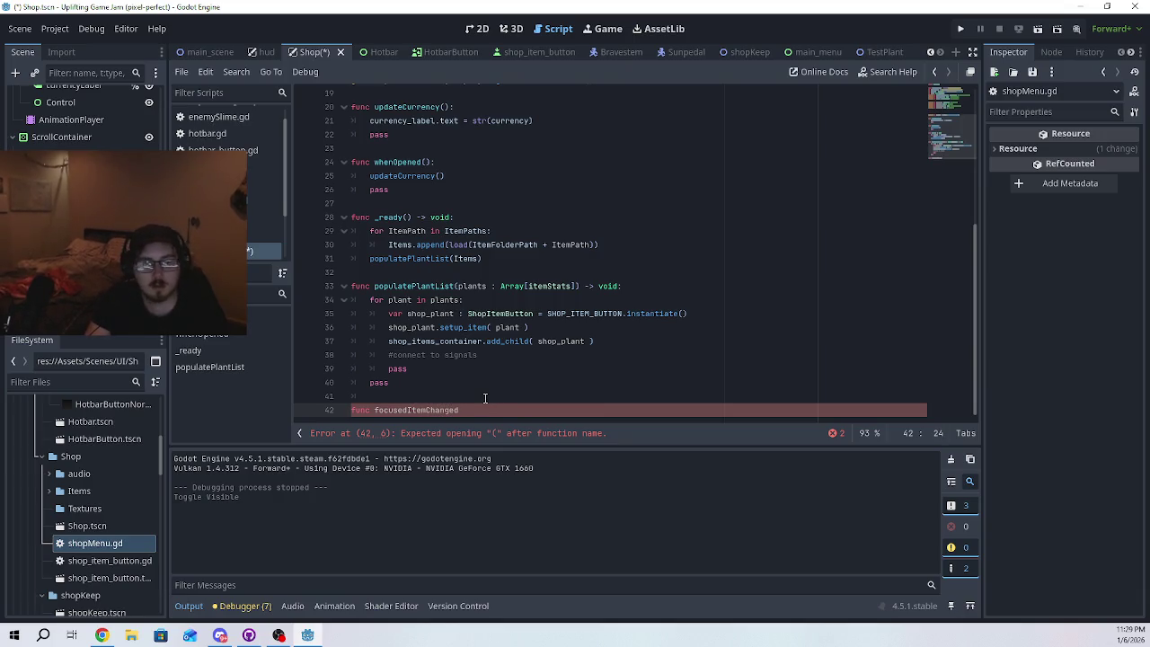
pyautogui.write('()')
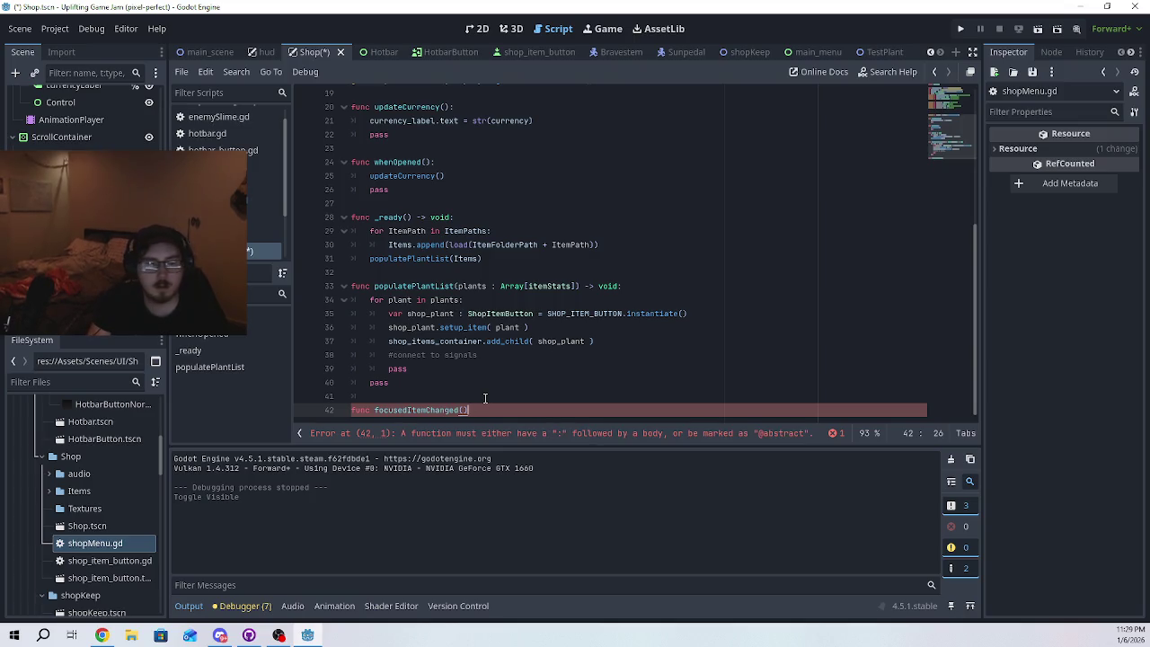
pyautogui.write(':')
pyautogui.press('Return')
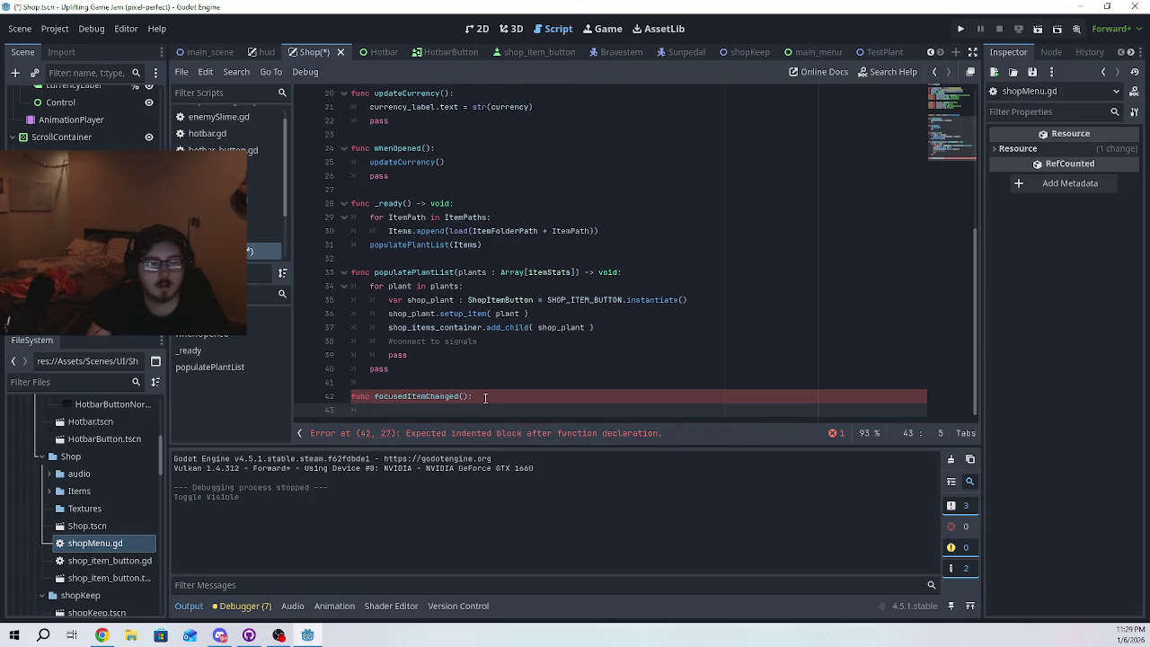
pyautogui.press('BackSpace')
pyautogui.press('BackSpace')
pyautogui.write('-')
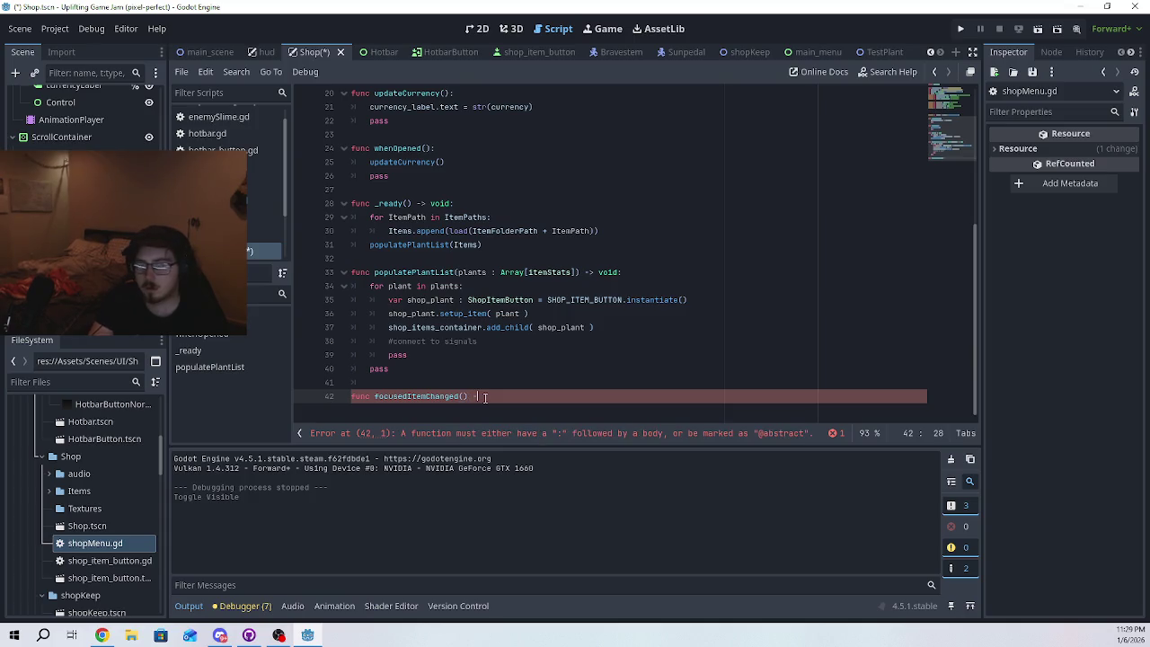
pyautogui.write('> voi')
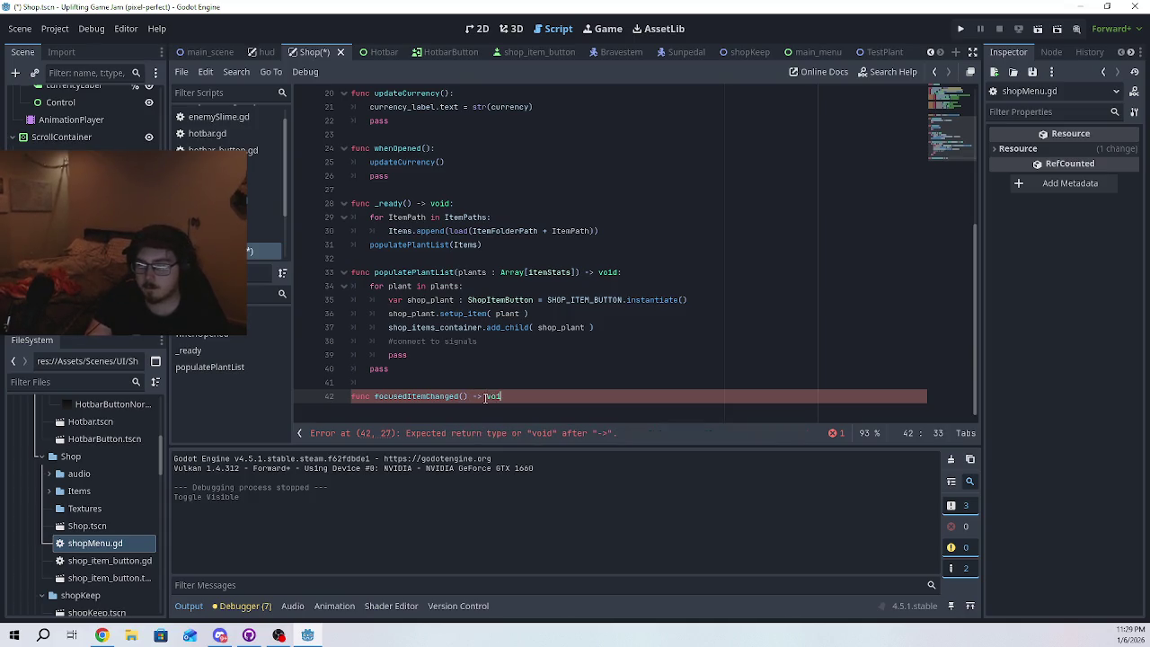
pyautogui.write('d:')
pyautogui.press('Return')
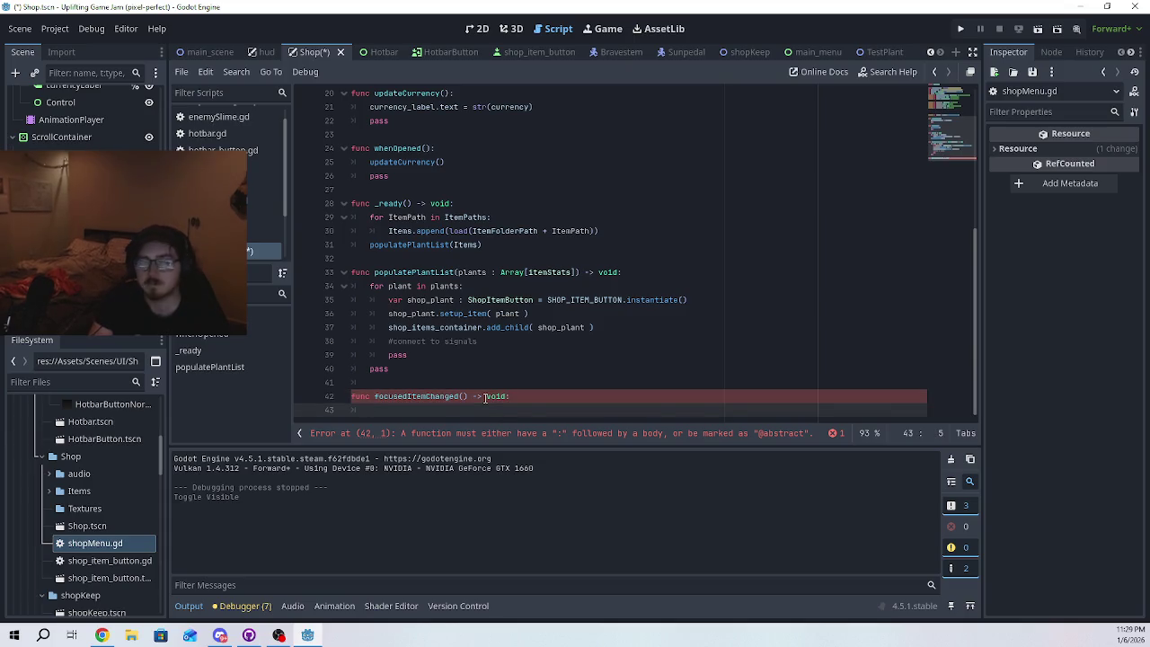
pyautogui.write('pass')
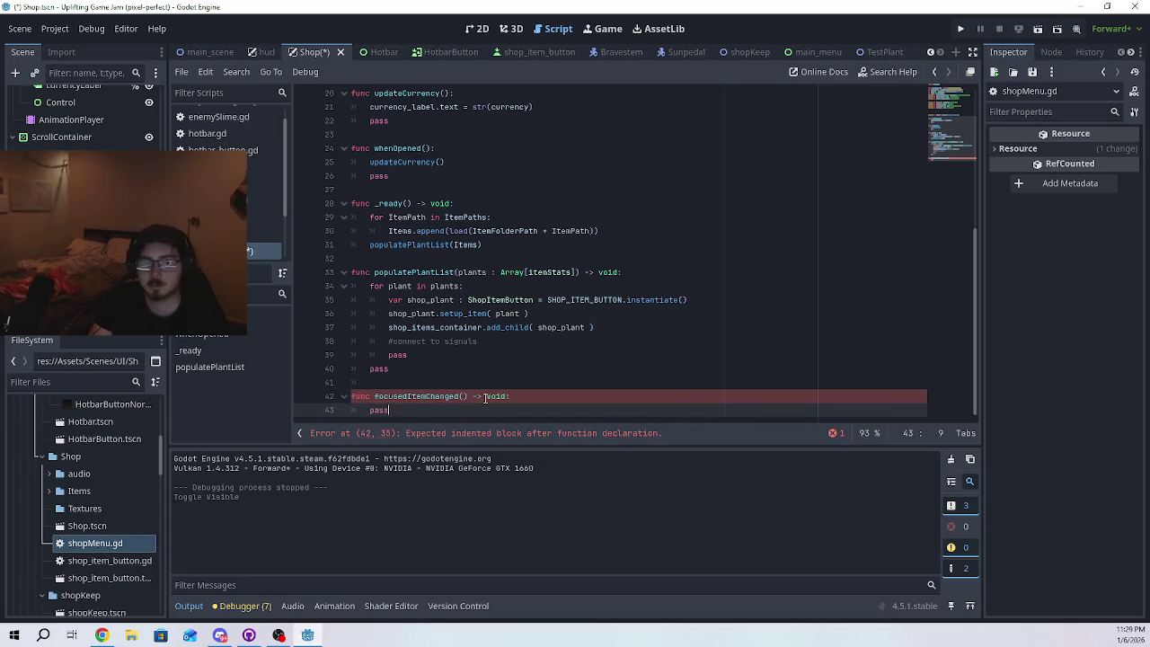
# - Give focusedItemChanged the parameter plants : Array[itemStats], using autocomplete for itemStats
pyautogui.click(461, 396)
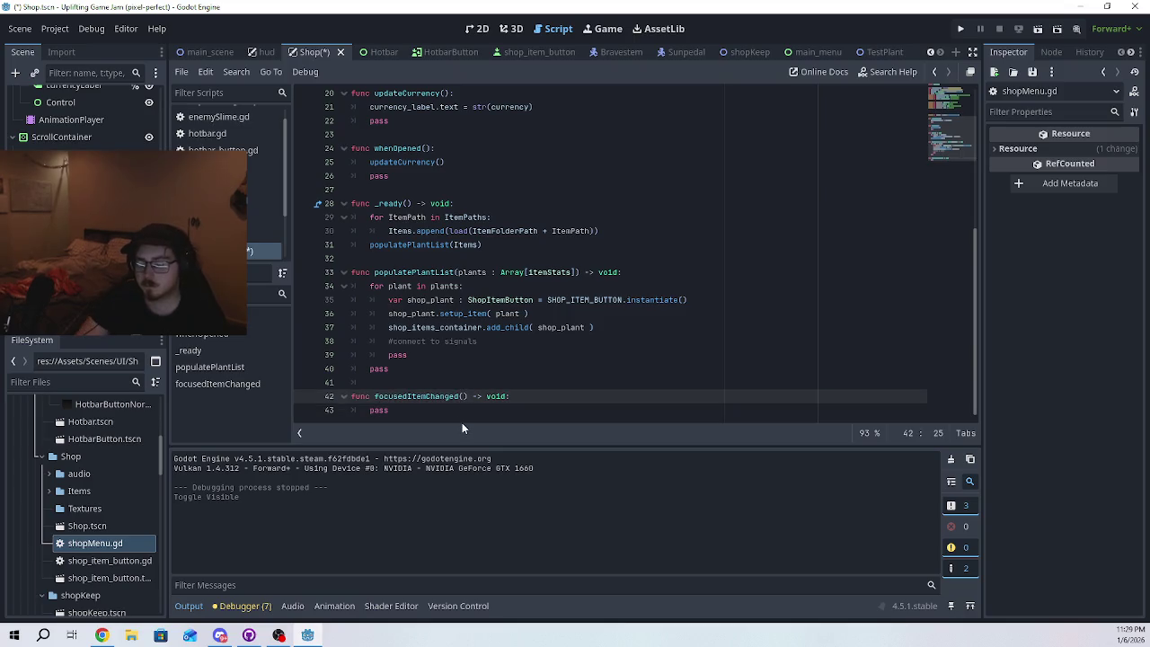
pyautogui.write('item')
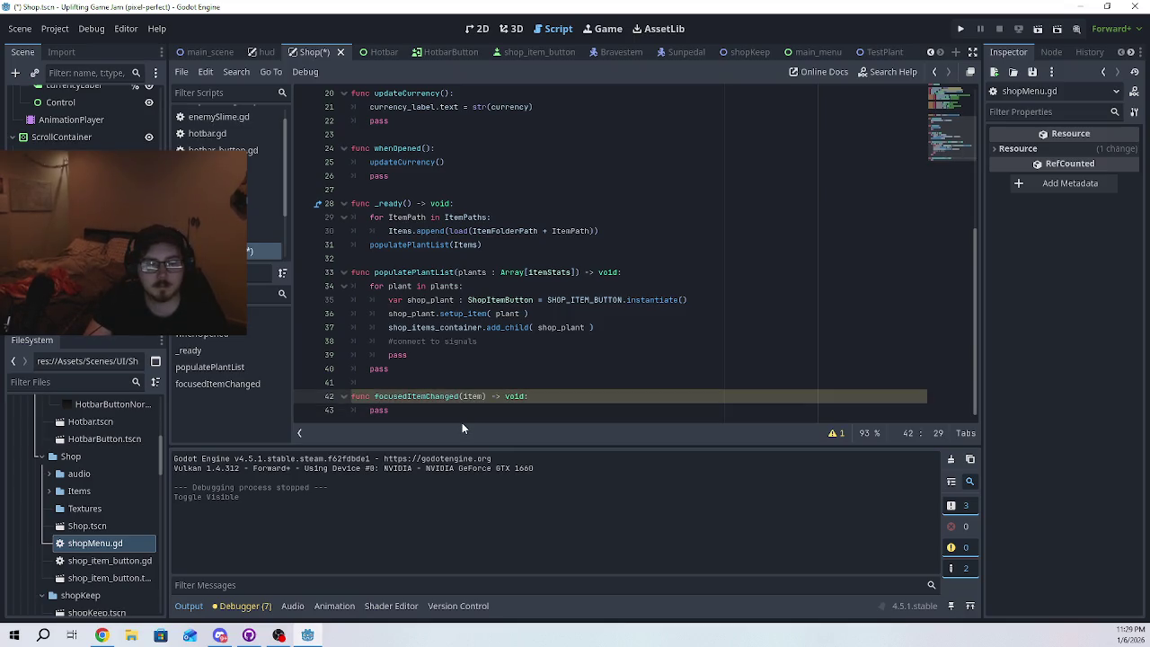
pyautogui.write(' : ')
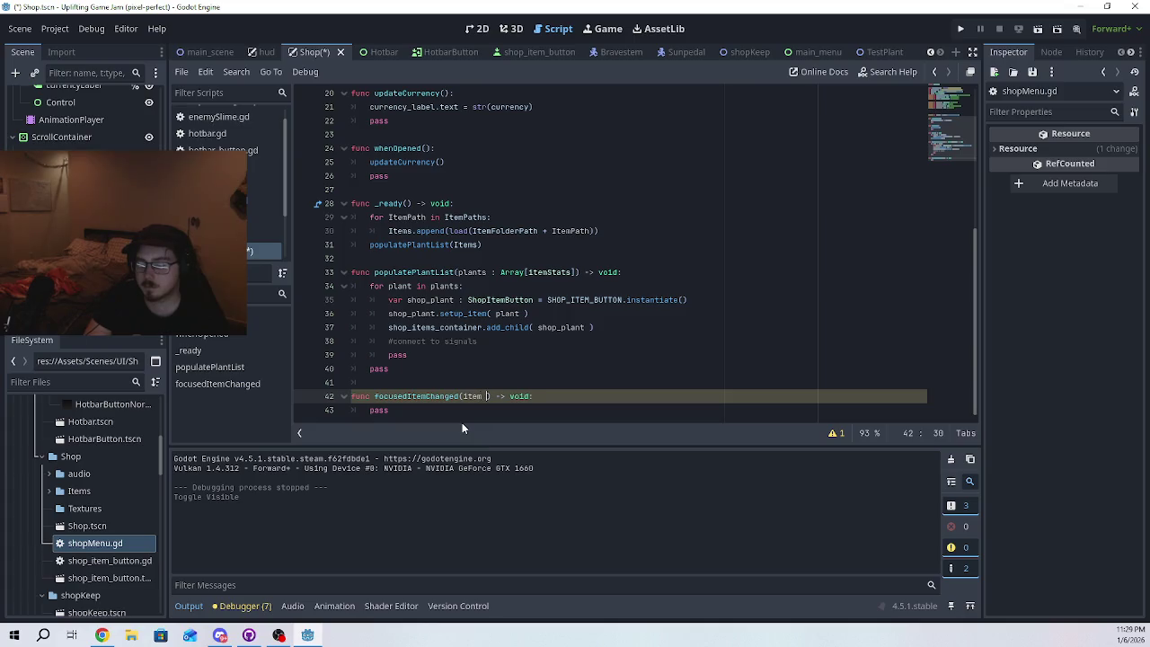
pyautogui.write('ItemDa')
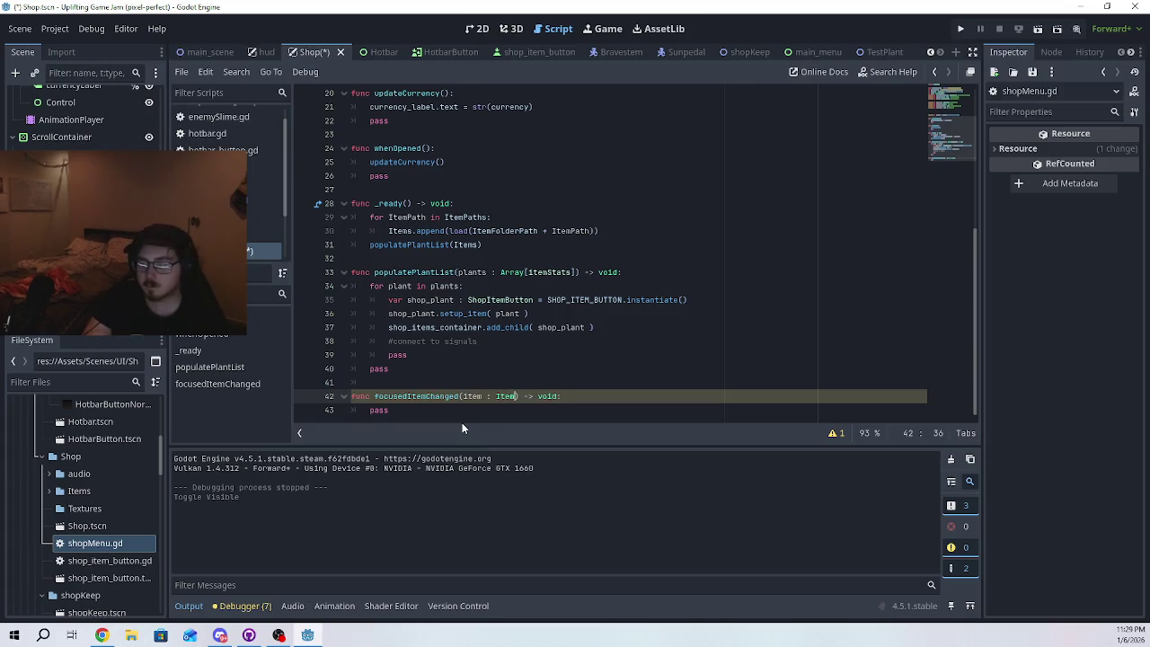
pyautogui.write('ta')
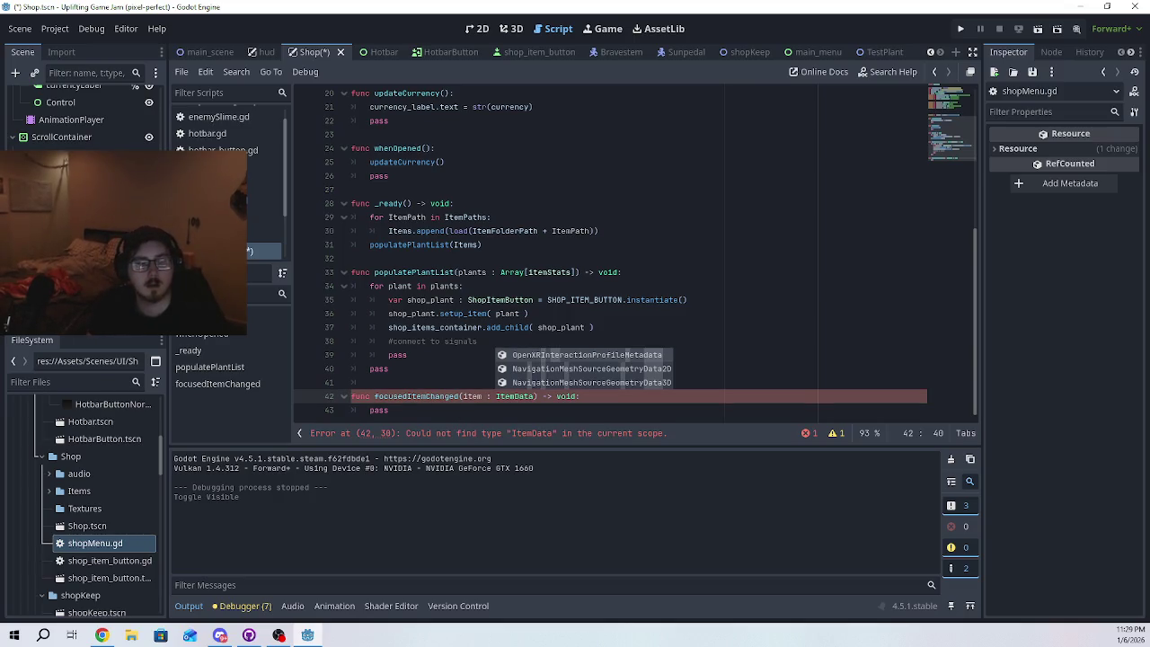
pyautogui.click(669, 324)
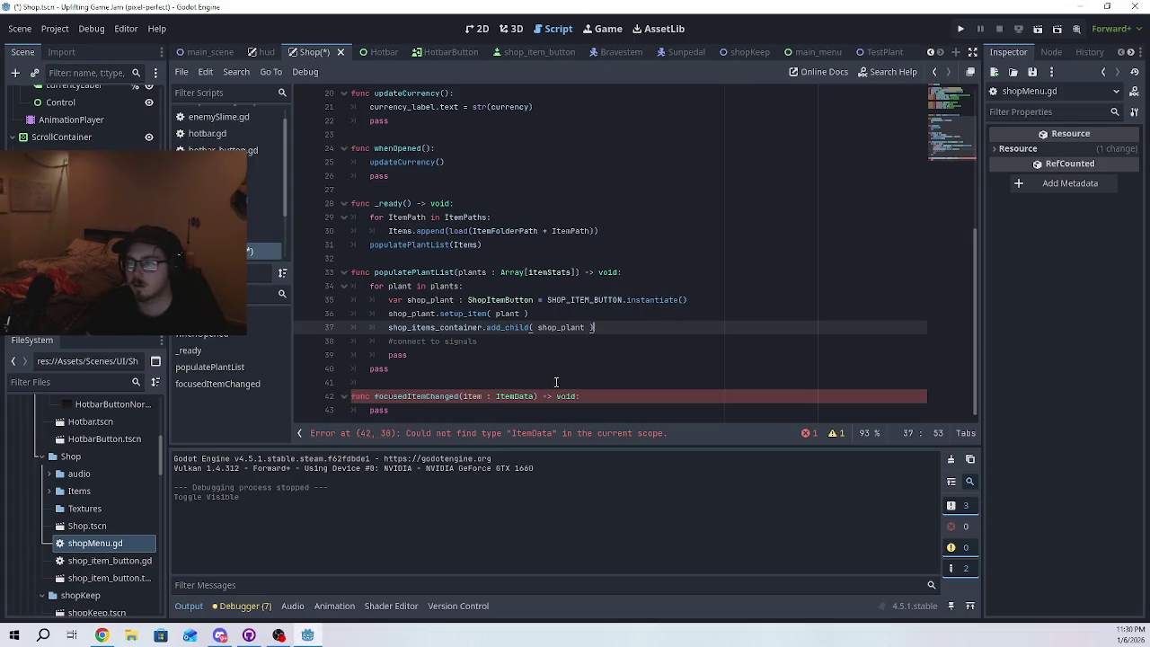
pyautogui.doubleClick(472, 397)
pyautogui.write('plants')
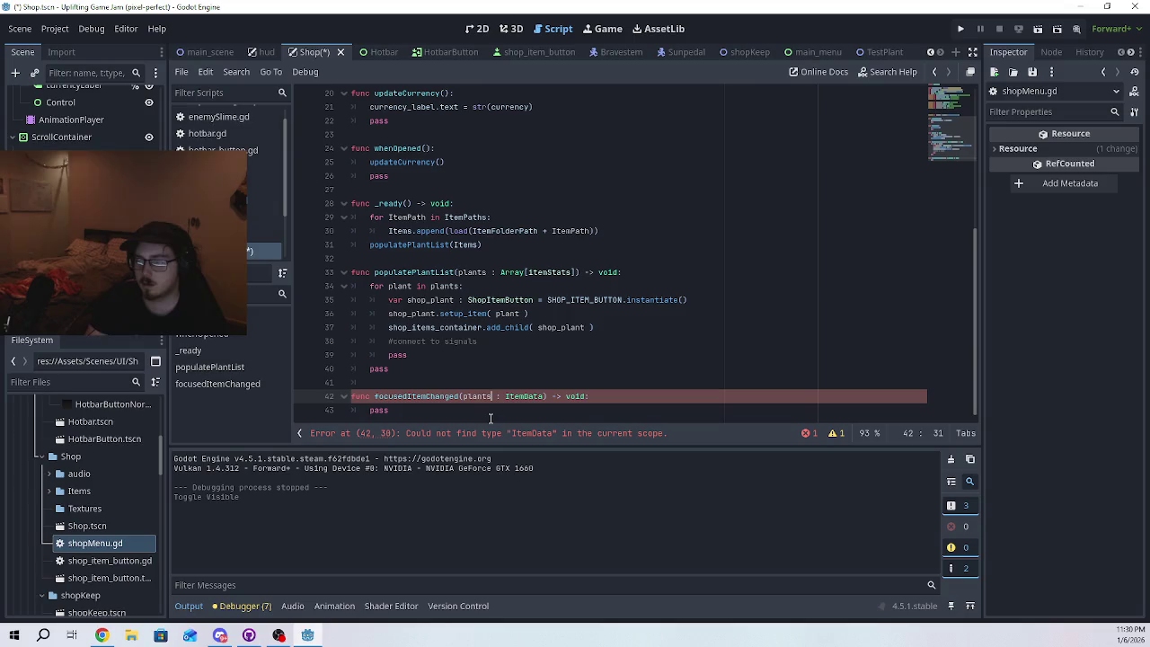
pyautogui.doubleClick(528, 396)
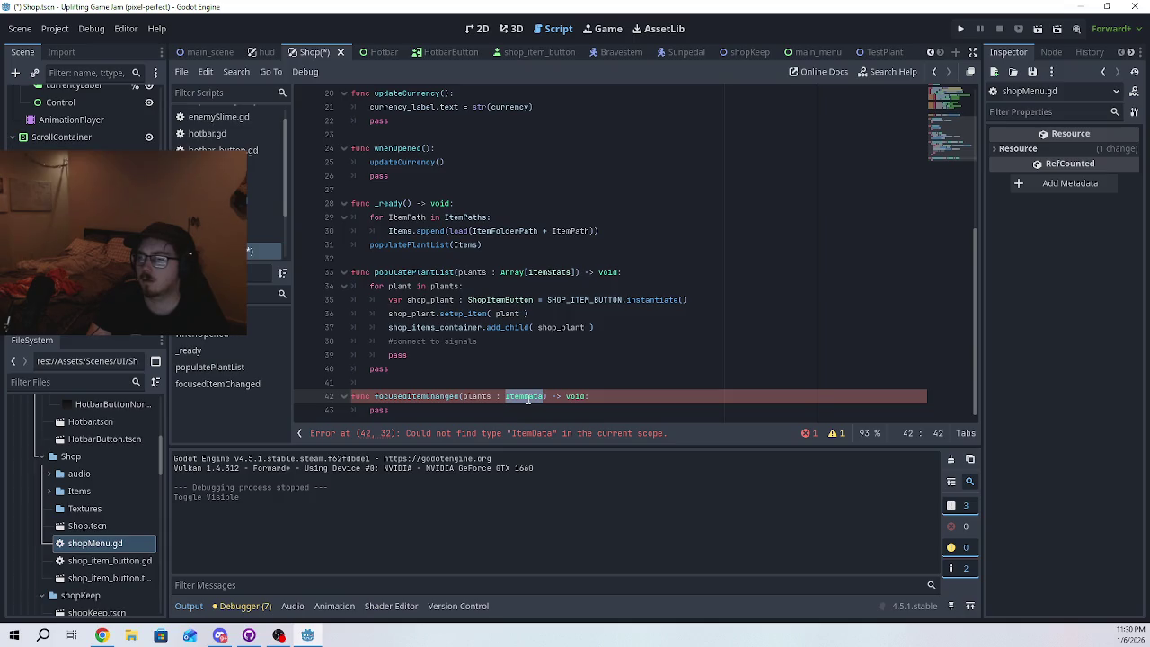
pyautogui.write('itemSt')
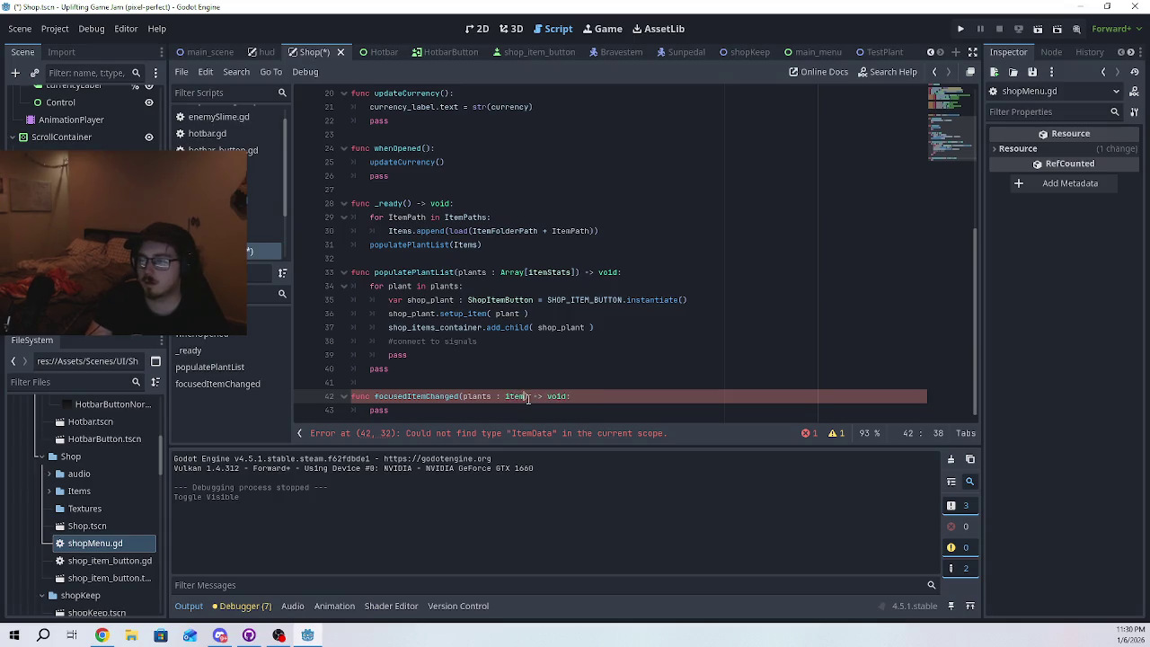
pyautogui.press('Return')
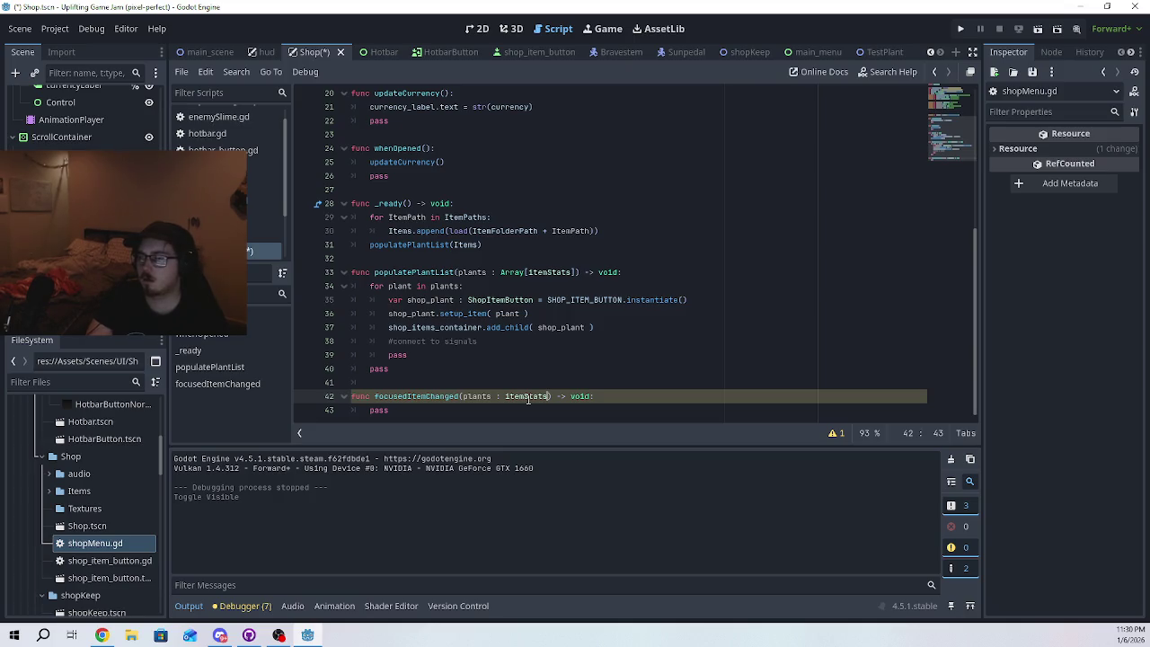
pyautogui.press('BackSpace')
pyautogui.press('BackSpace')
pyautogui.press('BackSpace')
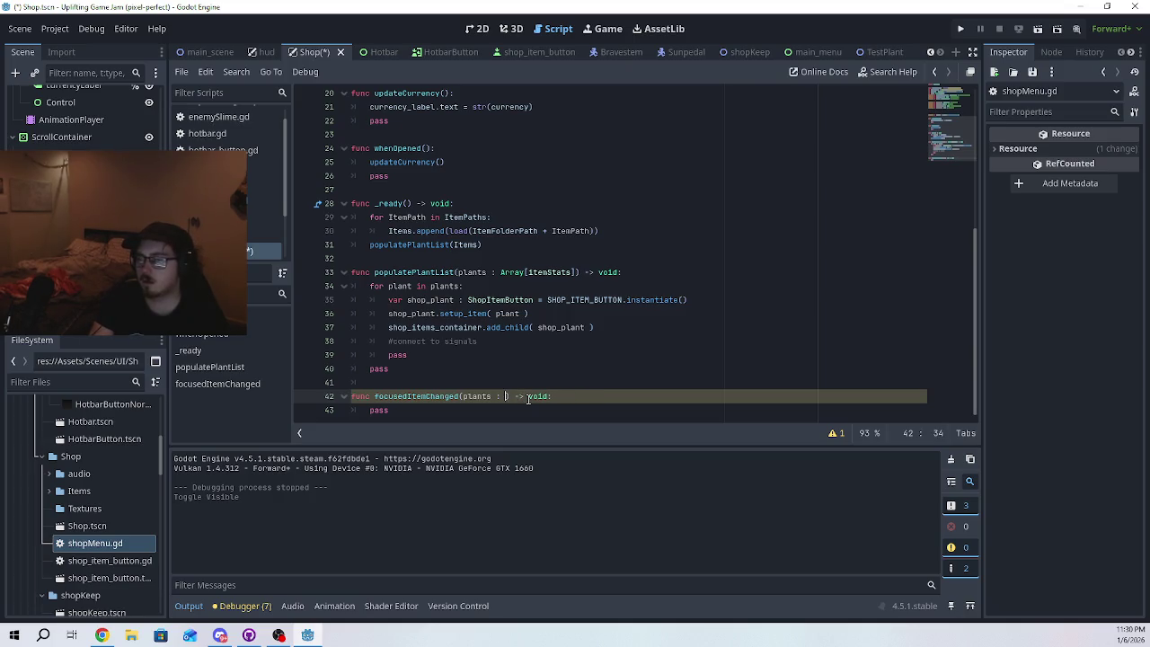
pyautogui.write('aArray')
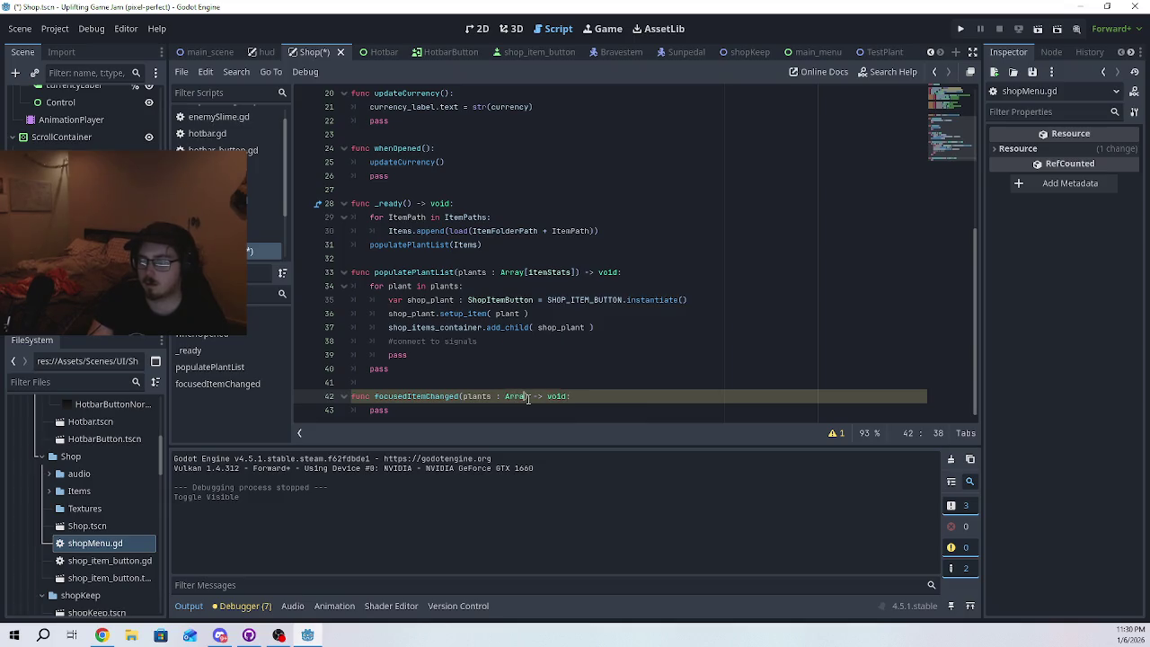
pyautogui.write('y')
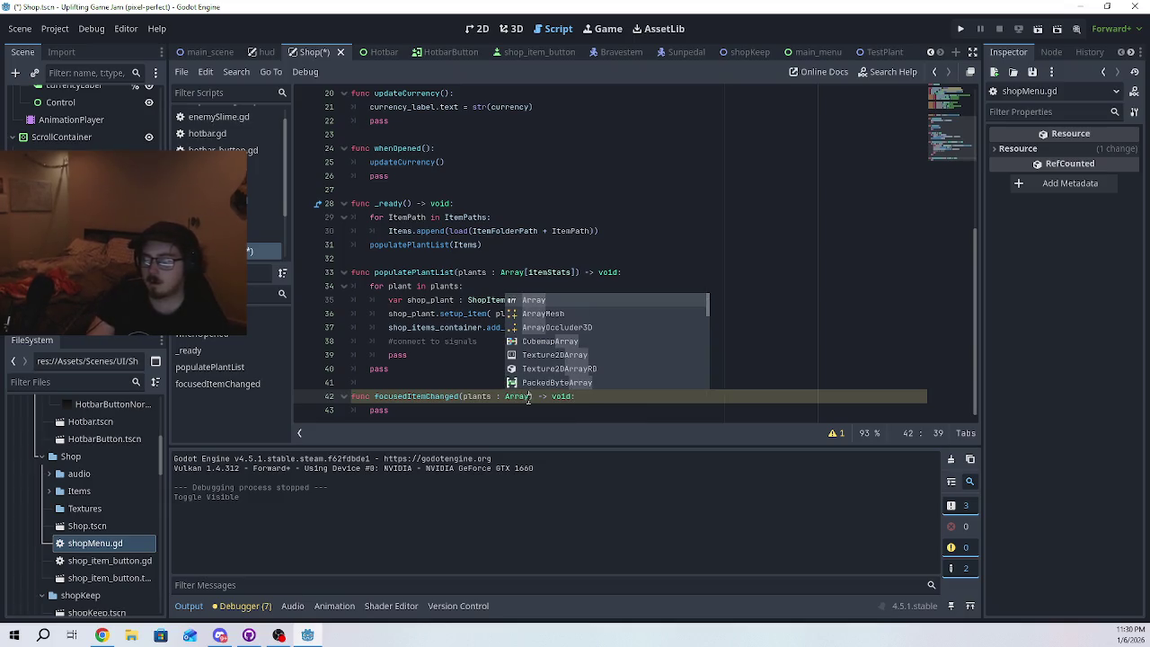
pyautogui.write('[')
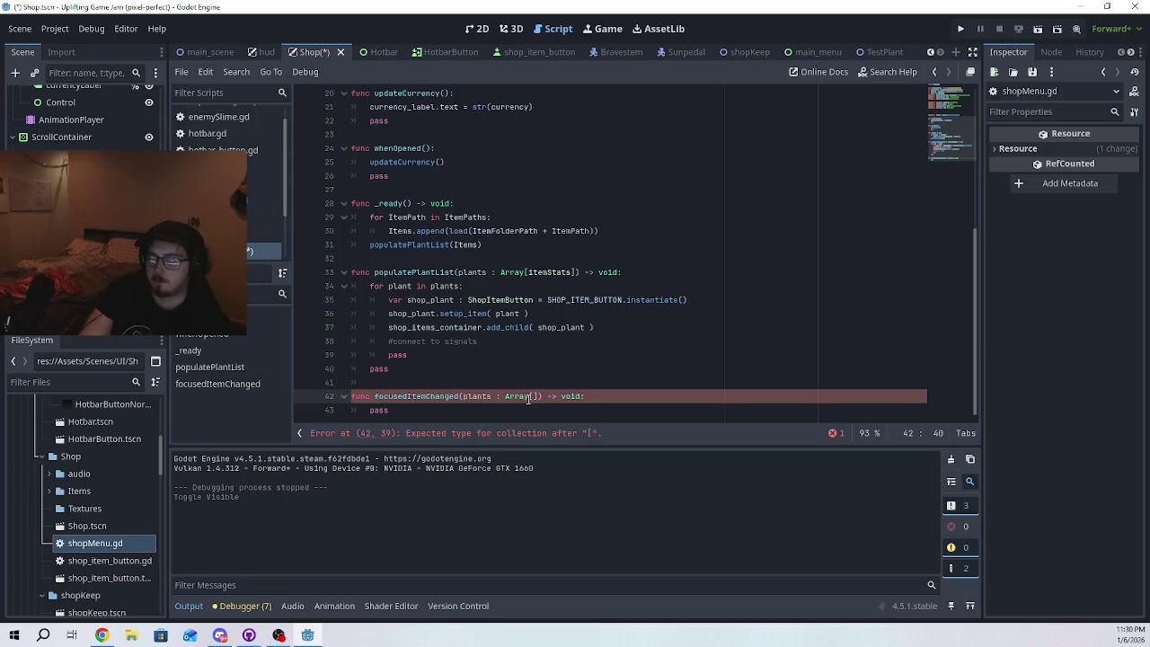
pyautogui.write('itemStats')
pyautogui.press('BackSpace')
pyautogui.press('BackSpace')
pyautogui.press('BackSpace')
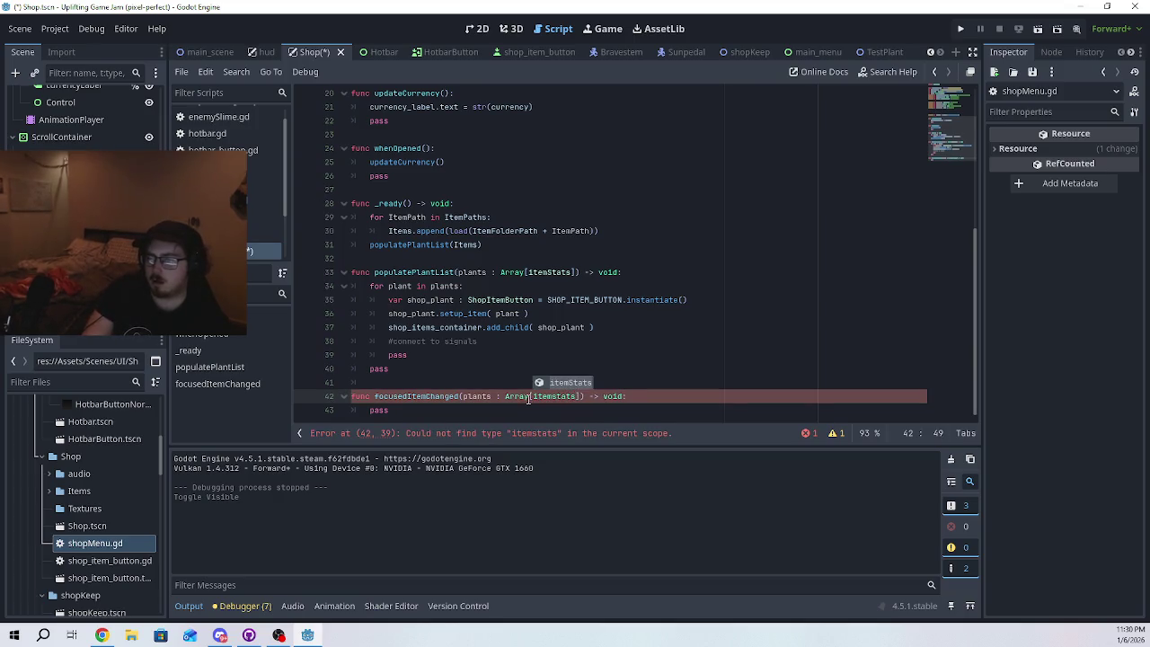
pyautogui.write('Sta')
pyautogui.press('Return')
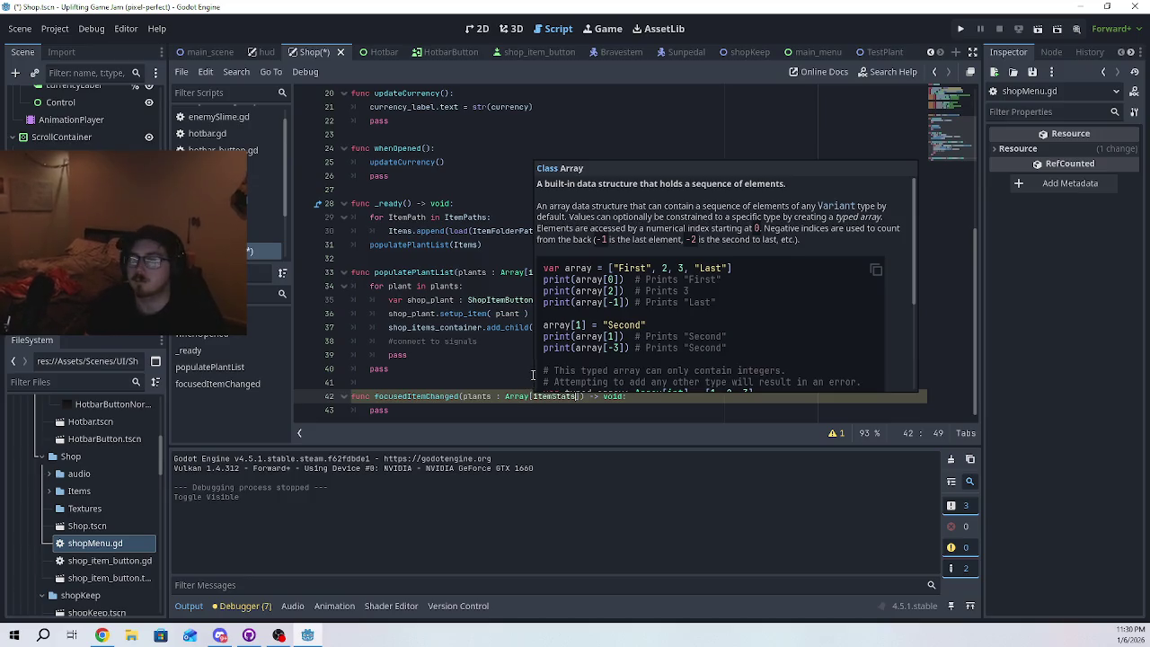
pyautogui.click(503, 415)
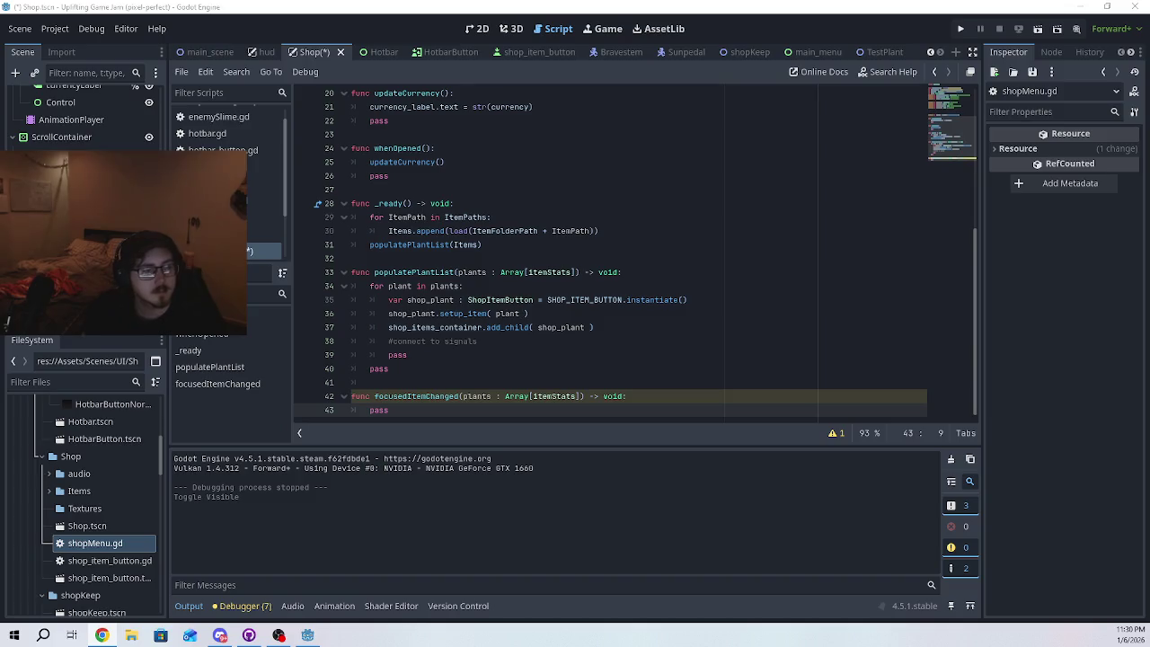
# - Add an 'if plants:' block at the start of focusedItemChanged's body
pyautogui.click(661, 402)
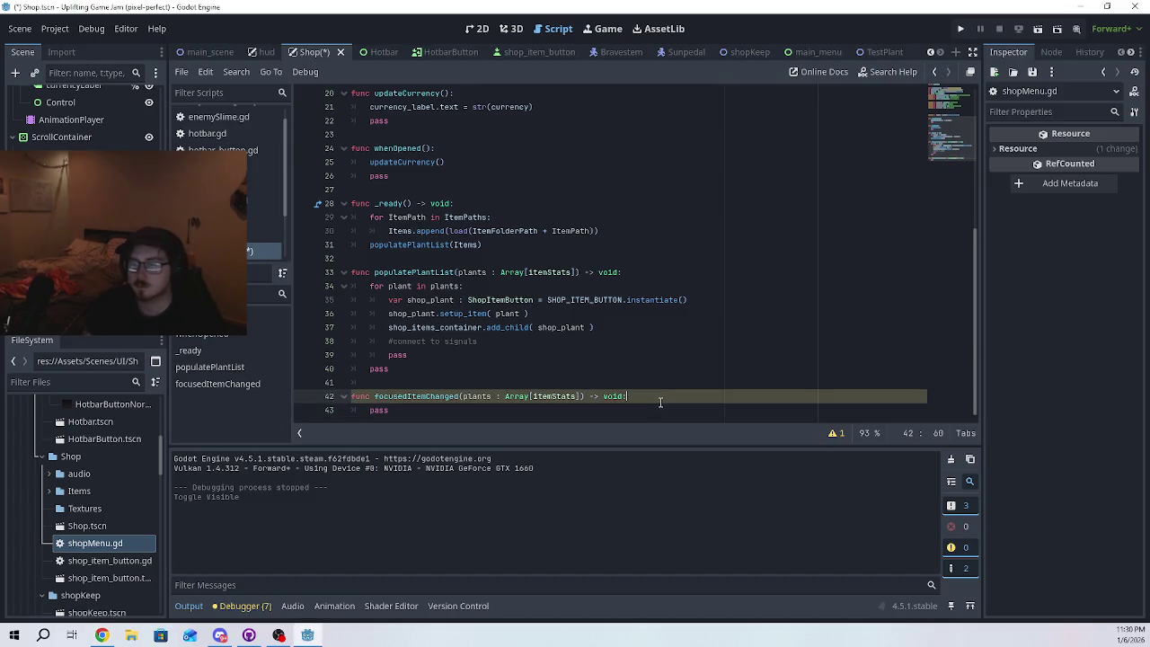
pyautogui.press('Return')
pyautogui.write('if ')
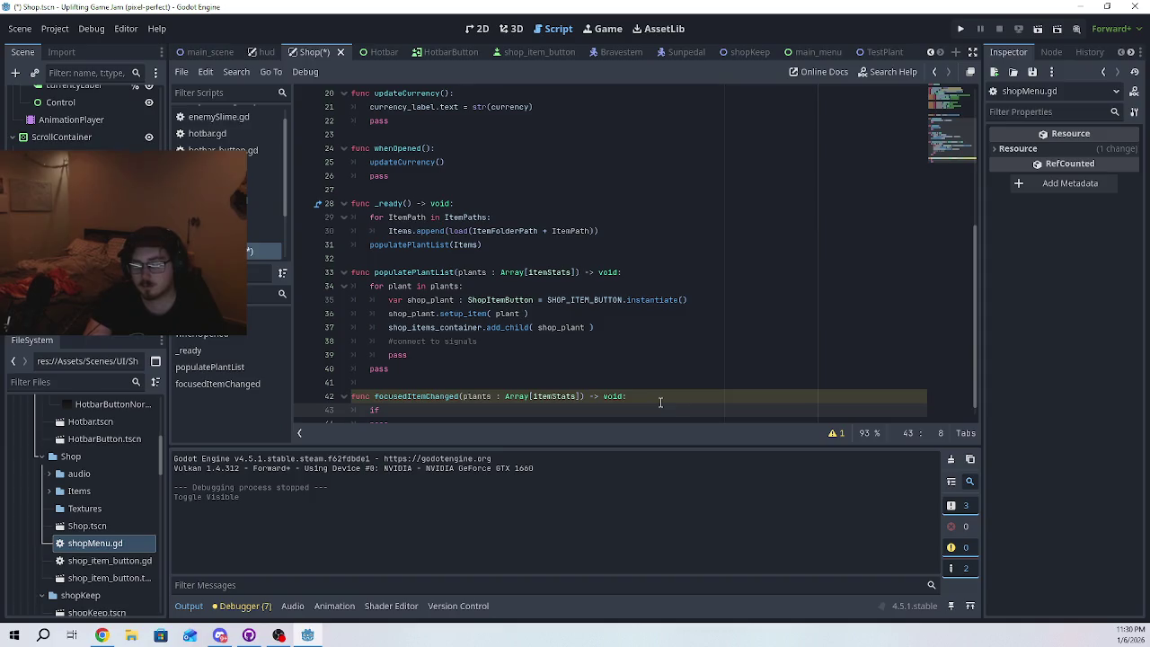
pyautogui.write('item:')
pyautogui.press('Return')
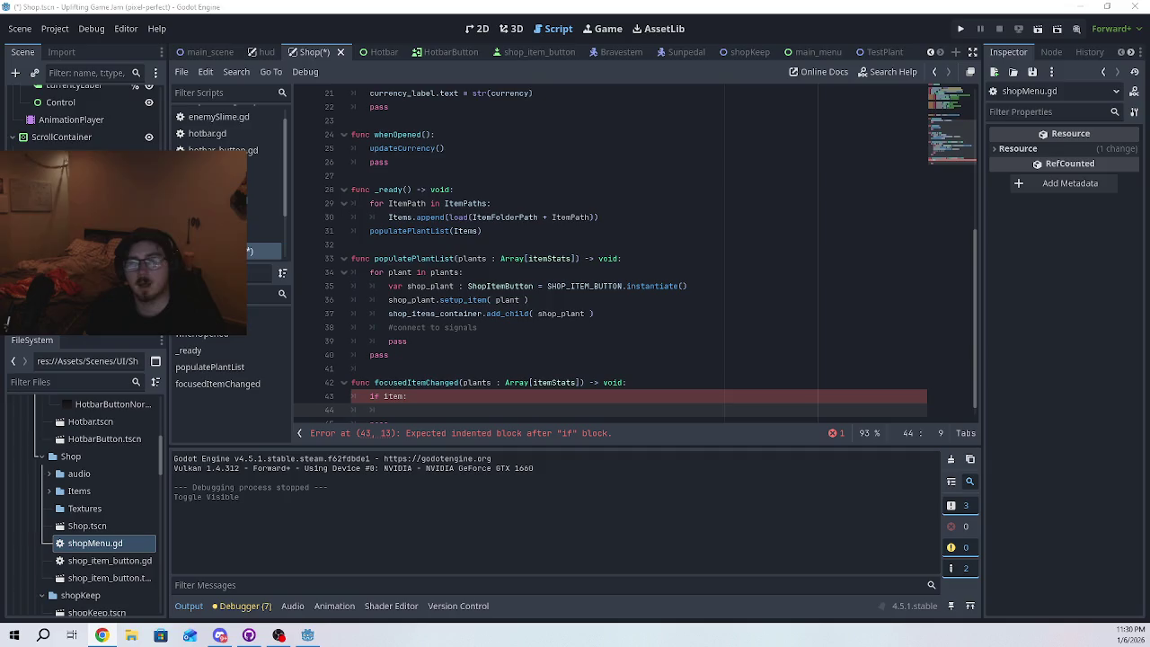
pyautogui.scroll(-1, 640, 274)
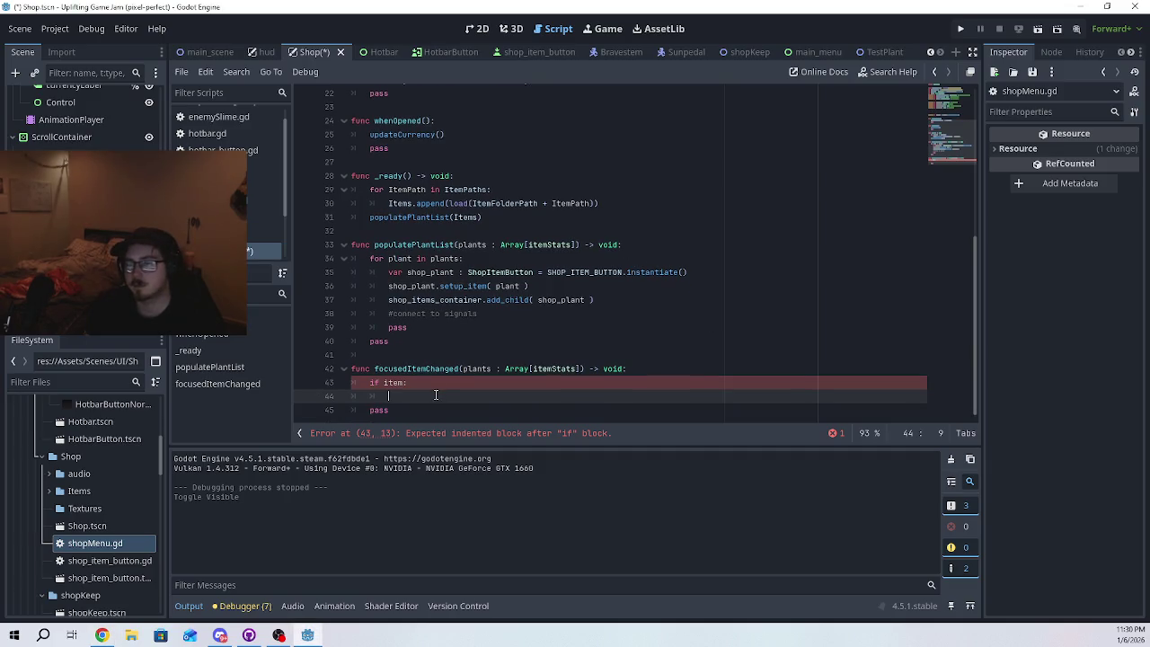
pyautogui.doubleClick(392, 383)
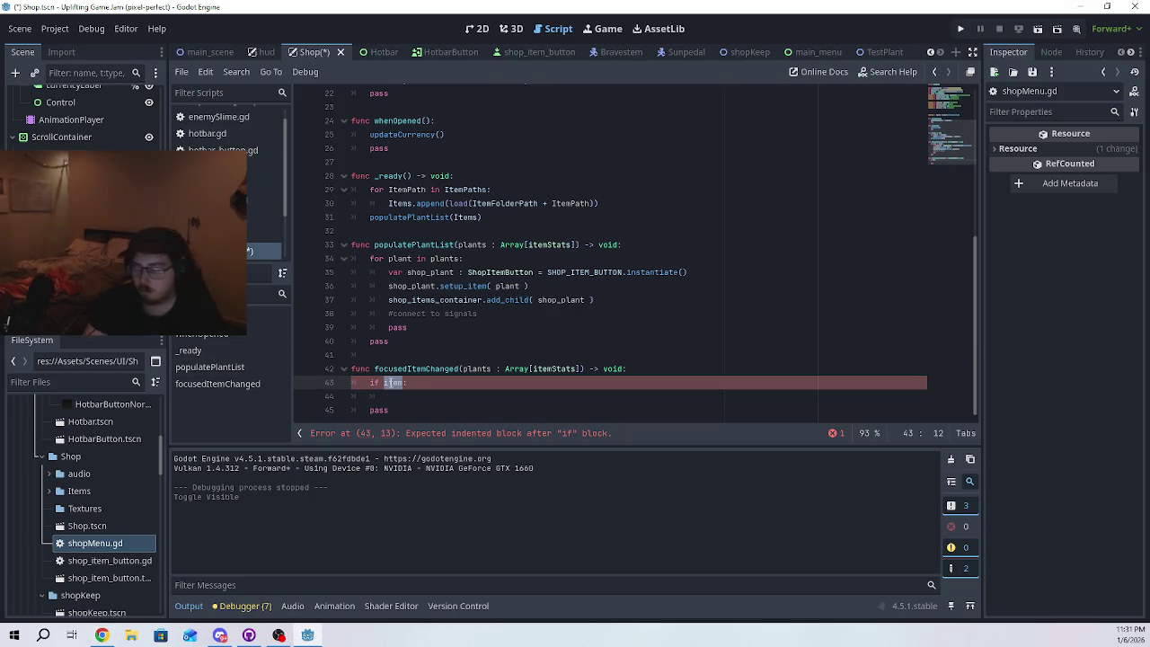
pyautogui.write('plants')
# - Call updateItemDetails( plants ) inside the if block and leave a blank line after pass
pyautogui.click(427, 410)
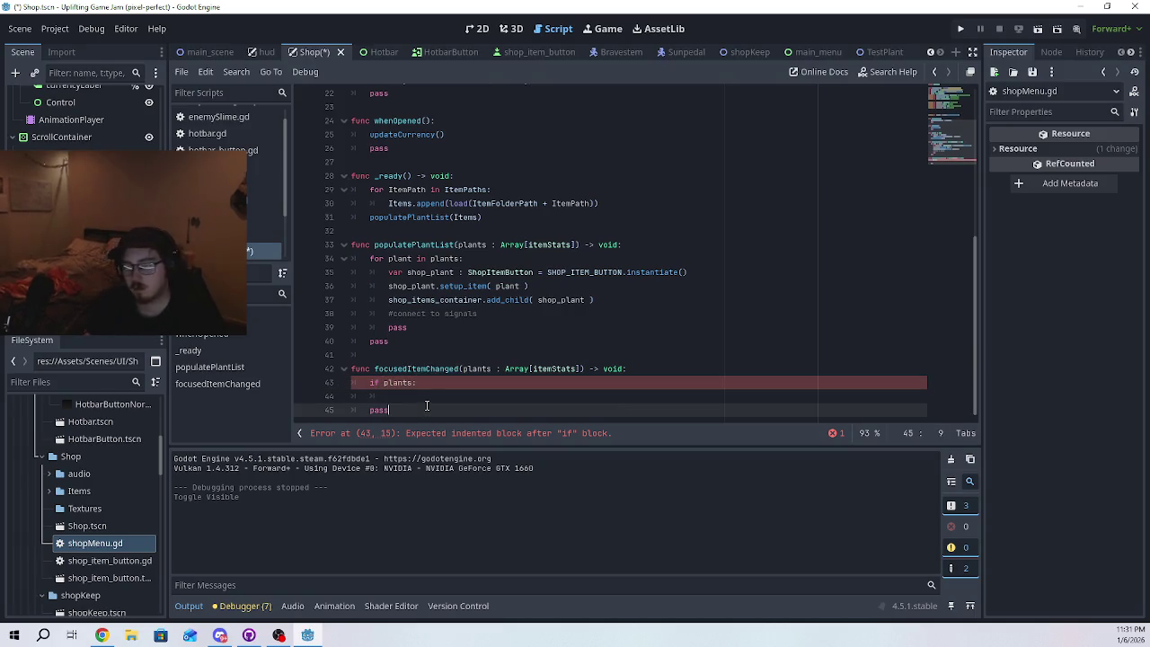
pyautogui.click(426, 398)
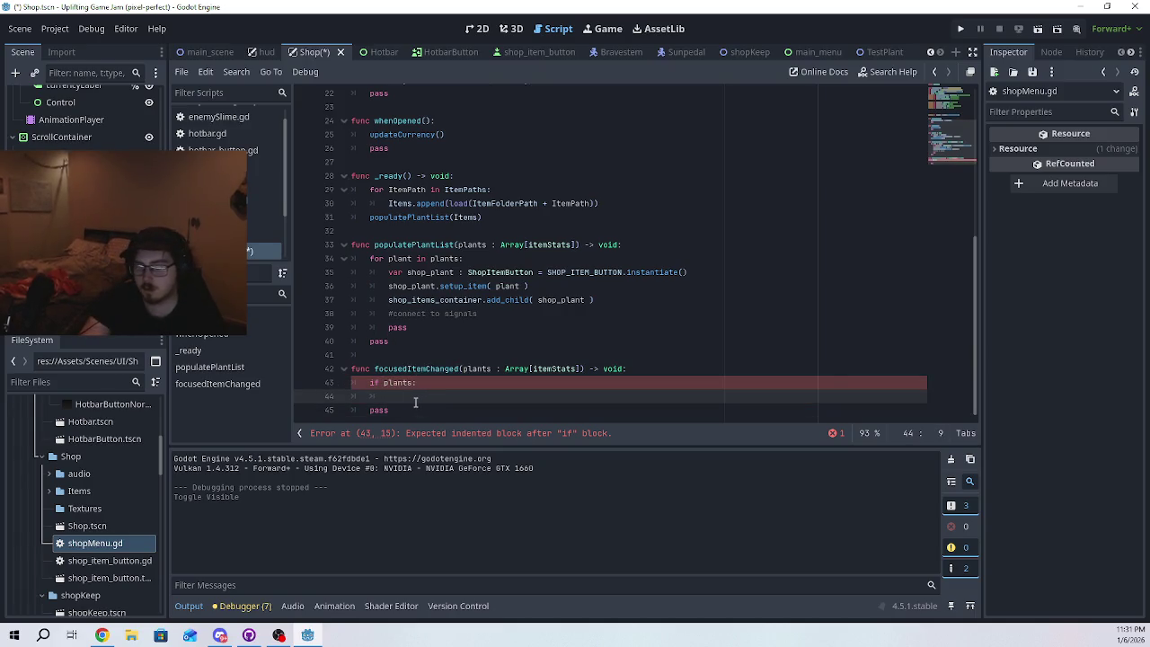
pyautogui.write('update')
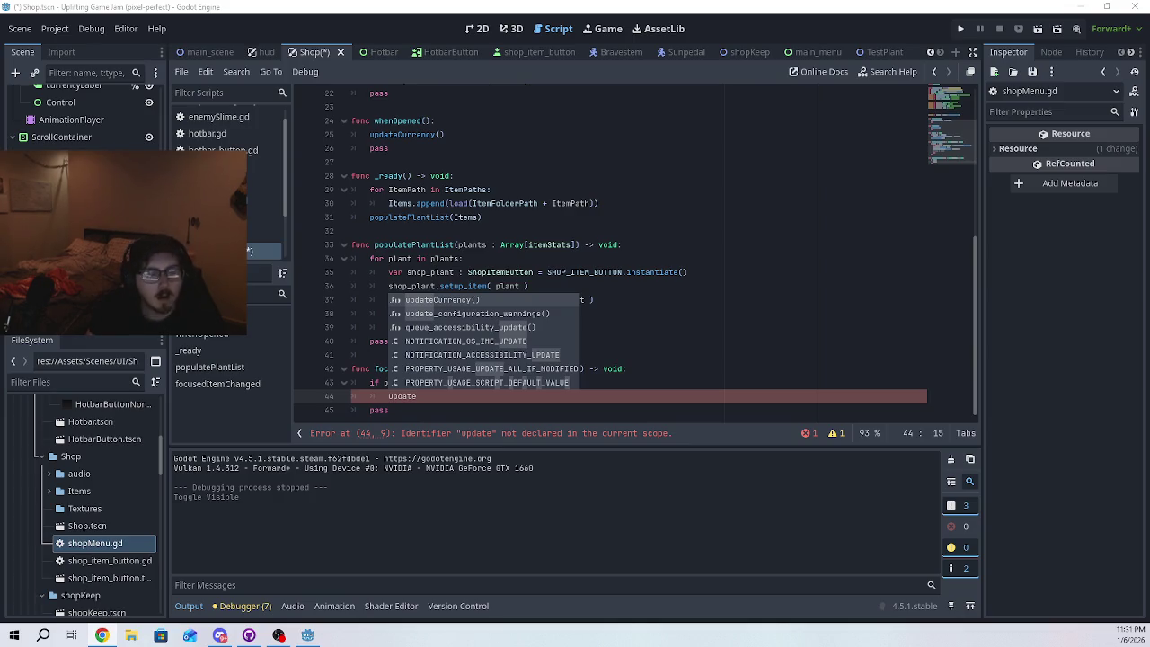
pyautogui.click(456, 396)
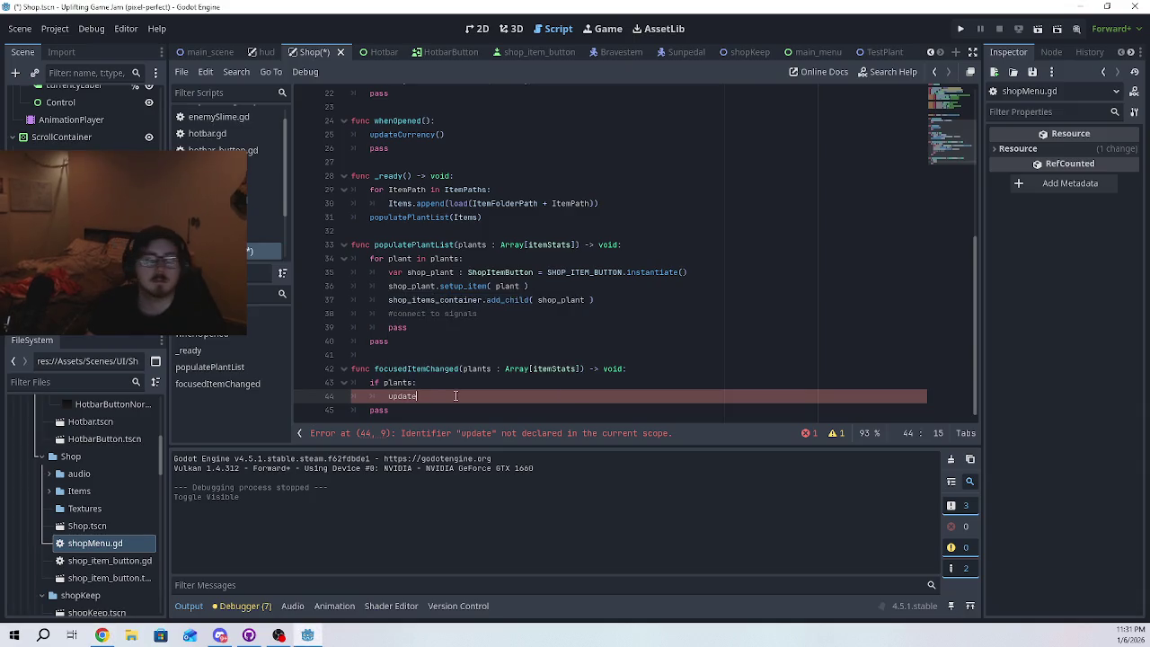
pyautogui.write('ItemDetails')
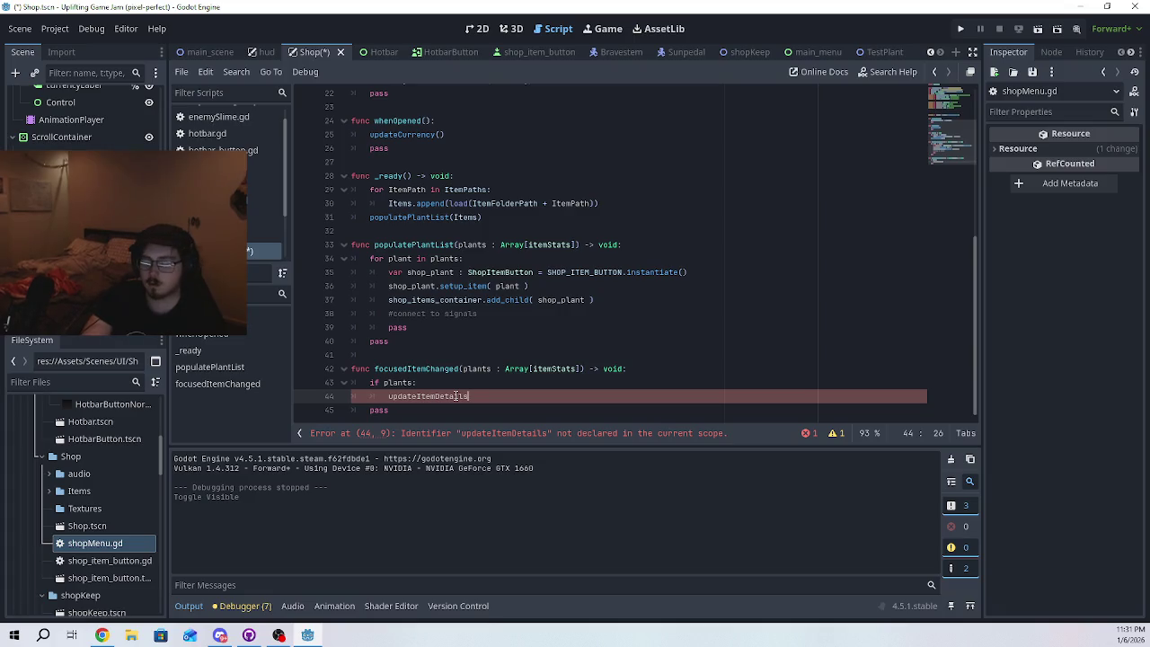
pyautogui.write('( plants')
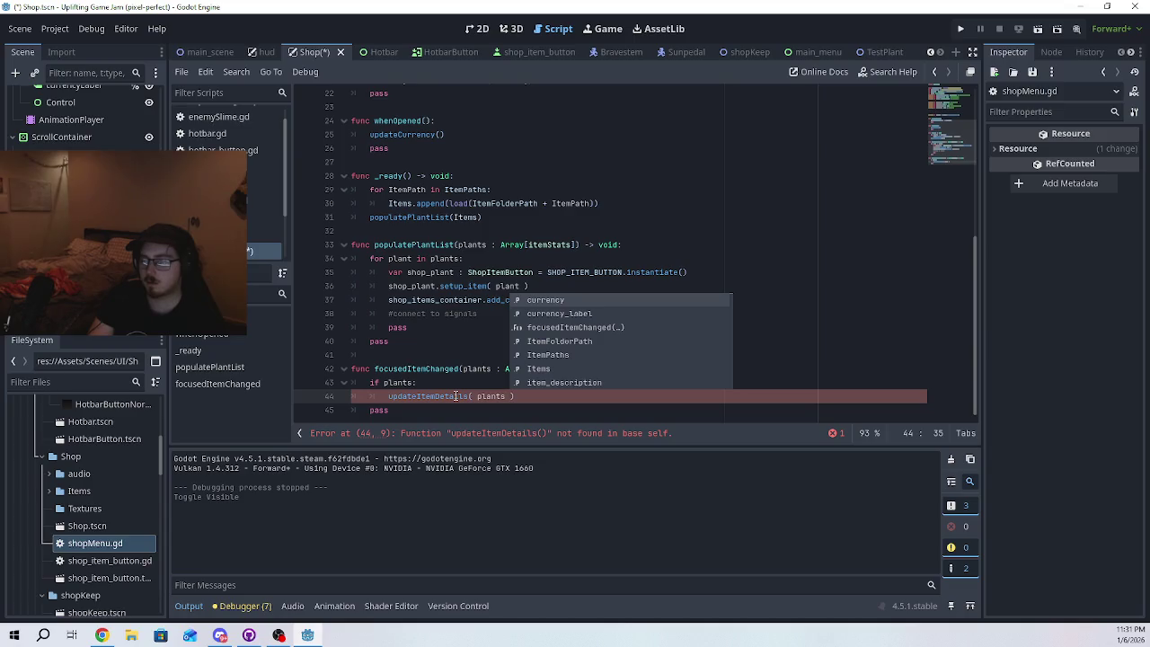
pyautogui.write(' )')
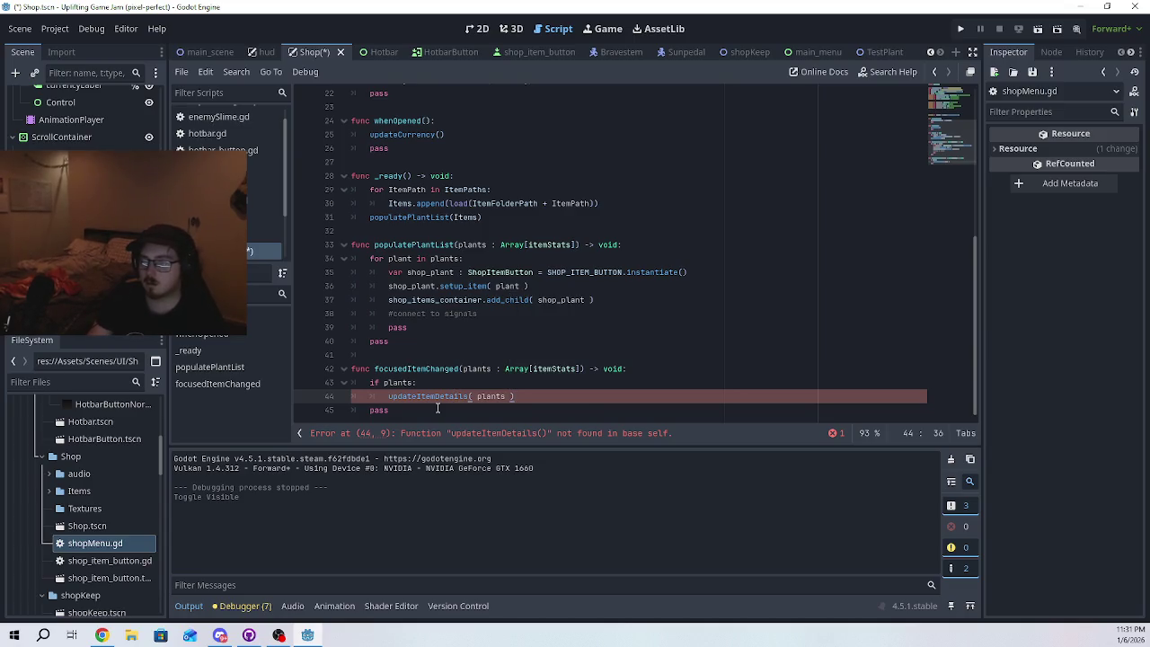
pyautogui.click(438, 408)
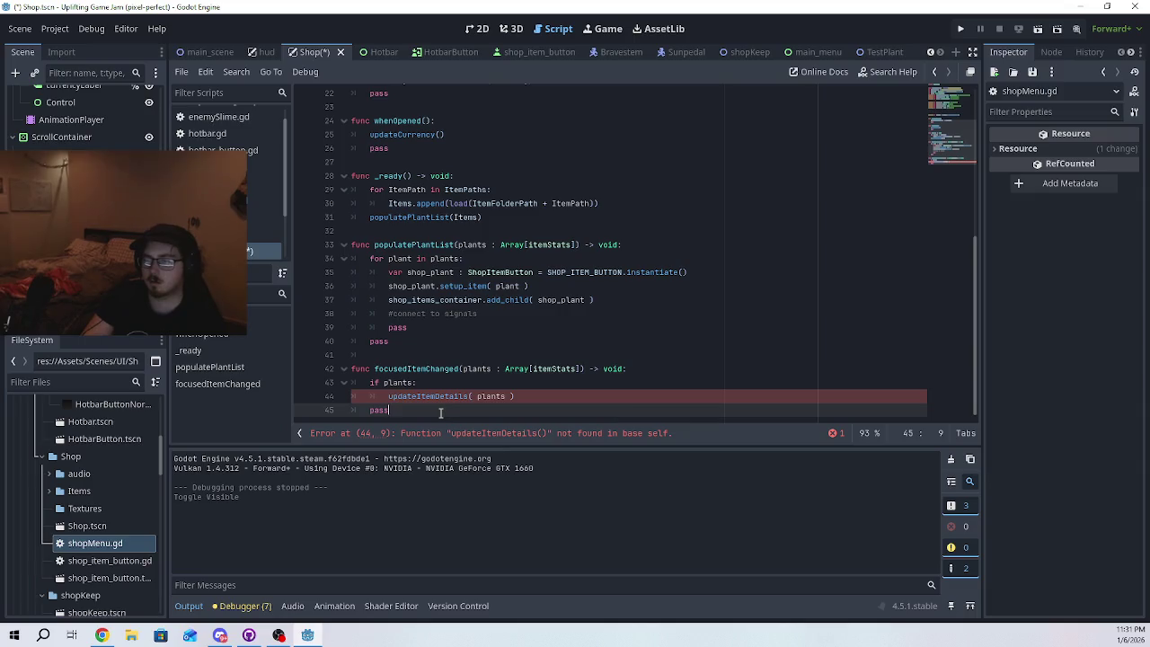
pyautogui.press('Return')
pyautogui.press('Return')
pyautogui.write('f')
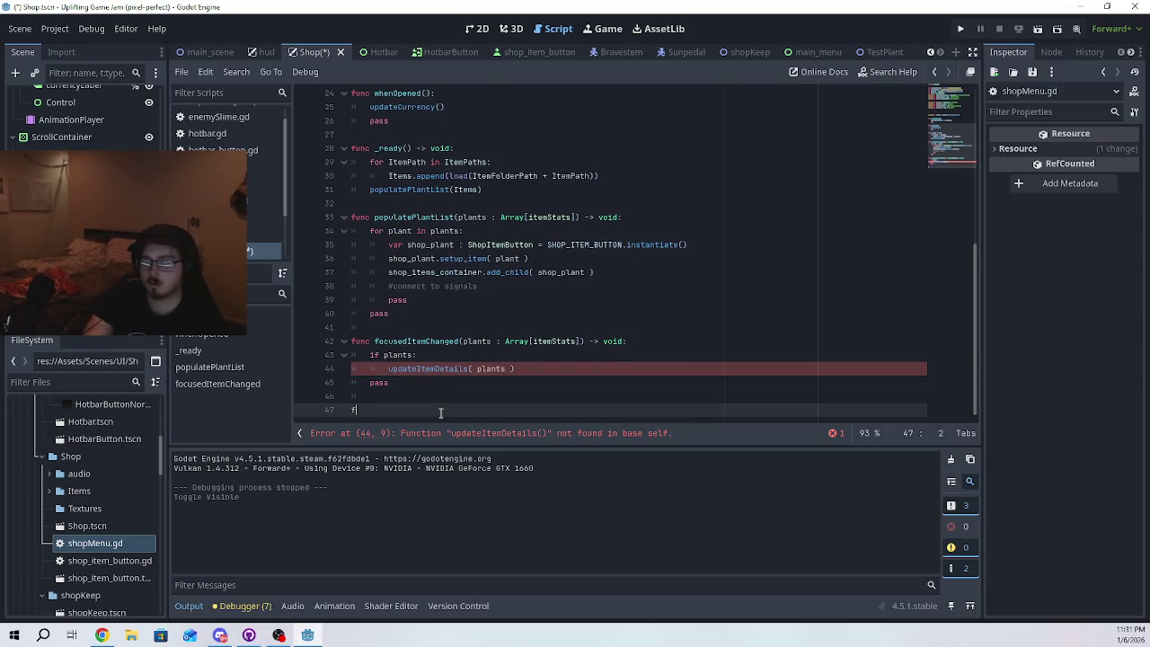
# - Create func updateItemDetails(): with a pass body, copying the name from the existing call
pyautogui.write('unc')
pyautogui.click(428, 369)
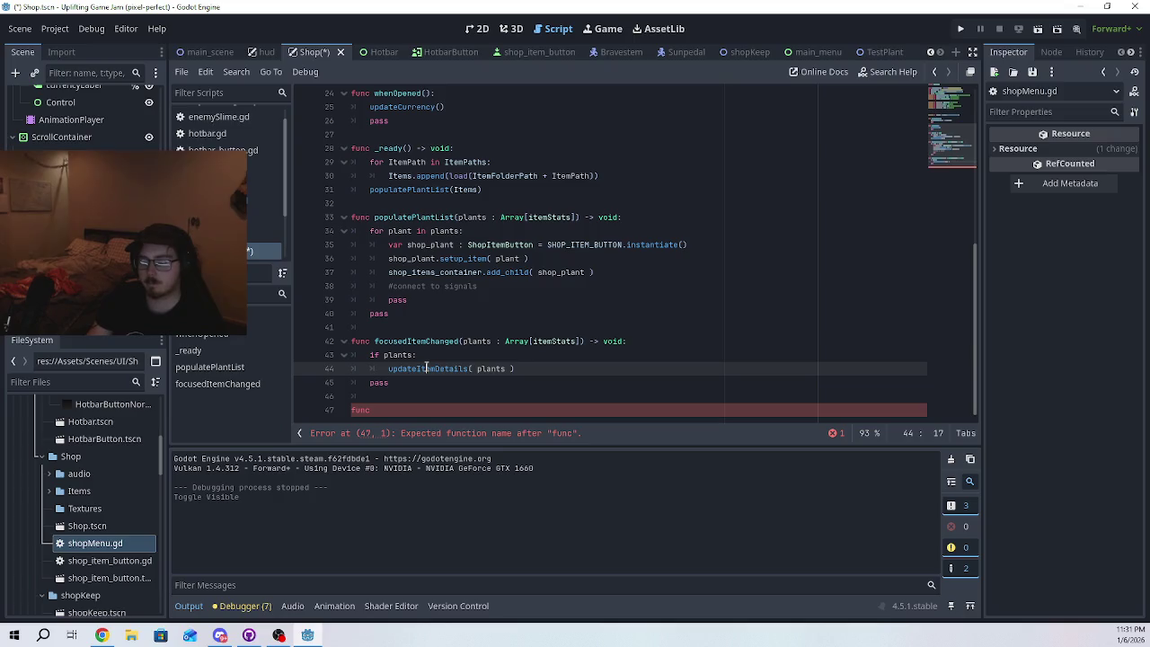
pyautogui.doubleClick(428, 369)
pyautogui.hotkey('ctrl', 'c')
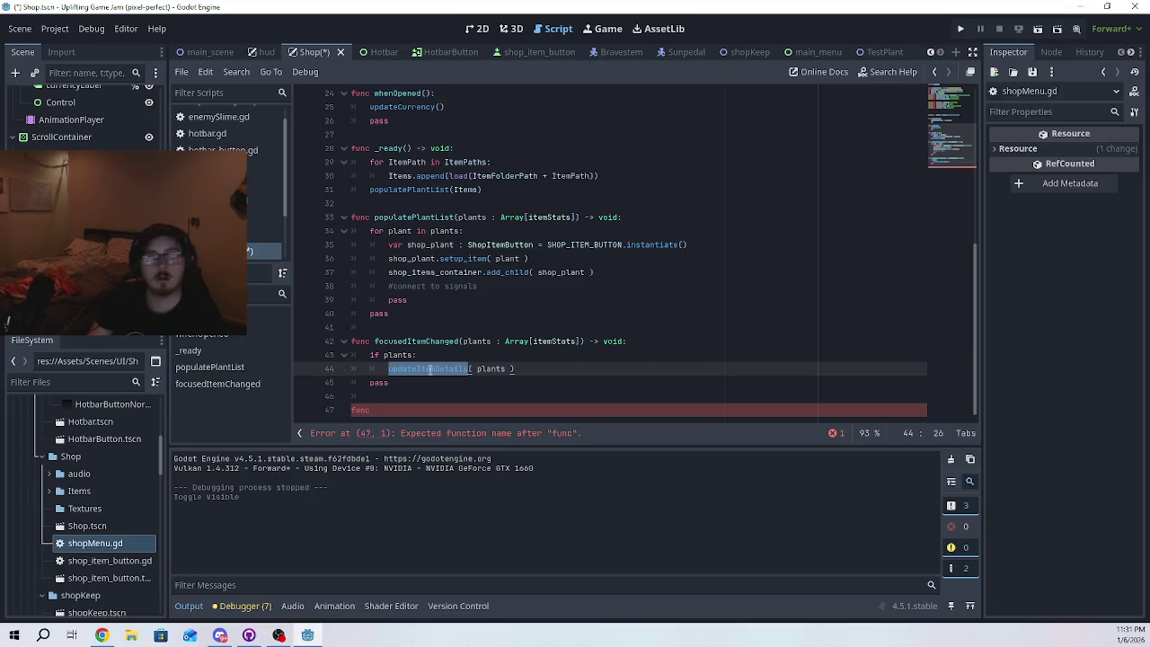
pyautogui.click(430, 410)
pyautogui.hotkey('ctrl', 'v')
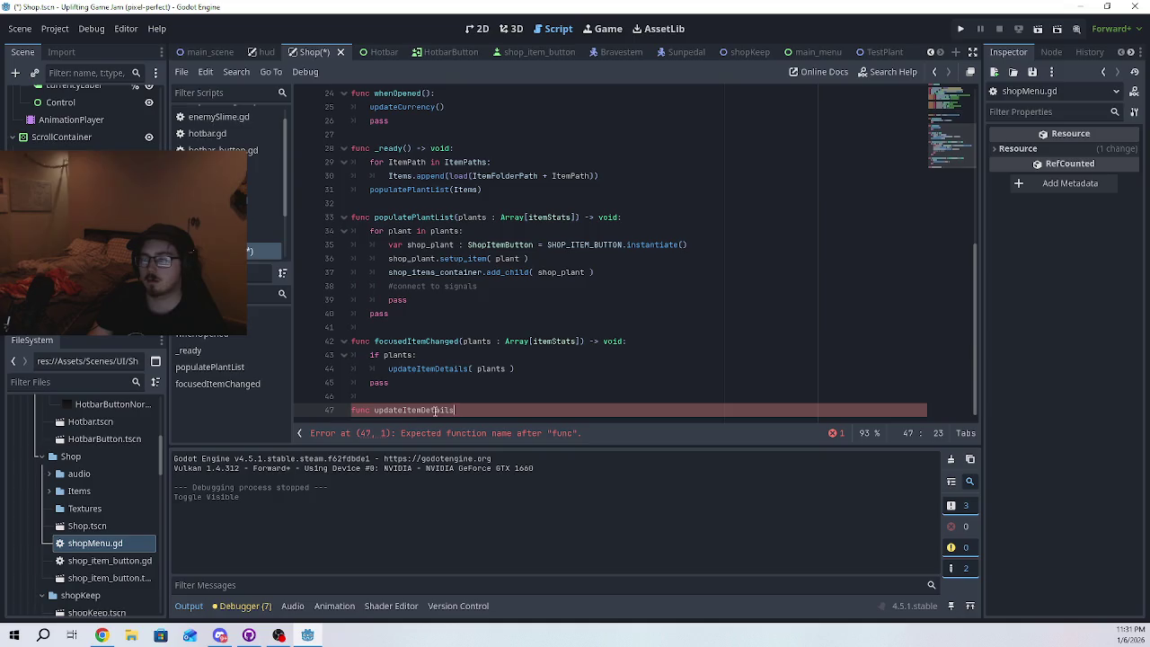
pyautogui.write('()')
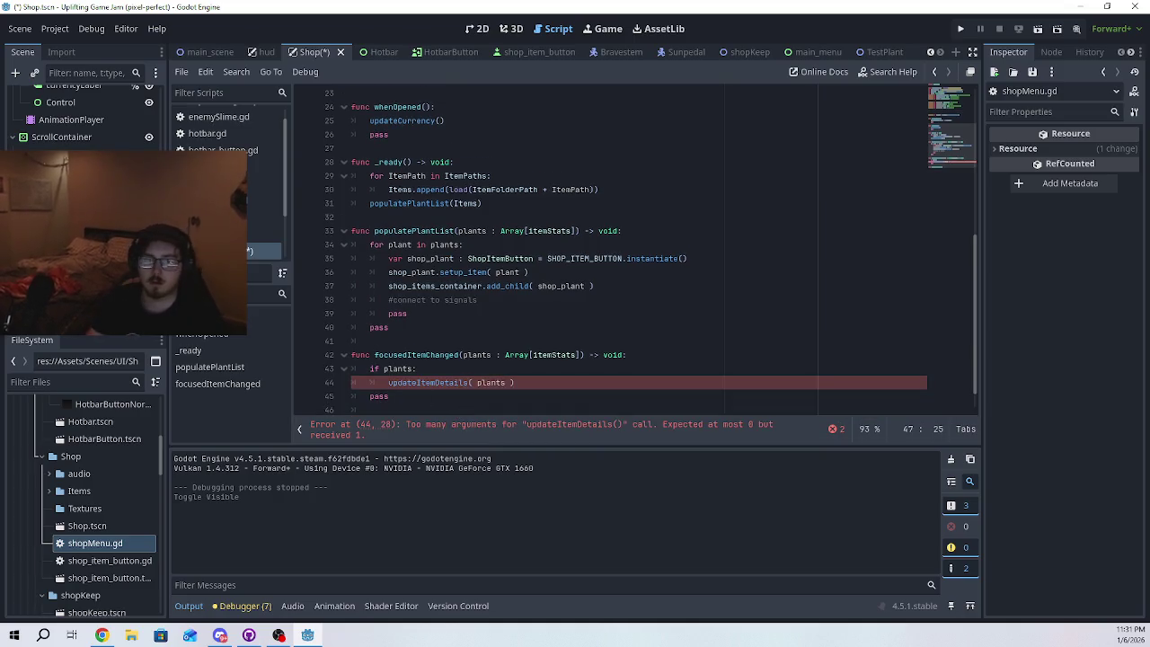
pyautogui.write(':')
pyautogui.press('Return')
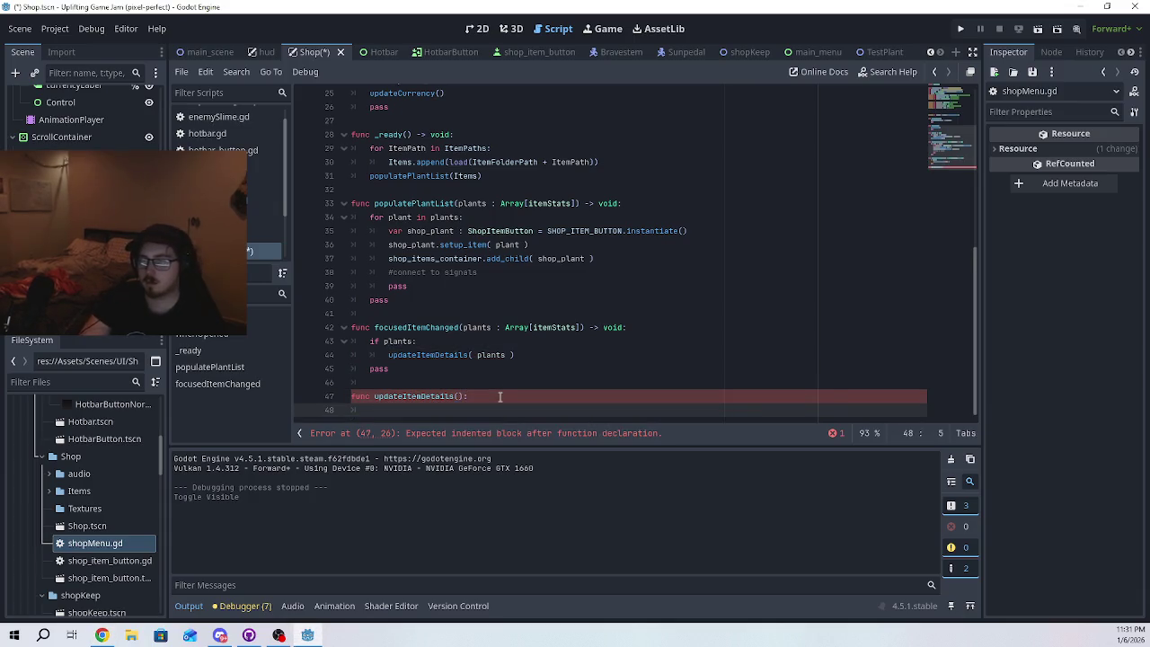
pyautogui.write('pass')
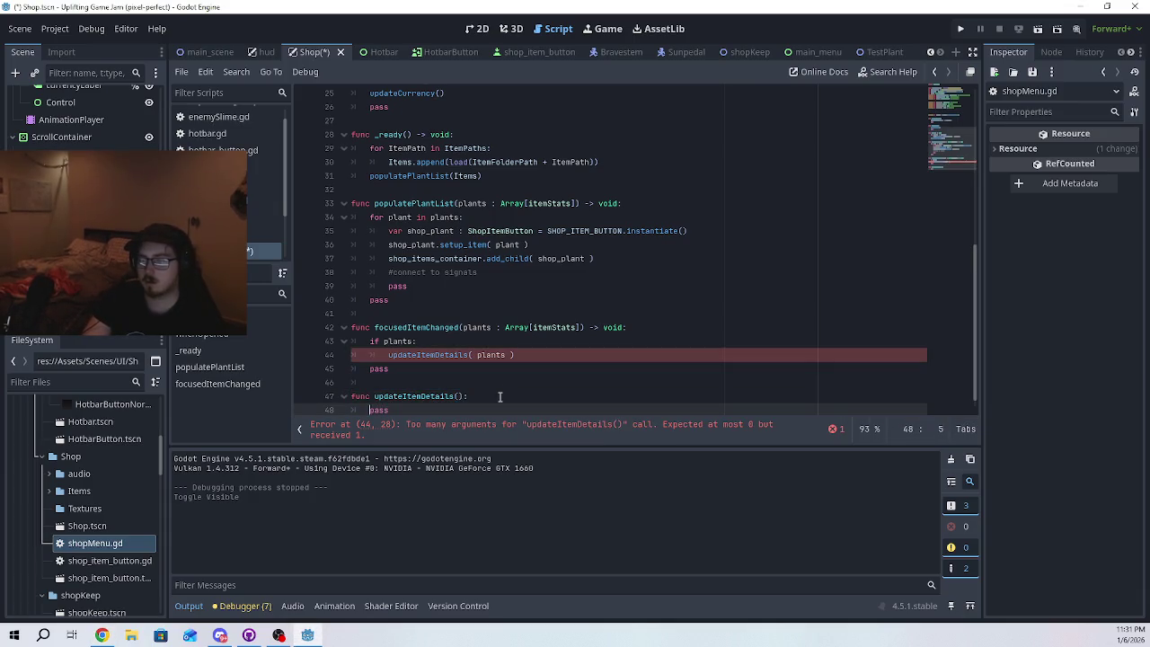
pyautogui.press('Return')
pyautogui.press('Up')
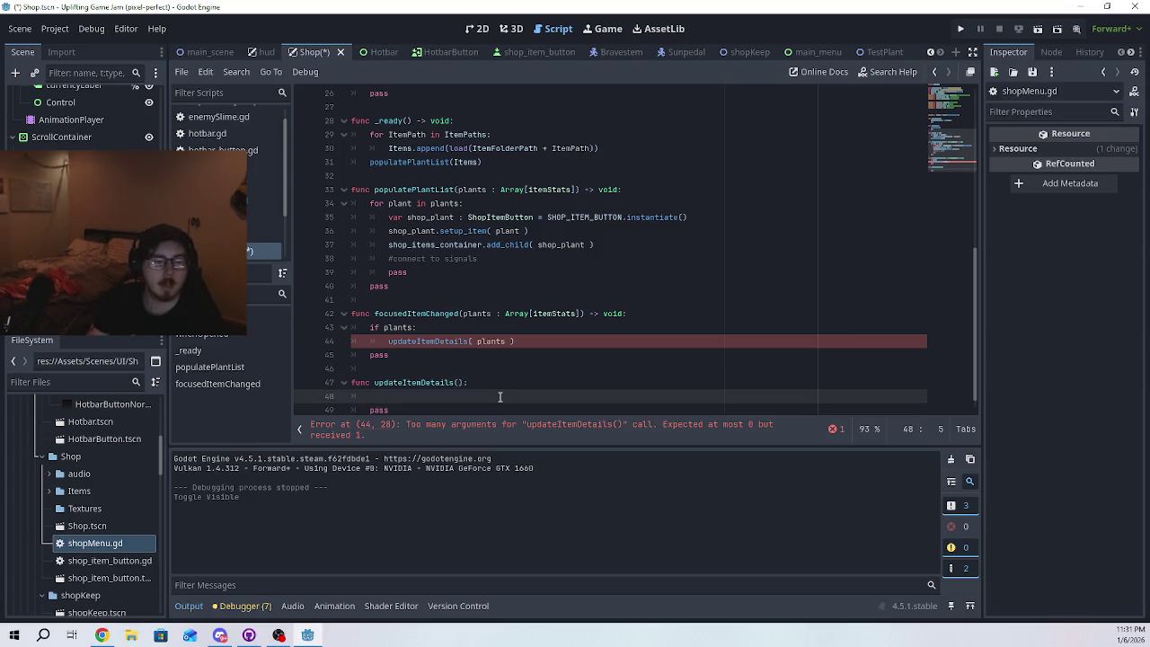
# - Paste the plants : Array[itemStats] parameter into updateItemDetails and add the -> void return type
pyautogui.moveTo(462, 314); pyautogui.dragTo(581, 311)
pyautogui.hotkey('ctrl', 'c')
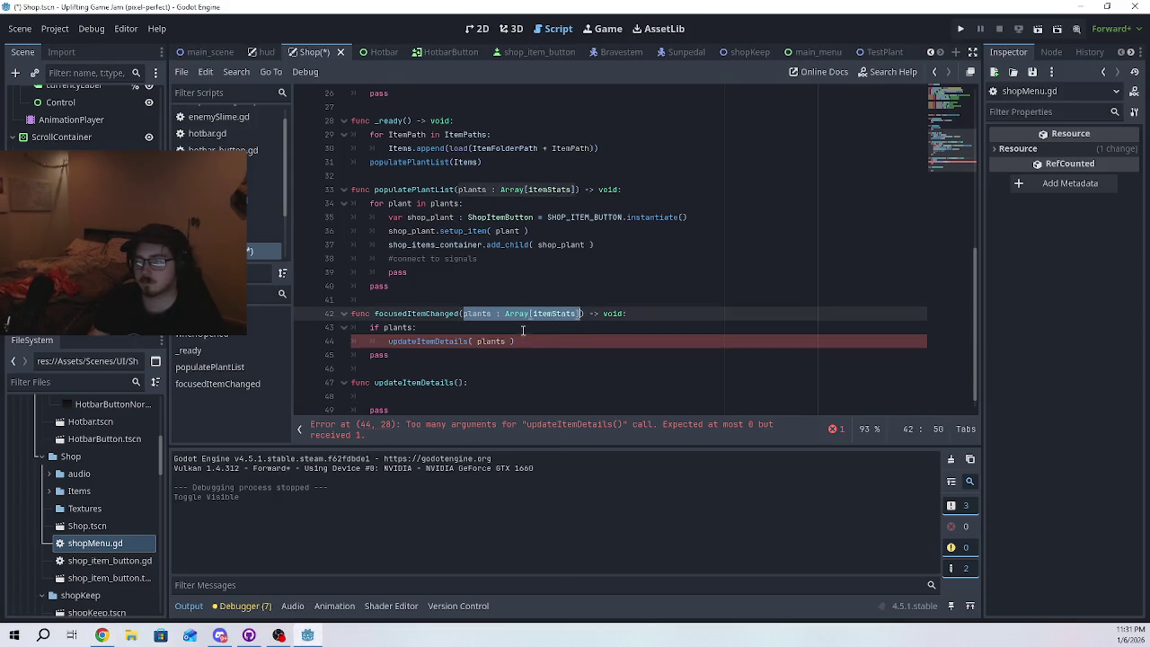
pyautogui.click(457, 385)
pyautogui.hotkey('ctrl', 'v')
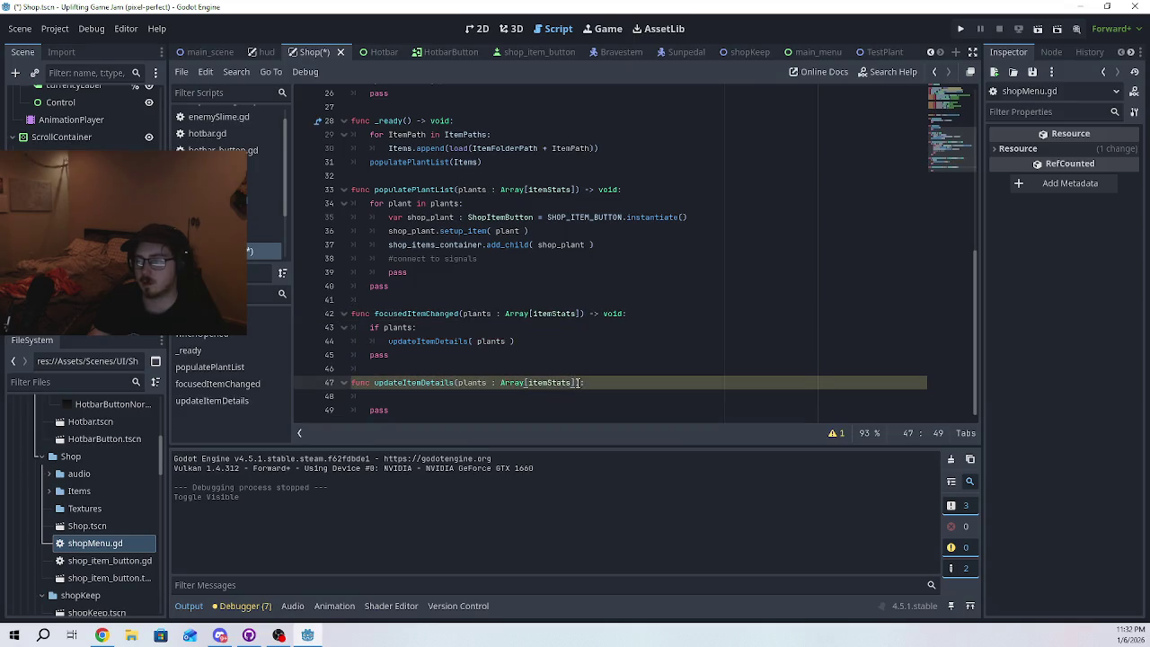
pyautogui.write('-> void')
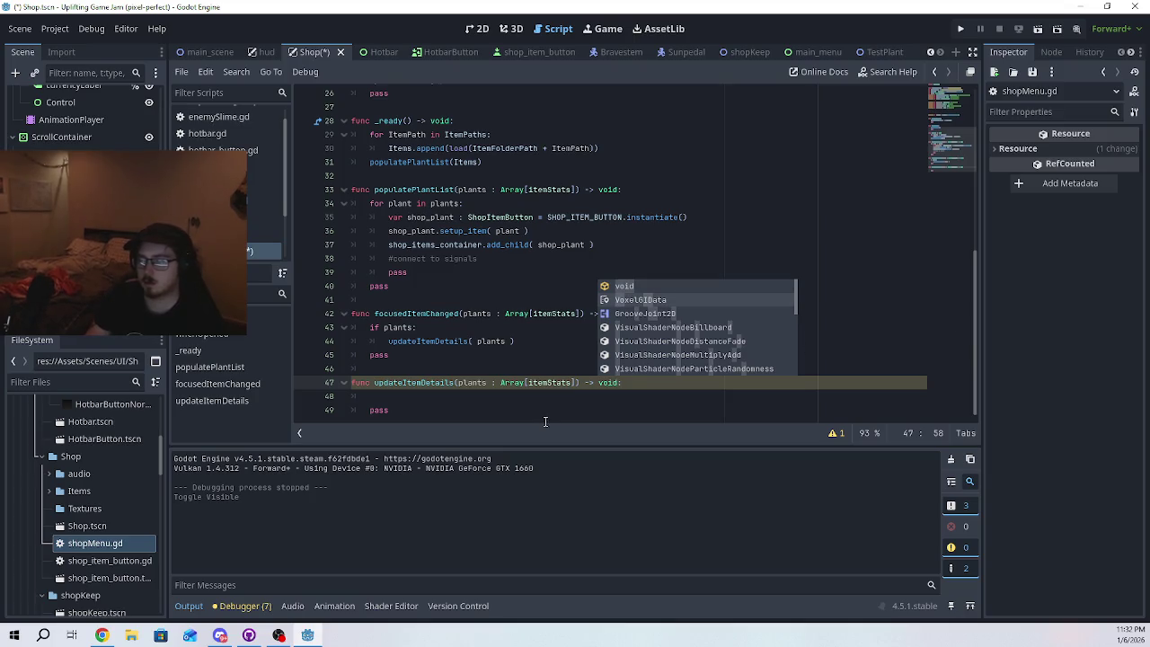
pyautogui.write(':')
pyautogui.press('Return')
pyautogui.press('Tab')
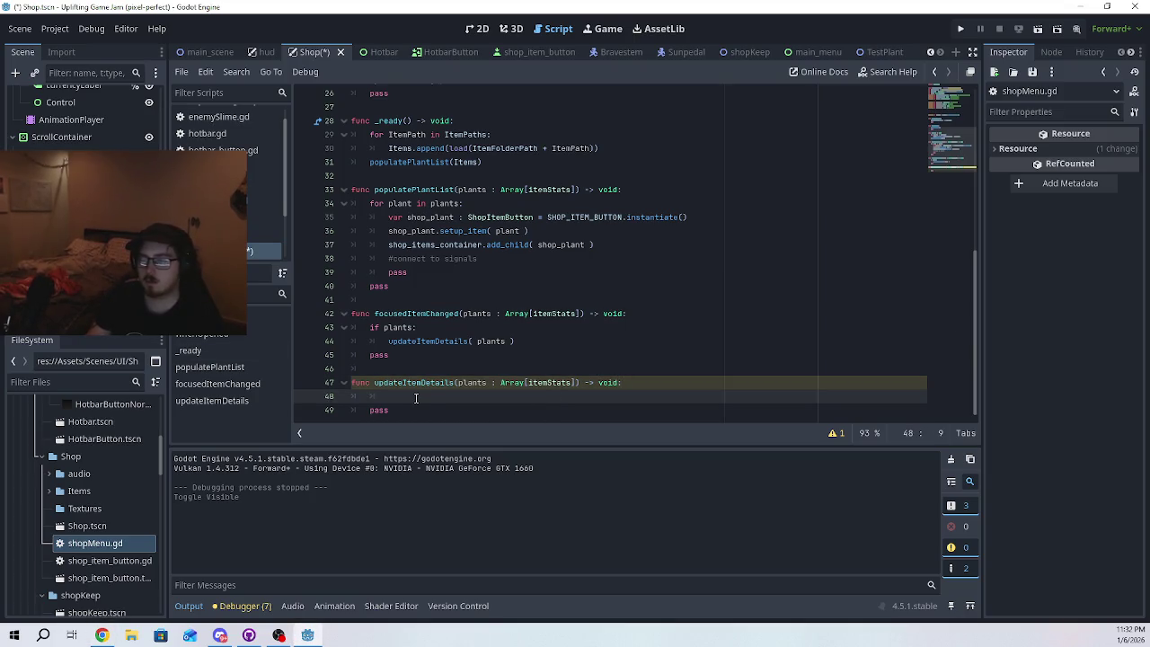
pyautogui.press('BackSpace')
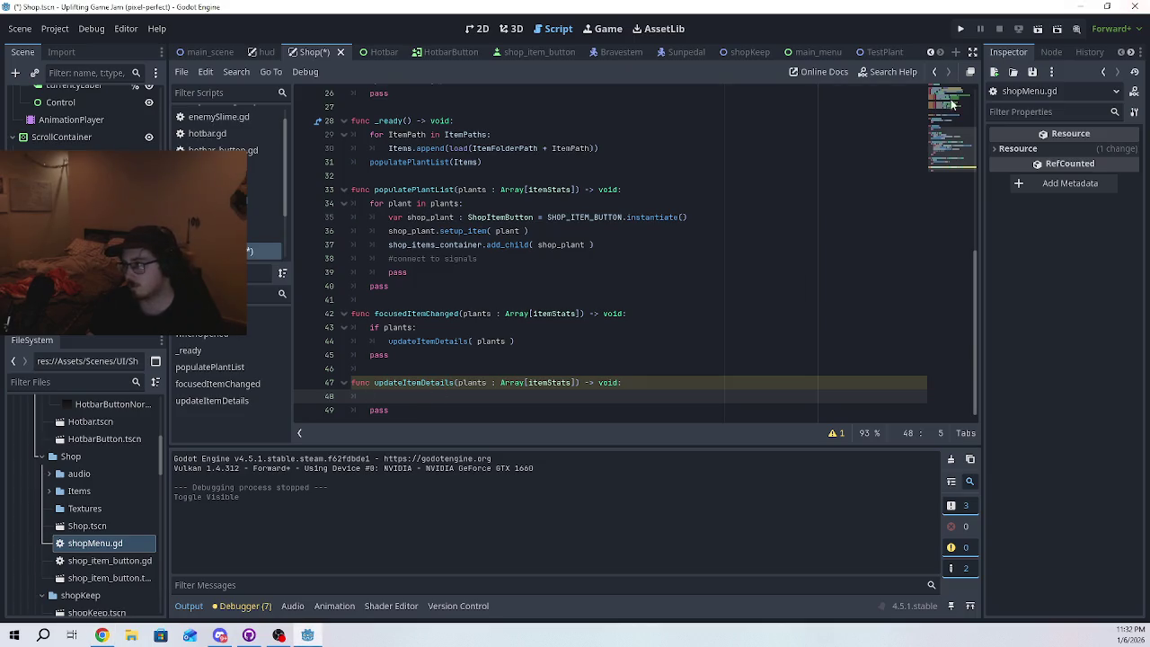
# - Save and run the project, restart it, and start a new game from the main menu
pyautogui.click(961, 29)
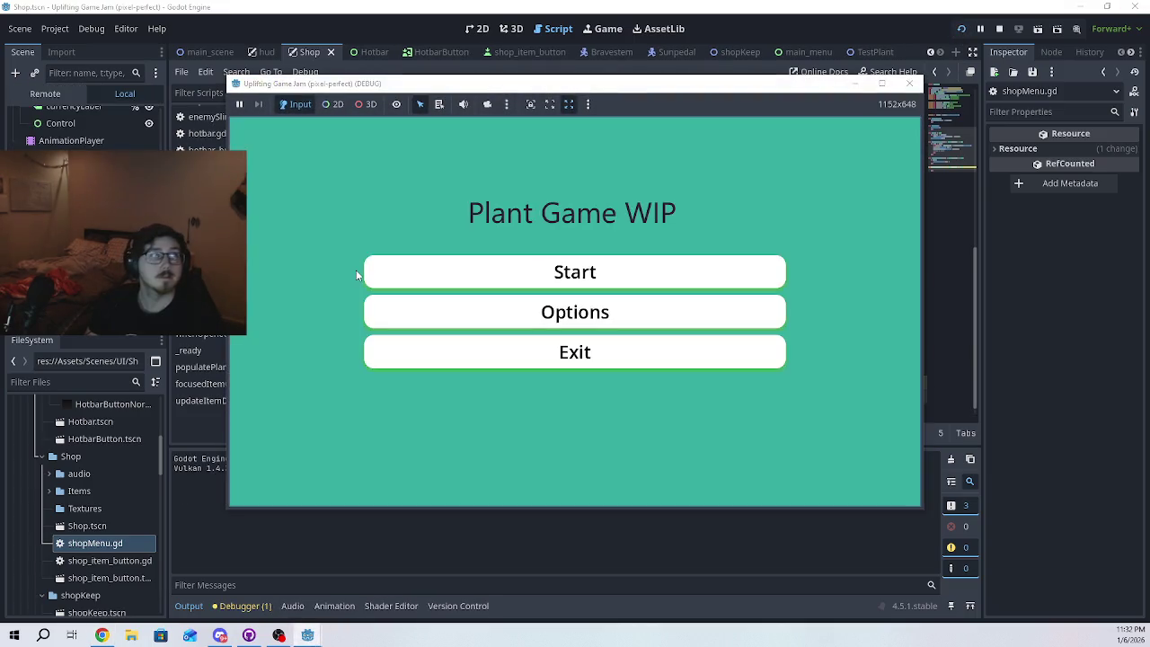
pyautogui.click(558, 275)
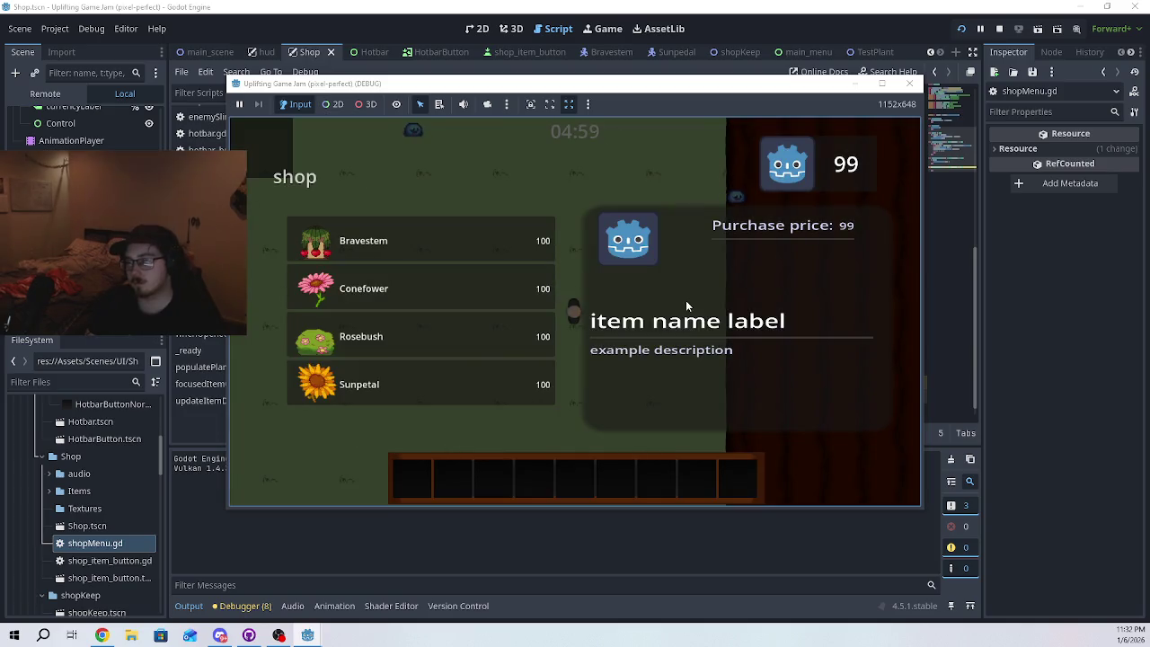
pyautogui.click(911, 83)
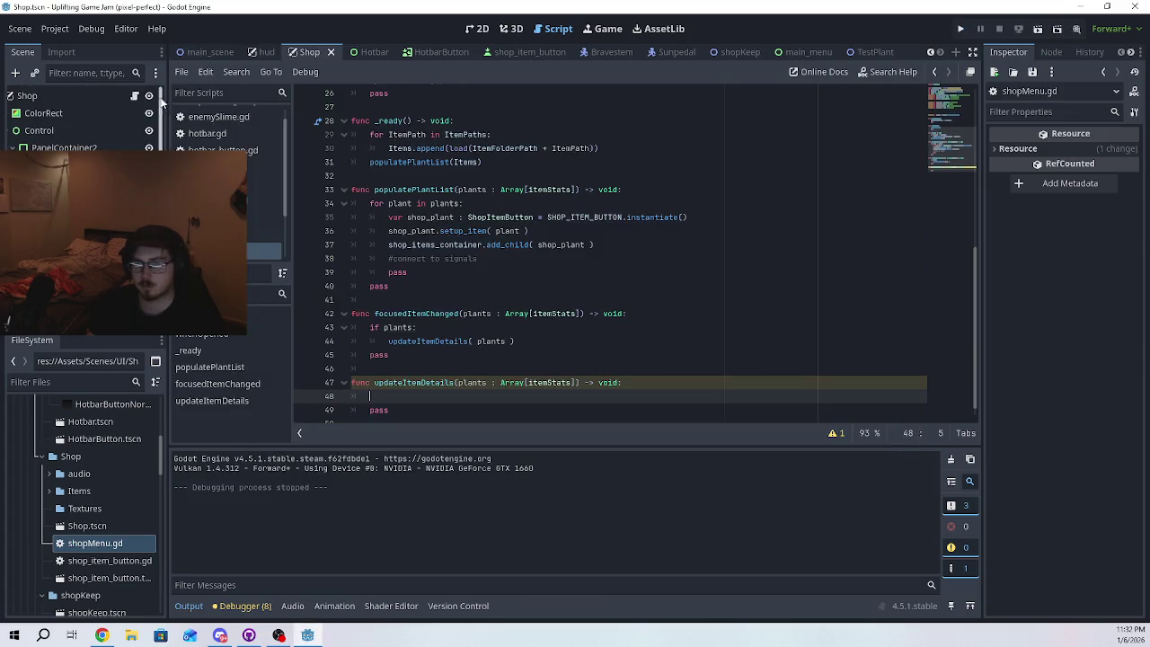
pyautogui.click(961, 29)
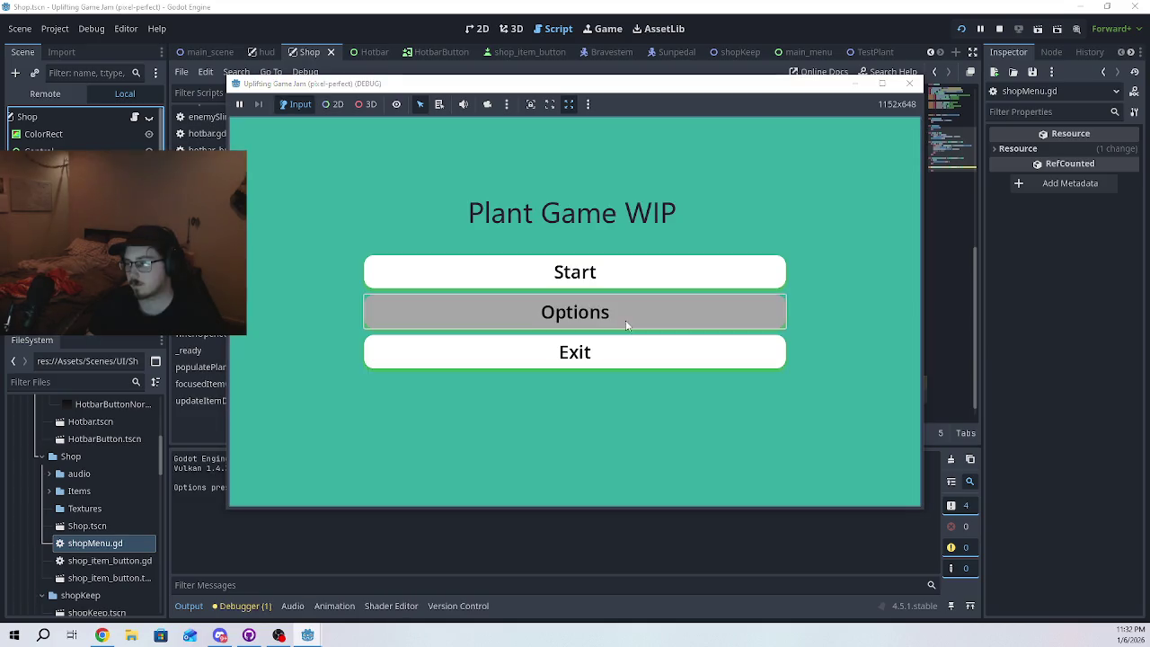
pyautogui.click(627, 321)
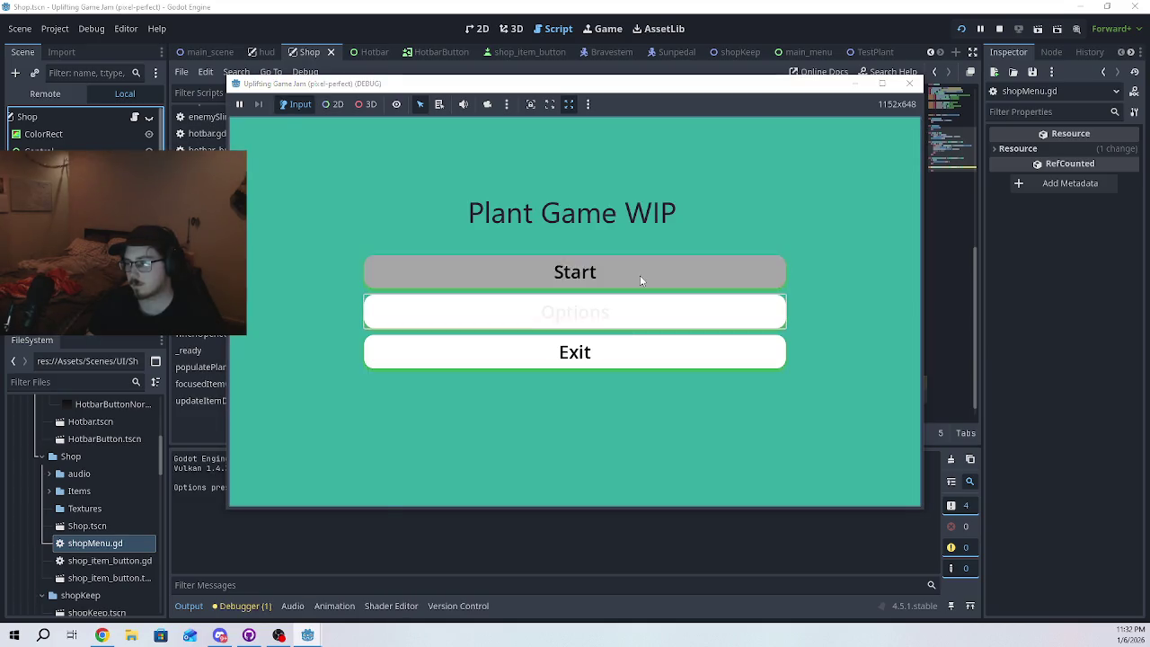
pyautogui.click(640, 274)
# - Walk the player into the purple shop area to open the shop menu
pyautogui.press('s')
pyautogui.press('d')
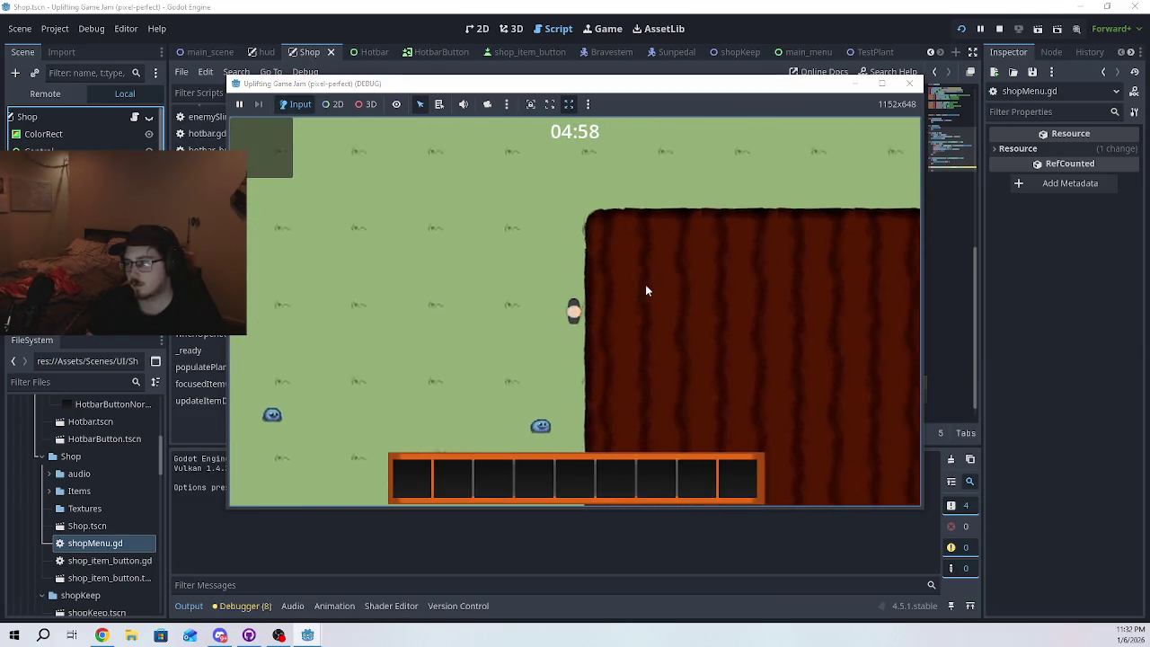
pyautogui.press('a')
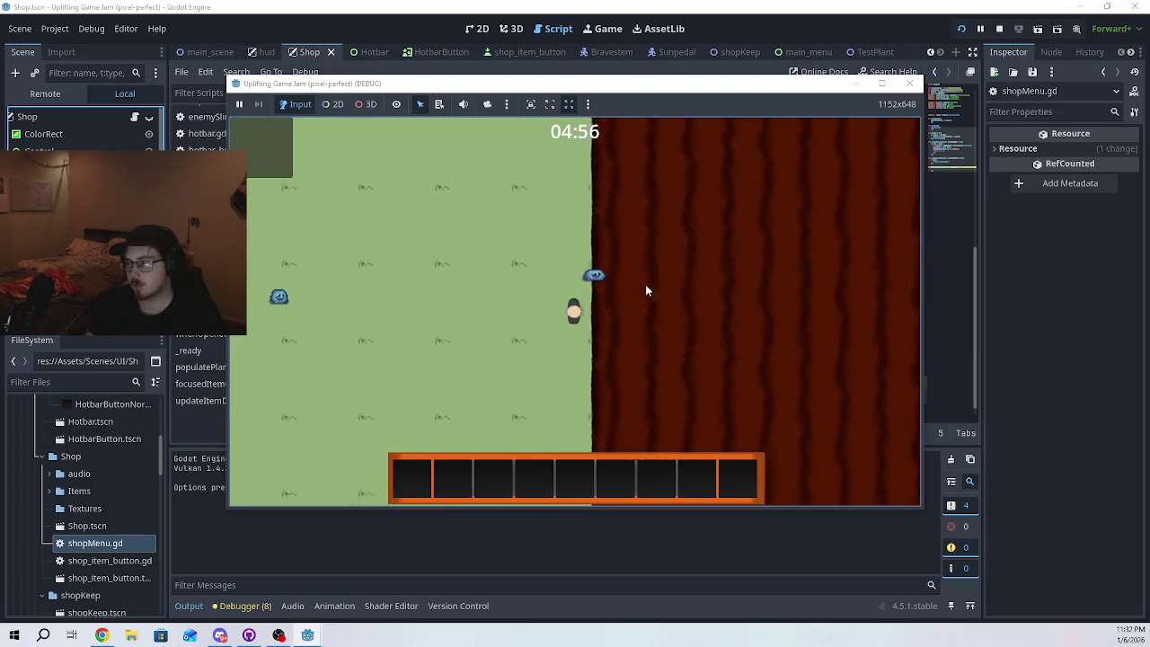
pyautogui.press('d')
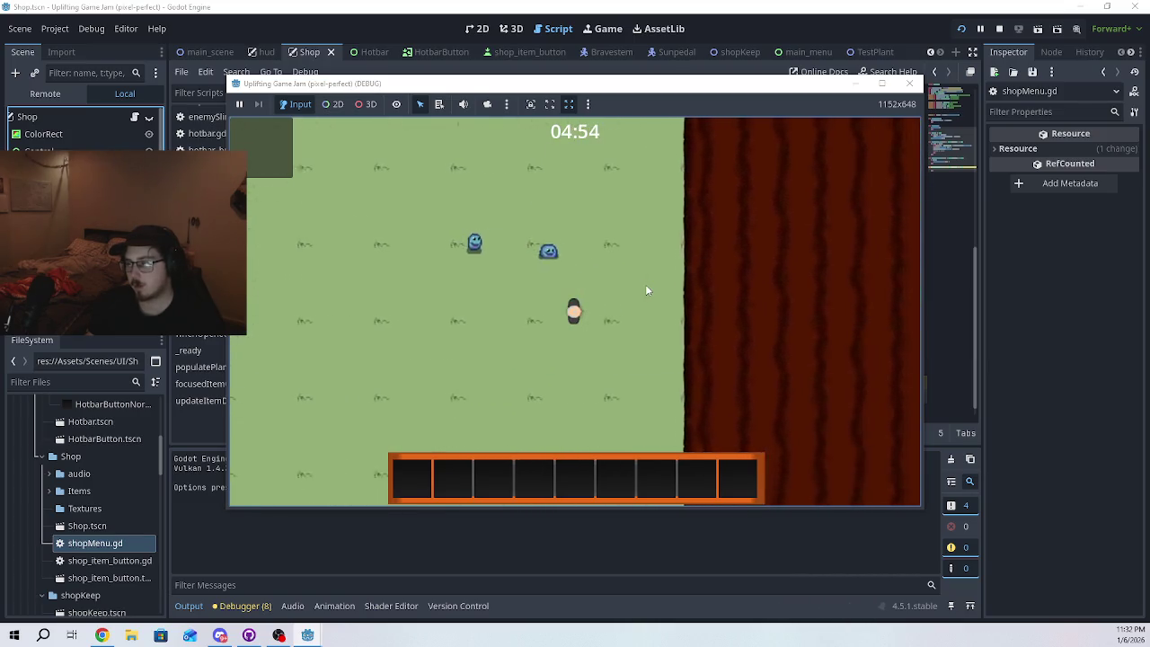
pyautogui.press('w')
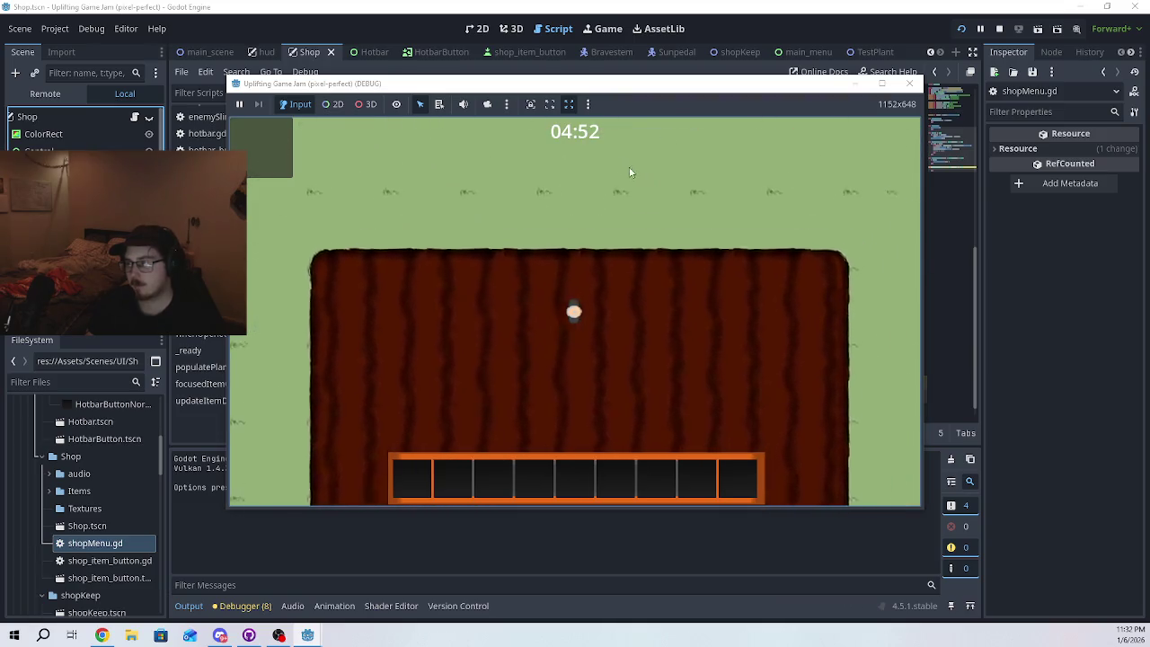
pyautogui.press('d')
pyautogui.press('w')
pyautogui.press('d')
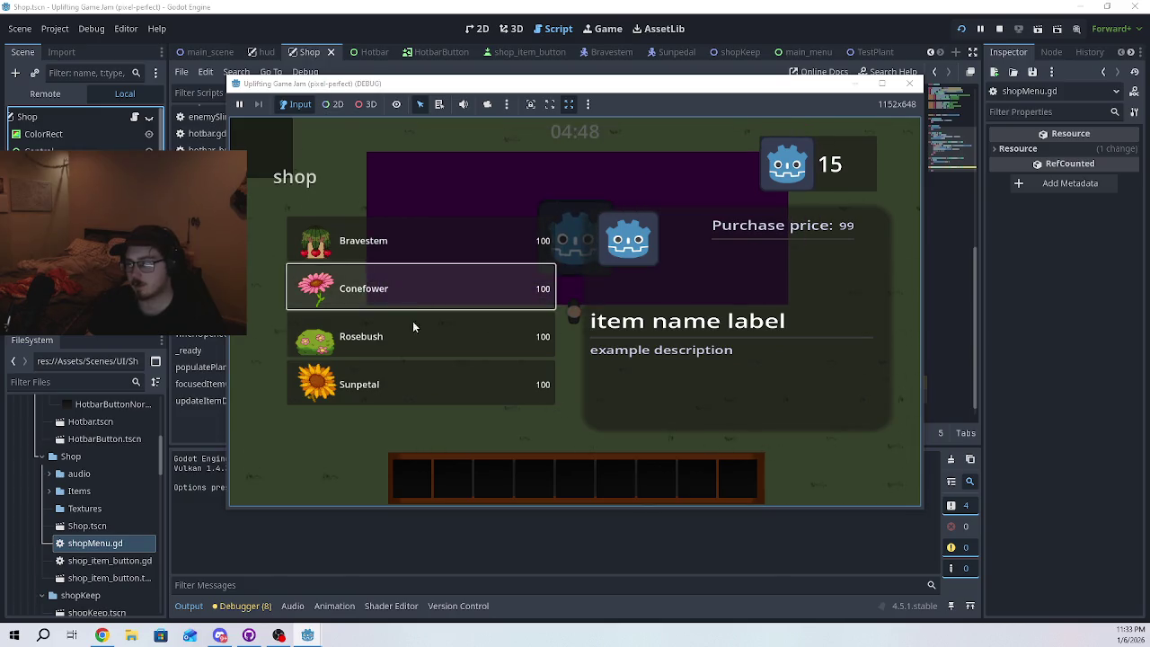
# - Leave and re-enter the shop, walk left toward the slimes, then close the game window
pyautogui.press('w')
pyautogui.press('a')
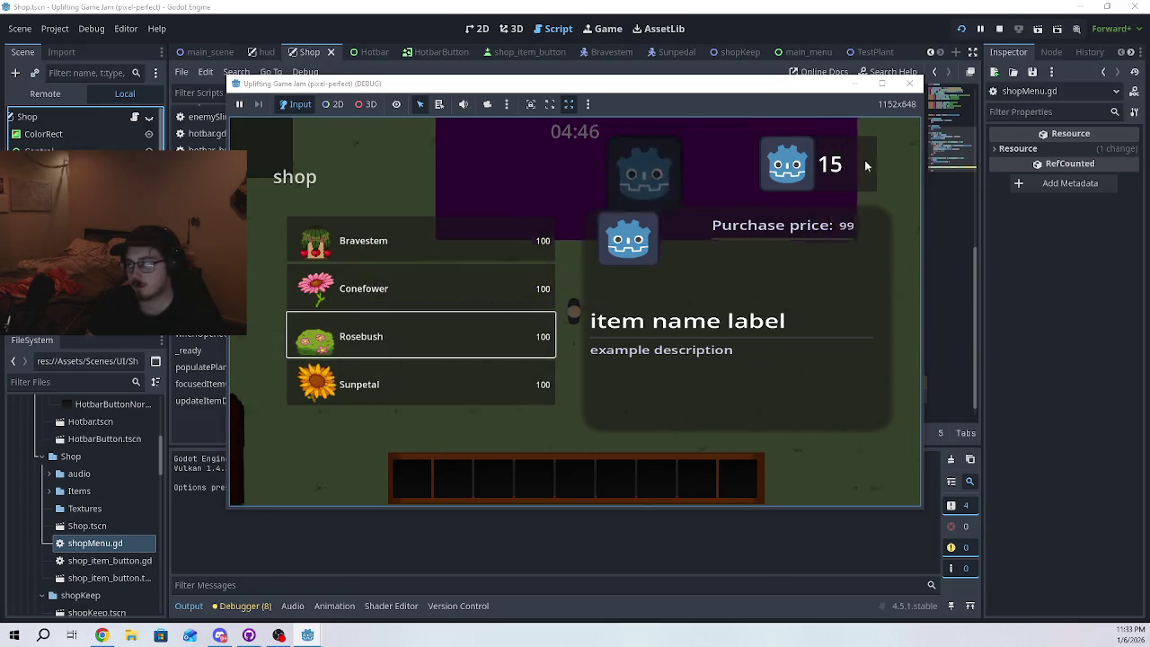
pyautogui.press('s')
pyautogui.press('d')
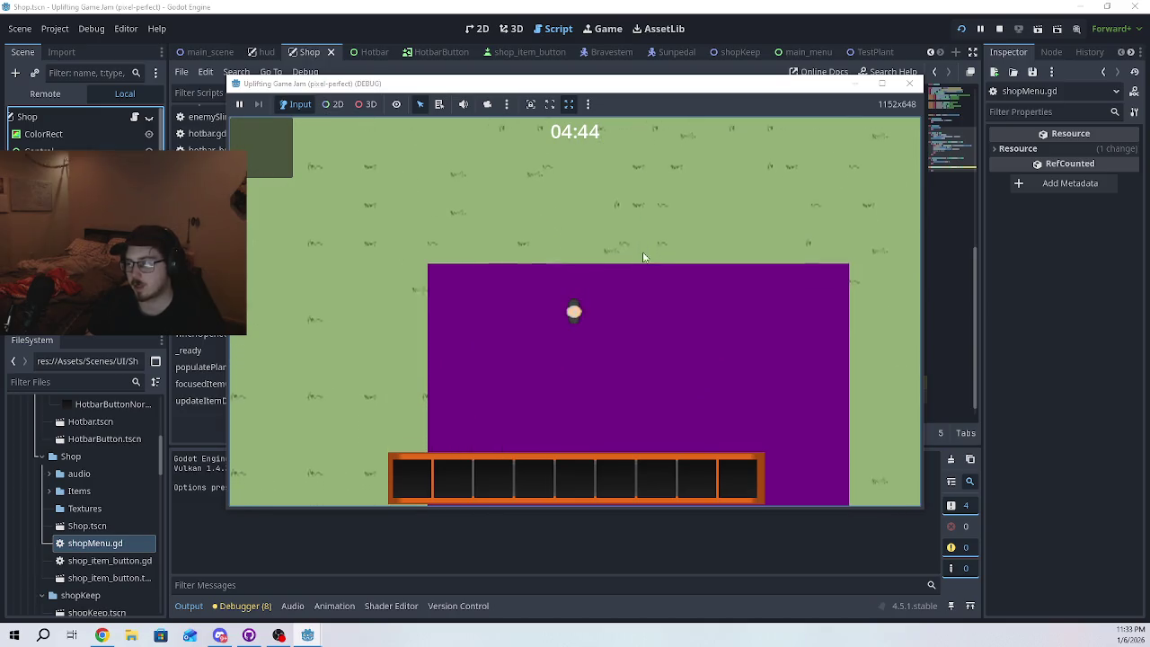
pyautogui.press('a')
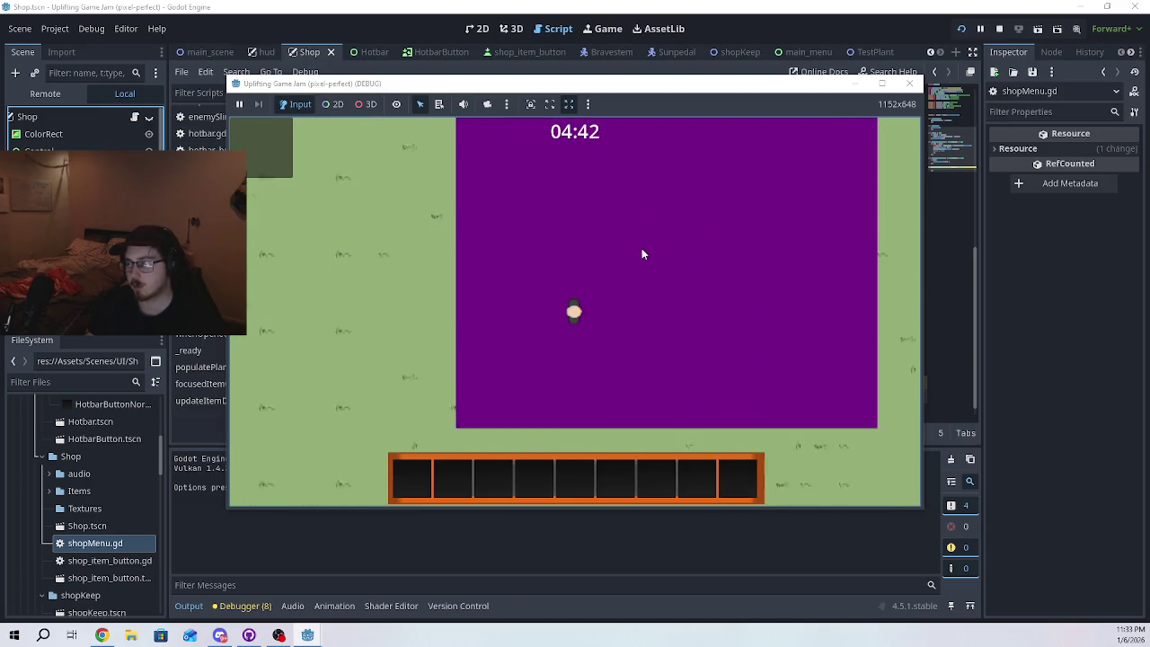
pyautogui.press('s')
pyautogui.press('a')
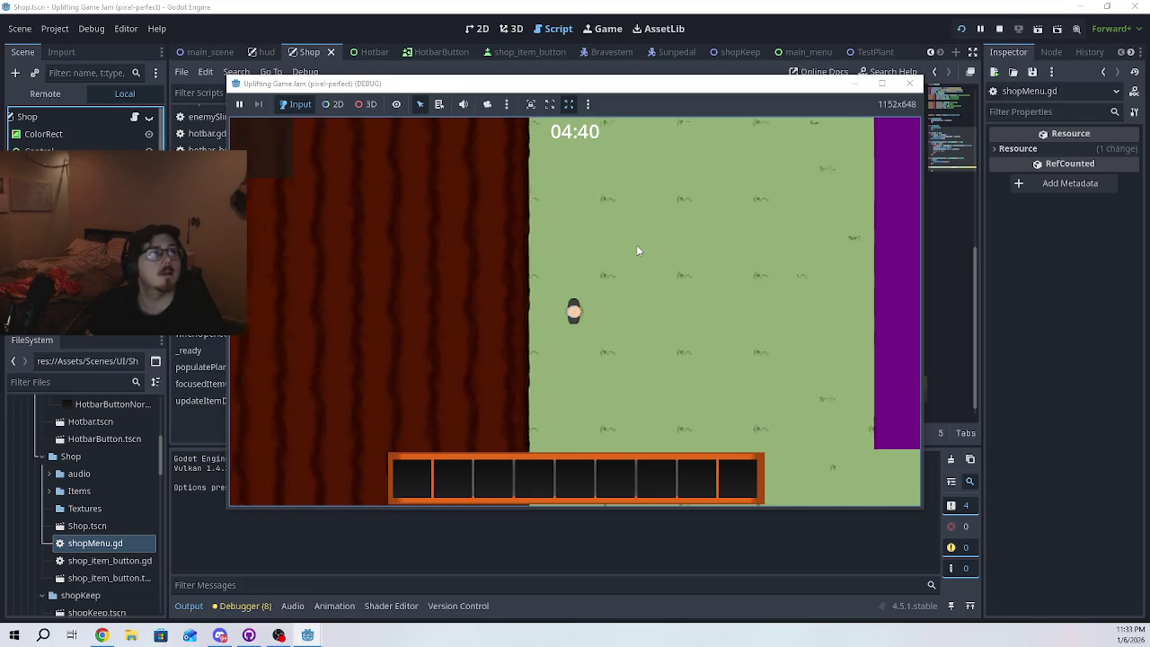
pyautogui.press('a')
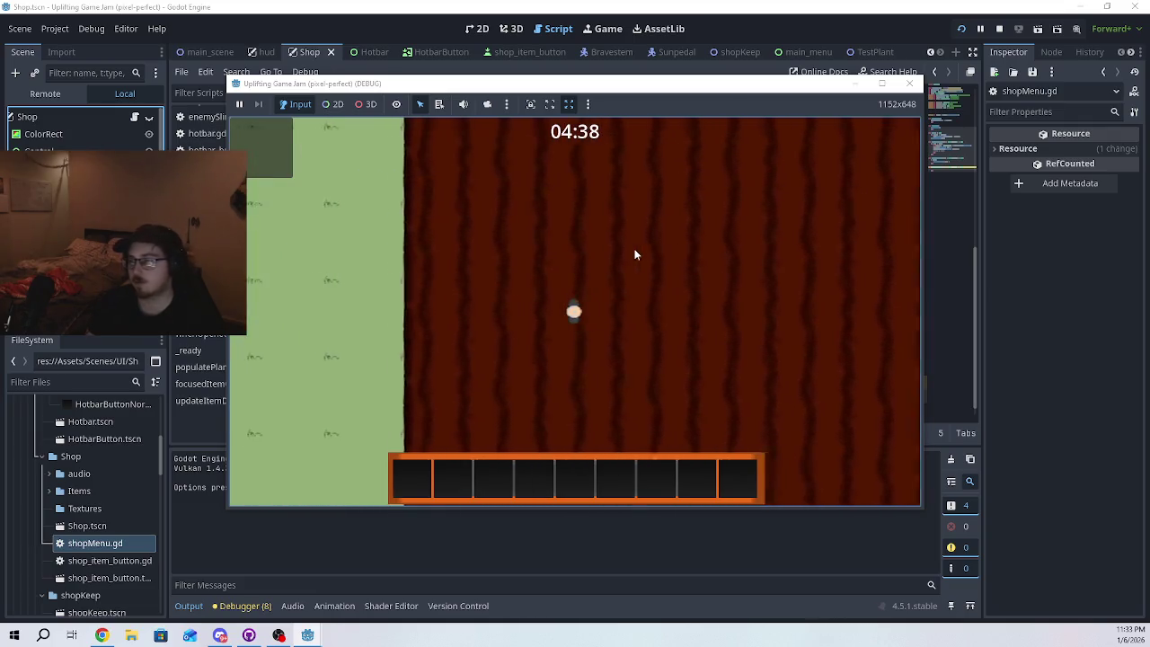
pyautogui.press('a')
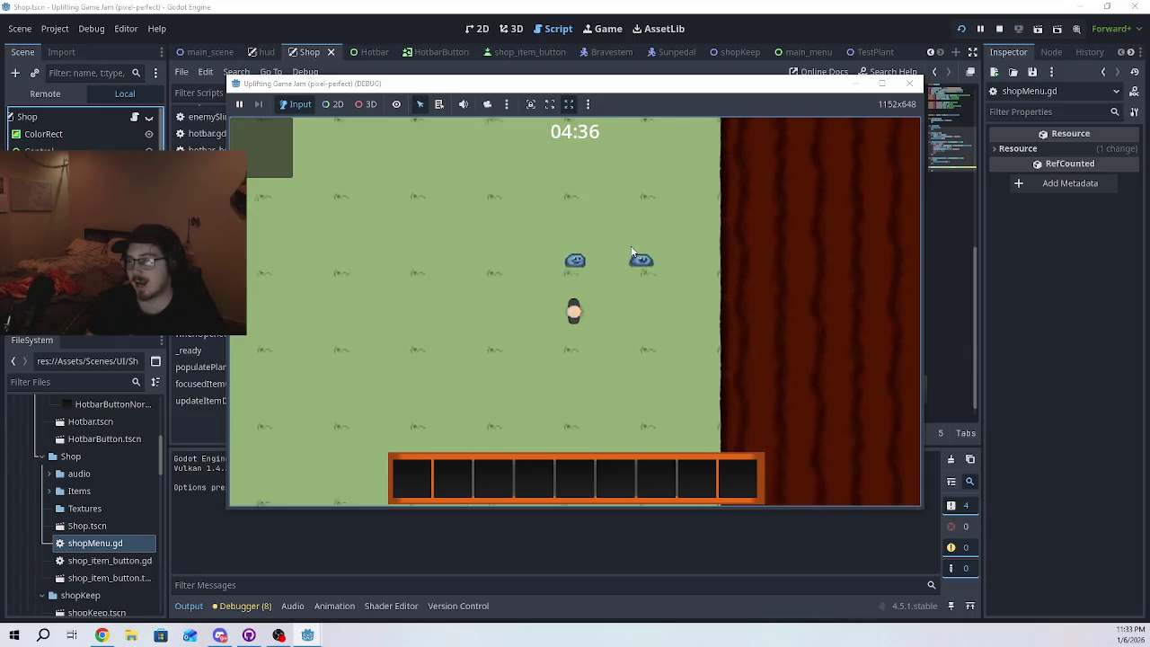
pyautogui.press('d')
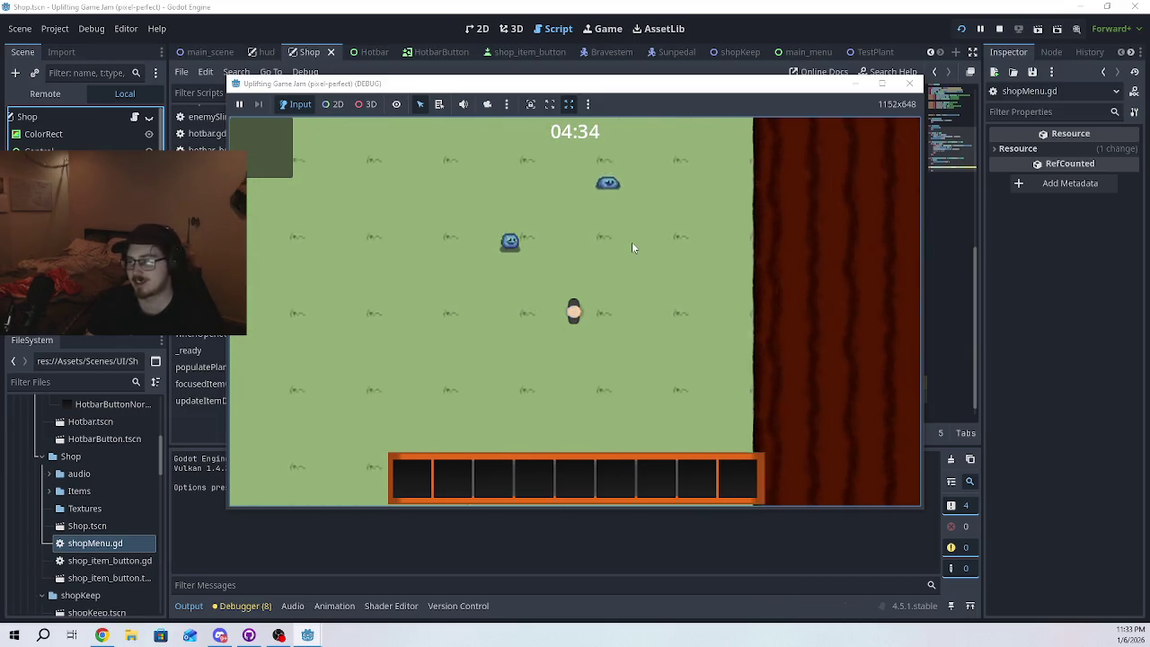
pyautogui.click(910, 83)
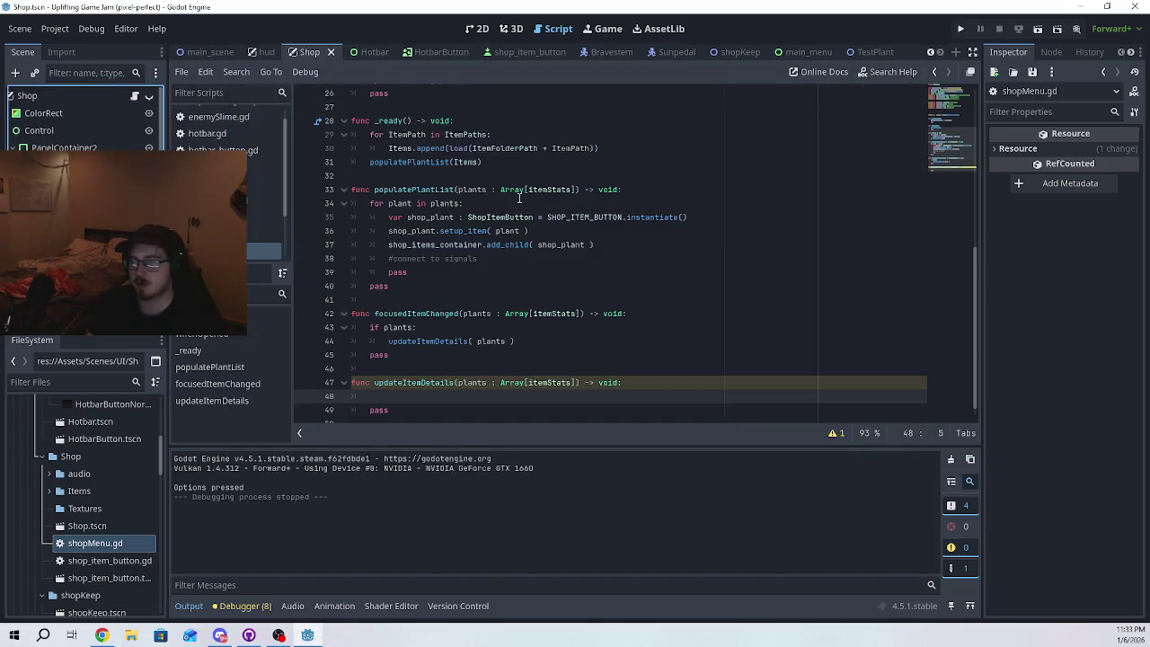
# - Type a stray 'plants' word in updateItemDetails, then remove it again
pyautogui.scroll(-1, 515, 382)
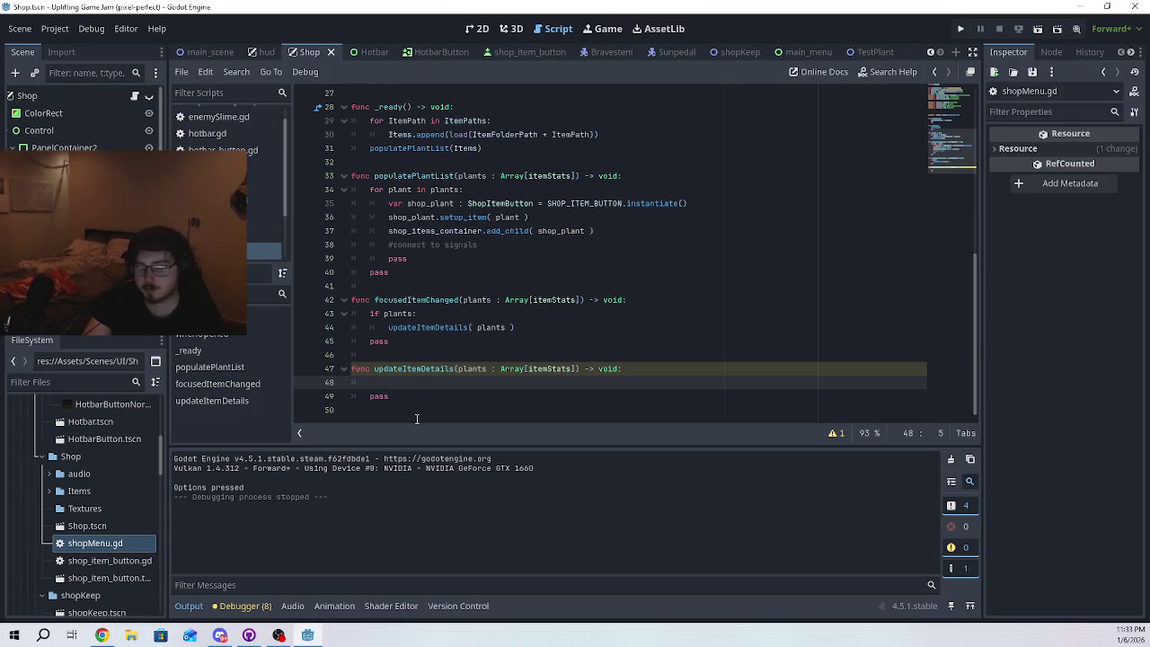
pyautogui.write('plants')
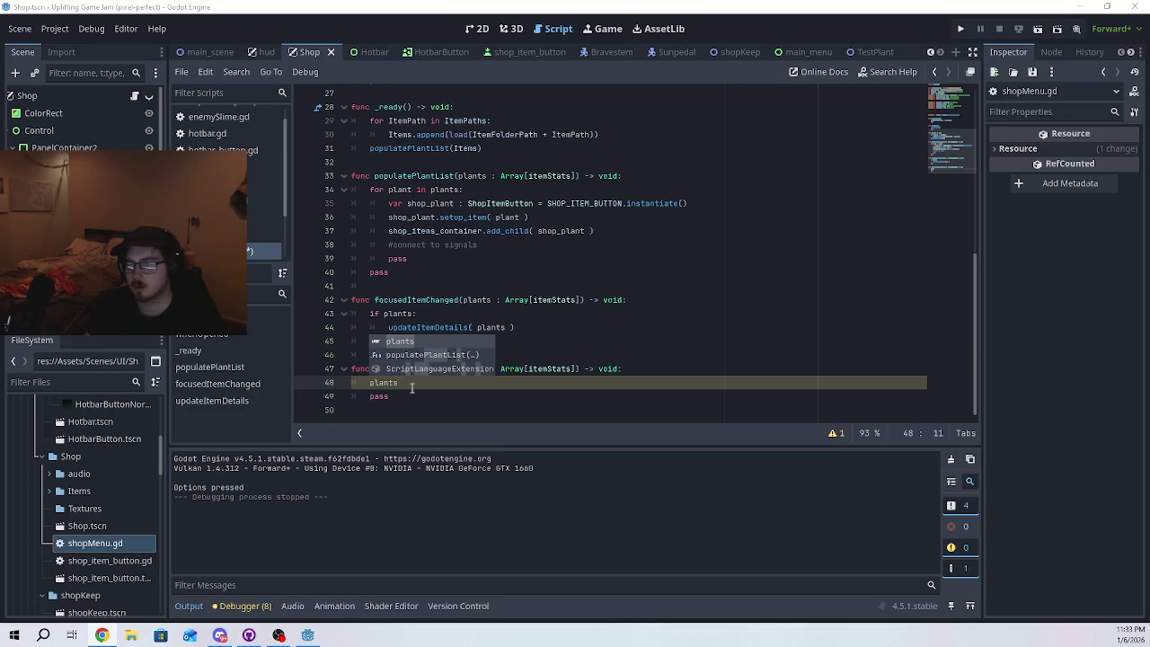
pyautogui.press('Escape')
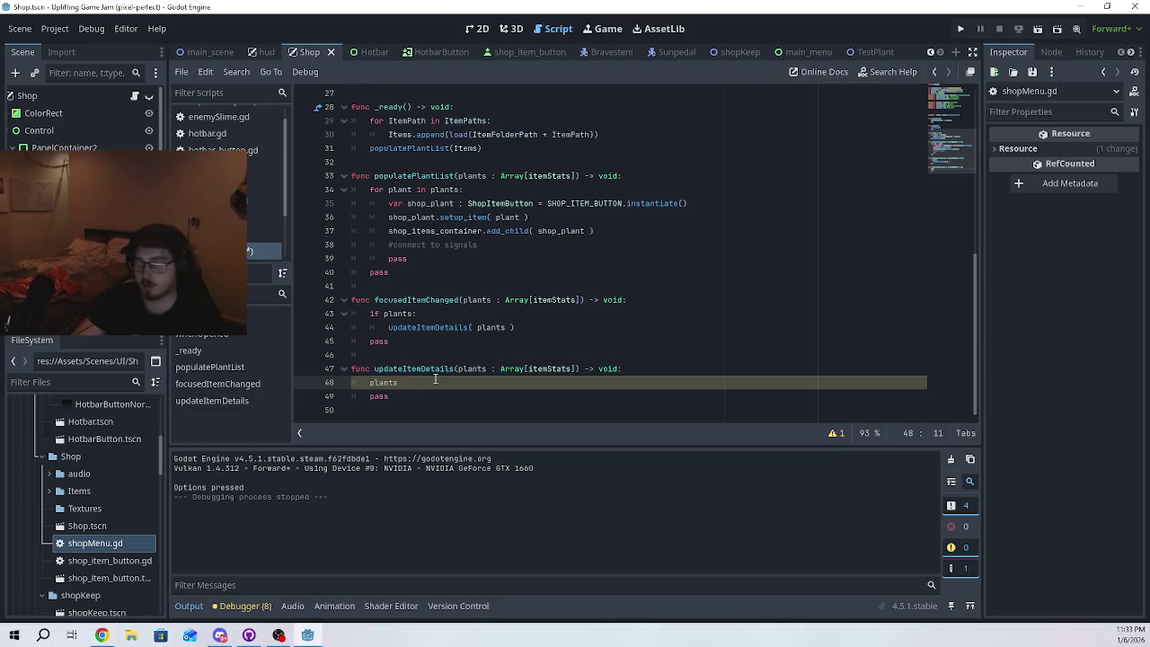
pyautogui.press('BackSpace')
pyautogui.press('BackSpace')
pyautogui.press('BackSpace')
# - Copy item_image from line 11 and paste it onto line 48 of updateItemDetails
pyautogui.scroll(6, 440, 382)
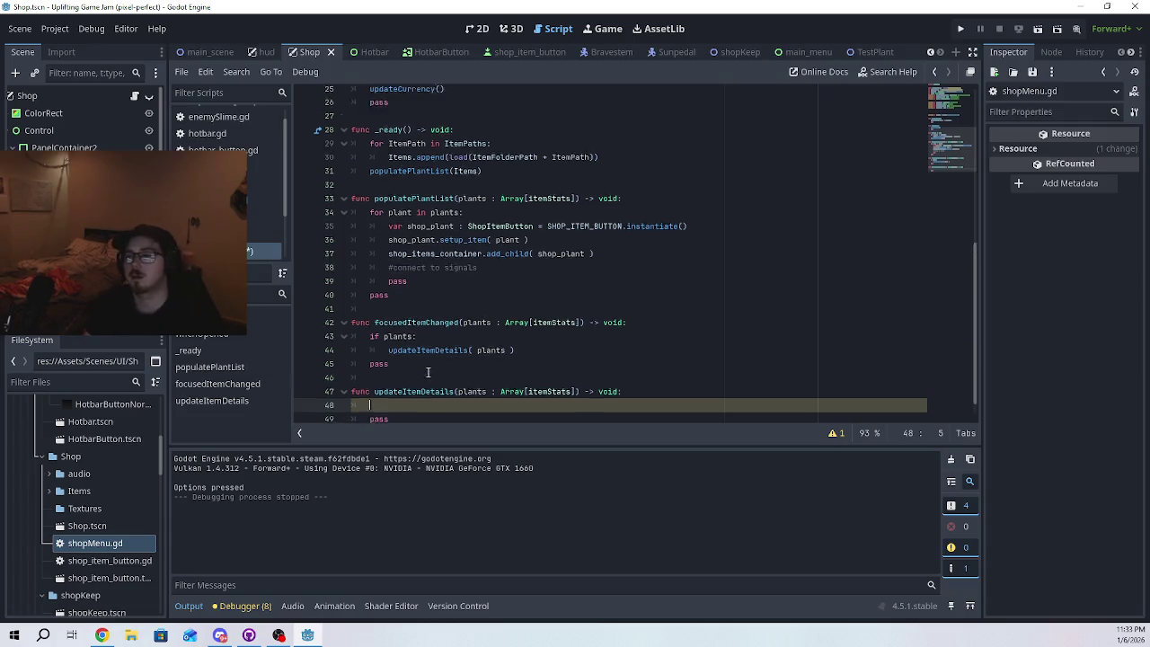
pyautogui.scroll(2, 485, 346)
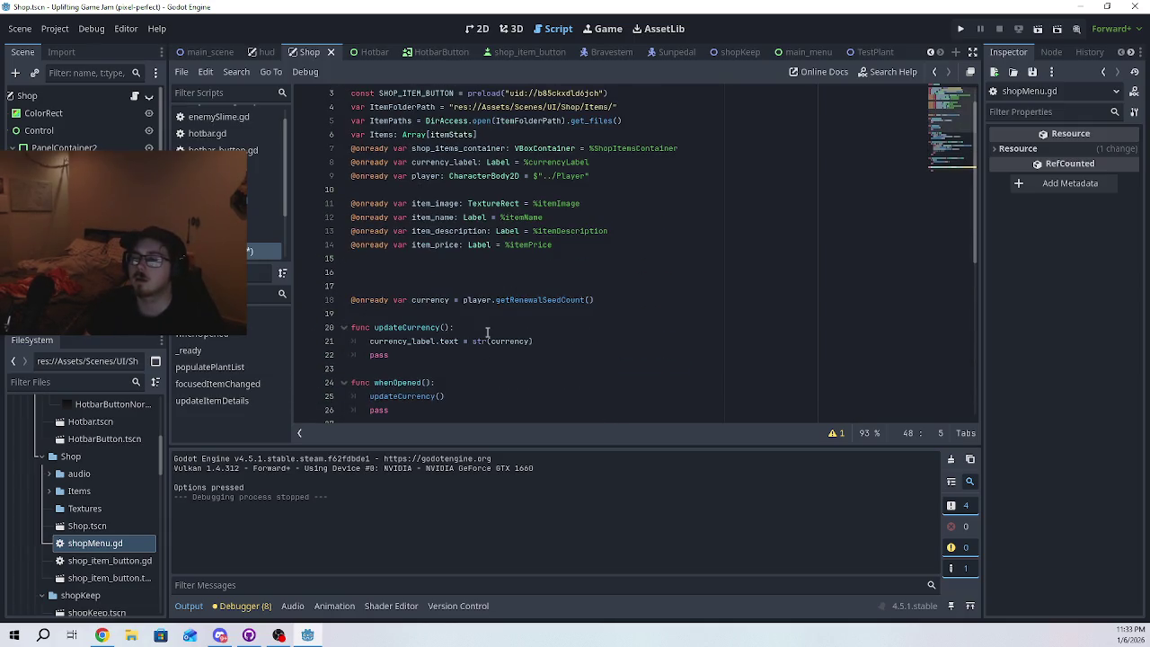
pyautogui.doubleClick(437, 204)
pyautogui.hotkey('ctrl', 'c')
pyautogui.scroll(-8, 525, 337)
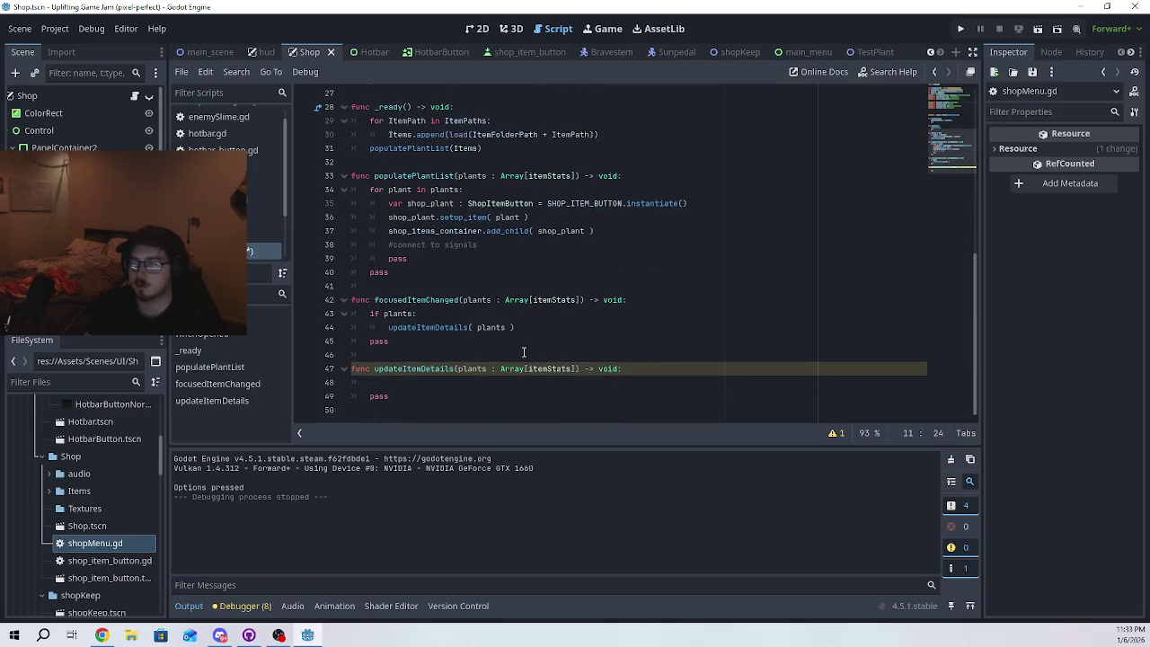
pyautogui.click(413, 387)
pyautogui.hotkey('ctrl', 'v')
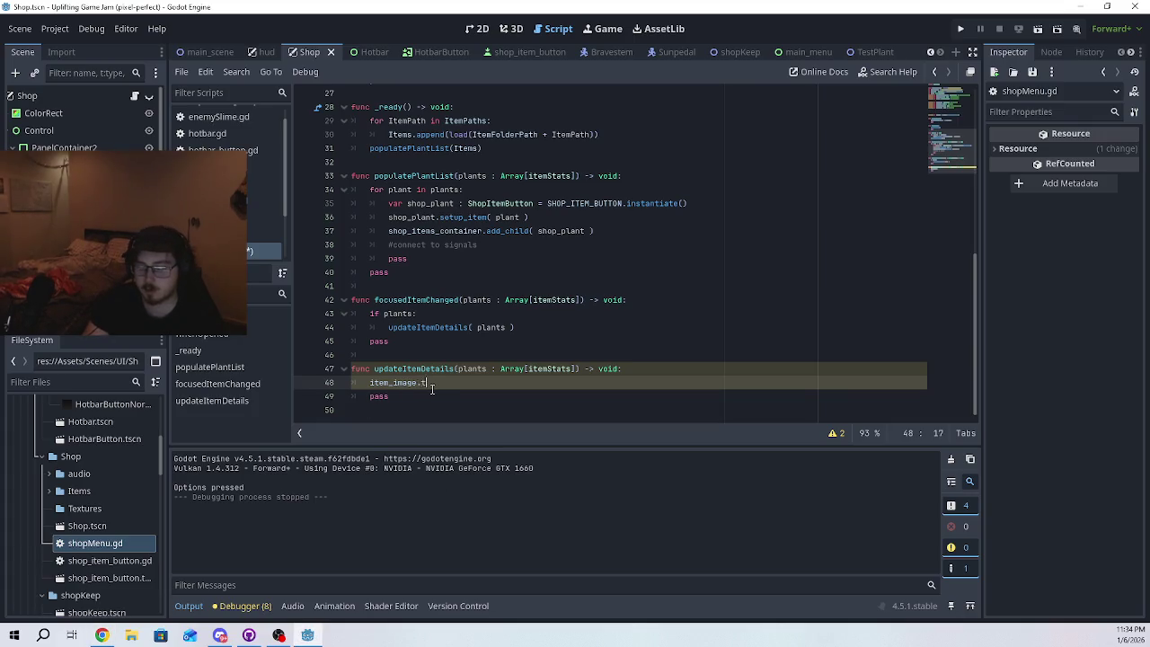
# - Complete line 48 as item_image.texture = item.texture
pyautogui.write('exture')
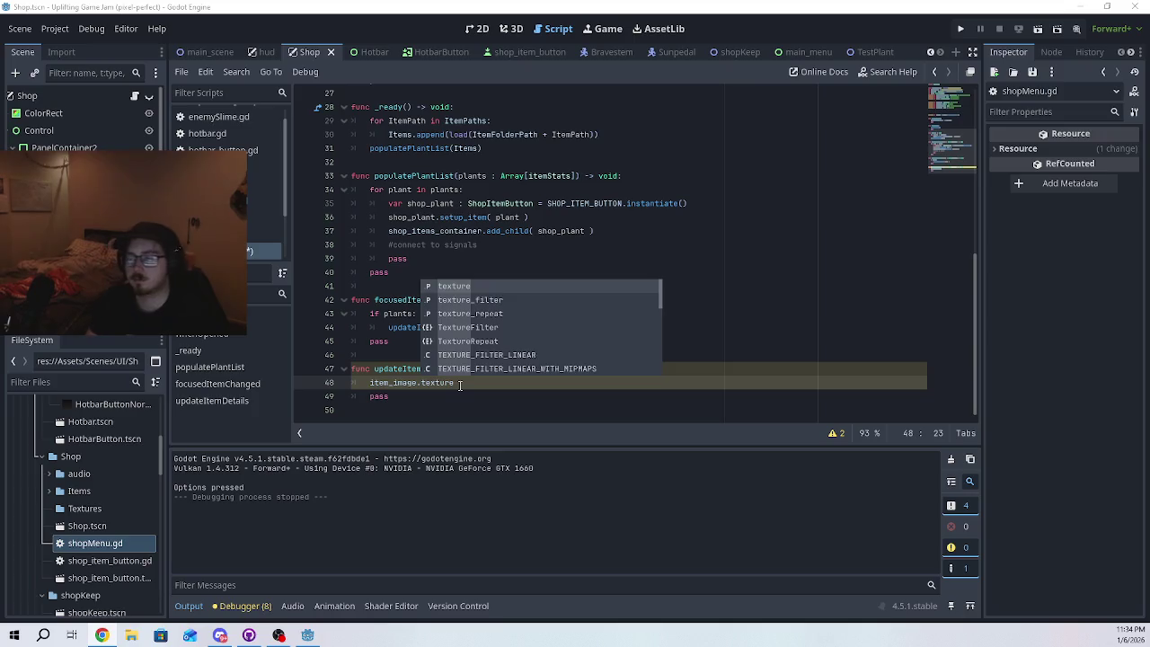
pyautogui.press('Escape')
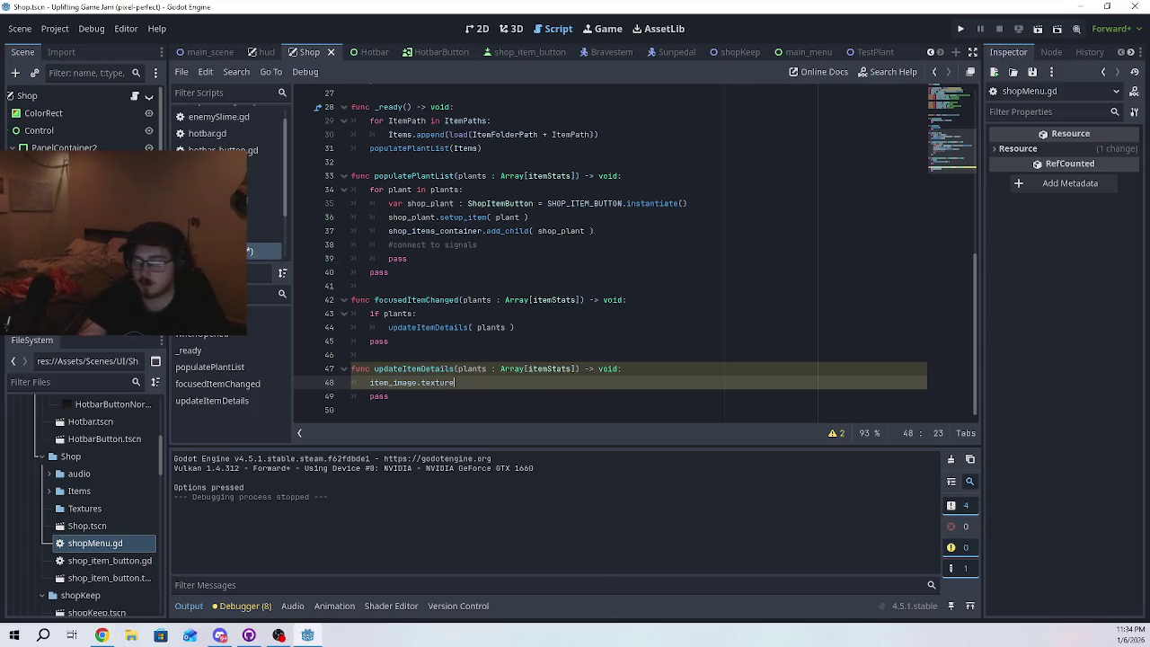
pyautogui.hotkey('ctrl', 'space')
pyautogui.write('item')
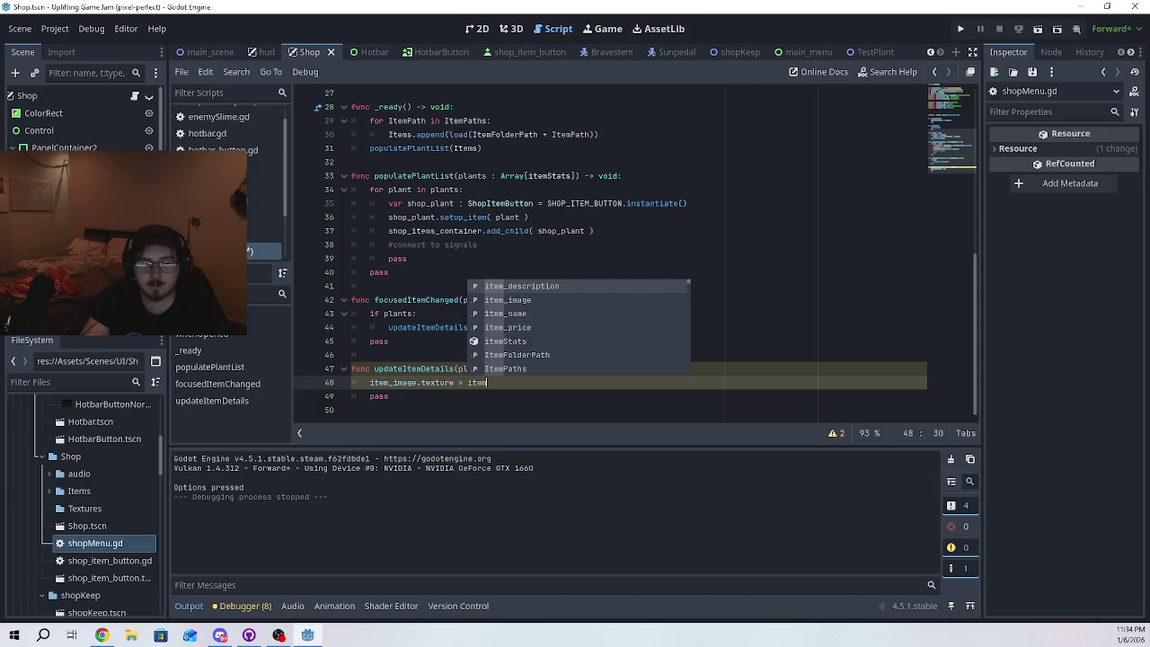
pyautogui.write('.texture')
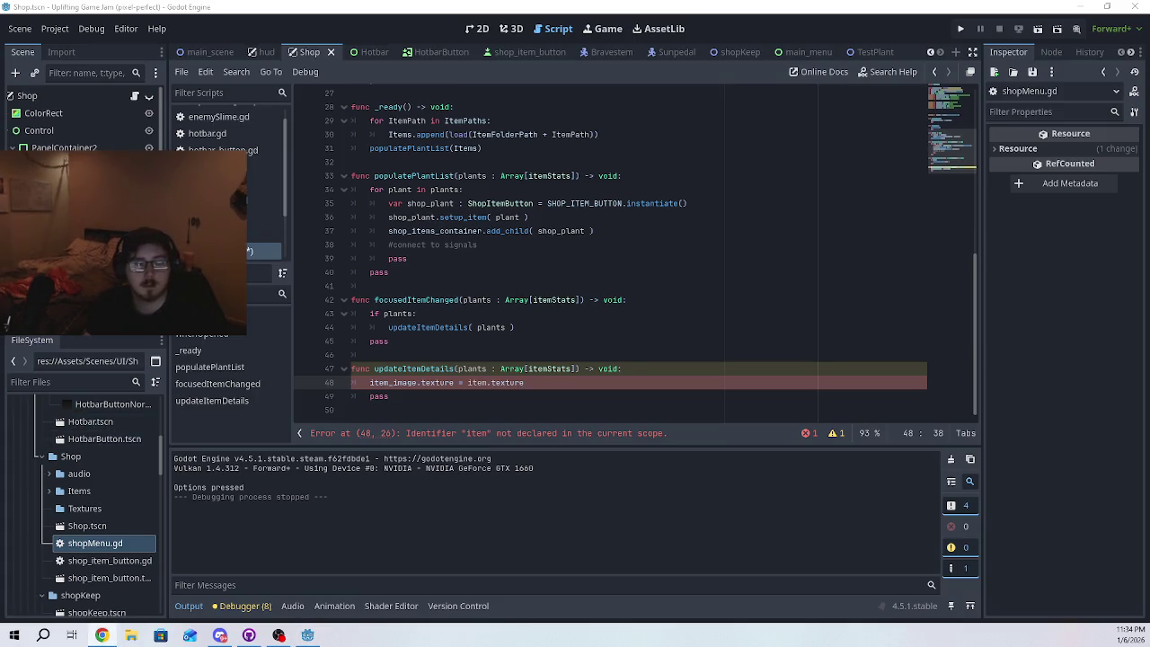
# - Add item_name.text = item.name on line 49, fixing the 'iten' typo
pyautogui.press('Return')
pyautogui.write('upda')
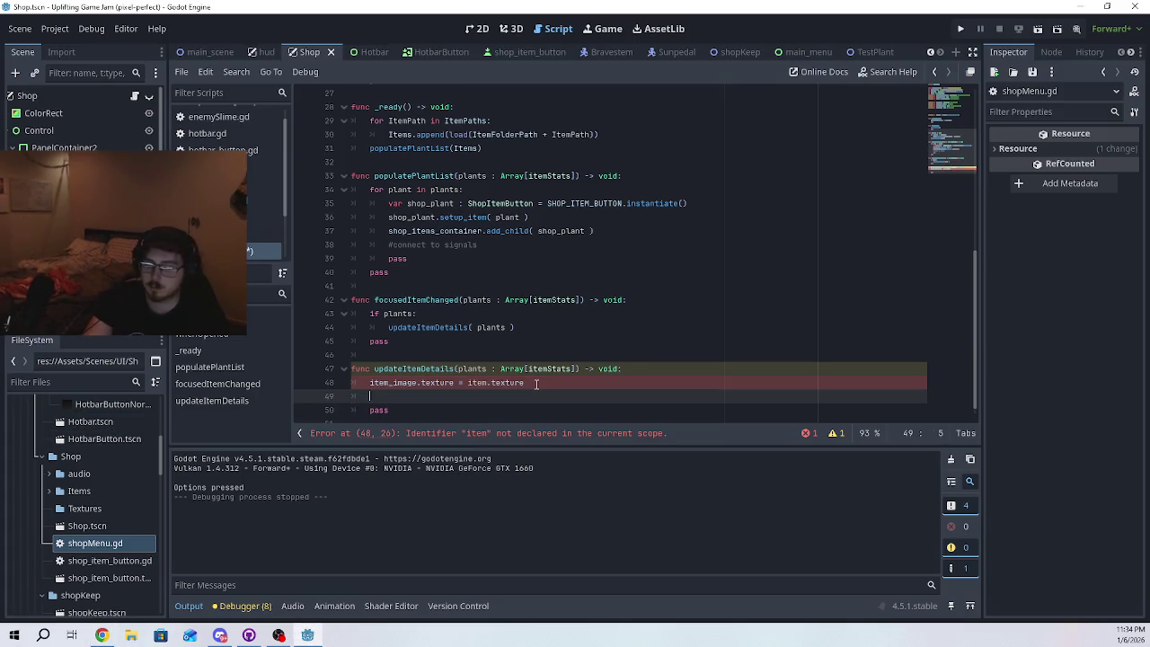
pyautogui.press('BackSpace')
pyautogui.press('BackSpace')
pyautogui.press('BackSpace')
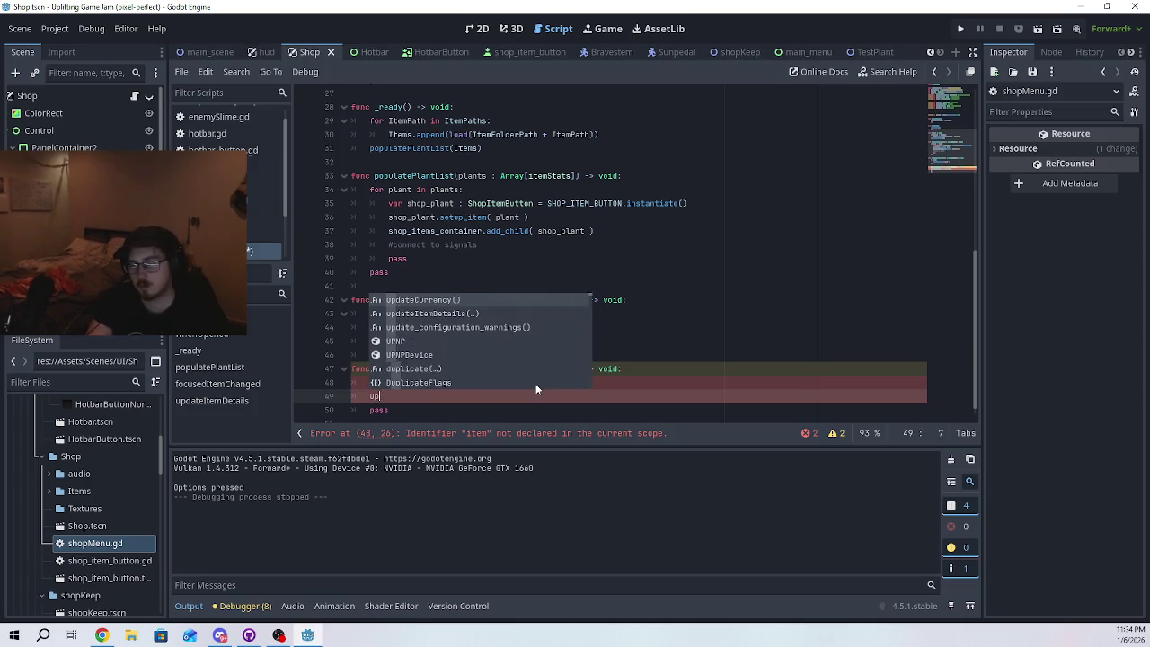
pyautogui.write('item')
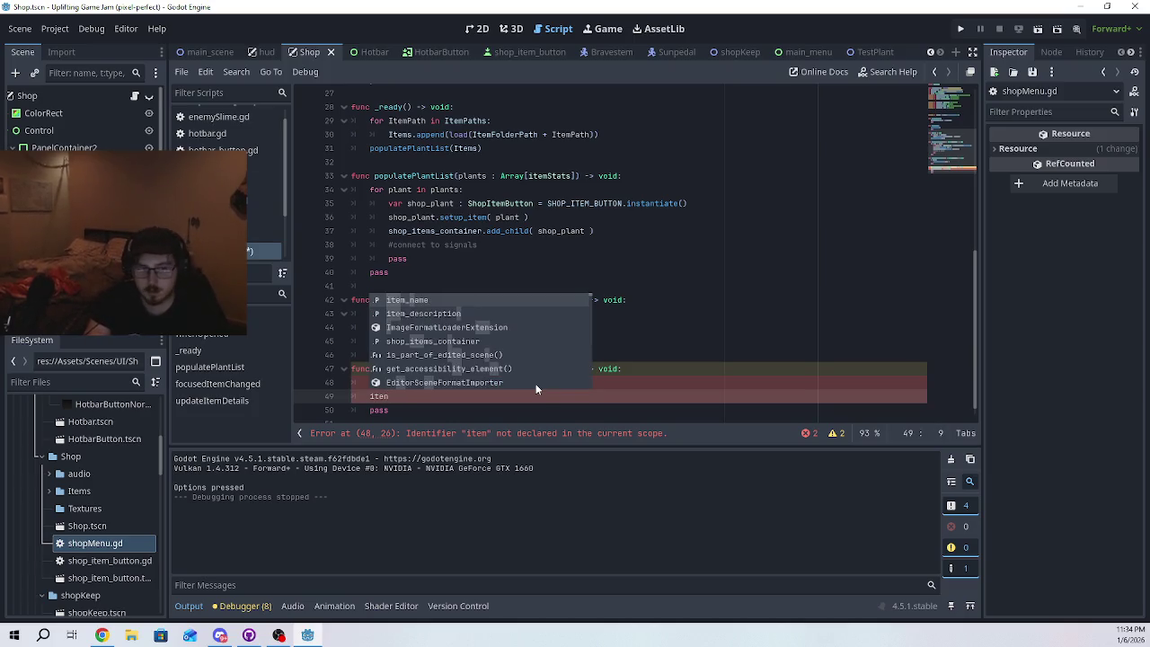
pyautogui.press('Return')
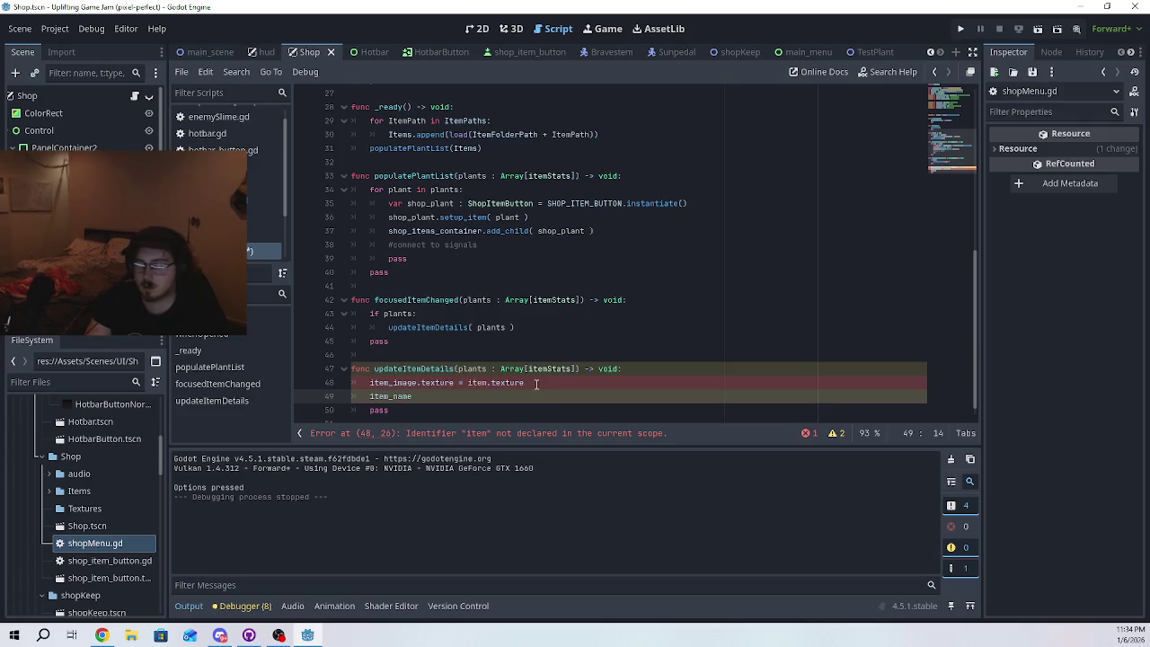
pyautogui.write('.text')
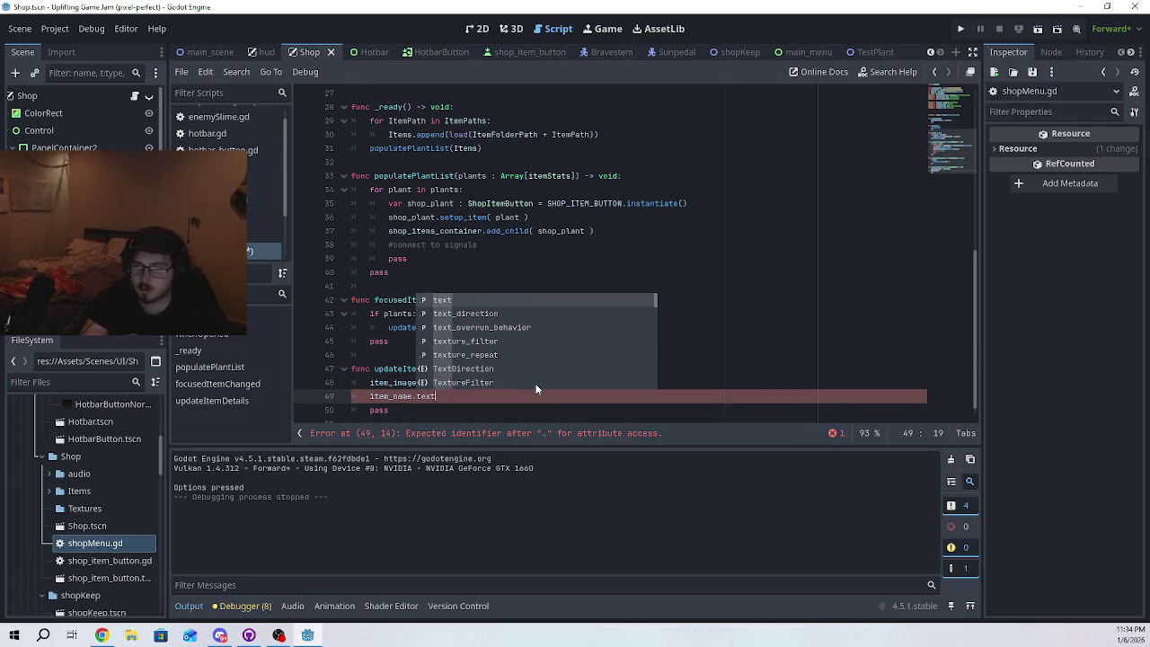
pyautogui.write(' = ')
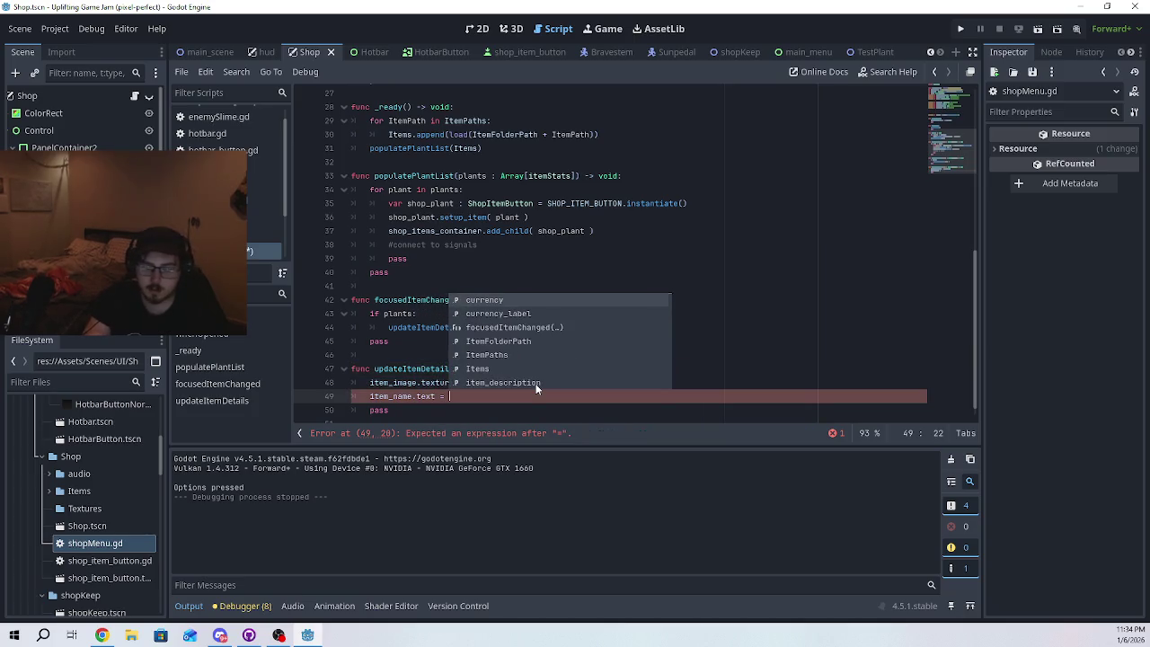
pyautogui.write('item.name')
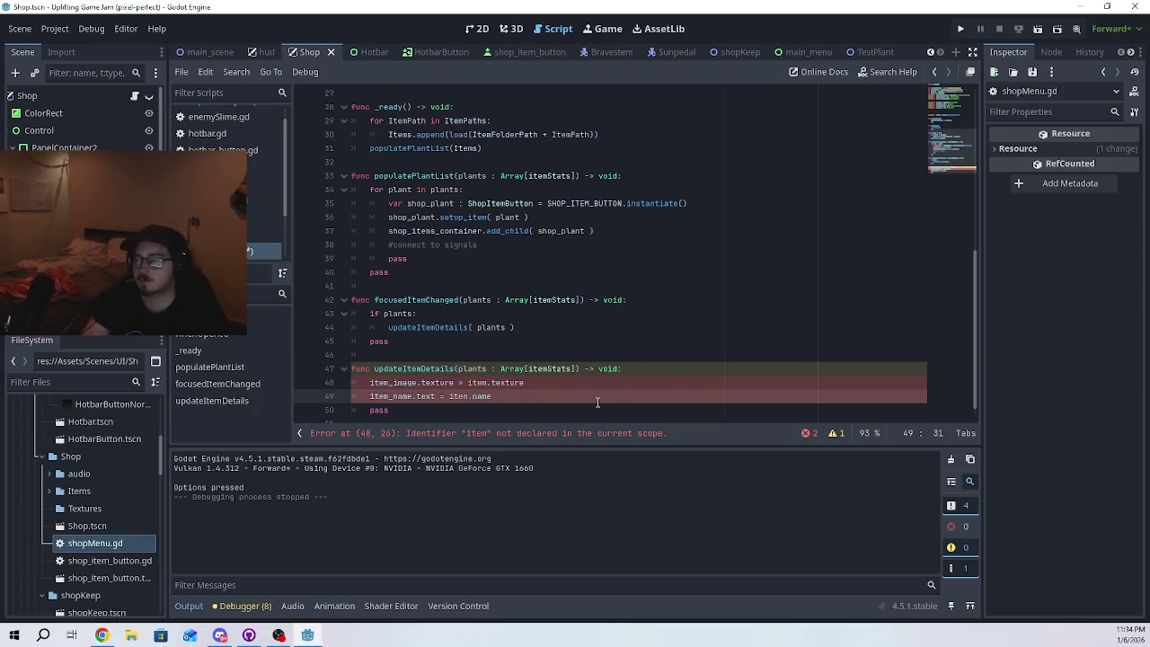
pyautogui.click(469, 398)
pyautogui.press('BackSpace')
pyautogui.write('m')
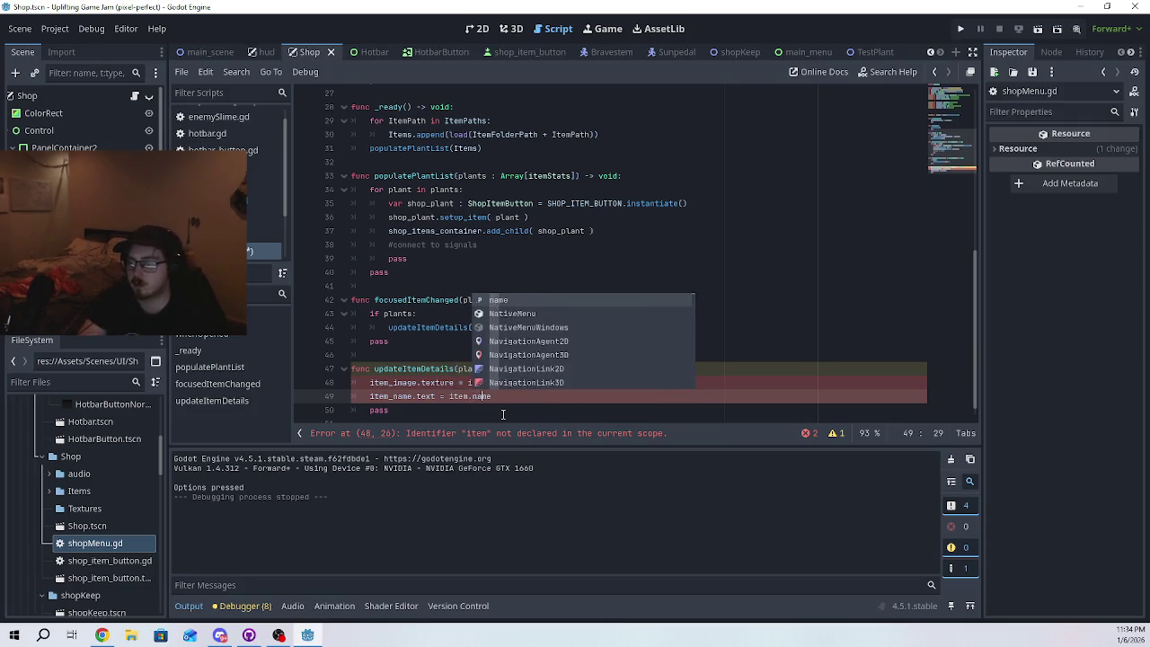
pyautogui.click(462, 409)
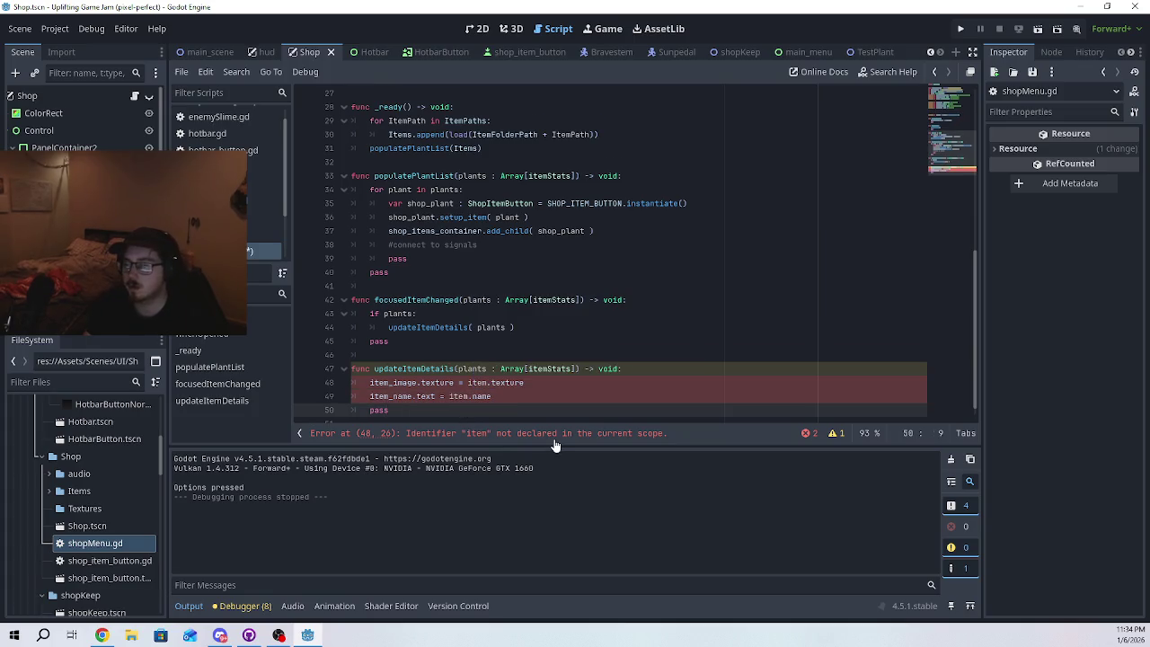
pyautogui.scroll(-1, 551, 417)
pyautogui.doubleClick(472, 355)
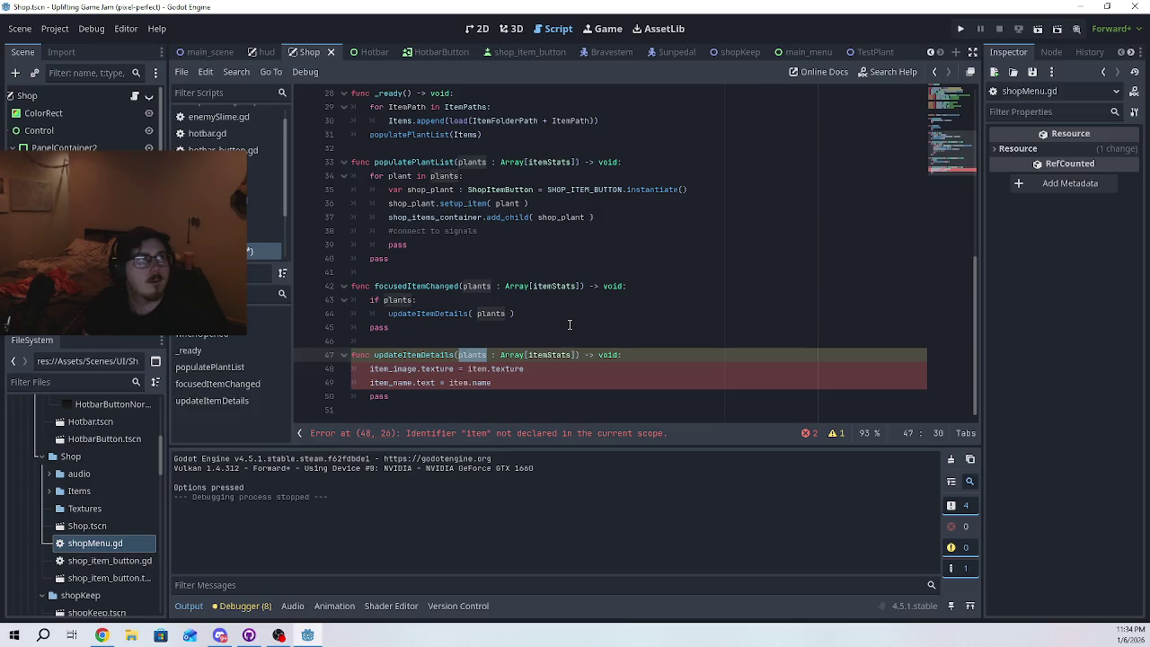
pyautogui.scroll(7, 569, 324)
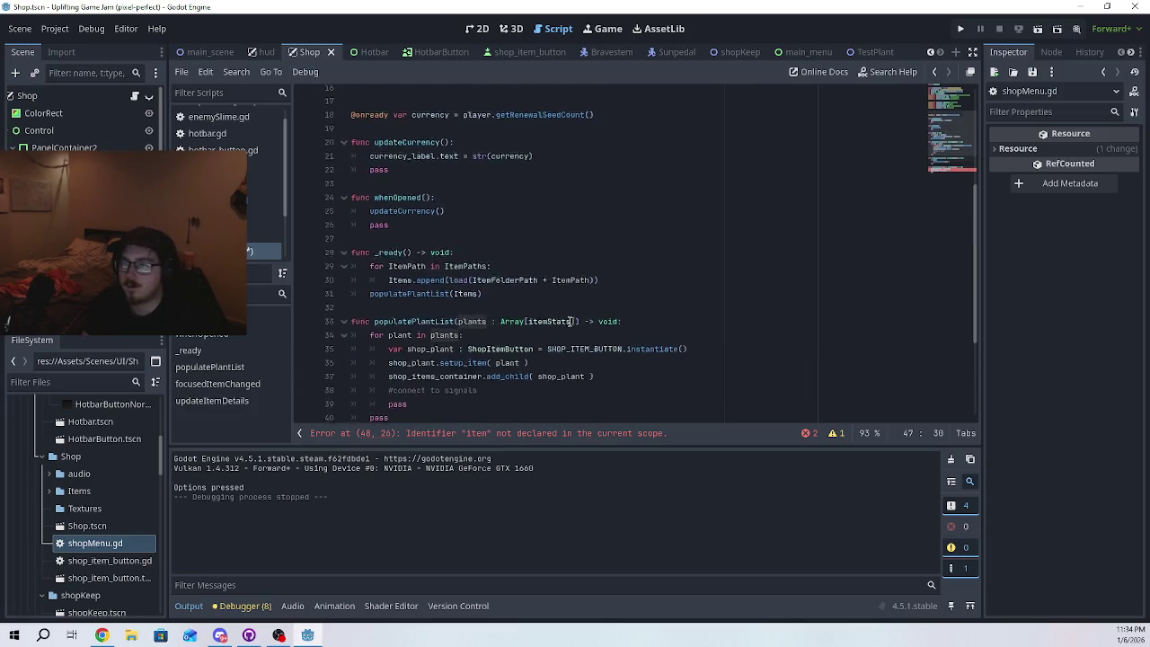
pyautogui.scroll(1, 568, 320)
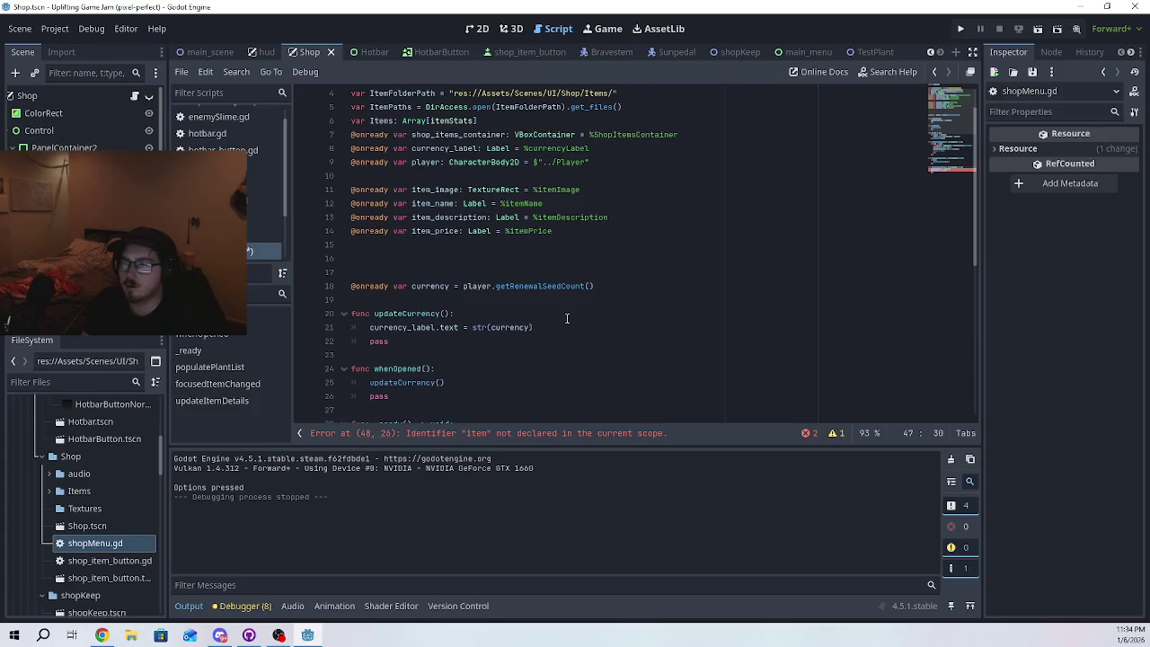
pyautogui.scroll(-8, 567, 318)
pyautogui.scroll(8, 567, 322)
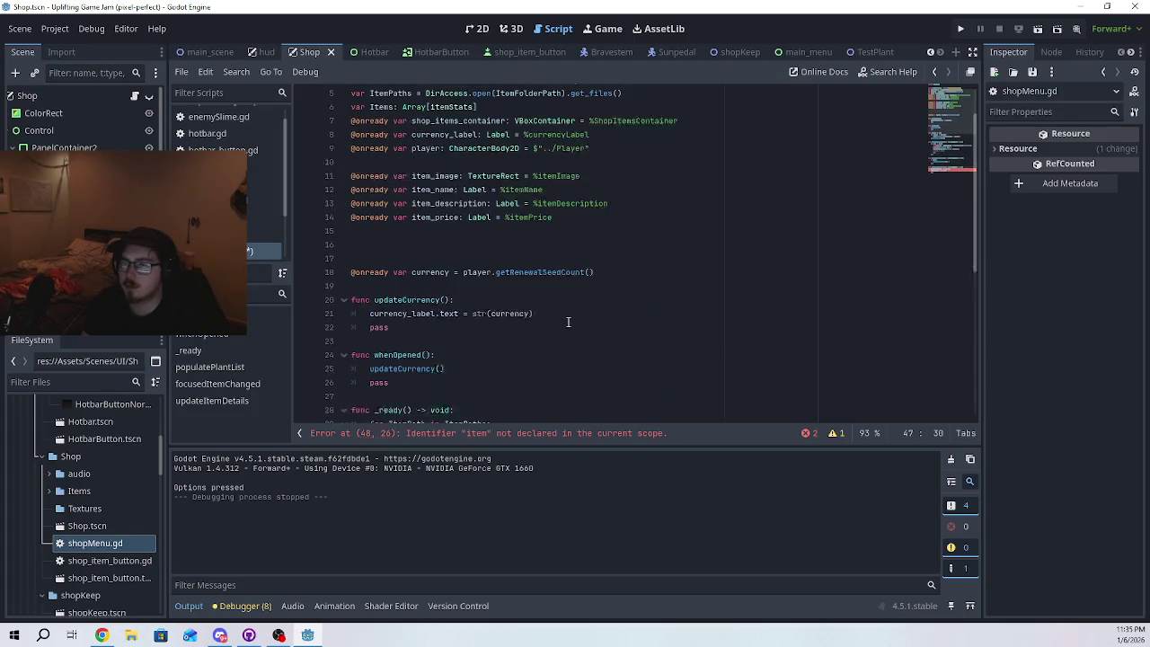
pyautogui.scroll(-8, 567, 322)
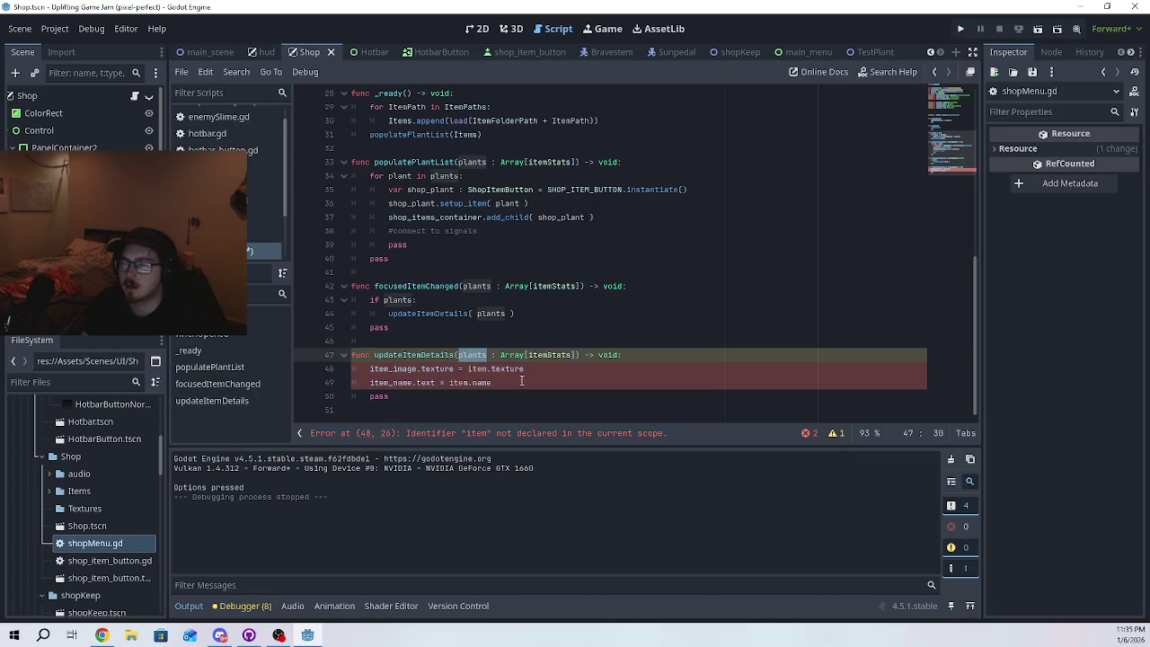
pyautogui.doubleClick(482, 368)
pyautogui.write('plants')
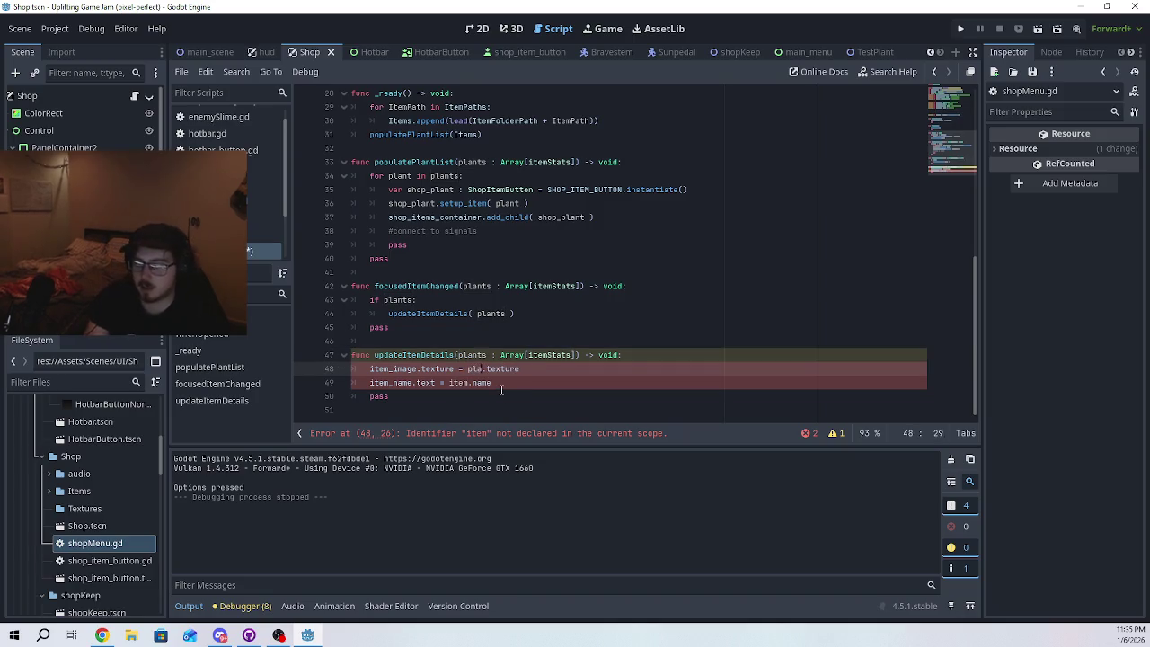
pyautogui.doubleClick(458, 383)
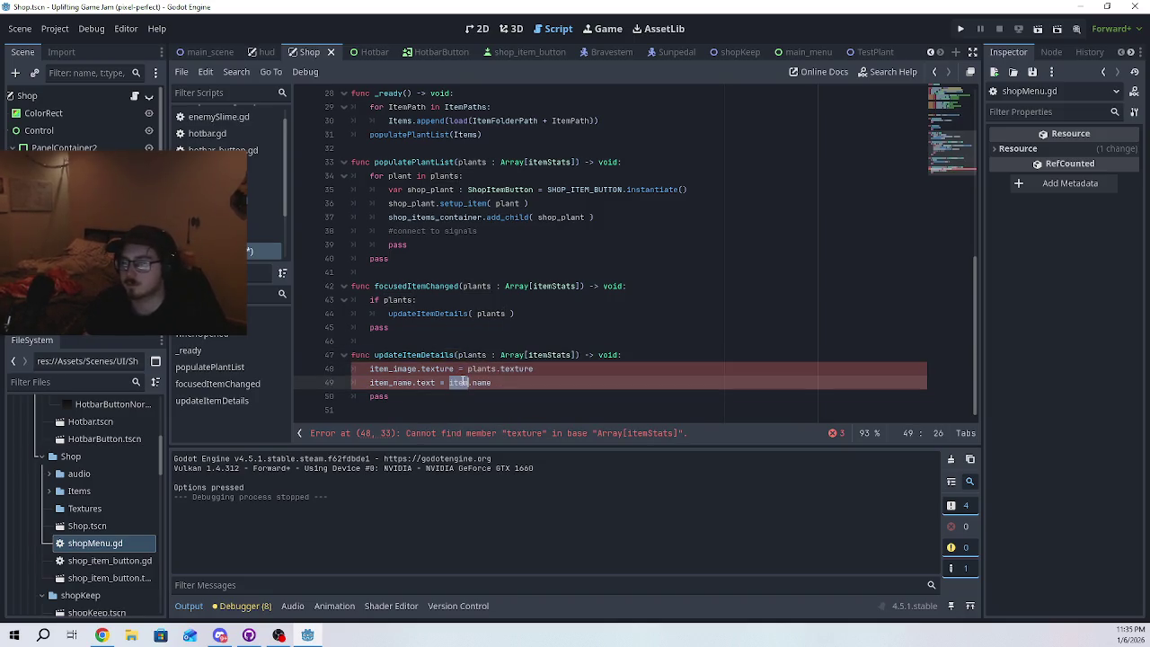
pyautogui.write('plants')
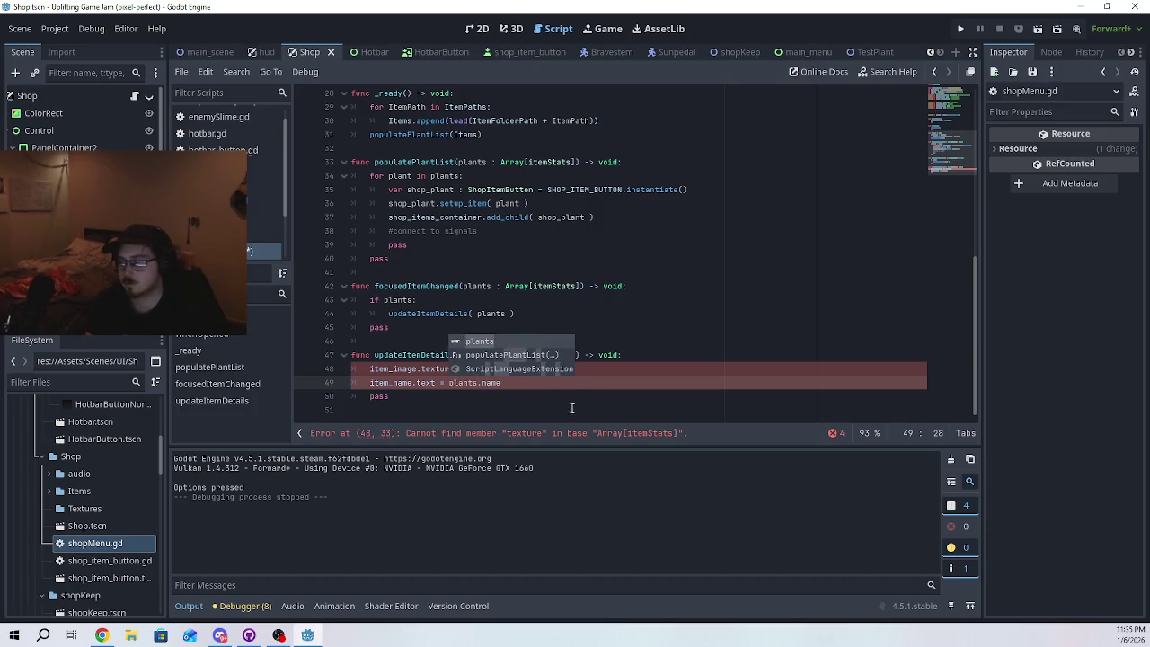
pyautogui.click(566, 405)
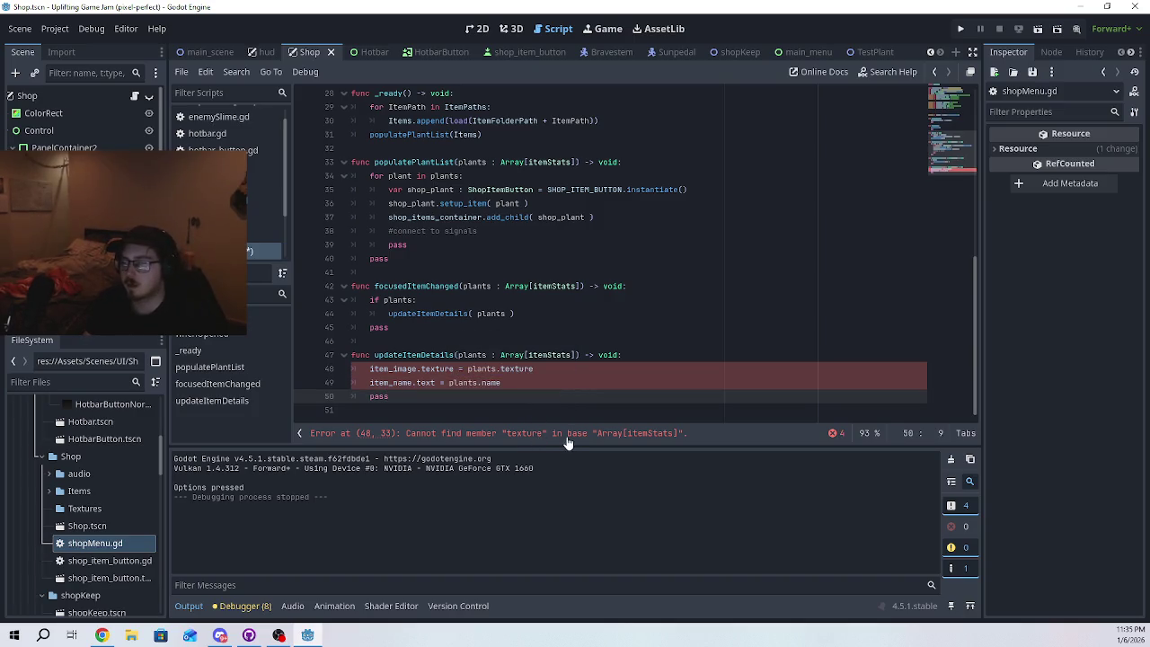
pyautogui.hotkey('ctrl', 'z')
pyautogui.hotkey('ctrl', 'z')
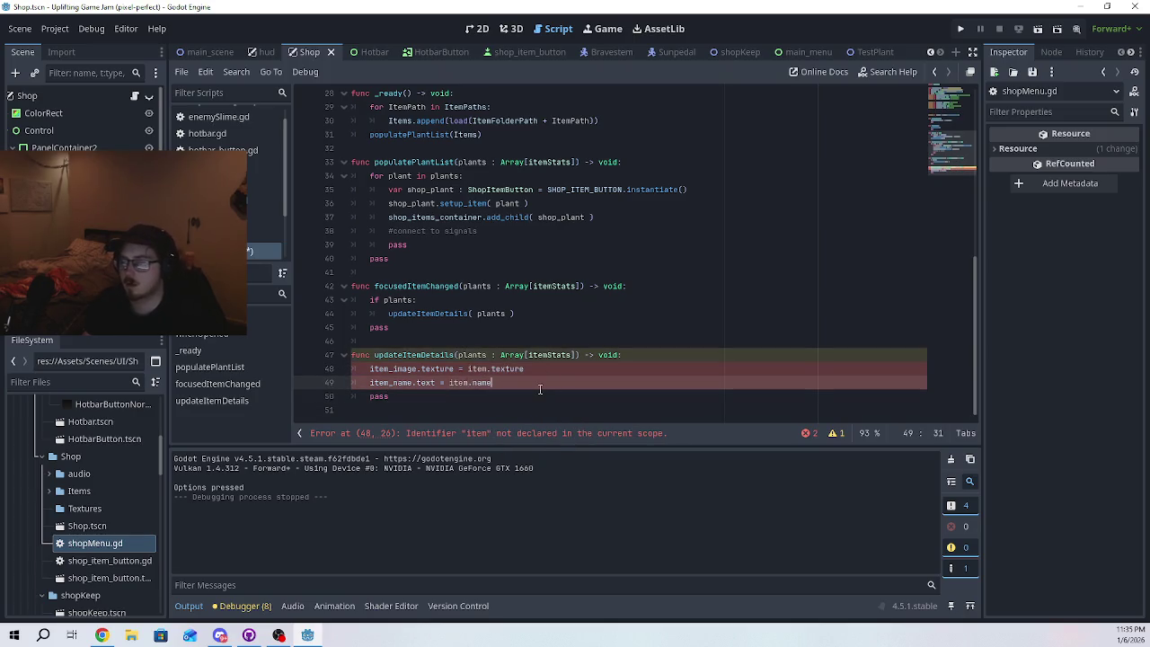
pyautogui.click(539, 387)
# - Change updateItemDetails' parameter to item : itemStats instead of plants : Array[itemStats]
pyautogui.doubleClick(475, 355)
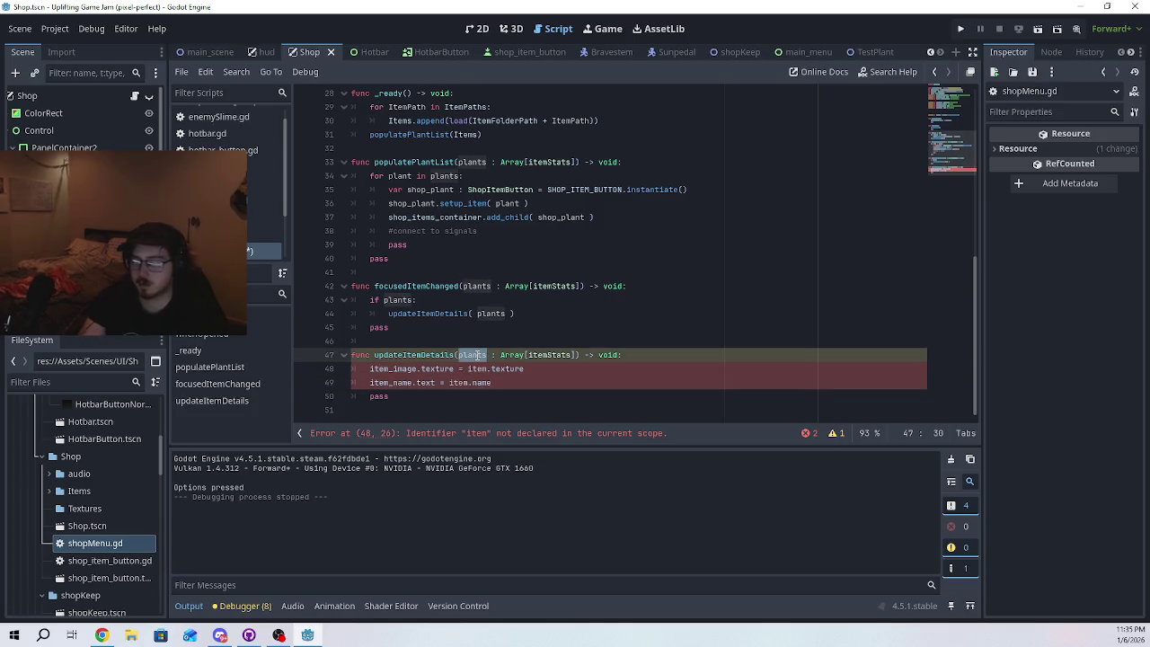
pyautogui.write('item')
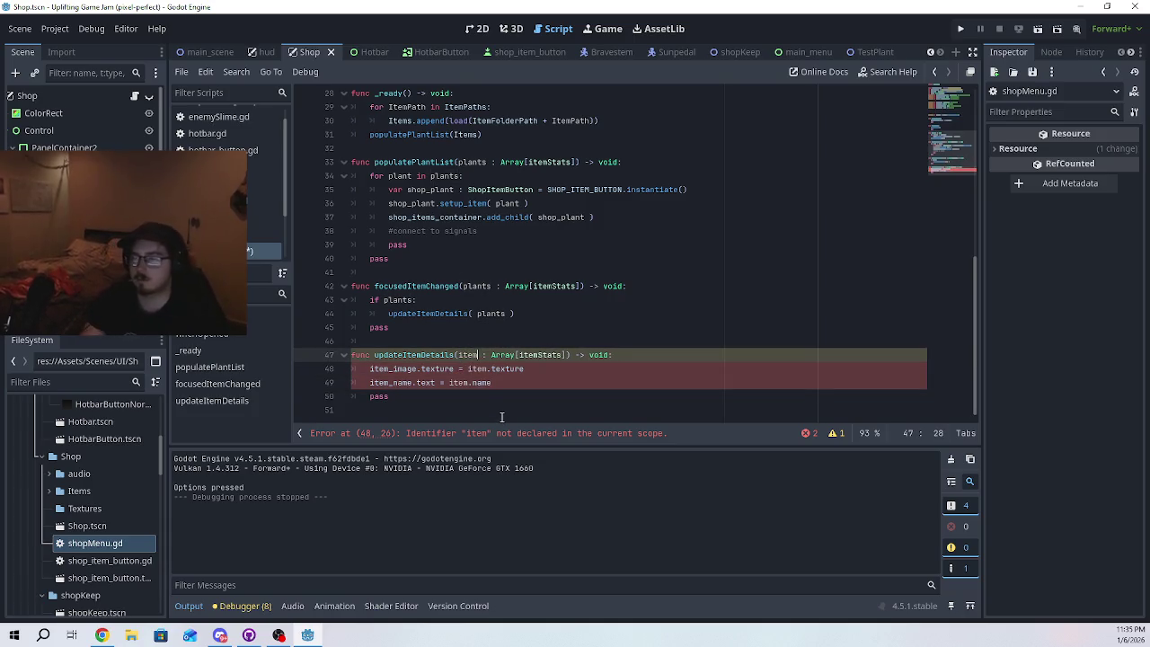
pyautogui.click(517, 385)
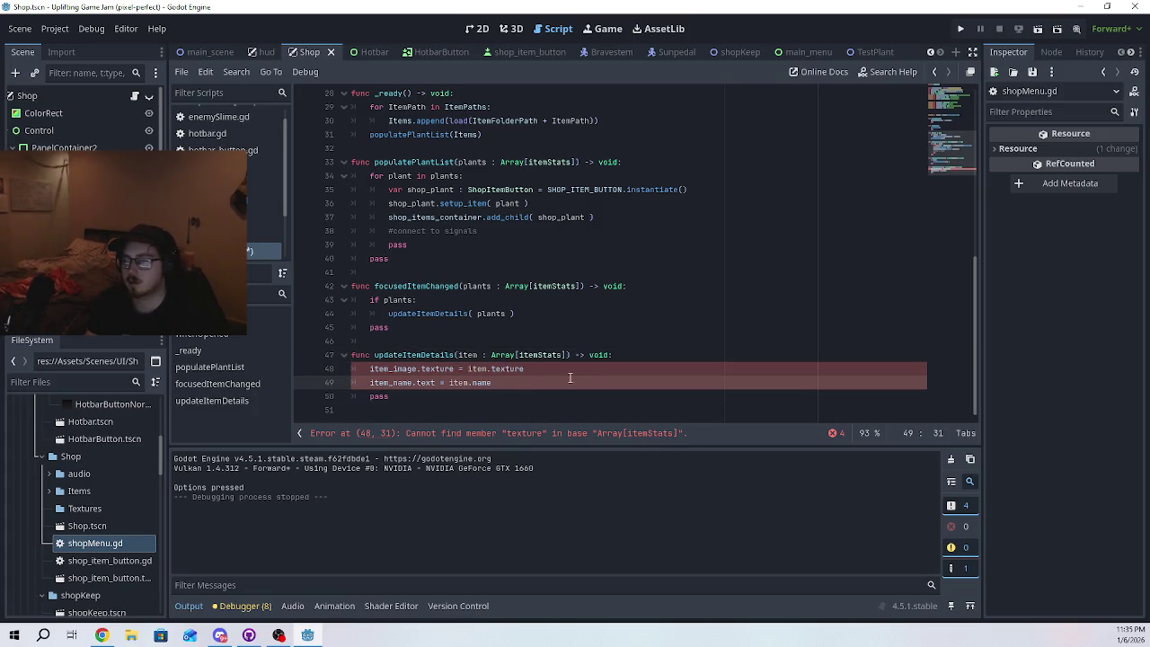
pyautogui.click(519, 355)
pyautogui.press('BackSpace')
pyautogui.press('BackSpace')
pyautogui.press('BackSpace')
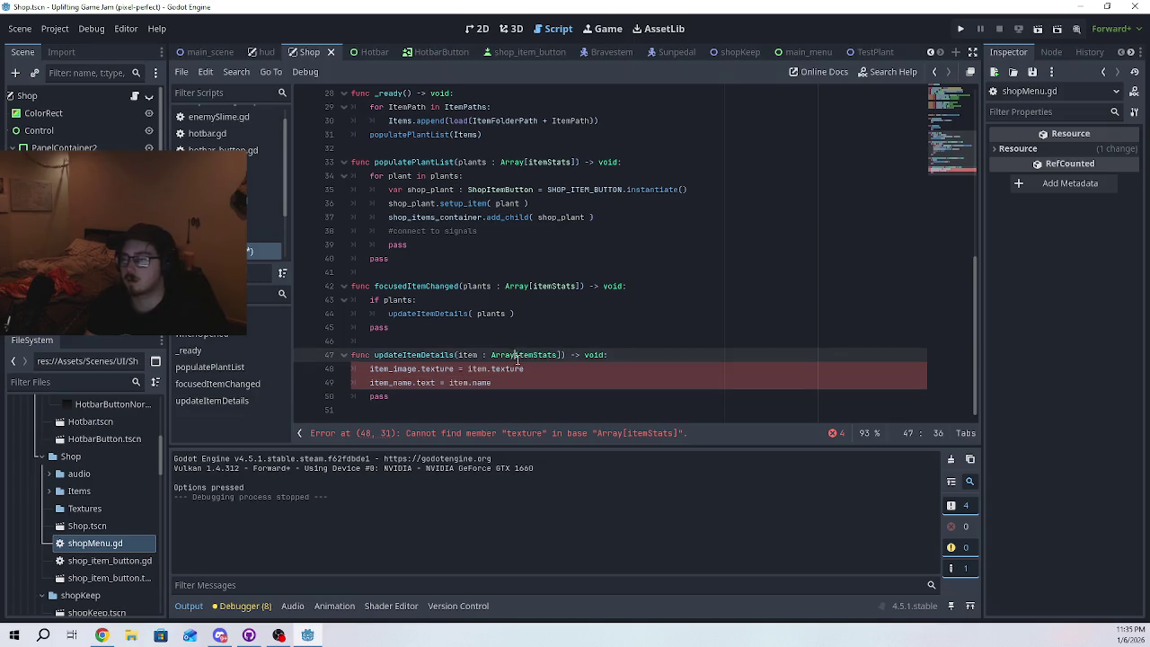
pyautogui.press('BackSpace')
pyautogui.press('BackSpace')
pyautogui.write('i')
pyautogui.click(542, 355)
pyautogui.press('BackSpace')
pyautogui.click(539, 383)
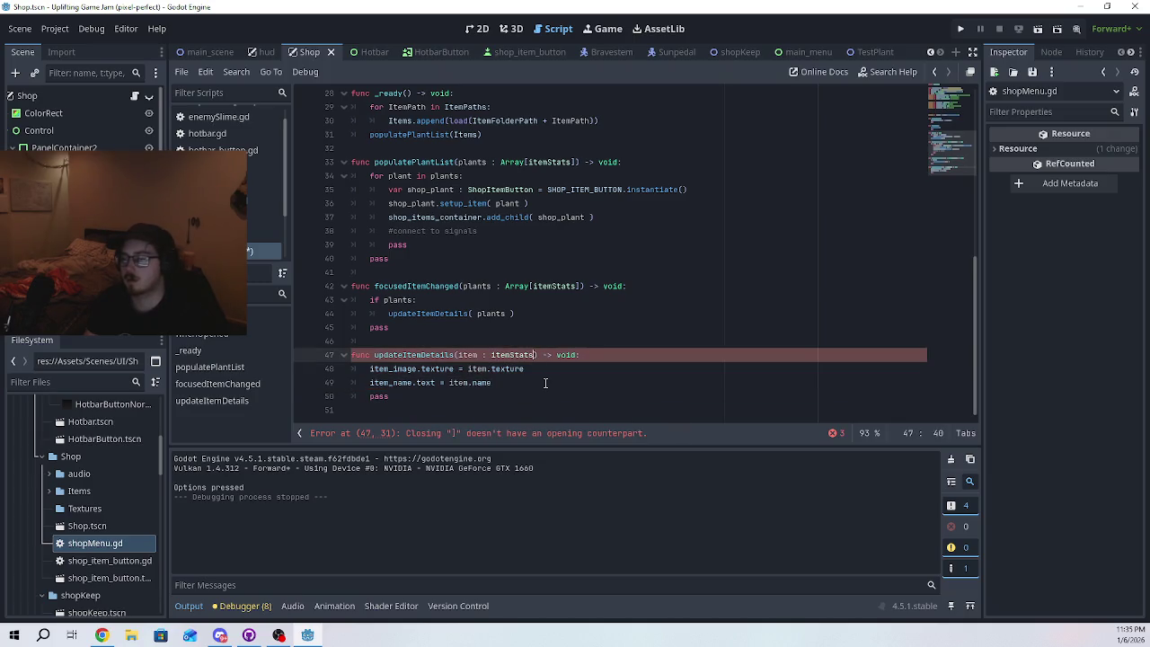
# - Strip the Array brackets so focusedItemChanged takes plants : itemStats
pyautogui.scroll(-1, 516, 378)
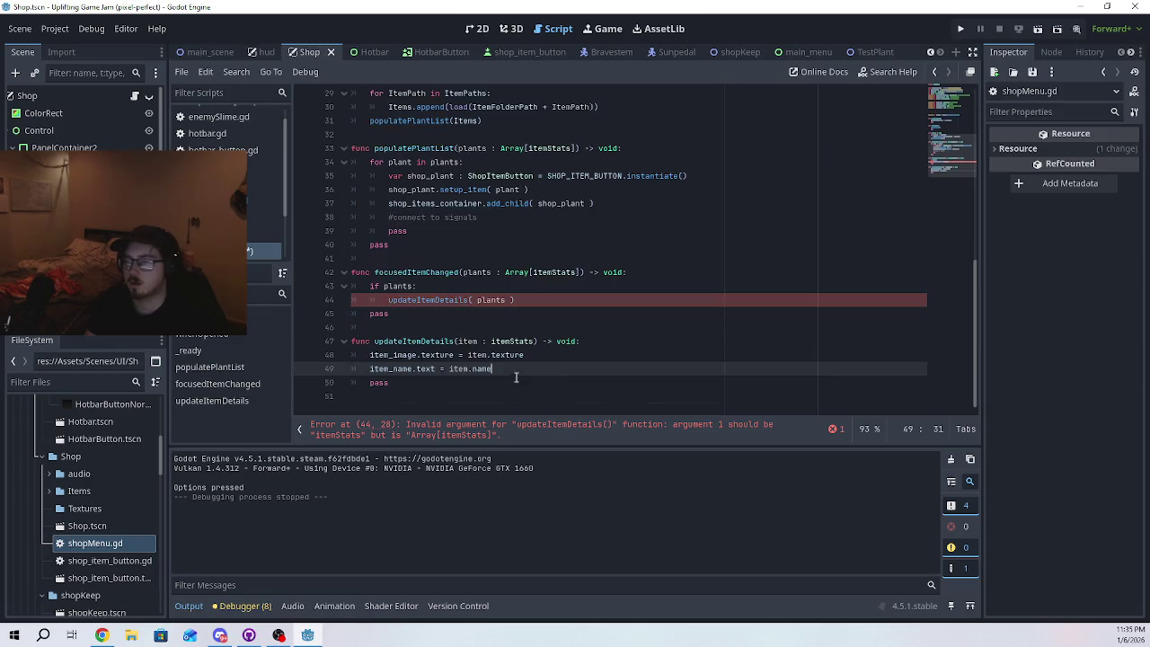
pyautogui.click(505, 299)
pyautogui.doubleClick(491, 300)
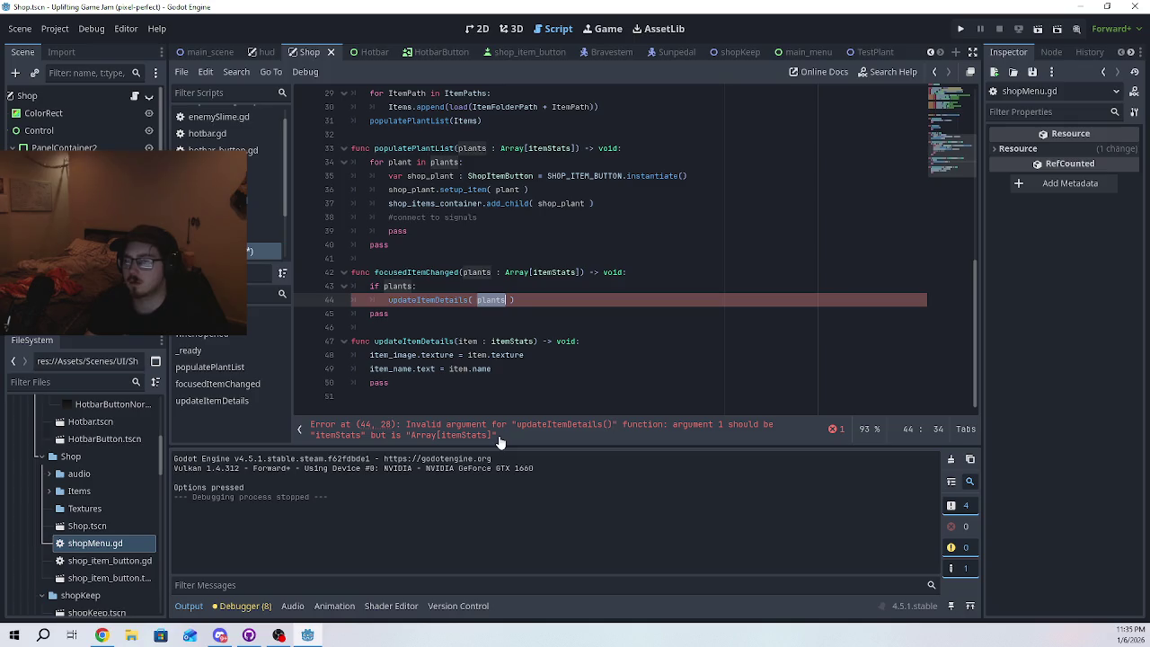
pyautogui.click(582, 272)
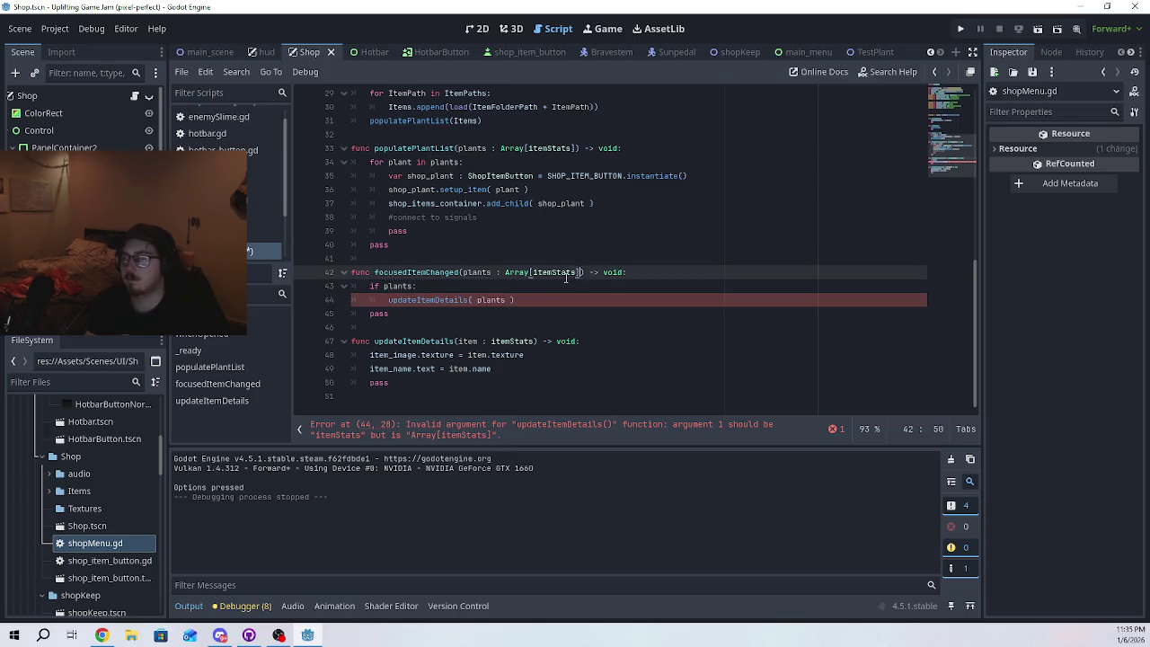
pyautogui.press('BackSpace')
pyautogui.click(530, 273)
pyautogui.press('BackSpace')
pyautogui.press('BackSpace')
pyautogui.press('BackSpace')
pyautogui.press('BackSpace')
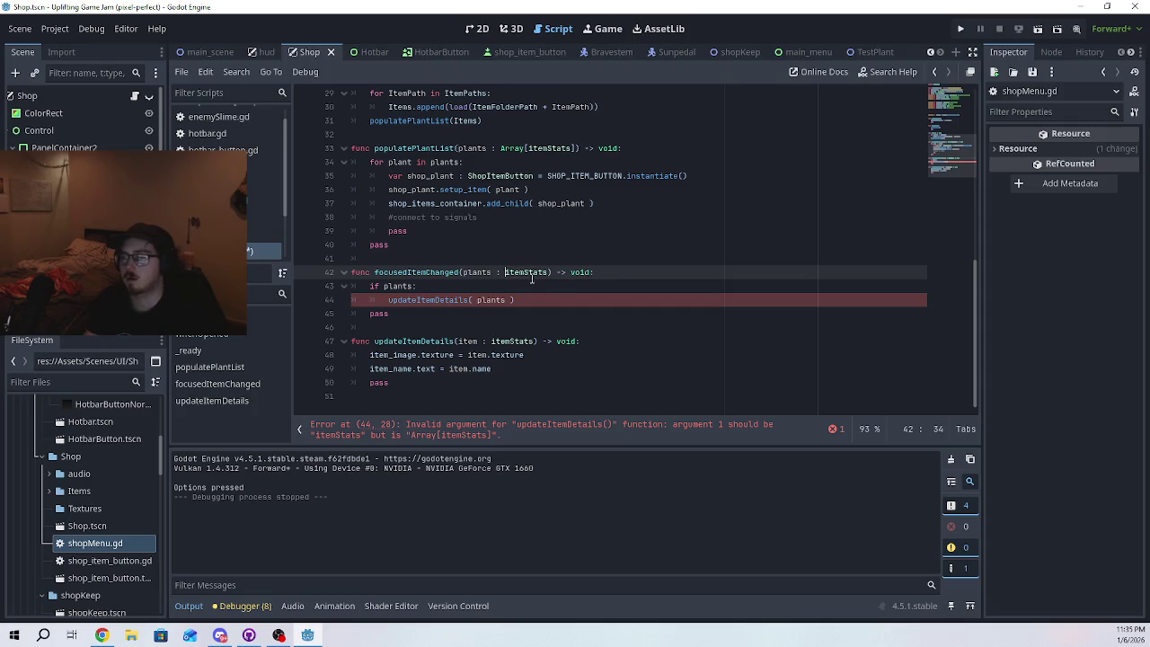
pyautogui.click(546, 315)
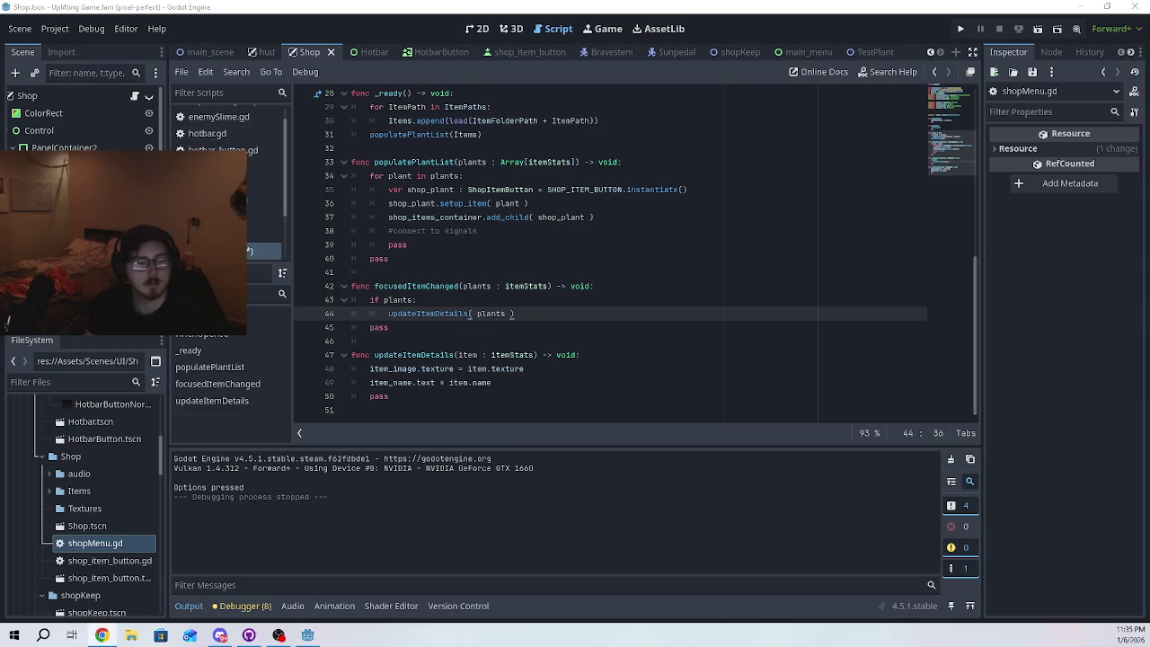
# - Add item_description.text = item.description as line 50 of updateItemDetails
pyautogui.click(555, 382)
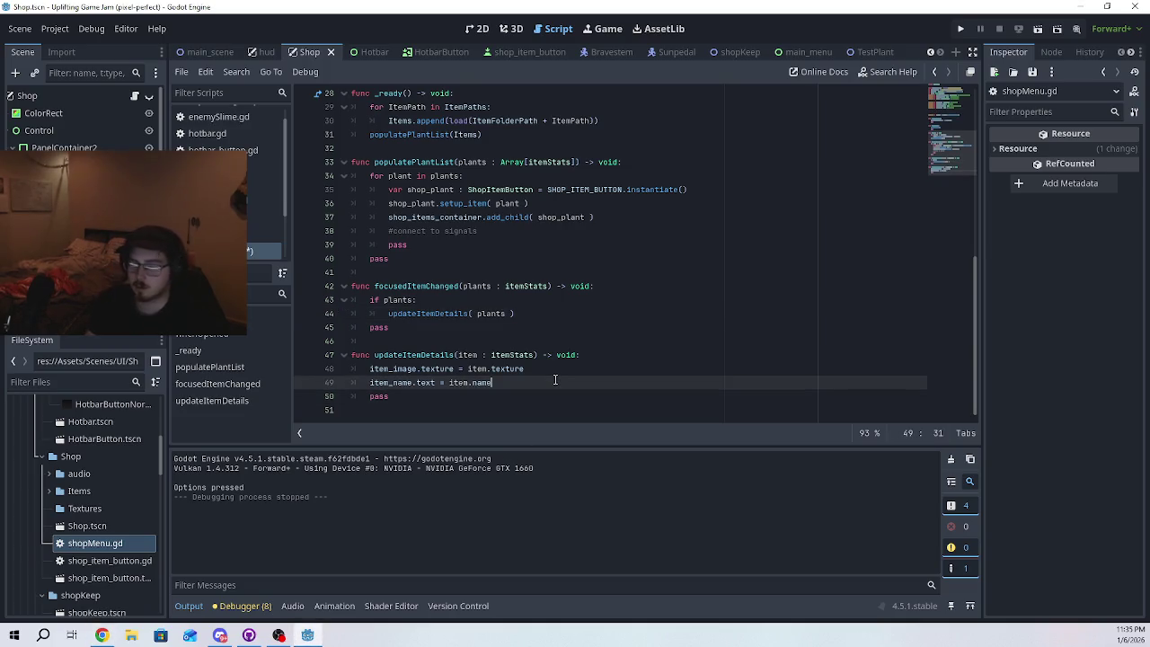
pyautogui.press('Return')
pyautogui.write('item')
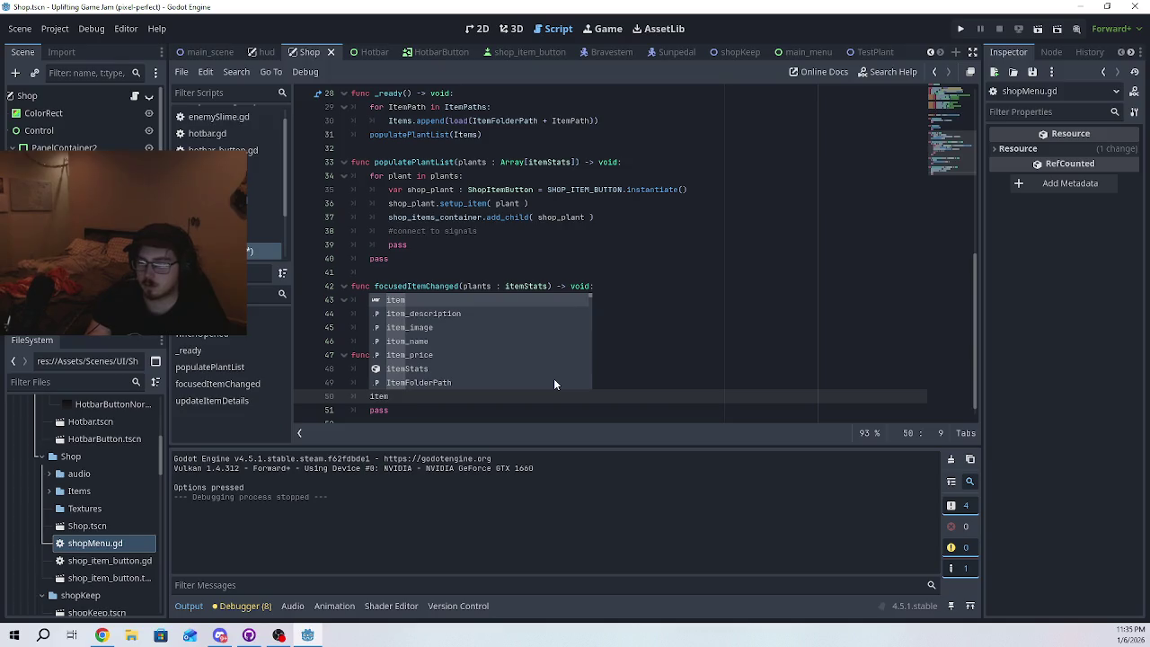
pyautogui.write('m_d')
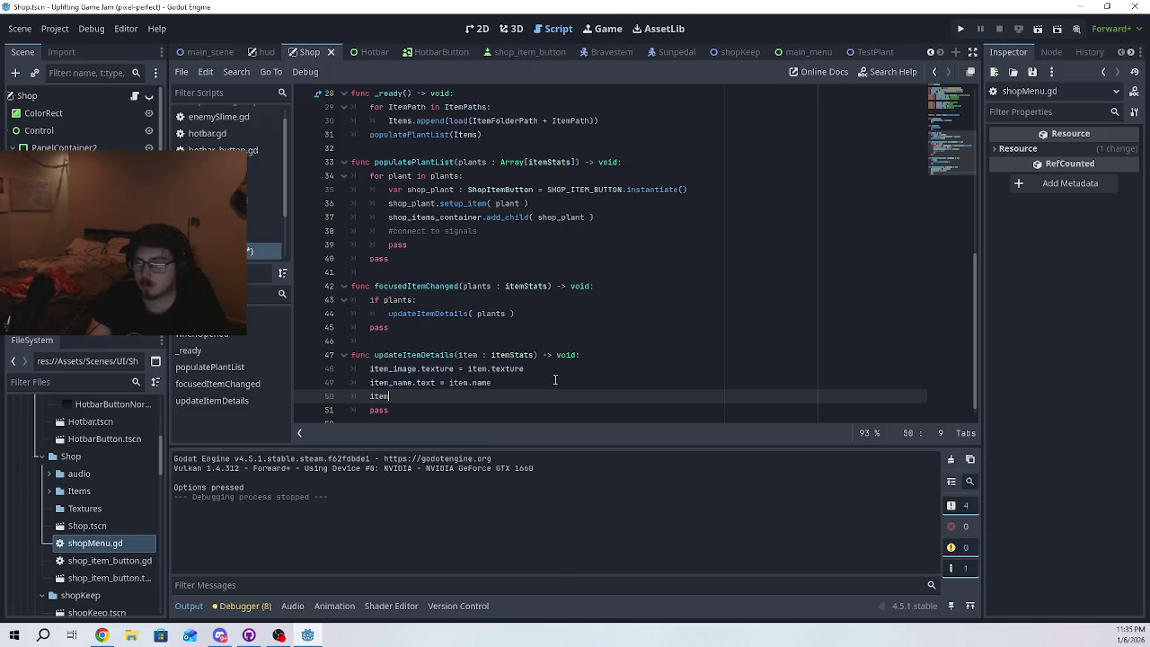
pyautogui.press('Return')
pyautogui.write('= item')
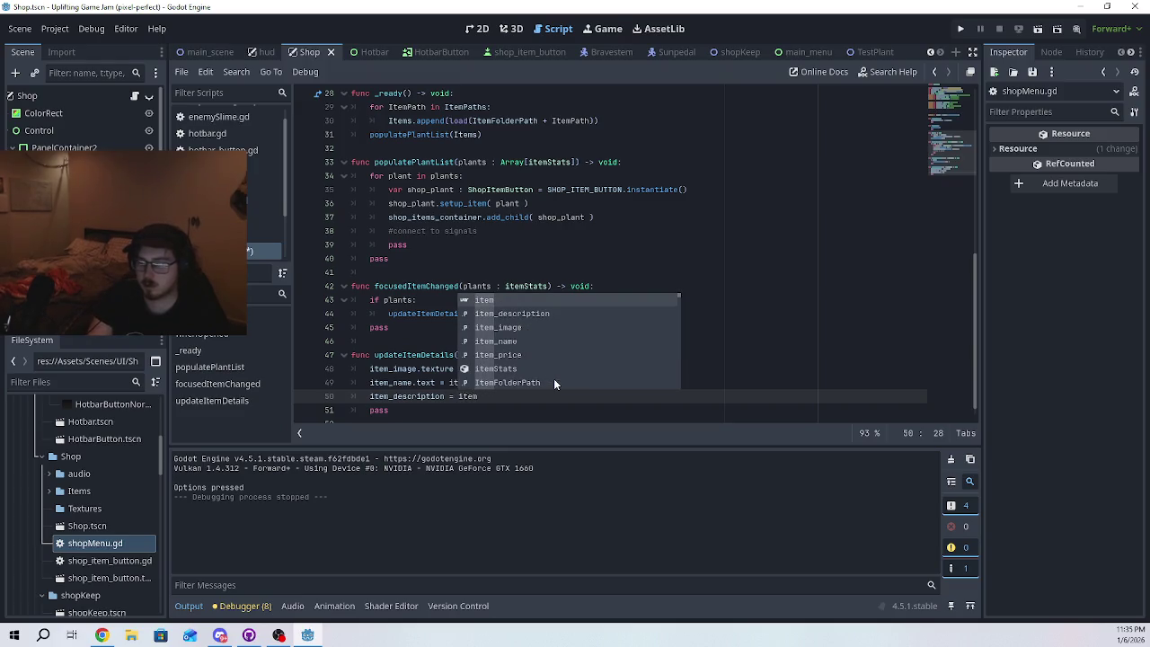
pyautogui.write('.des')
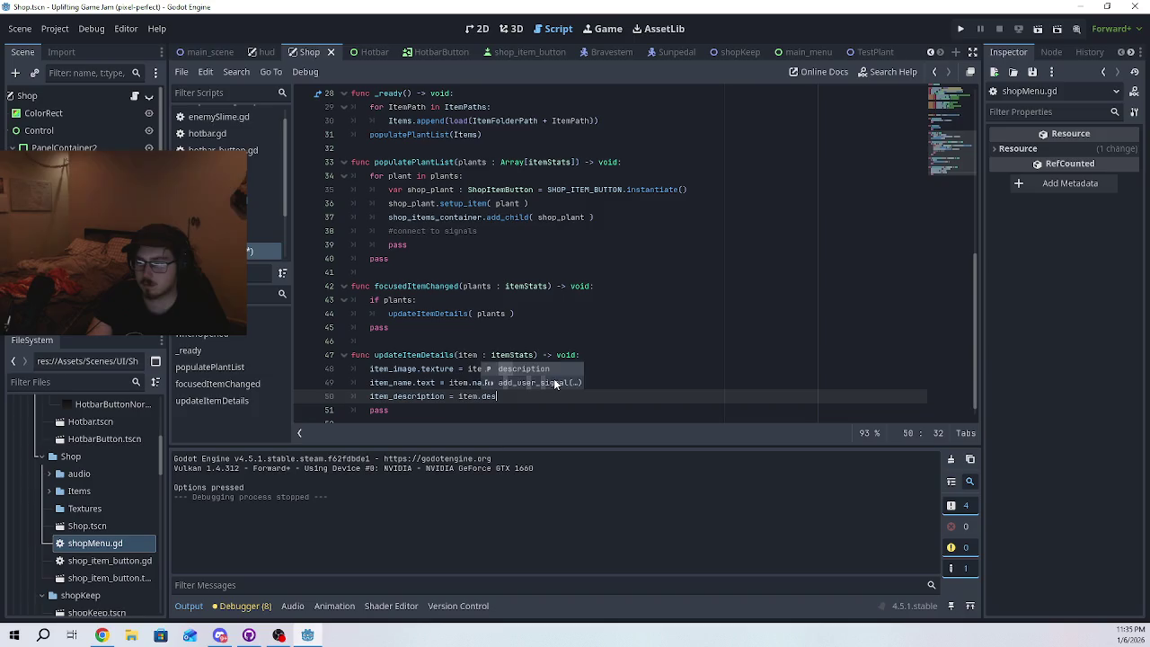
pyautogui.press('Return')
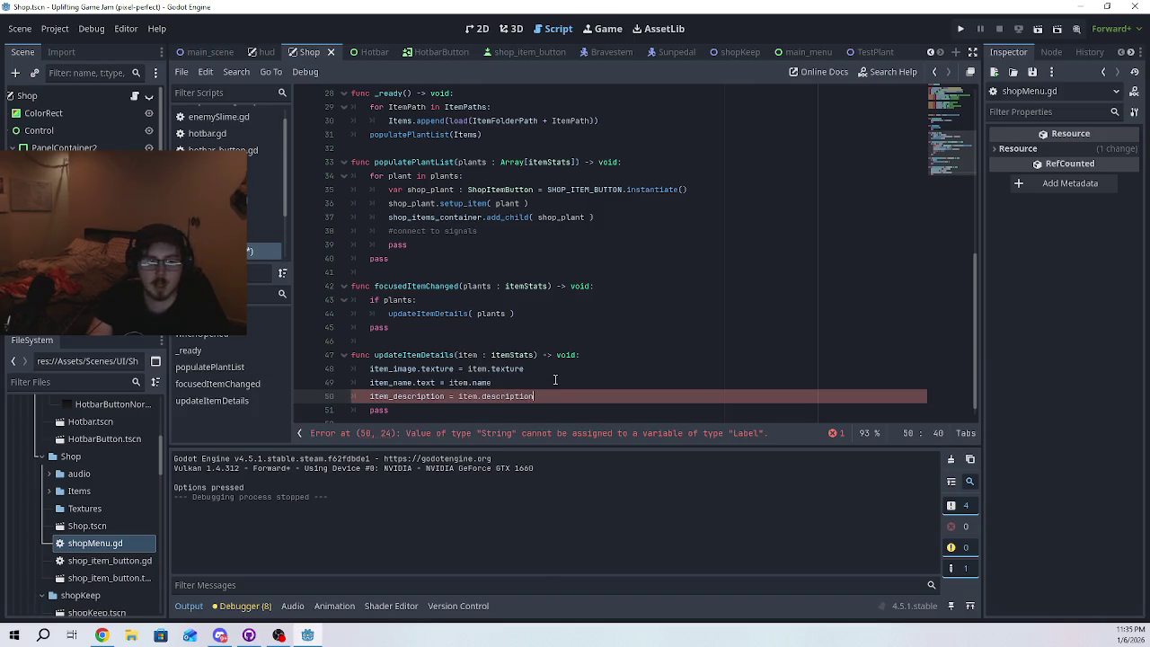
pyautogui.press('Return')
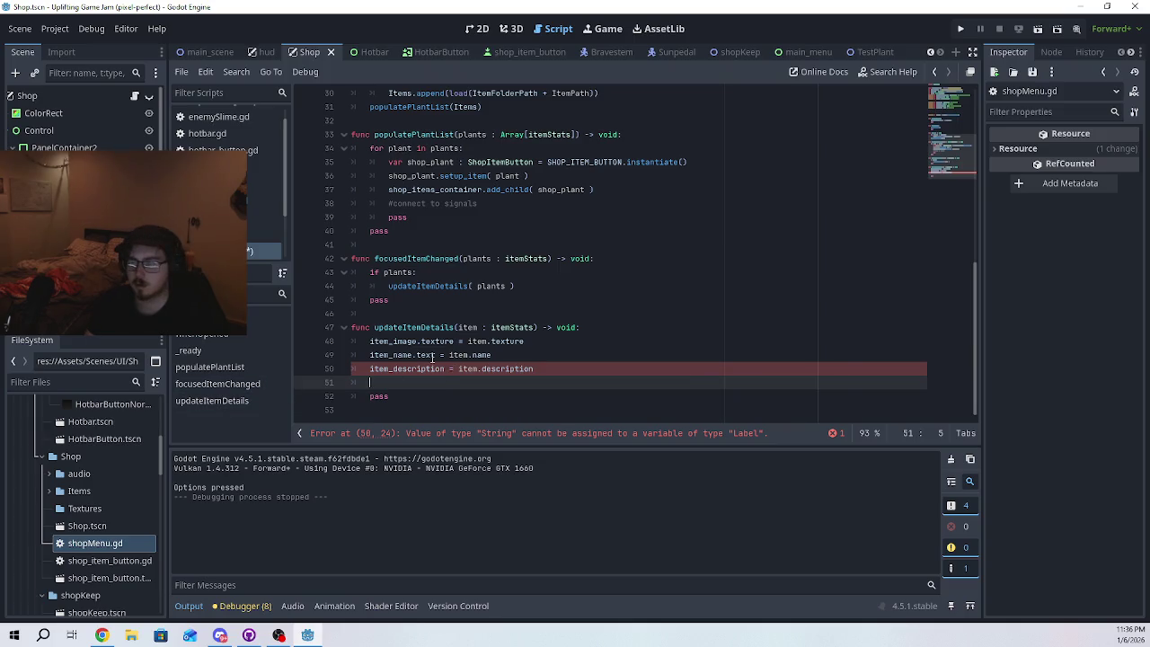
pyautogui.click(443, 369)
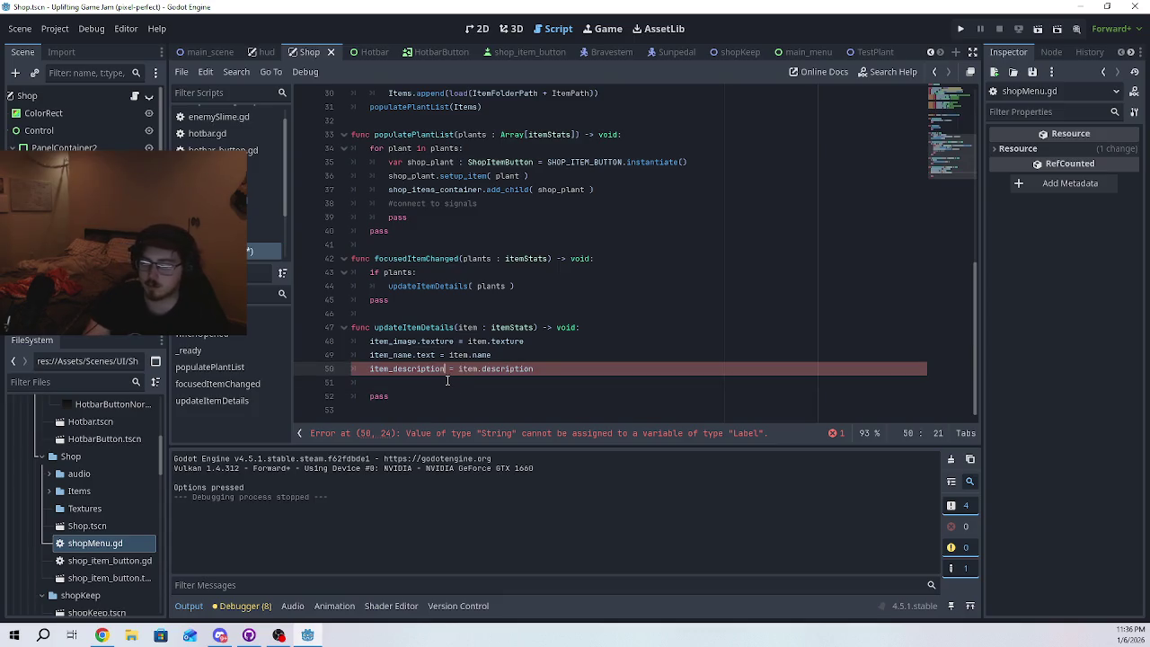
pyautogui.write('.text')
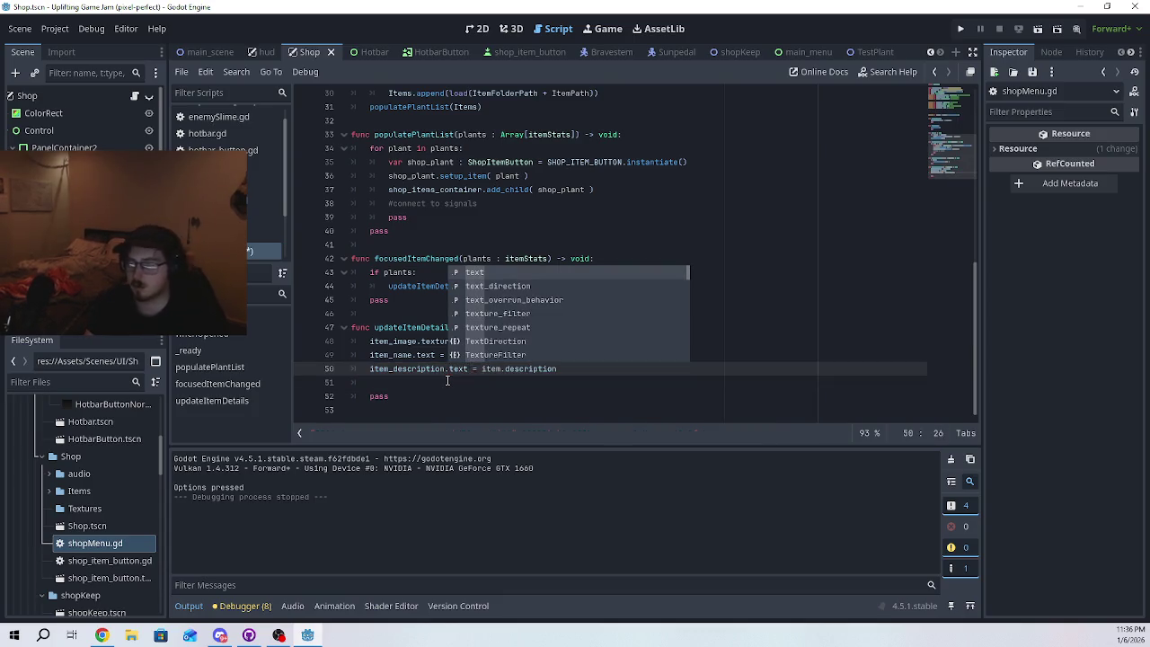
pyautogui.click(486, 378)
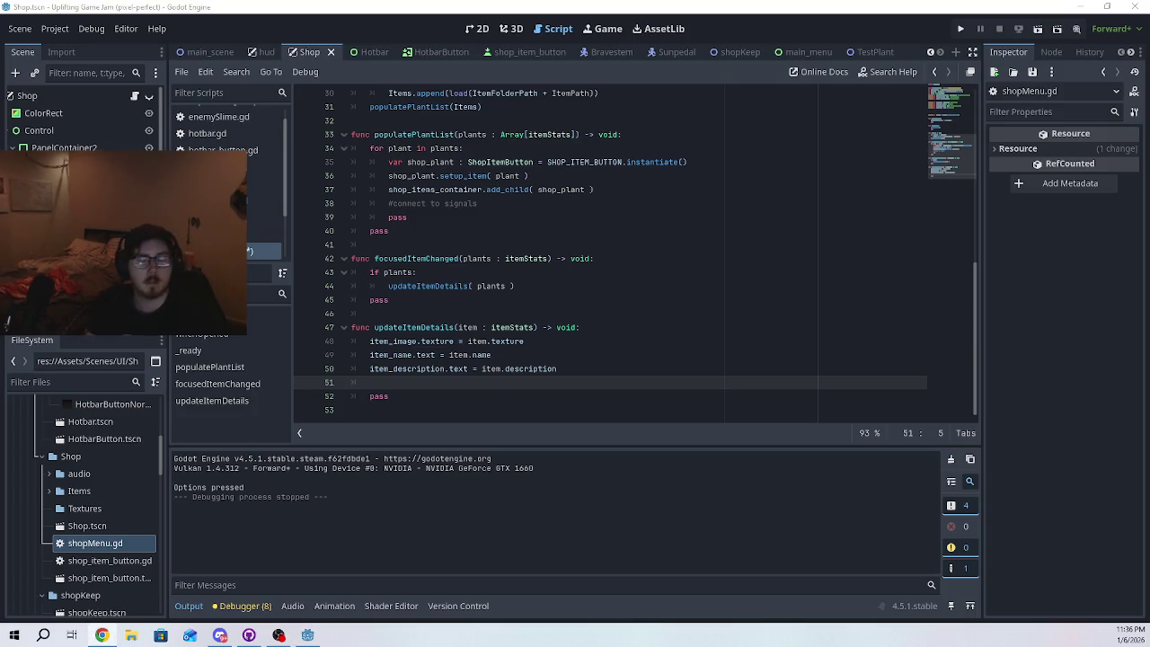
# - Start line 51 as item_price.text = item, discarding a mistaken get call
pyautogui.write('item')
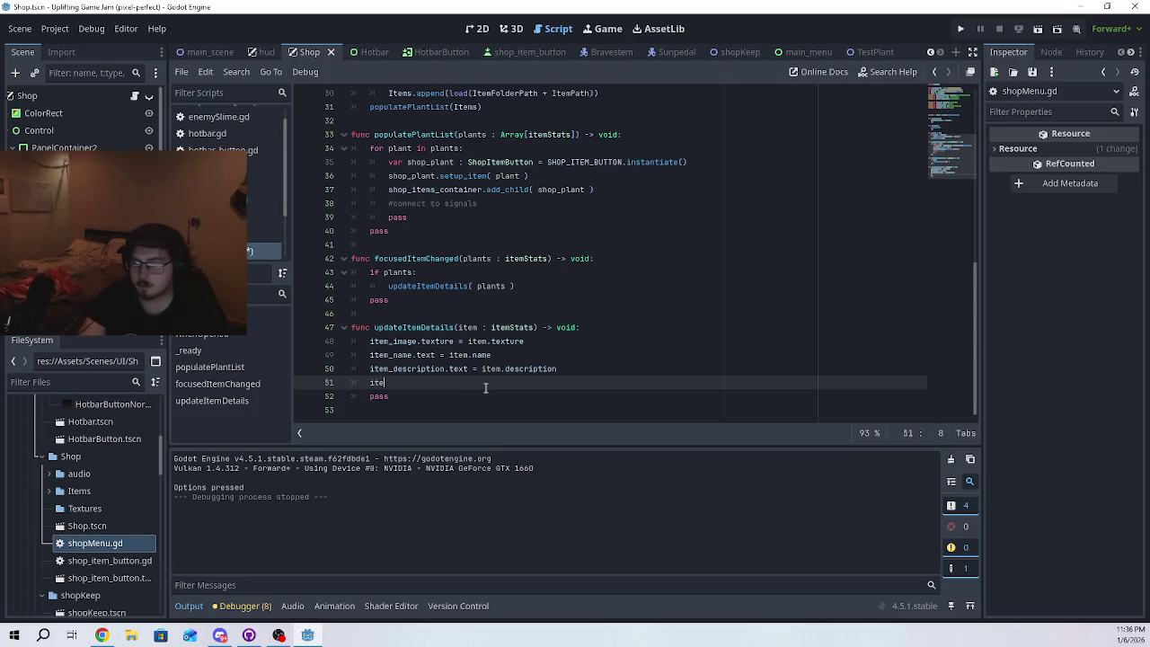
pyautogui.press('Down')
pyautogui.press('Down')
pyautogui.press('Down')
pyautogui.press('Return')
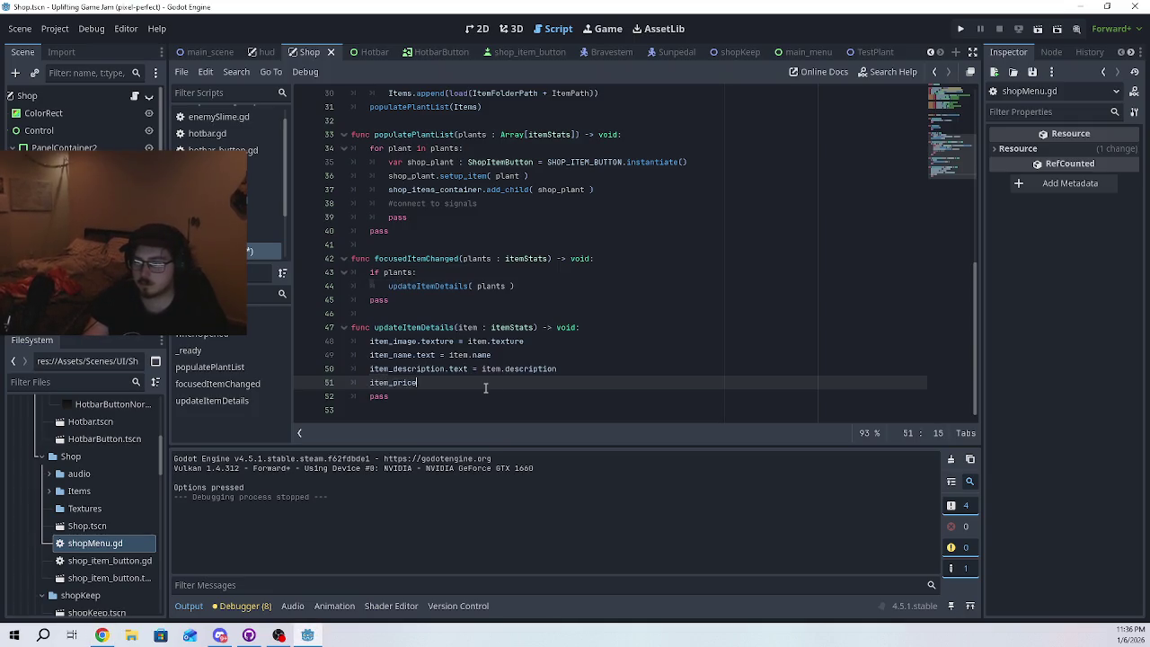
pyautogui.write('.t')
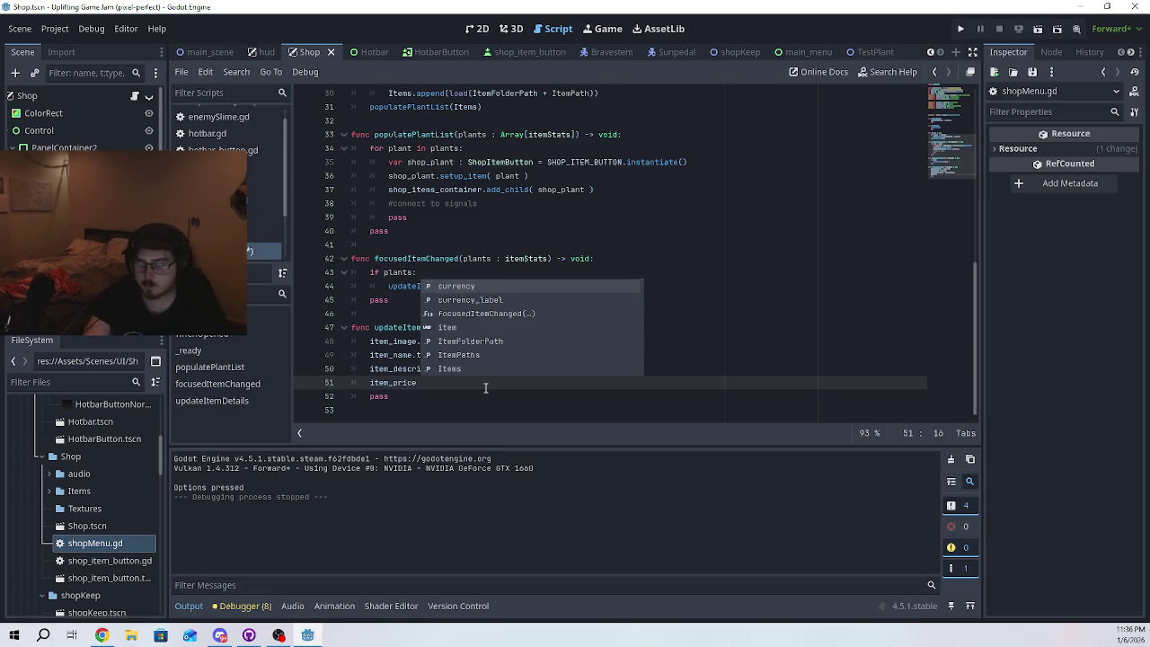
pyautogui.press('BackSpace')
pyautogui.press('BackSpace')
pyautogui.press('BackSpace')
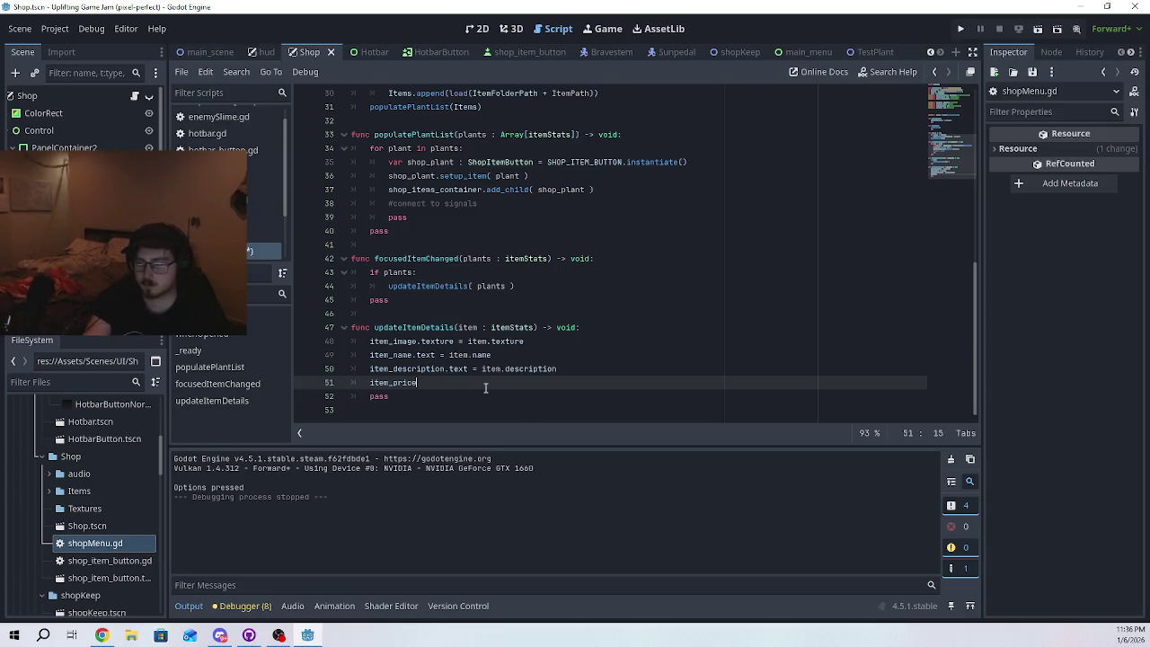
pyautogui.write('.text')
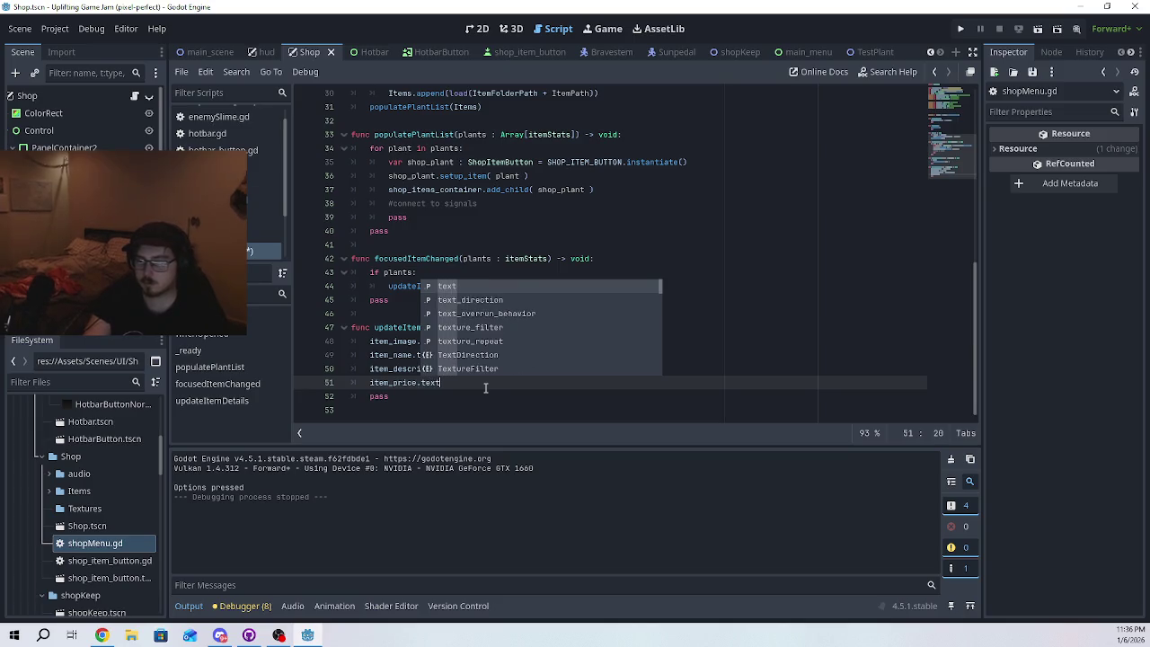
pyautogui.write(' = get')
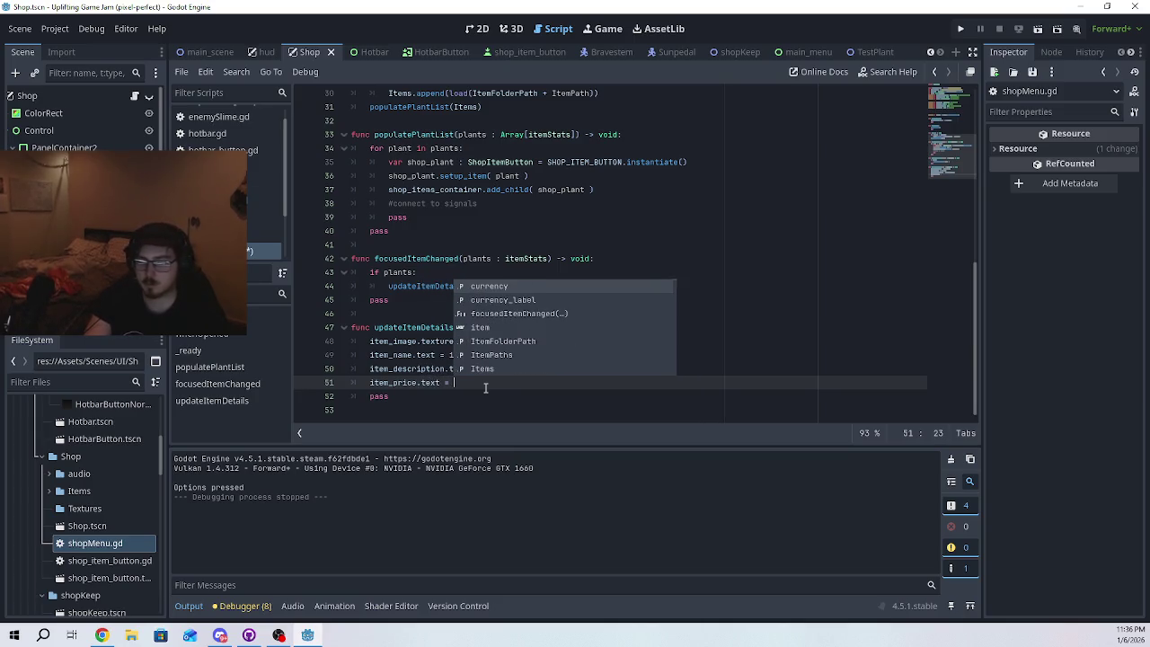
pyautogui.press('Down')
pyautogui.press('Down')
pyautogui.press('Down')
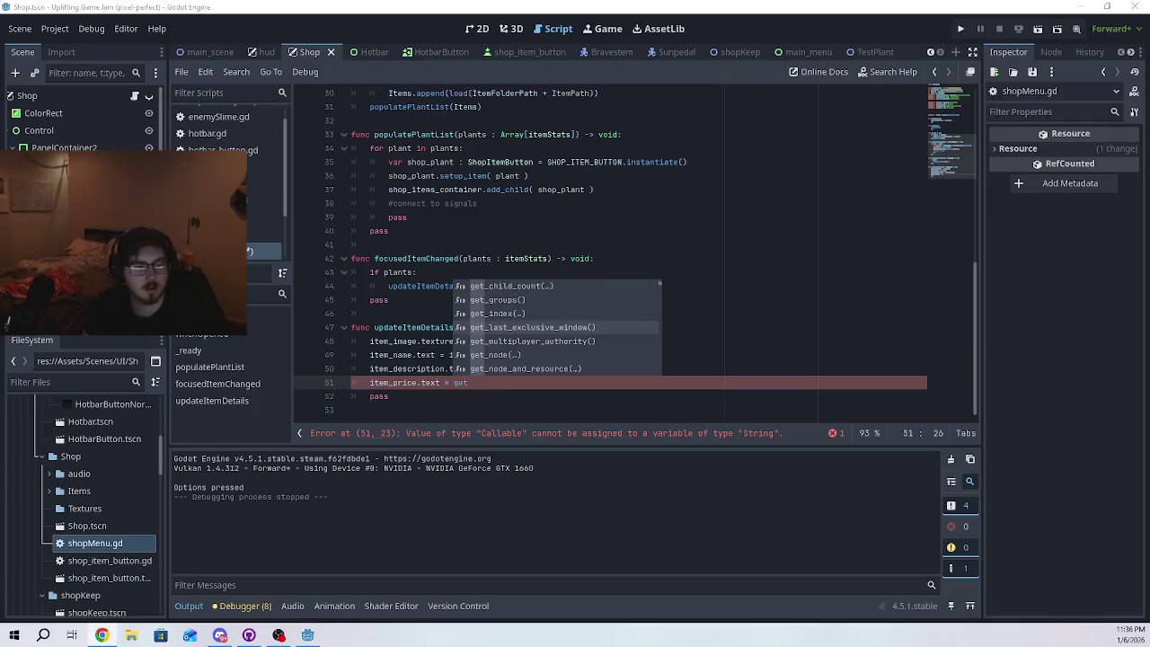
pyautogui.press('Escape')
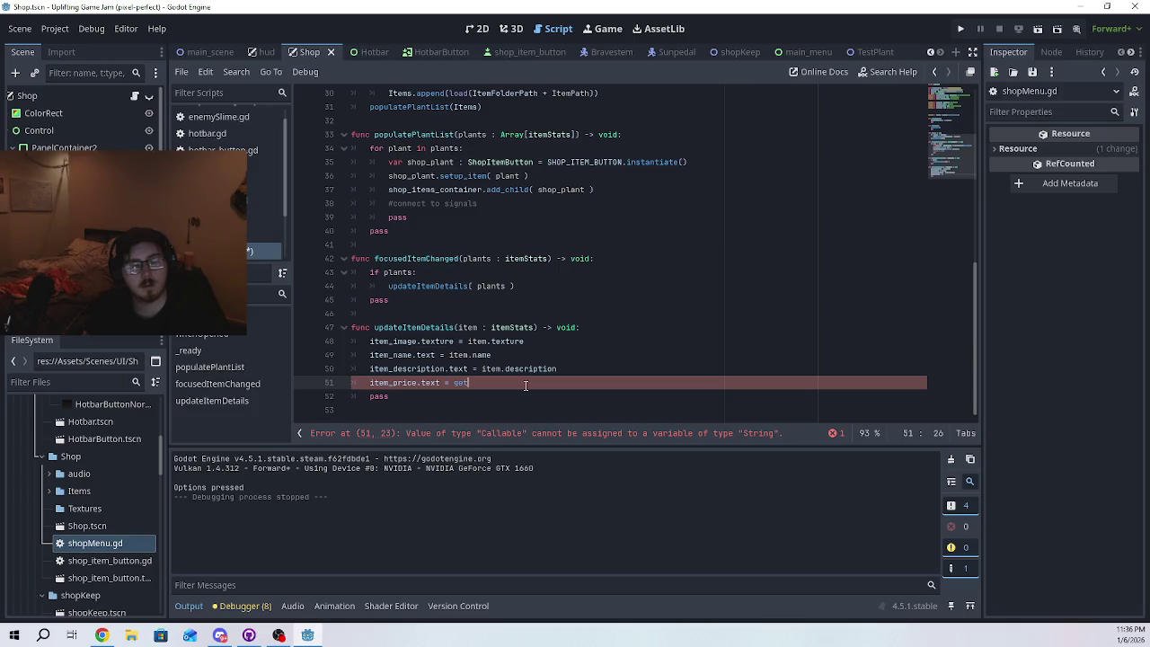
pyautogui.press('BackSpace')
pyautogui.press('BackSpace')
pyautogui.press('BackSpace')
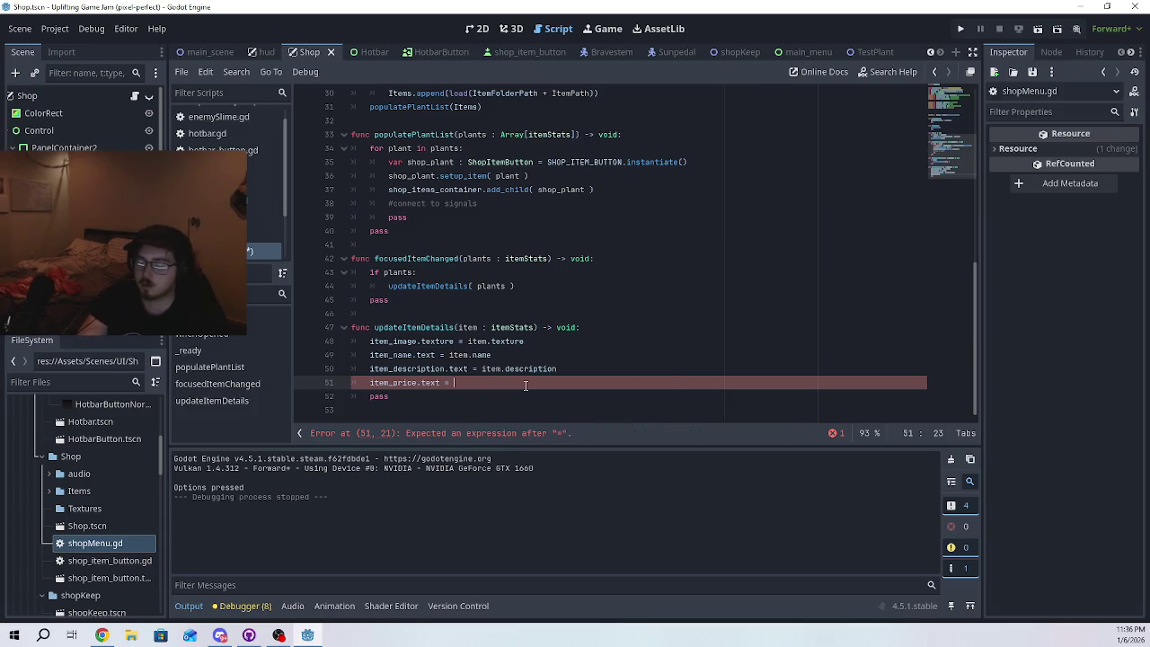
pyautogui.write('item')
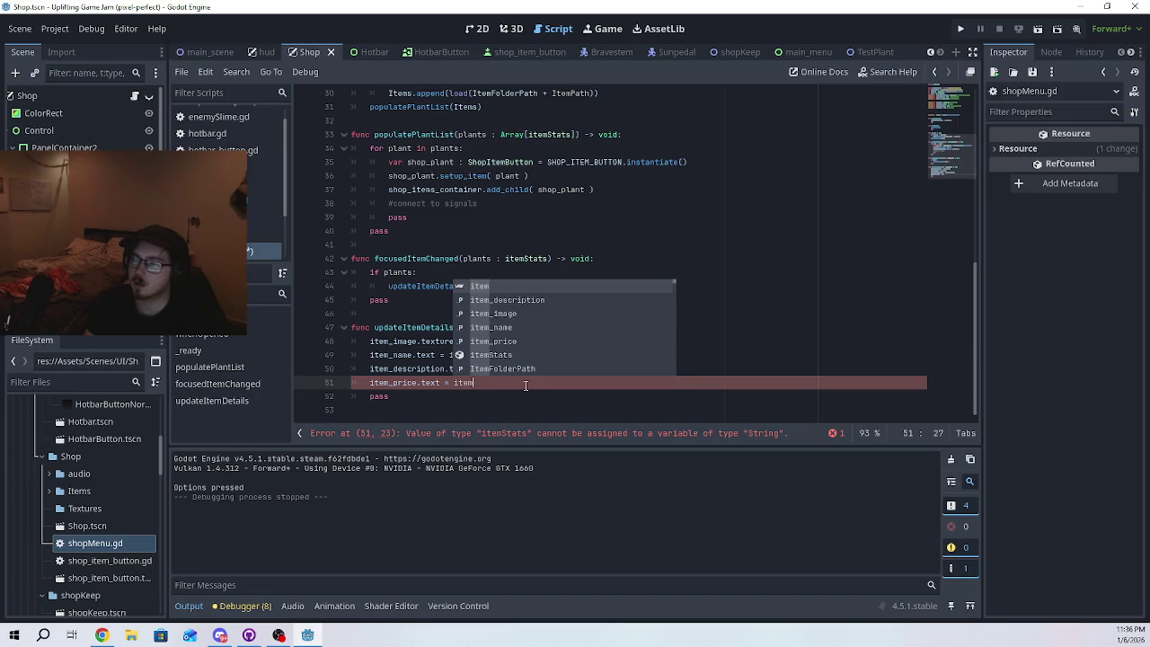
pyautogui.press('Escape')
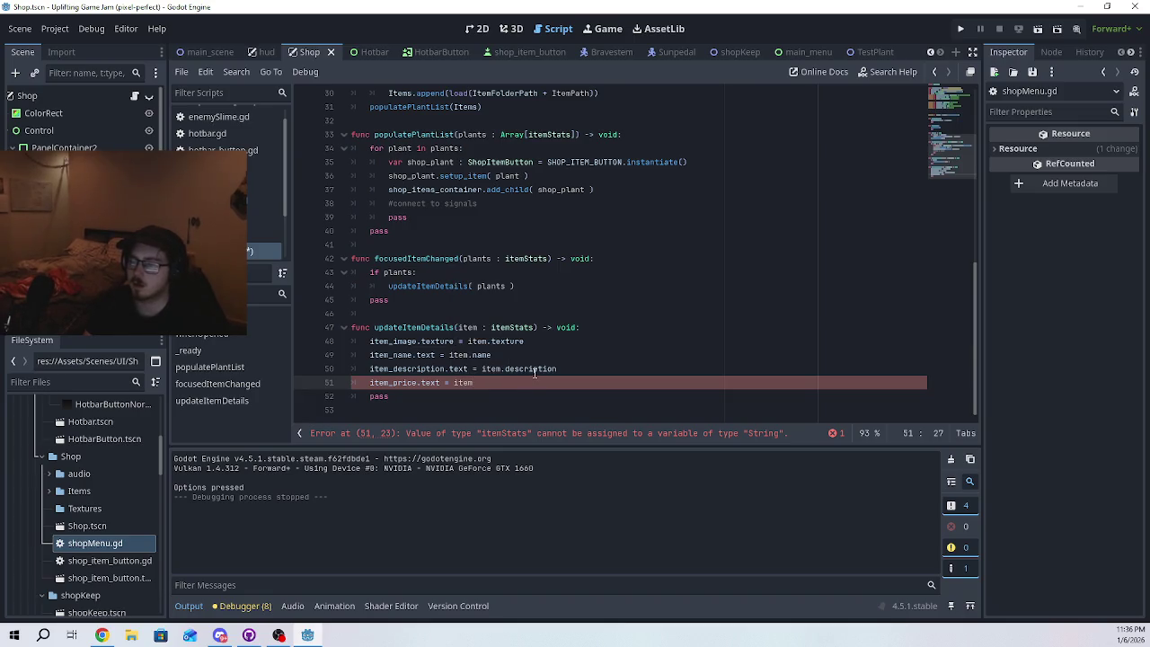
# - Check Plant.gd and the item_stats.tres resource for the price field
pyautogui.scroll(-5, 86, 534)
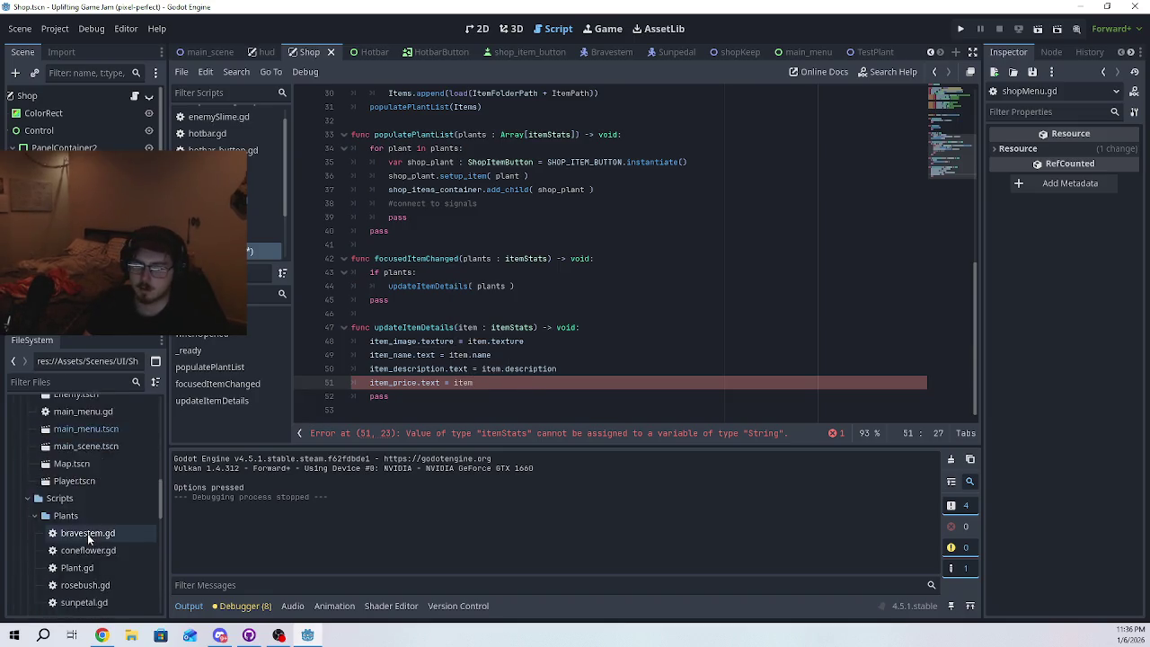
pyautogui.scroll(3, 87, 534)
pyautogui.doubleClick(77, 513)
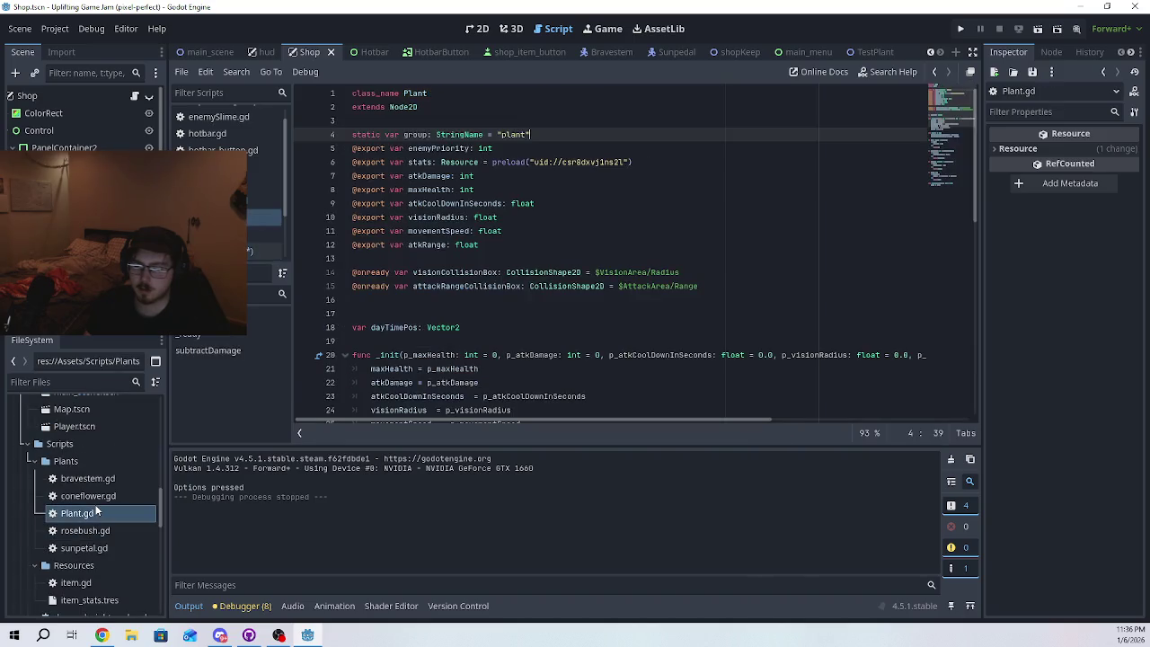
pyautogui.scroll(-2, 97, 511)
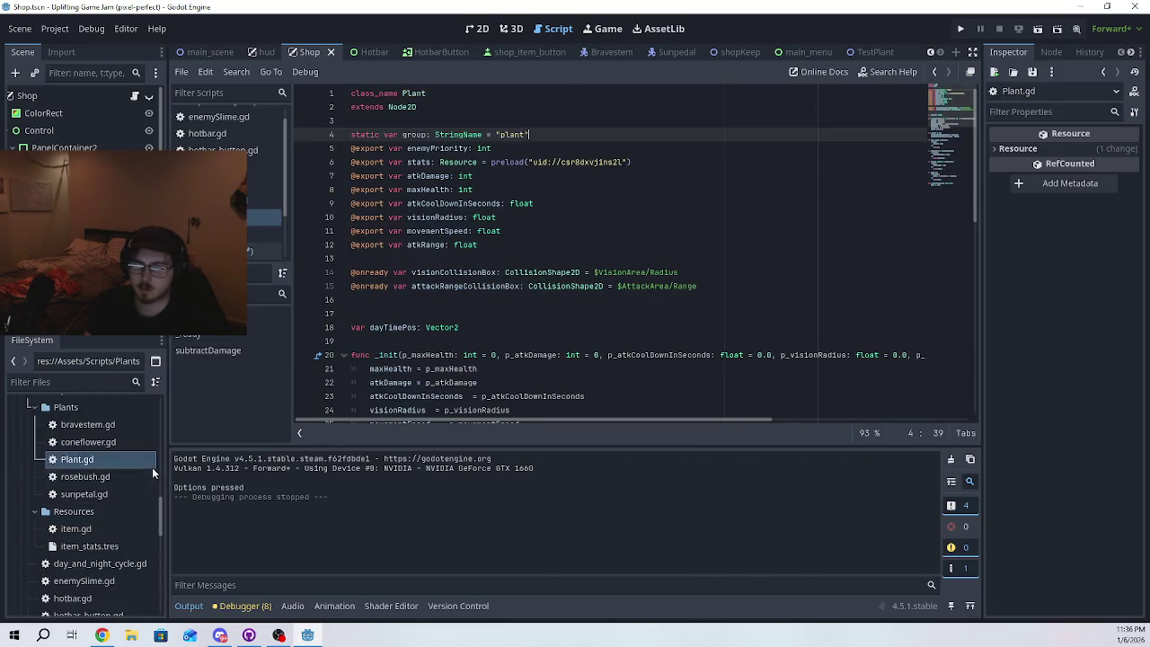
pyautogui.click(120, 547)
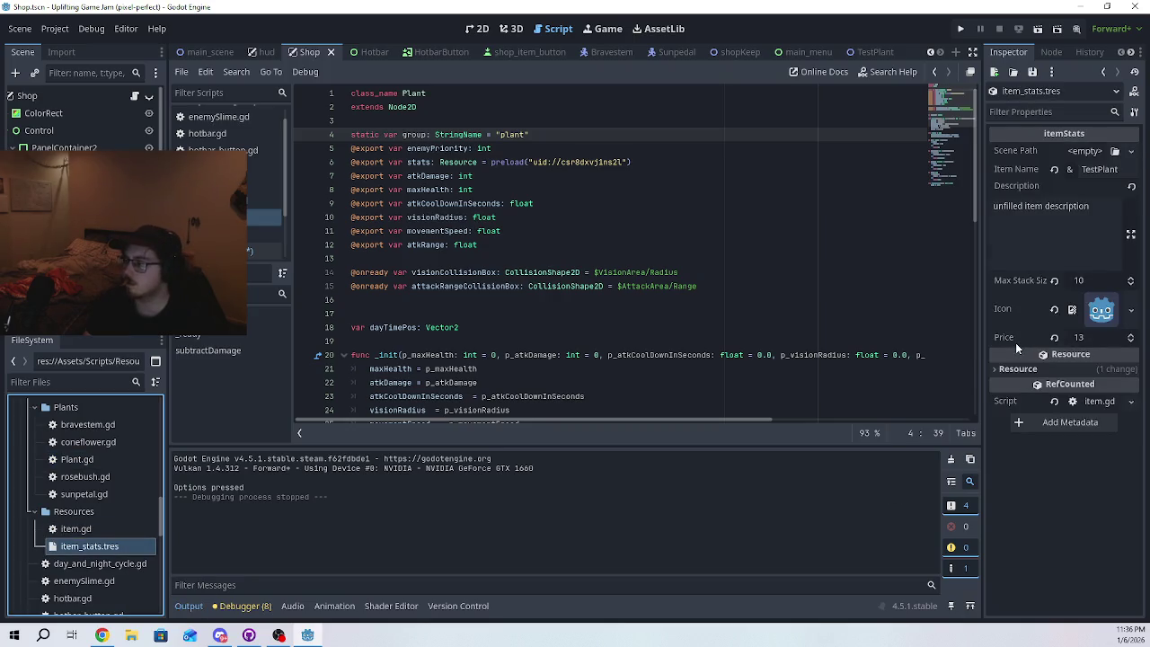
pyautogui.scroll(-4, 537, 369)
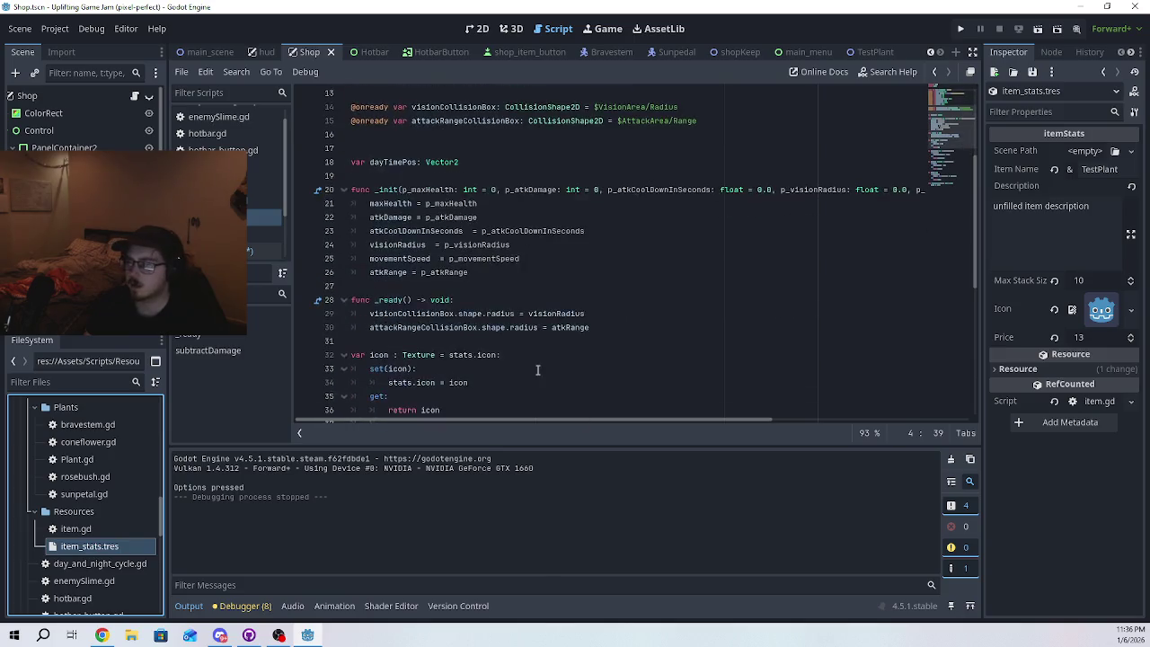
pyautogui.scroll(-3, 537, 369)
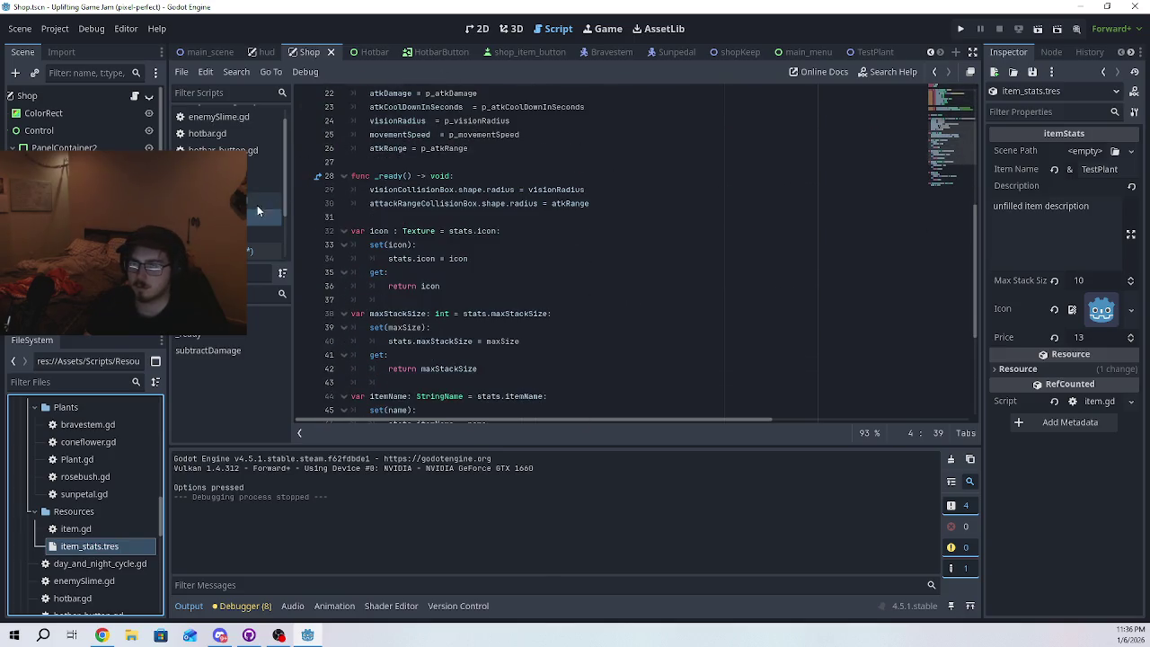
# - Finish the price line as item_price.text = str(item.price)
pyautogui.click(247, 251)
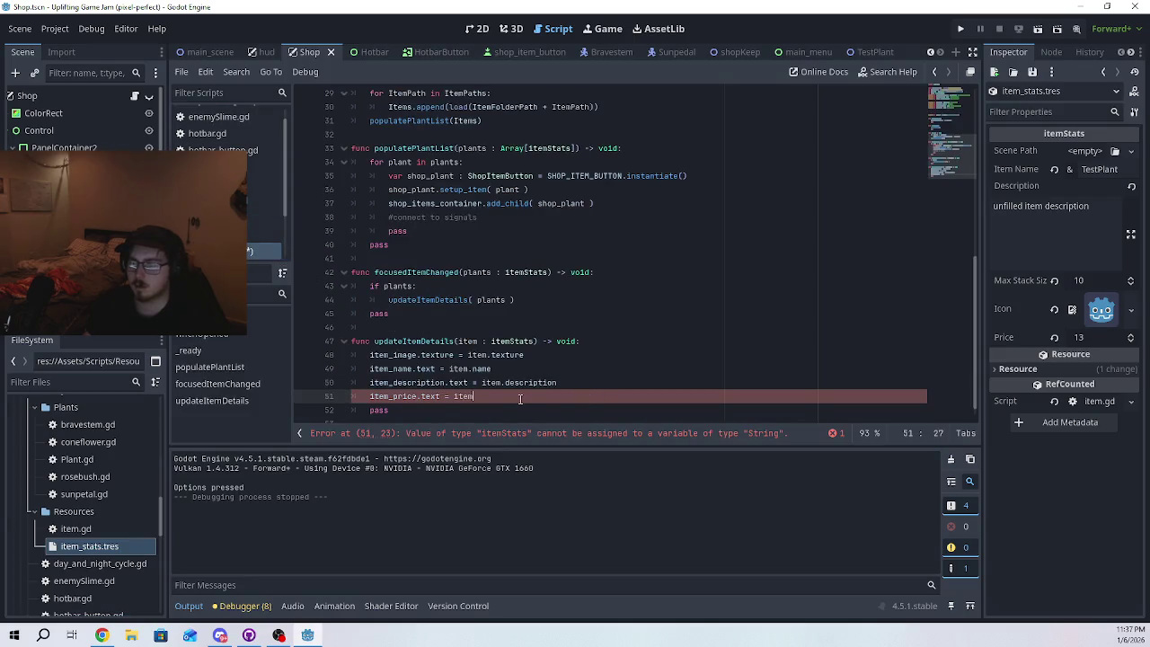
pyautogui.write('.price')
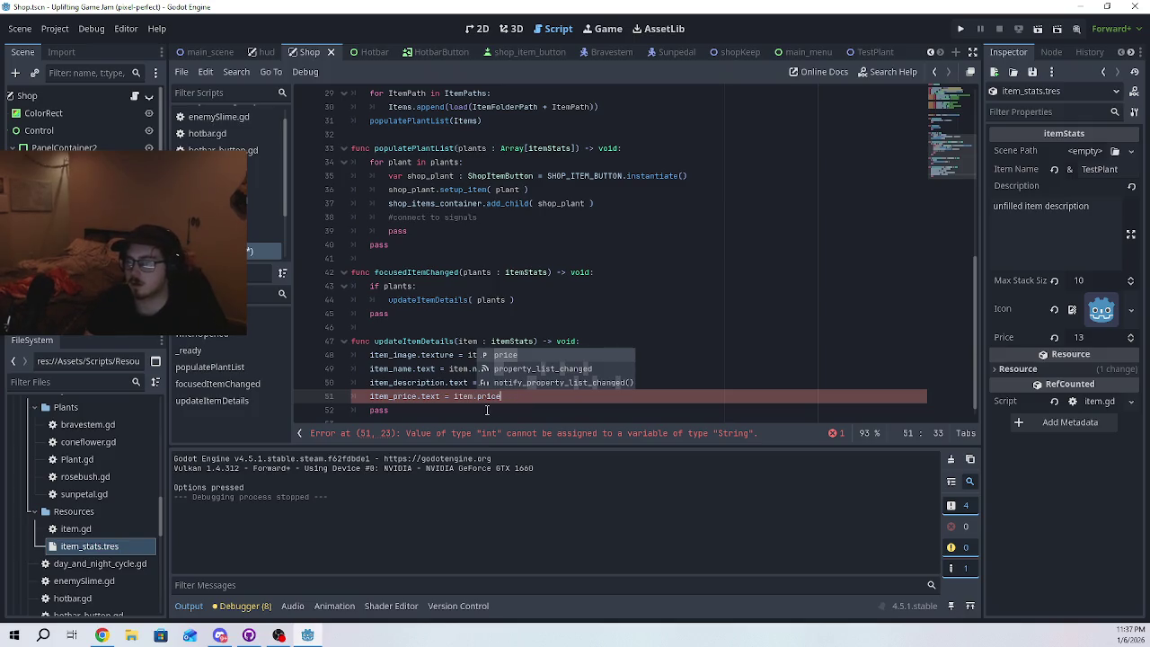
pyautogui.click(456, 401)
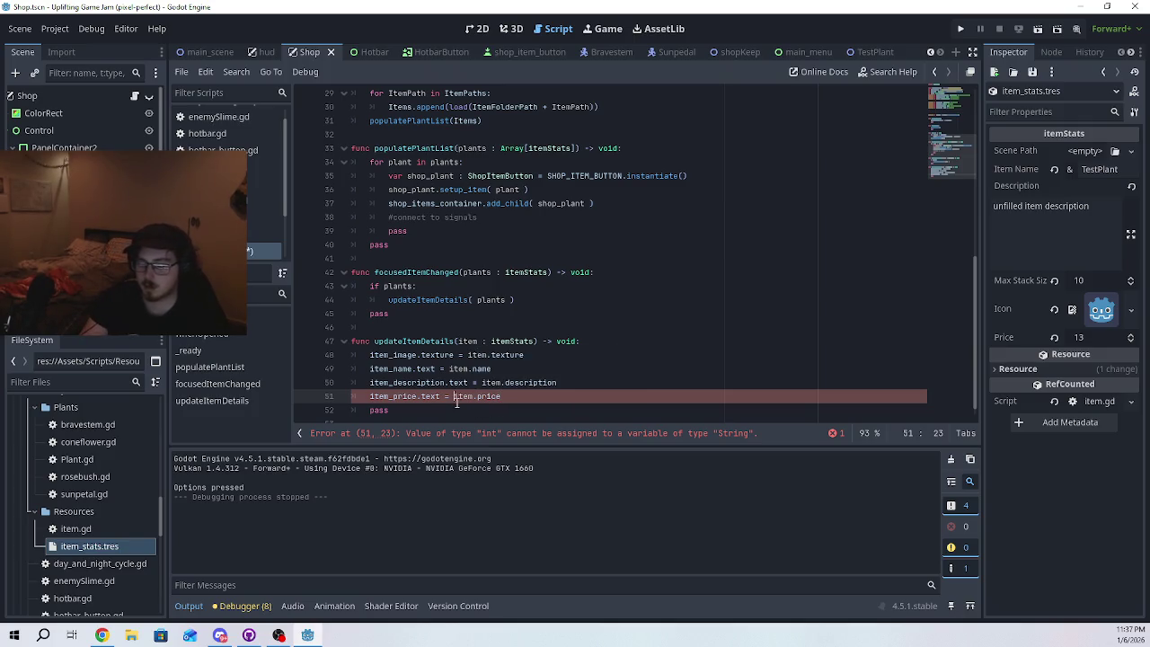
pyautogui.write('str')
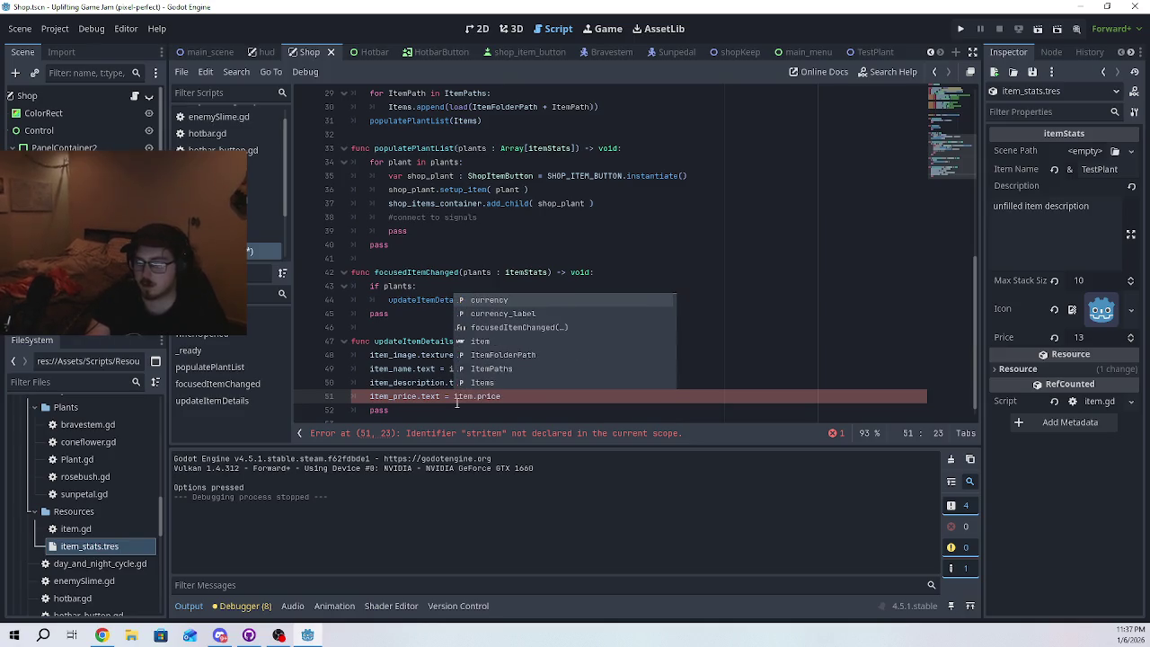
pyautogui.write('(')
pyautogui.press('Right')
pyautogui.press('Right')
pyautogui.press('Right')
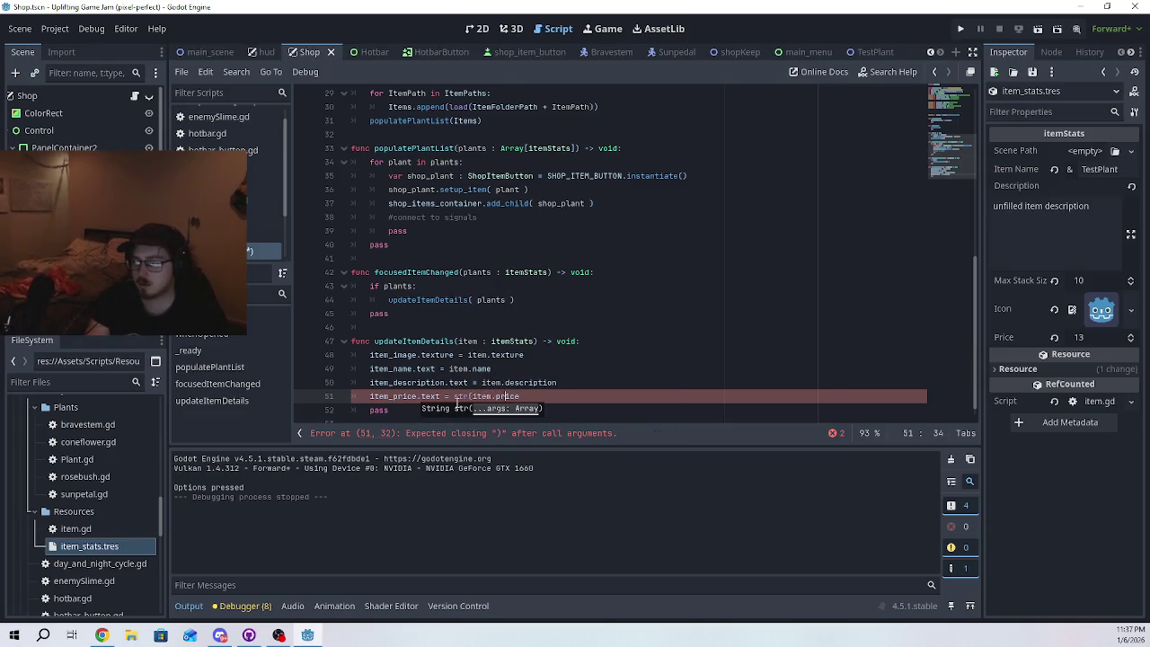
pyautogui.write(')')
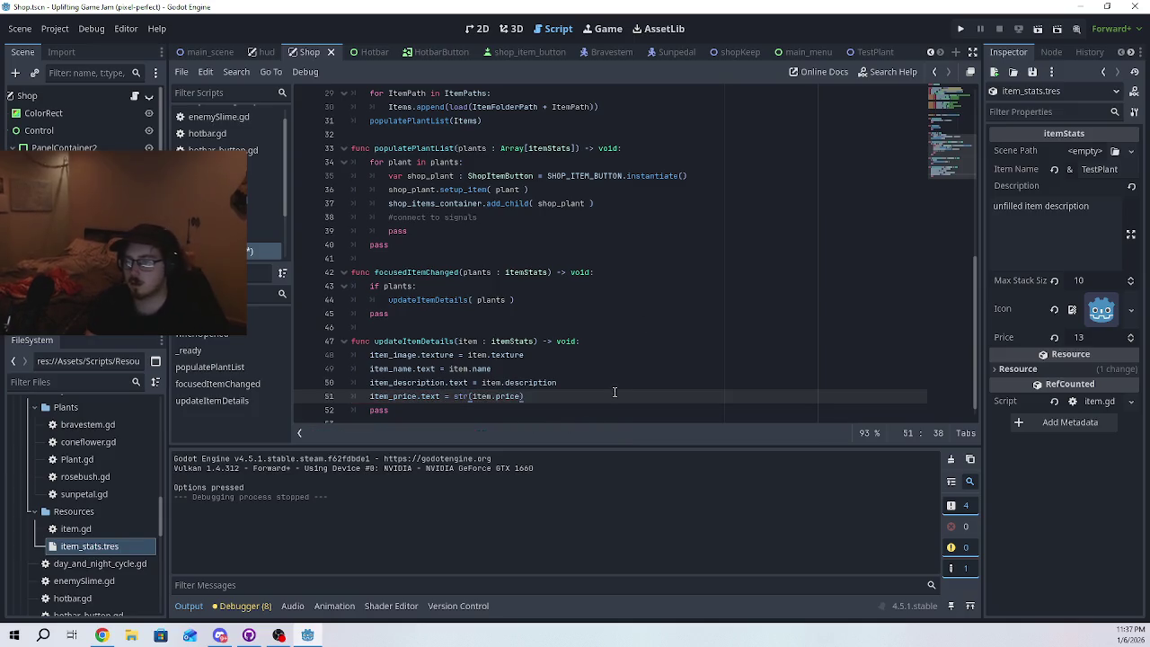
pyautogui.click(618, 382)
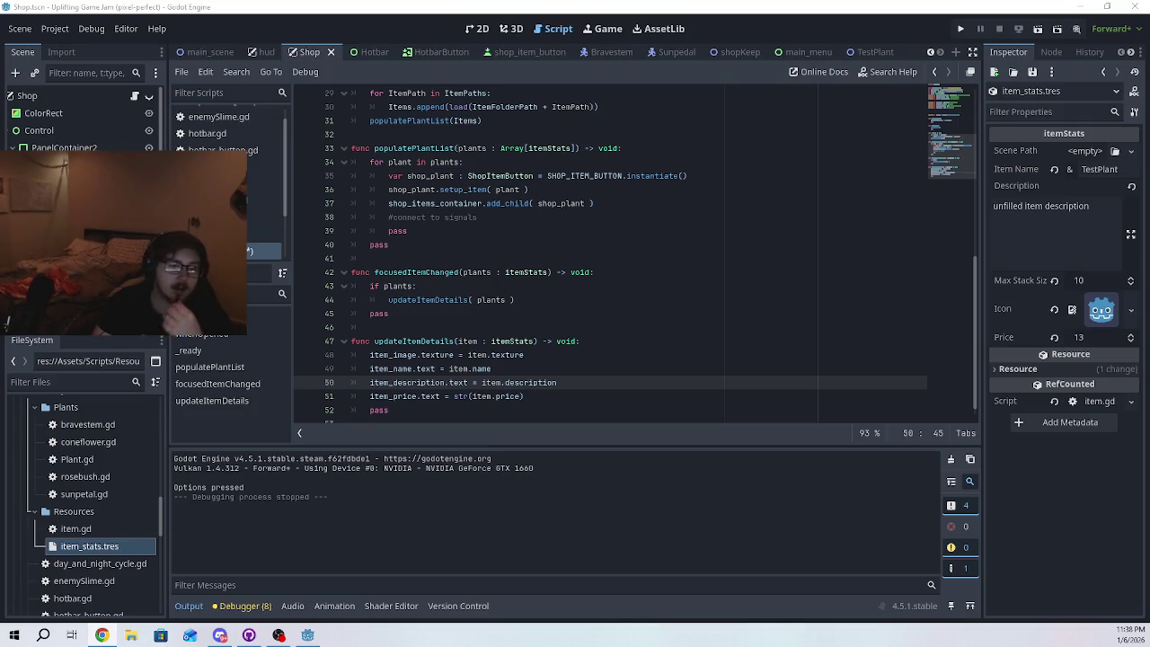
# - Run the game, walk the player into the shop to check the detail panel, then close it
pyautogui.click(694, 256)
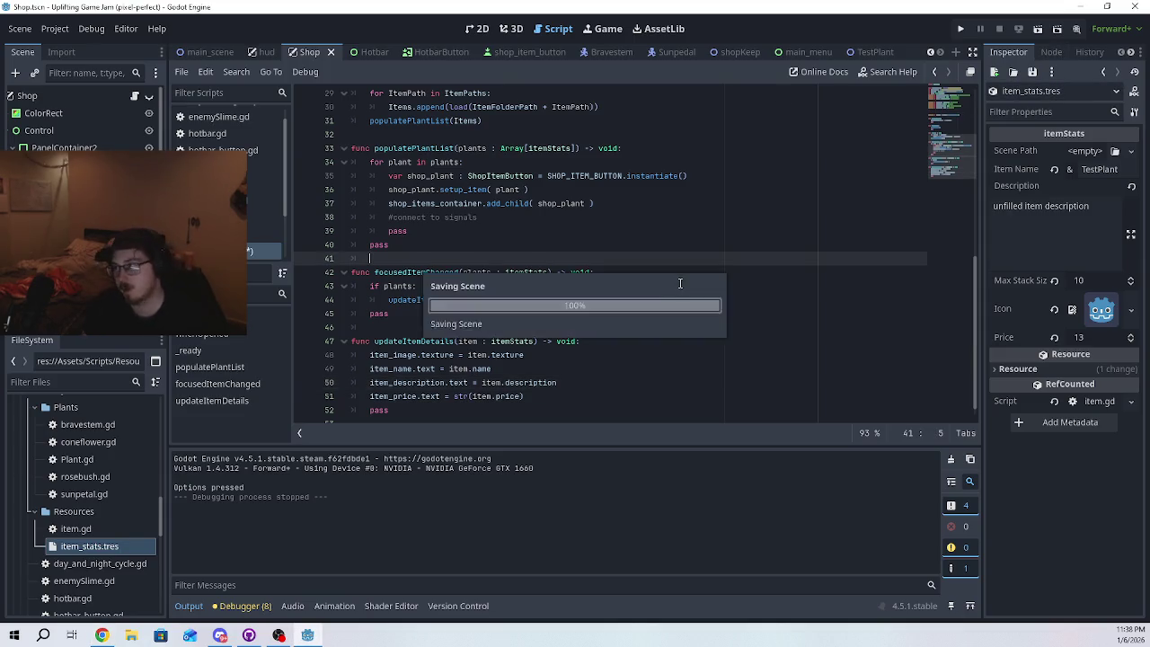
pyautogui.click(968, 29)
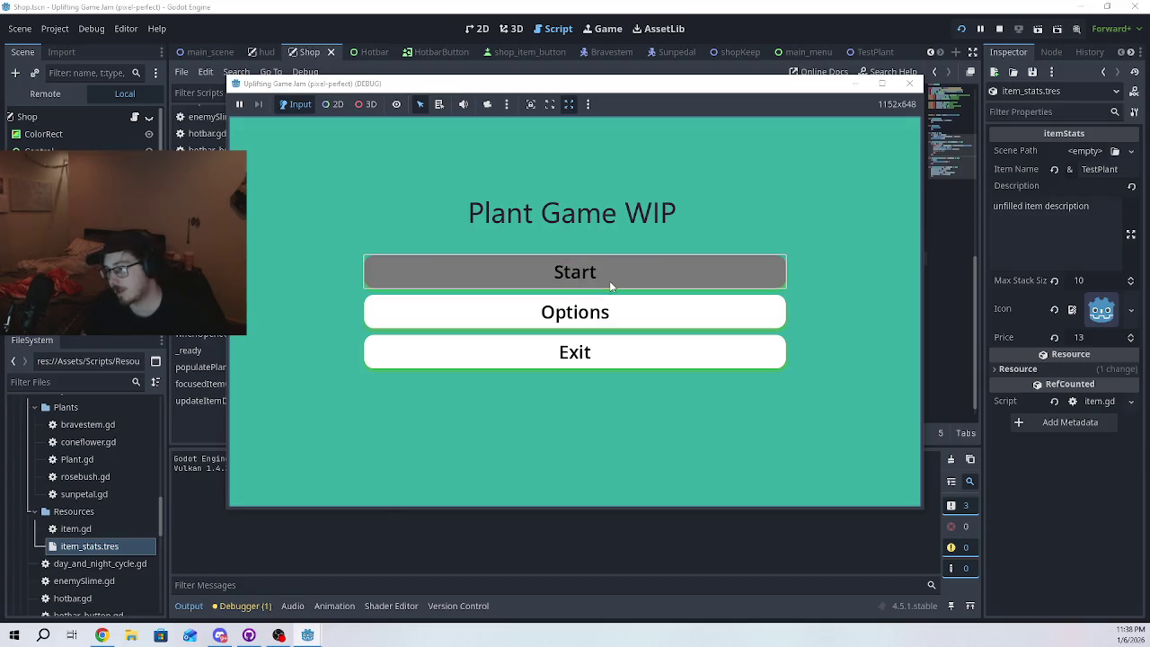
pyautogui.click(610, 281)
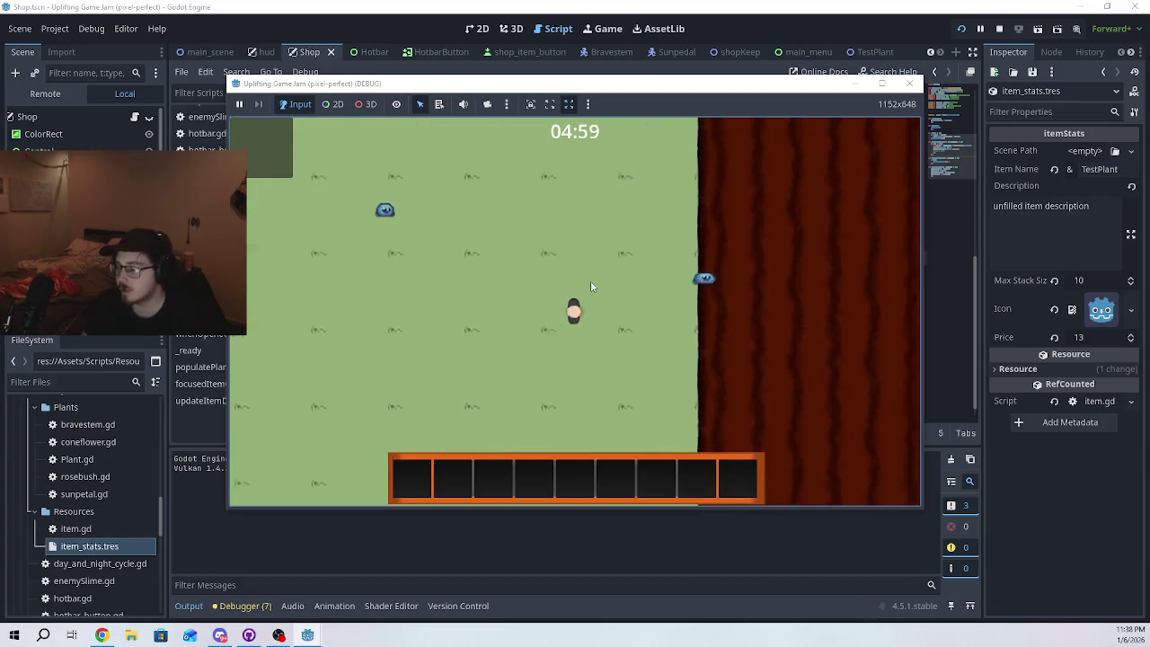
pyautogui.press('w')
pyautogui.press('d')
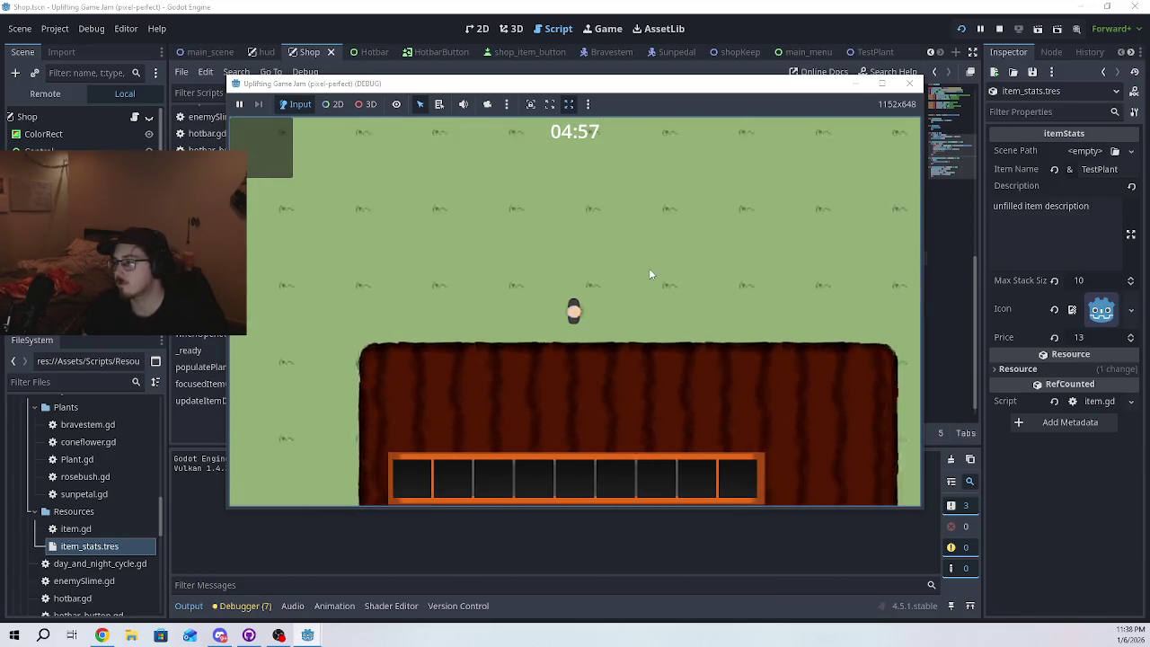
pyautogui.press('d')
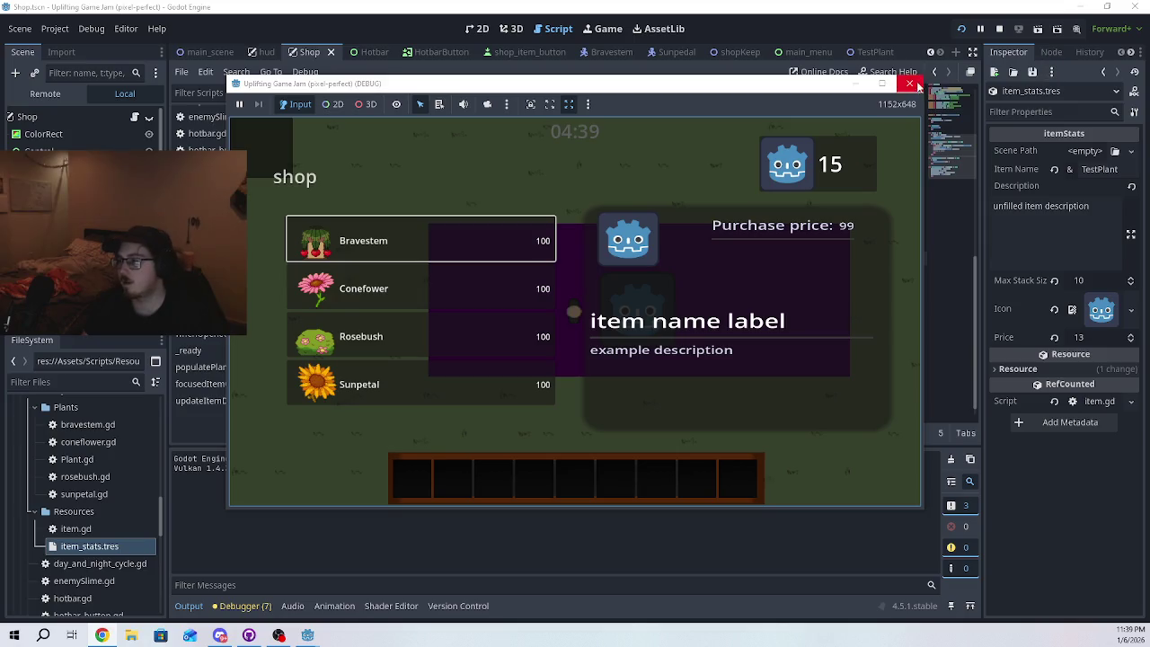
pyautogui.click(909, 82)
pyautogui.click(376, 327)
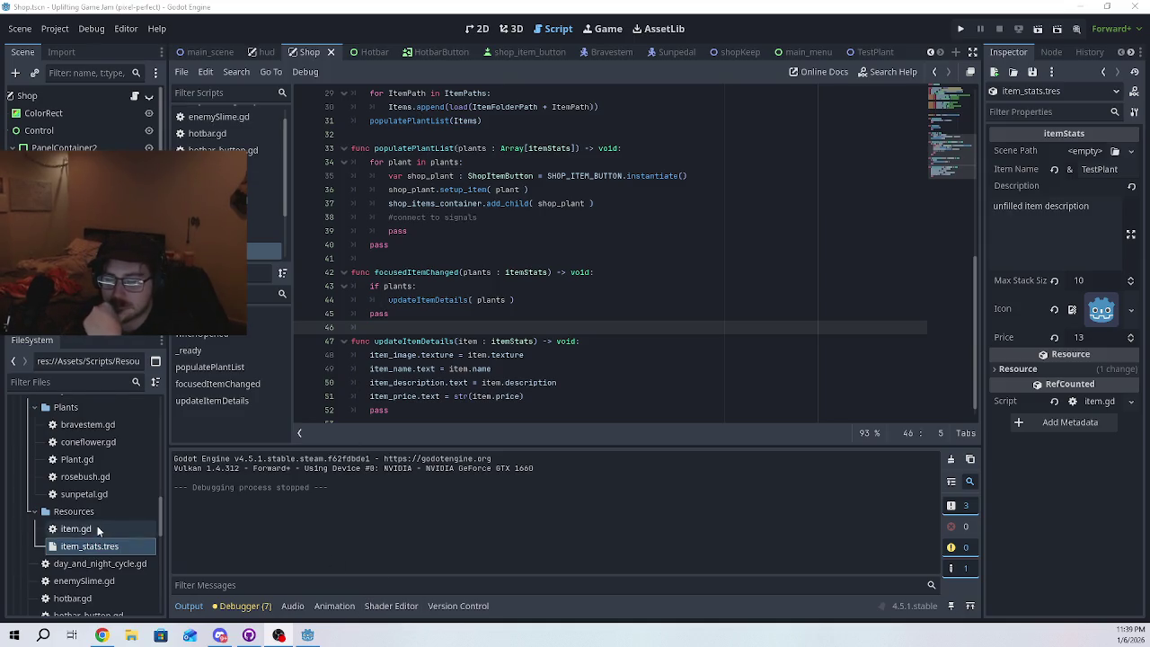
# - Review the item and texture references in updateItemDetails' assignments on lines 48-51
pyautogui.scroll(5, 97, 529)
pyautogui.scroll(1, 97, 529)
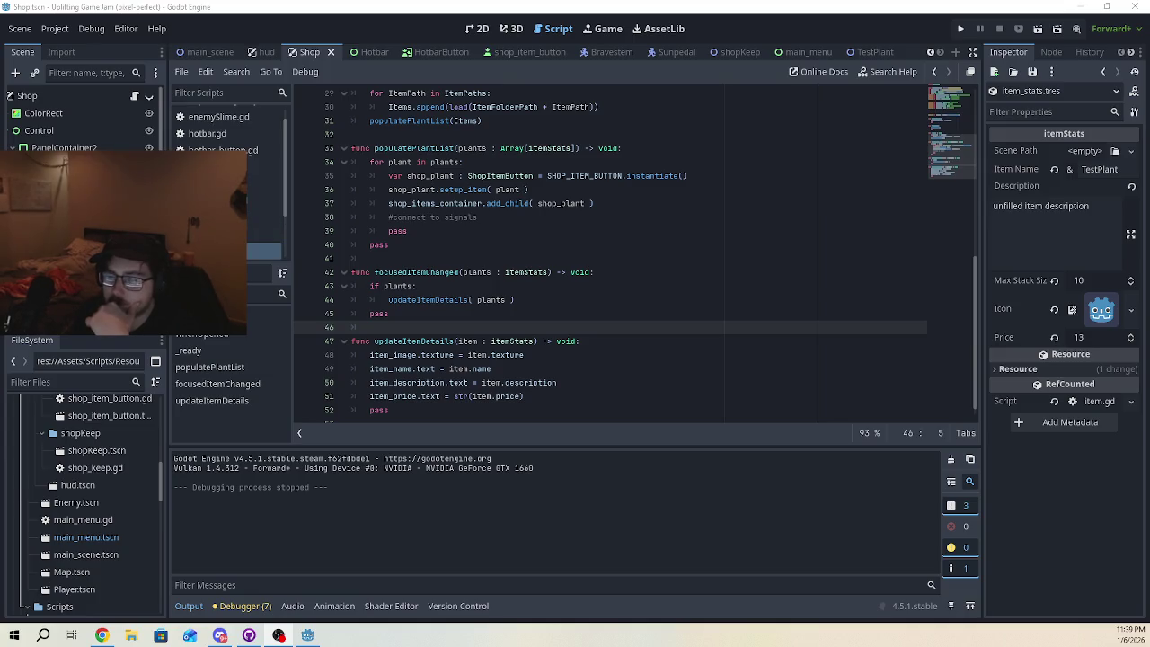
pyautogui.click(265, 250)
pyautogui.scroll(-1, 557, 287)
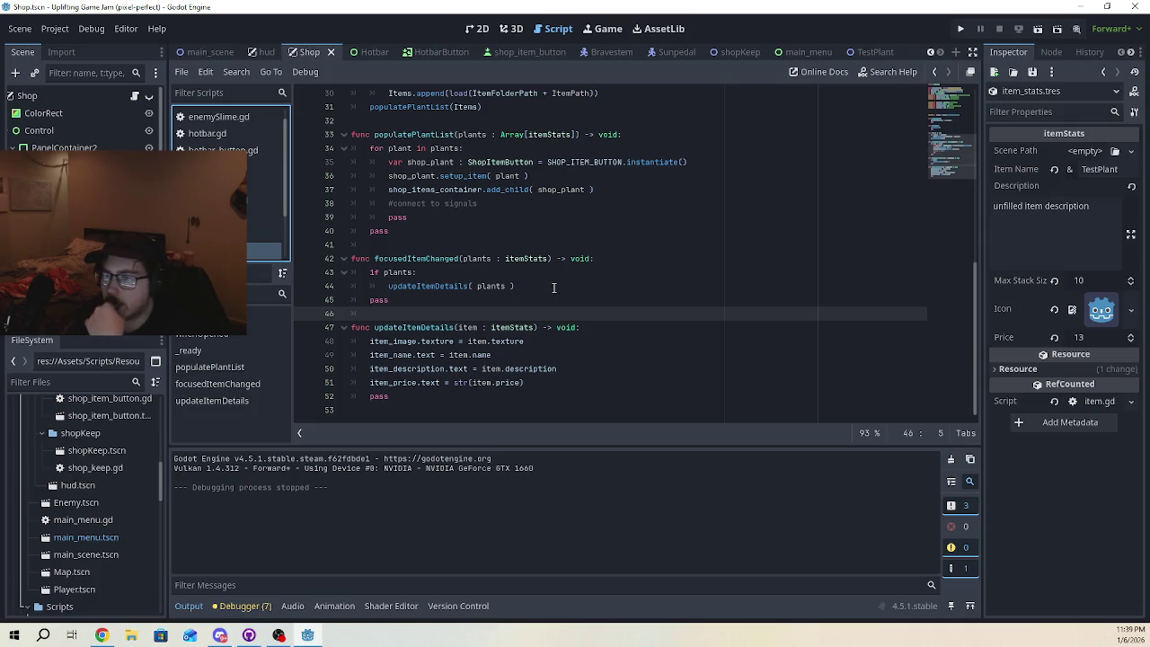
pyautogui.scroll(1, 553, 287)
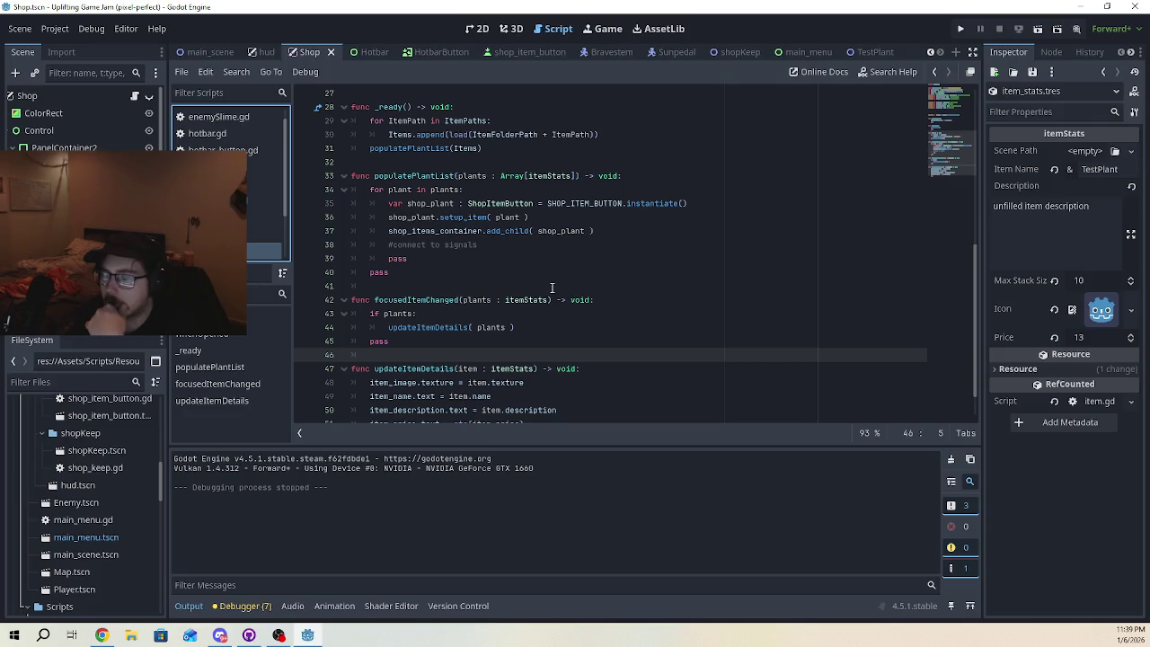
pyautogui.scroll(-1, 553, 287)
pyautogui.doubleClick(478, 343)
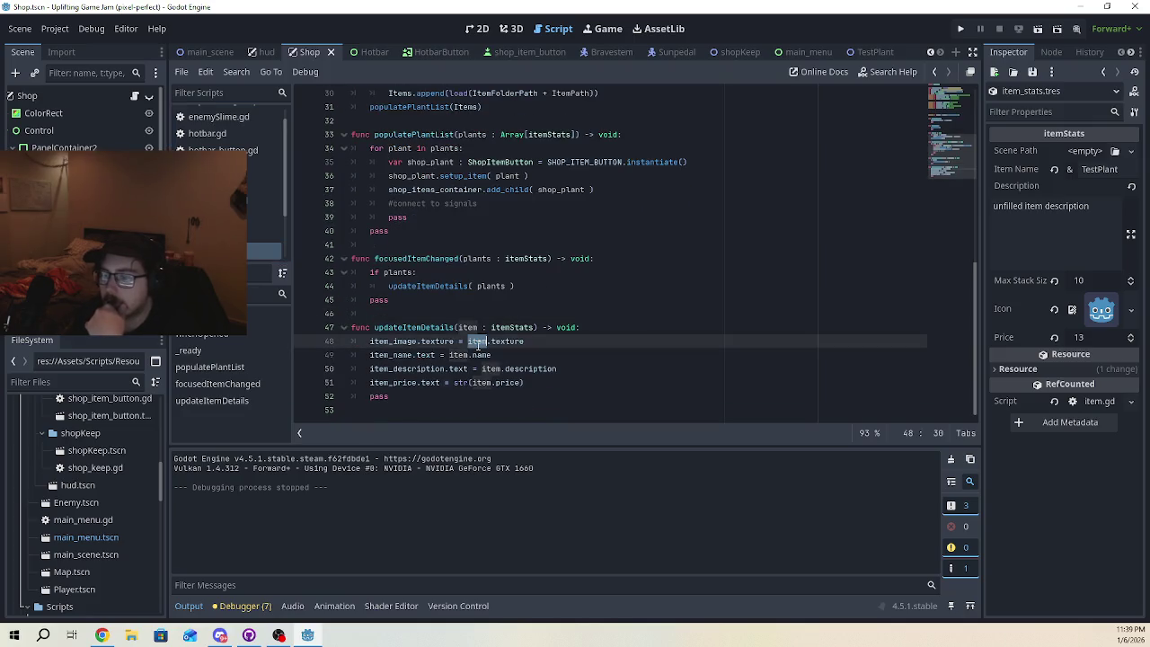
pyautogui.doubleClick(507, 342)
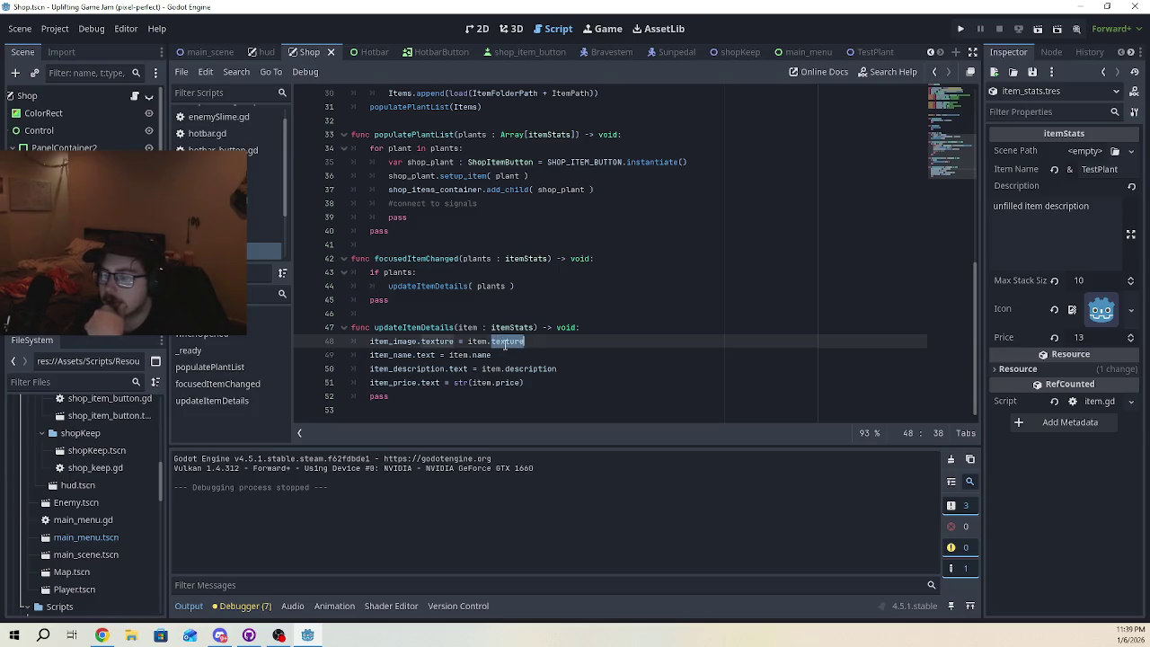
pyautogui.click(519, 384)
# - Copy populatePlantList's plants : Array[itemStats] and select focusedItemChanged's parameter to replace
pyautogui.scroll(1, 520, 380)
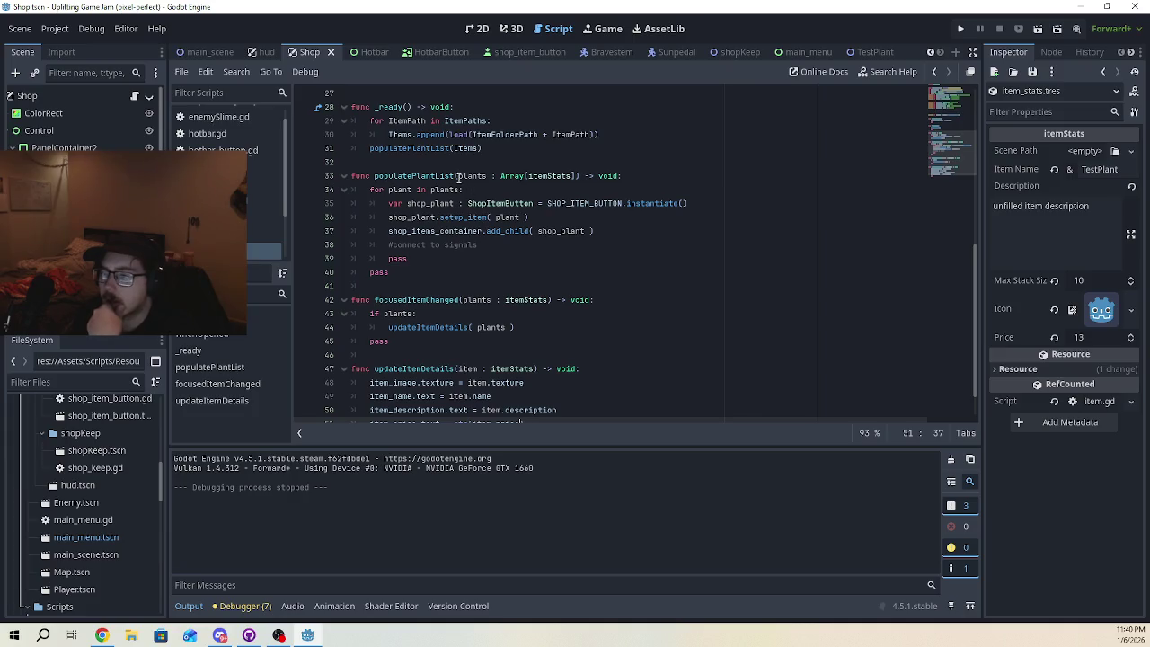
pyautogui.moveTo(459, 176); pyautogui.dragTo(577, 175)
pyautogui.hotkey('ctrl', 'c')
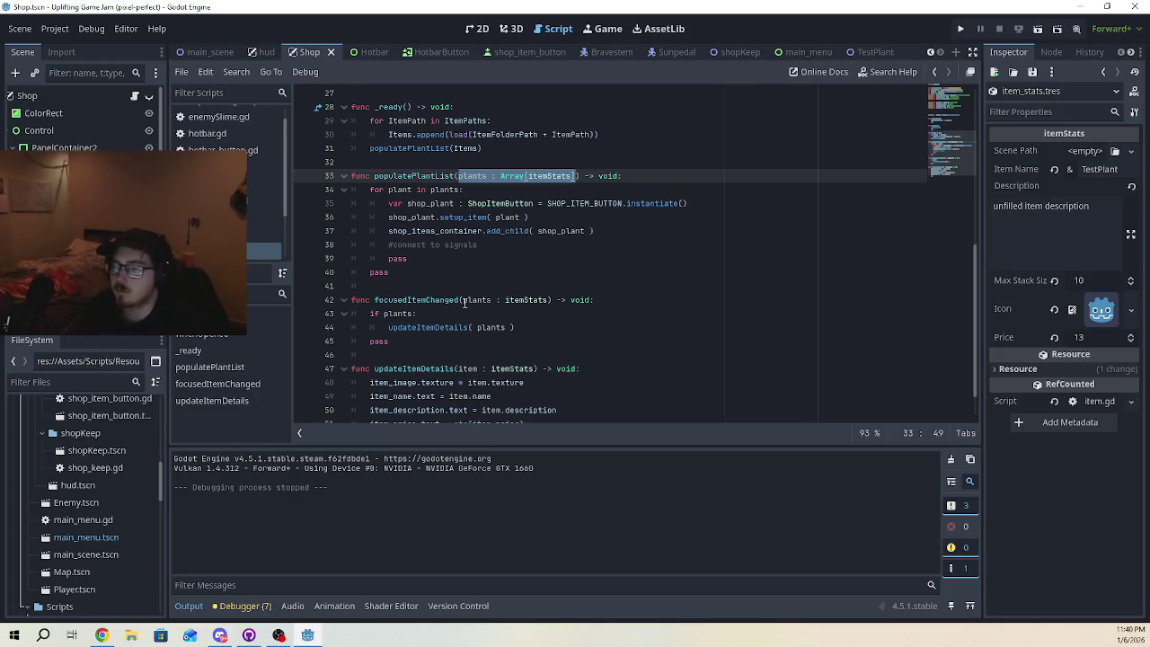
pyautogui.moveTo(463, 299); pyautogui.dragTo(548, 299)
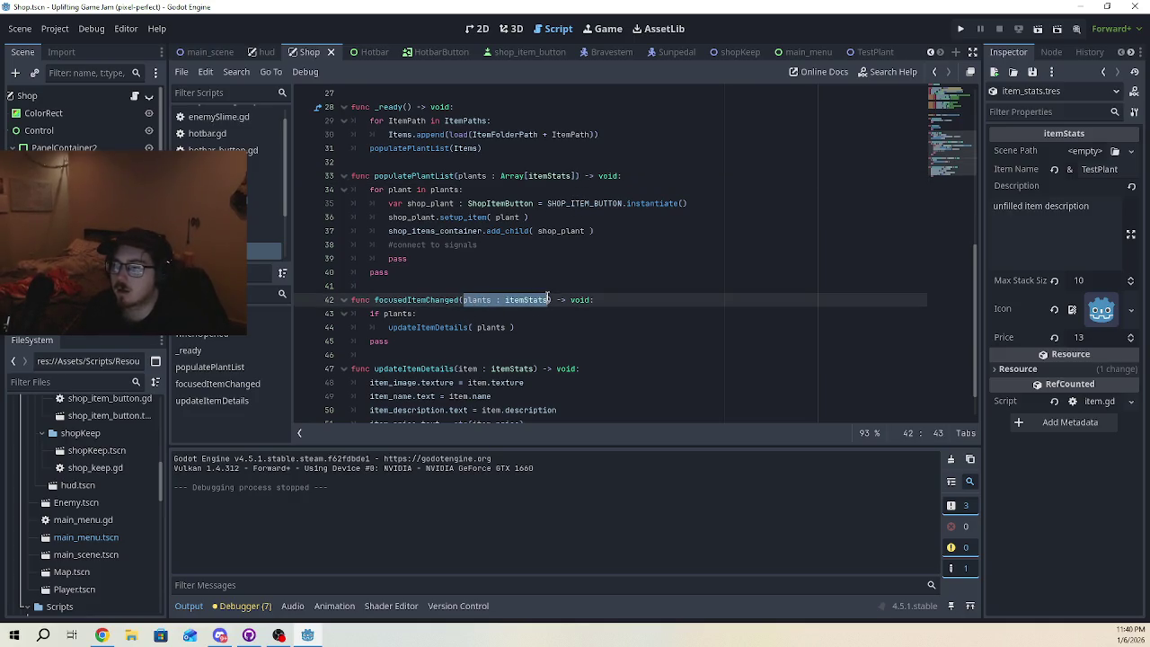
# - Paste plants : Array[itemStats] as the parameter of focusedItemChanged and updateItemDetails
pyautogui.hotkey('ctrl', 'v')
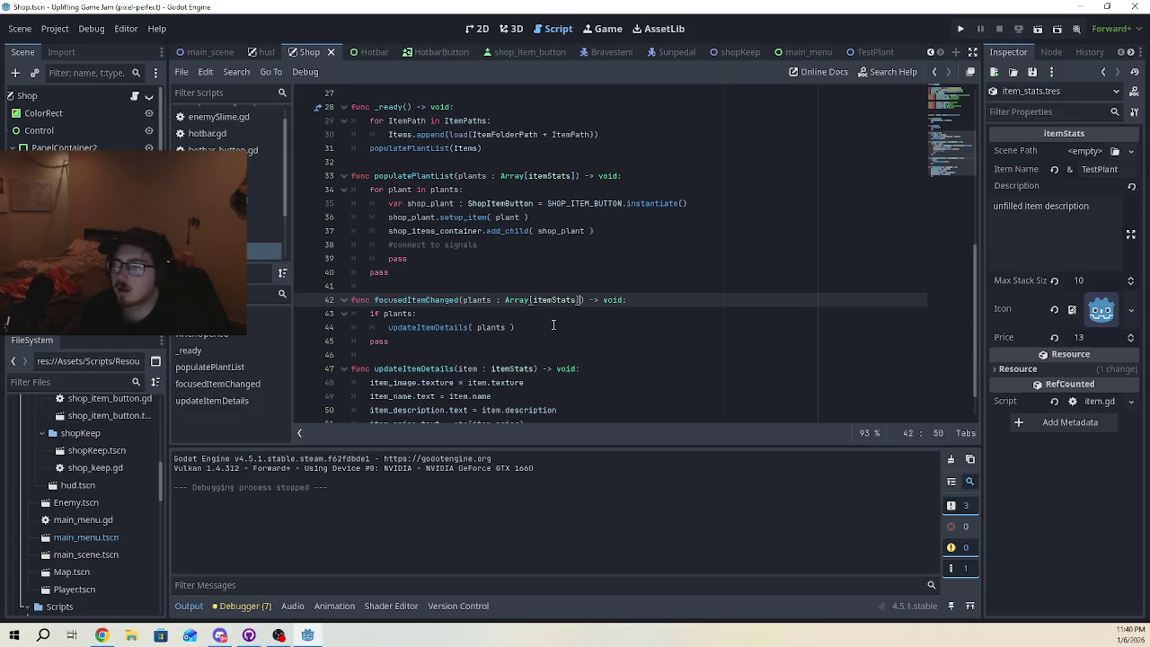
pyautogui.scroll(-1, 554, 324)
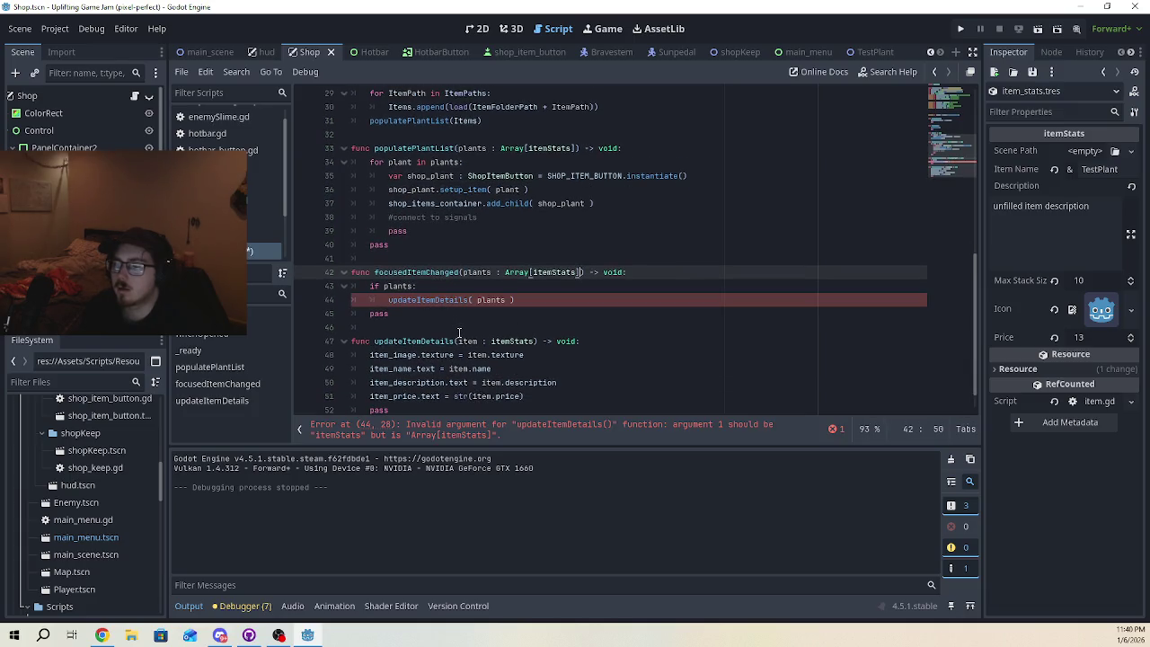
pyautogui.moveTo(458, 342); pyautogui.dragTo(533, 341)
pyautogui.hotkey('ctrl', 'v')
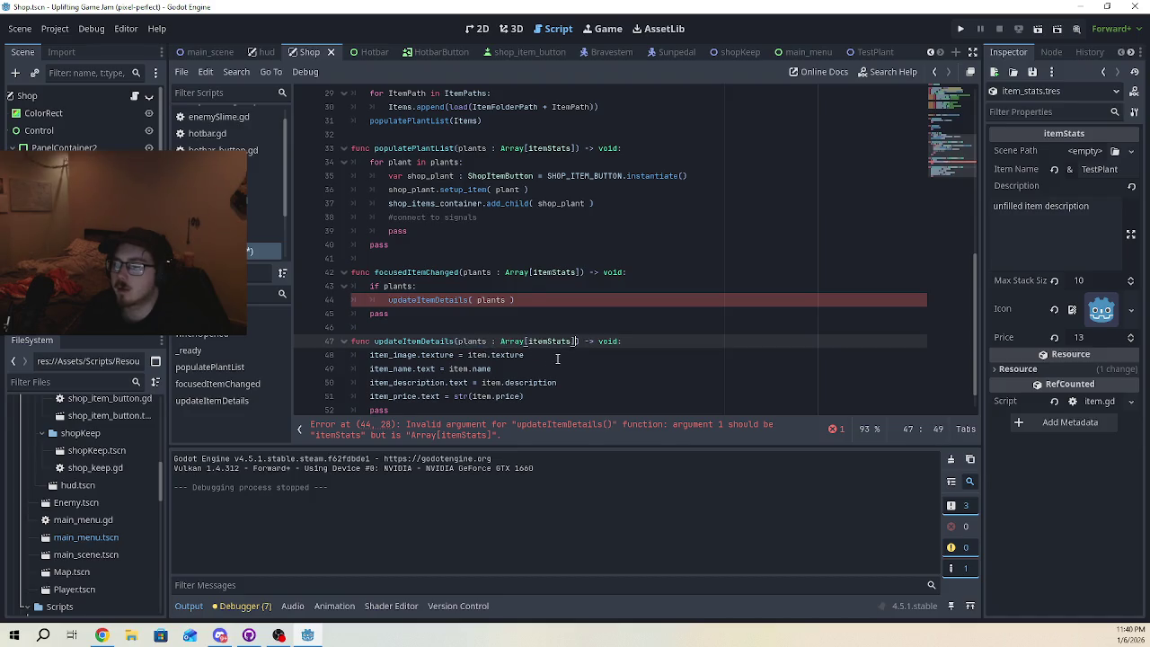
pyautogui.click(558, 366)
pyautogui.scroll(-1, 559, 365)
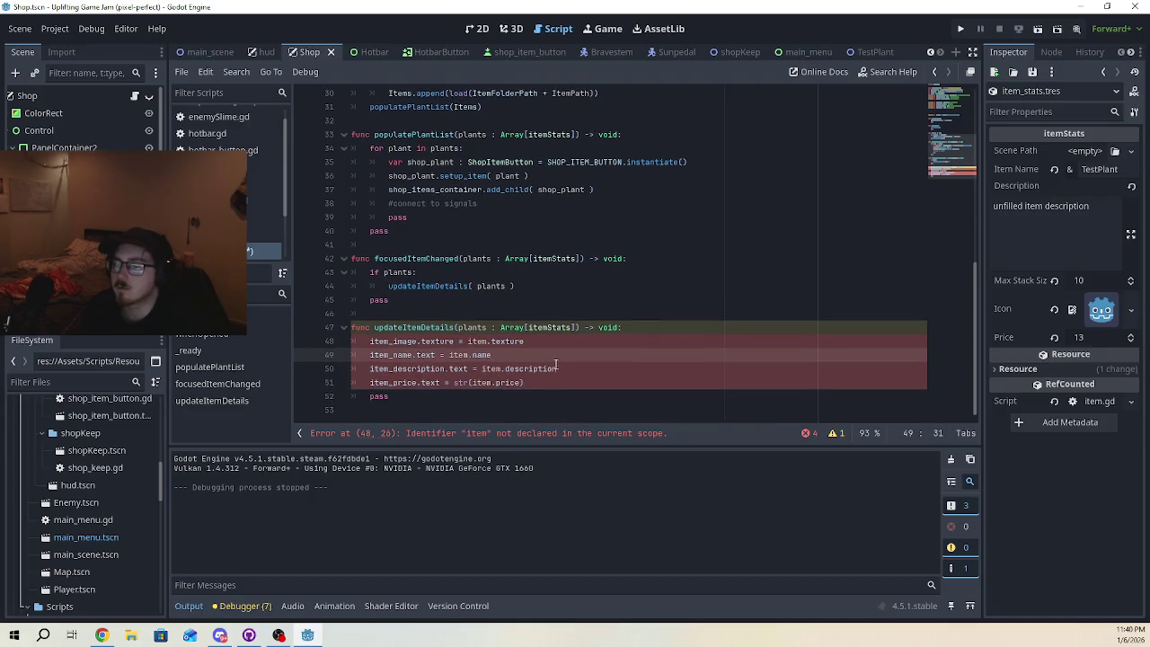
# - Replace item with plants on line 48, then undo the array-parameter edits
pyautogui.click(479, 340)
pyautogui.doubleClick(479, 342)
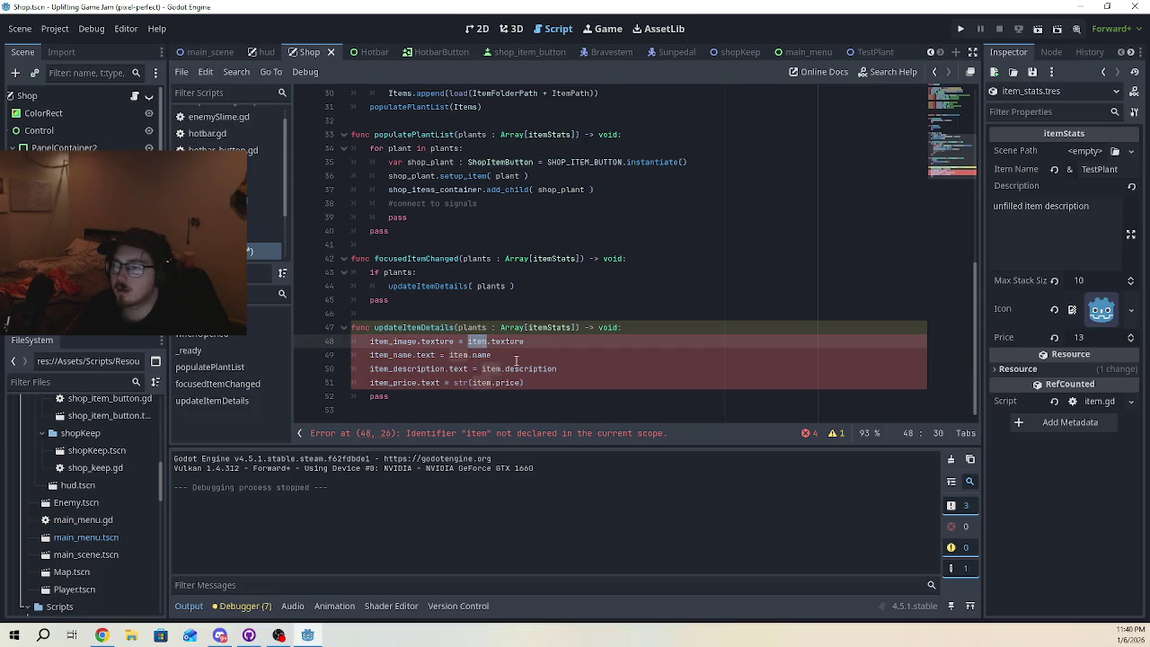
pyautogui.write('plants')
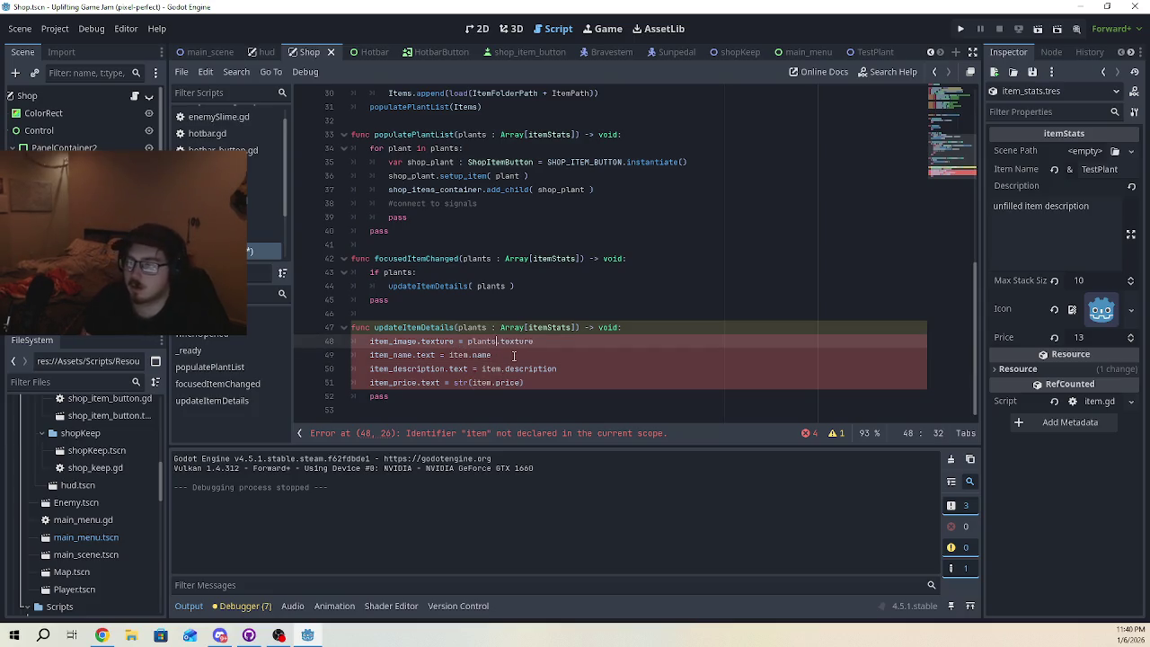
pyautogui.press('End')
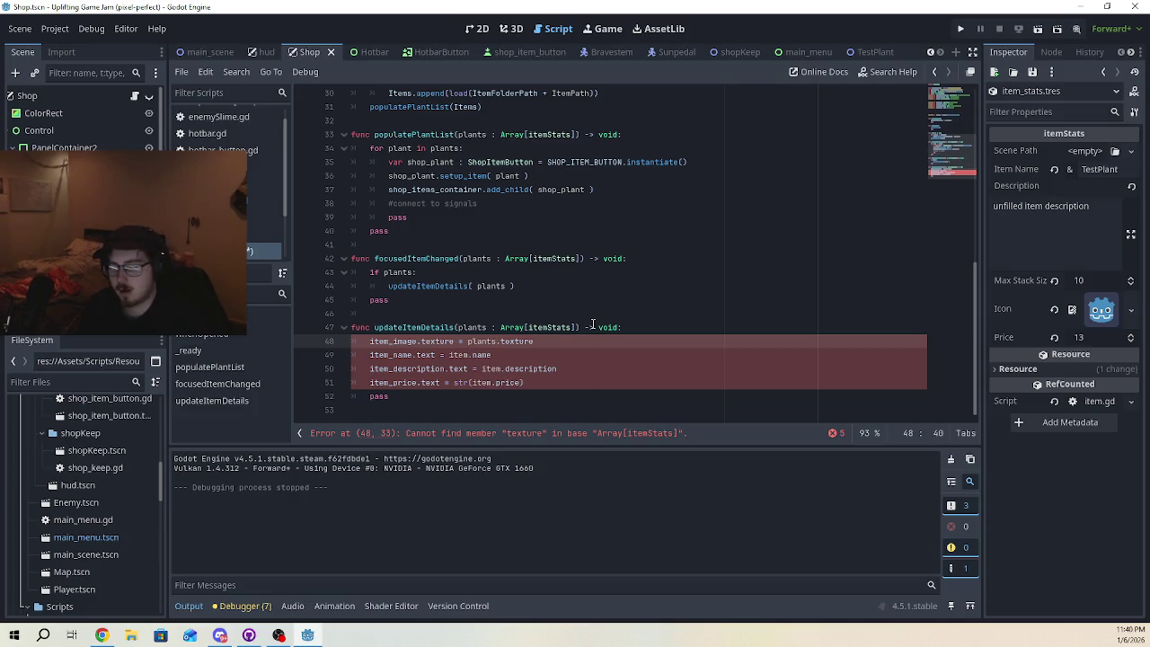
pyautogui.hotkey('ctrl', 'z')
pyautogui.hotkey('ctrl', 'z')
pyautogui.hotkey('ctrl', 'z')
pyautogui.click(618, 305)
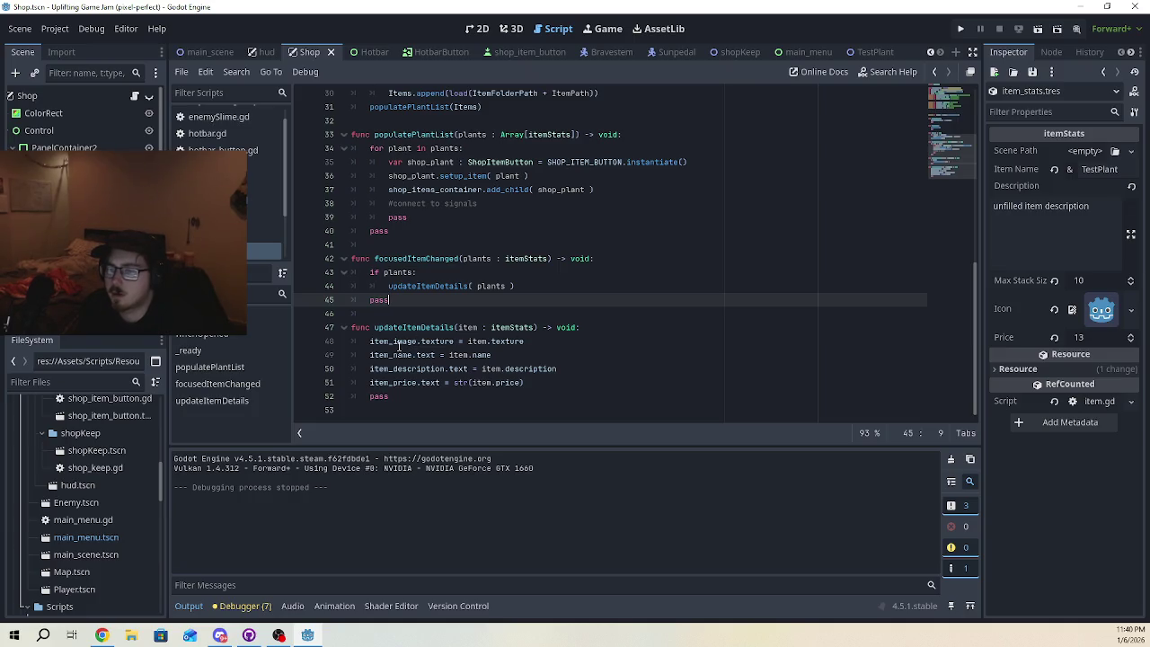
pyautogui.scroll(7, 458, 238)
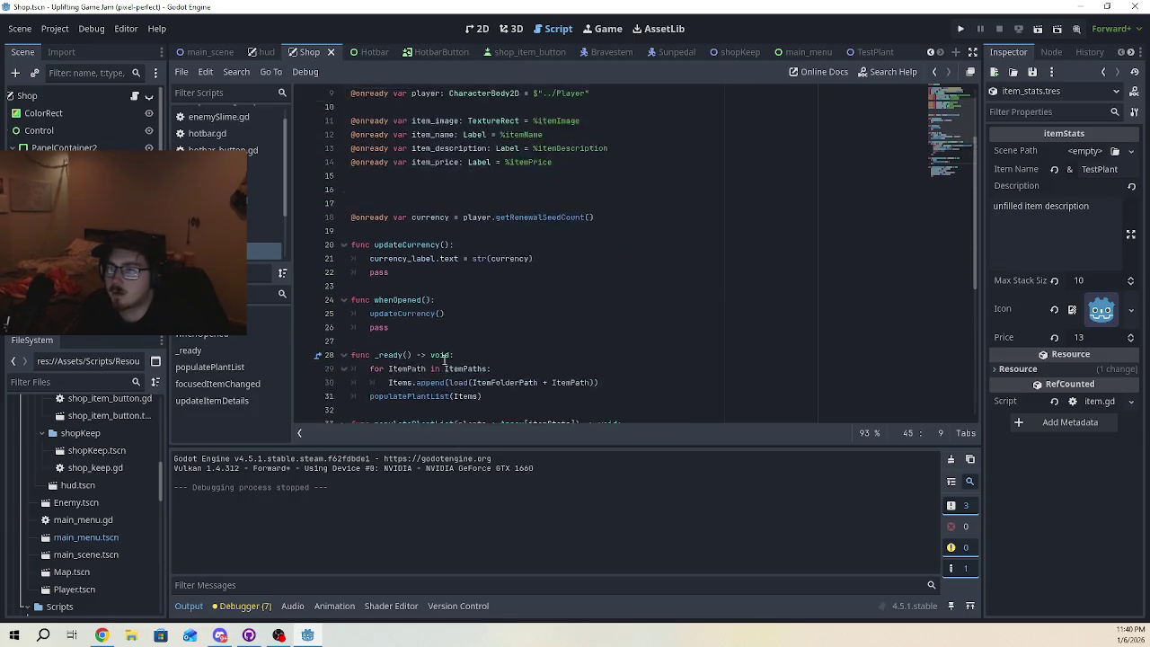
pyautogui.scroll(1, 458, 238)
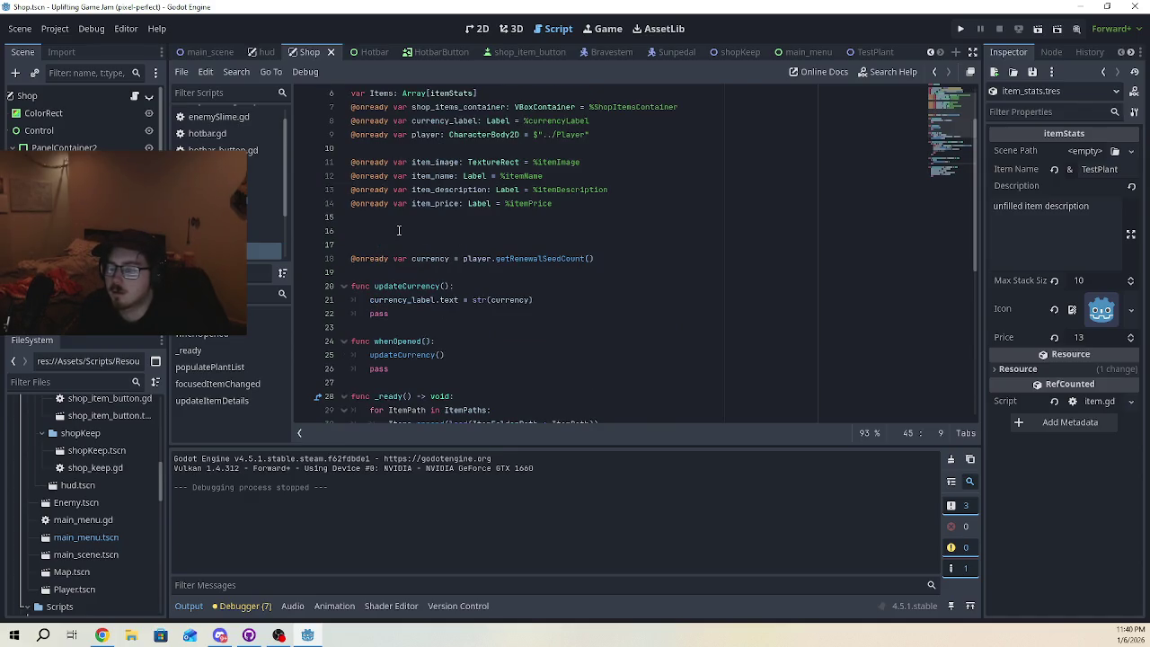
pyautogui.scroll(-3, 81, 117)
pyautogui.click(864, 284)
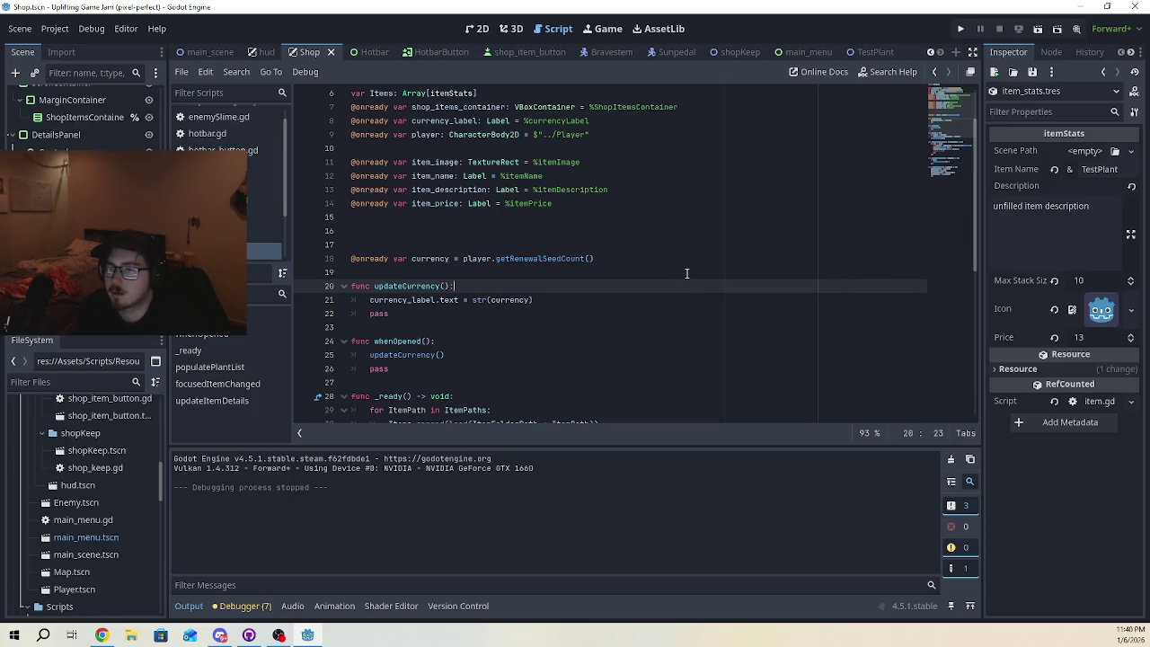
pyautogui.scroll(-2, 483, 252)
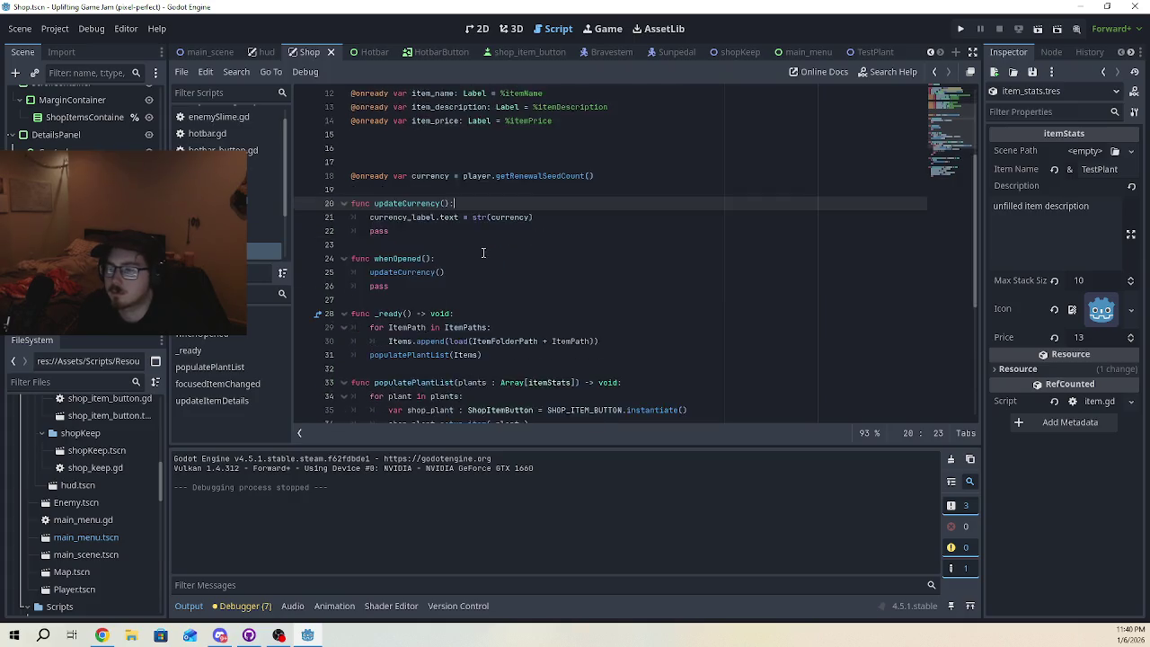
pyautogui.scroll(-6, 483, 253)
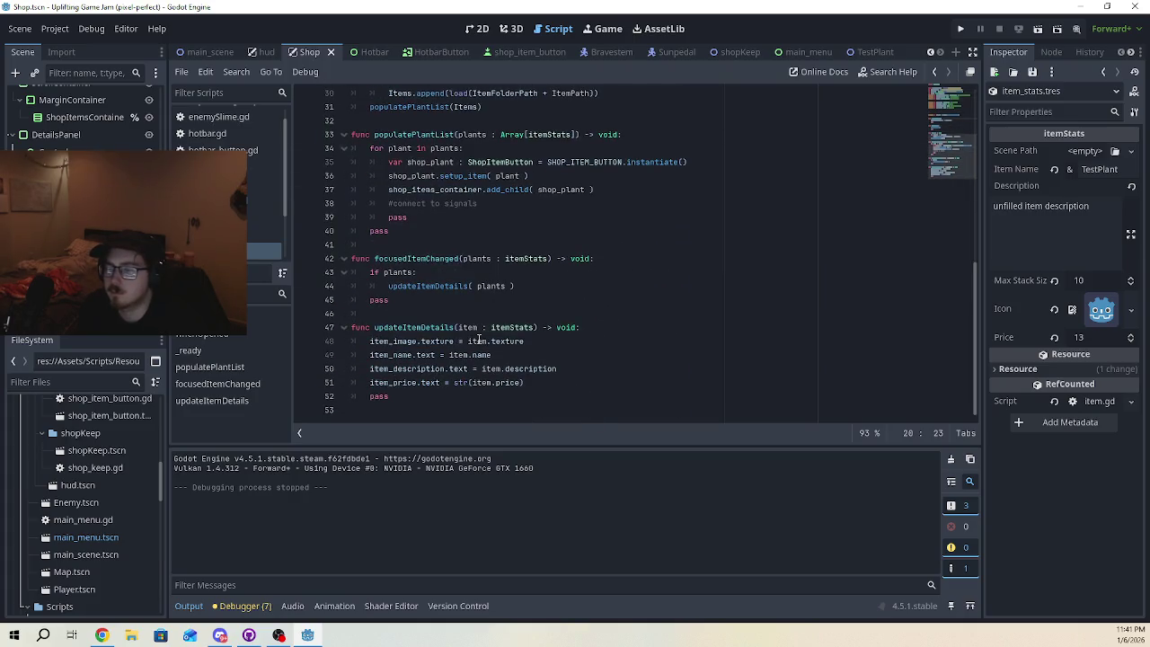
pyautogui.doubleClick(479, 340)
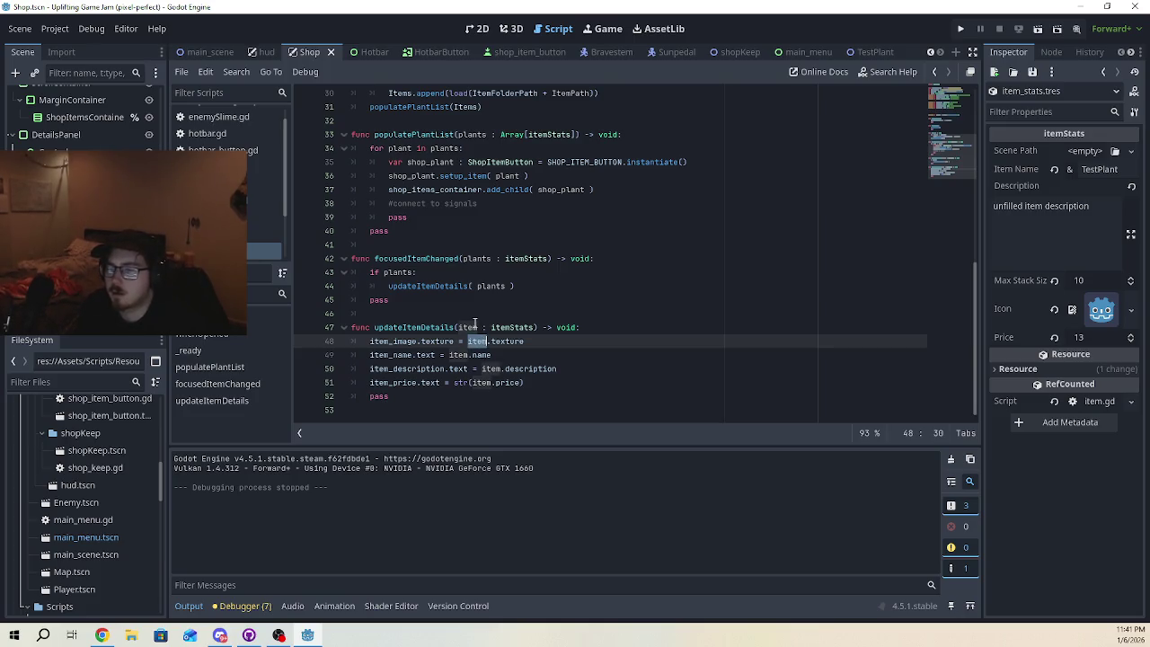
pyautogui.click(518, 327)
pyautogui.doubleClick(519, 327)
pyautogui.scroll(2, 537, 220)
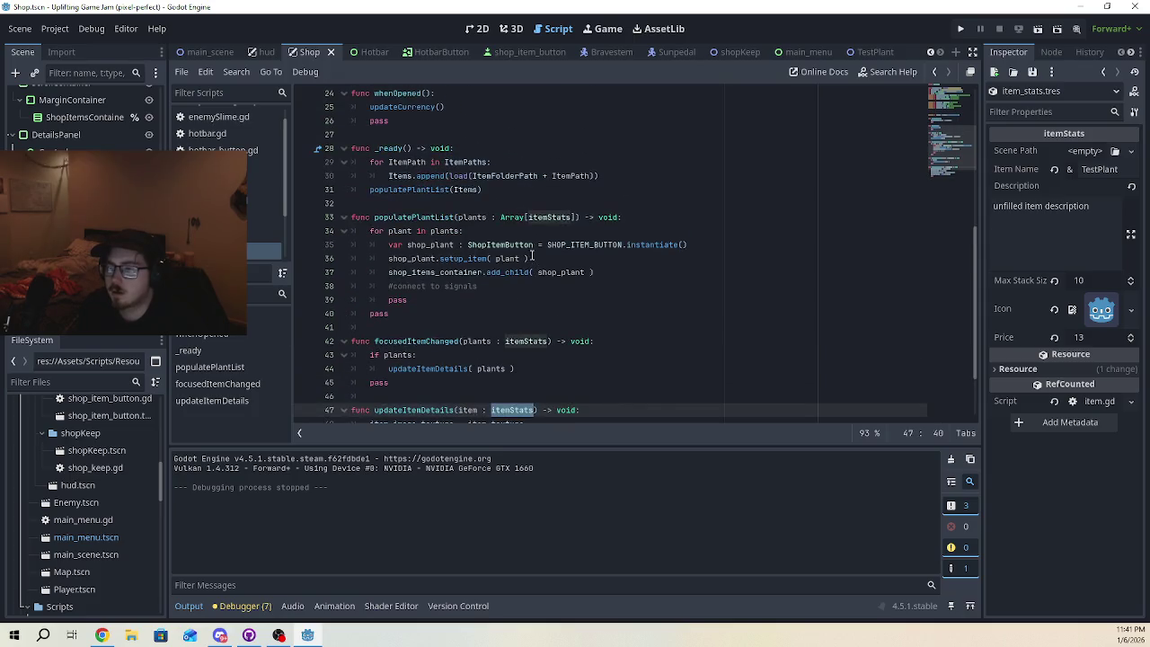
pyautogui.doubleClick(538, 219)
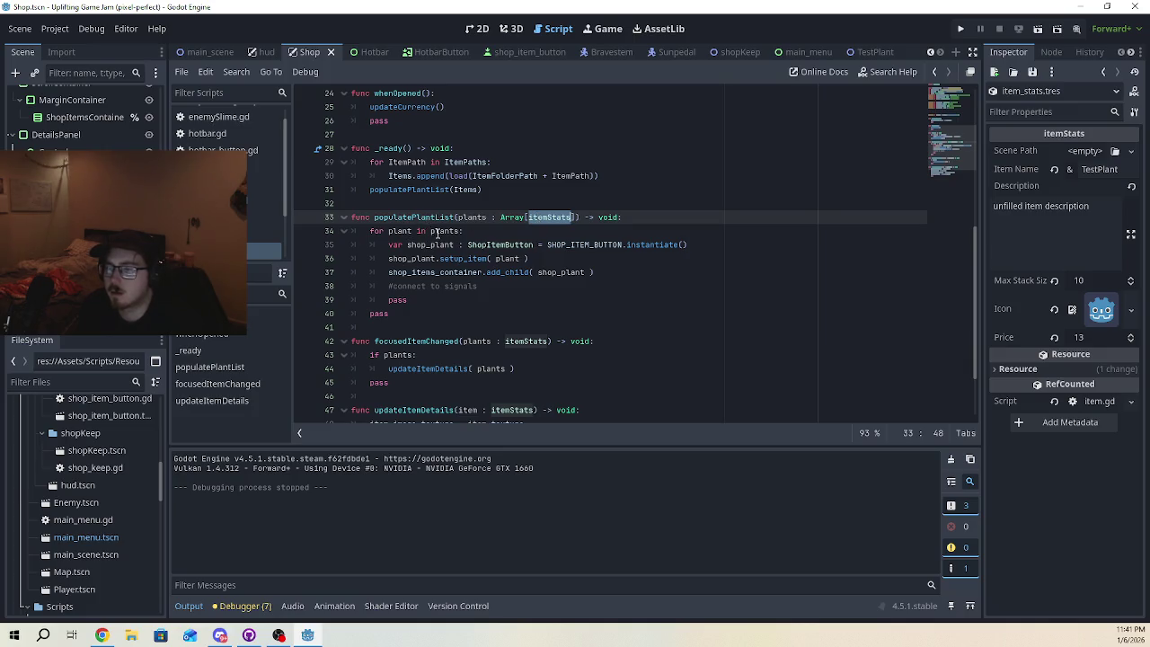
pyautogui.doubleClick(438, 232)
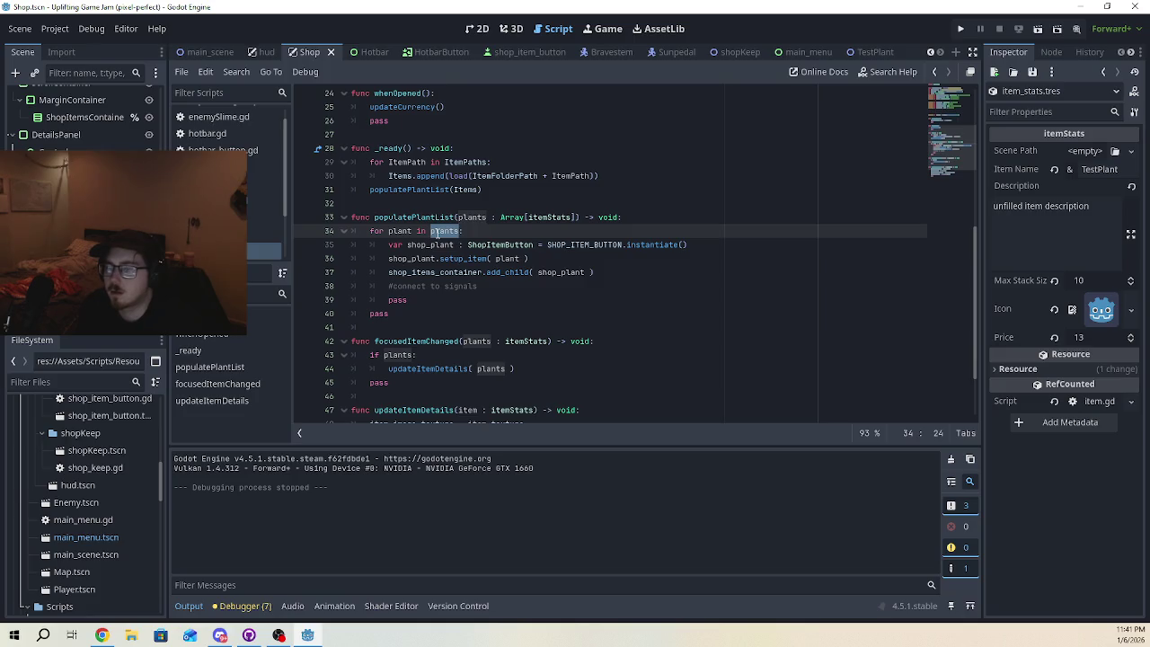
pyautogui.doubleClick(439, 217)
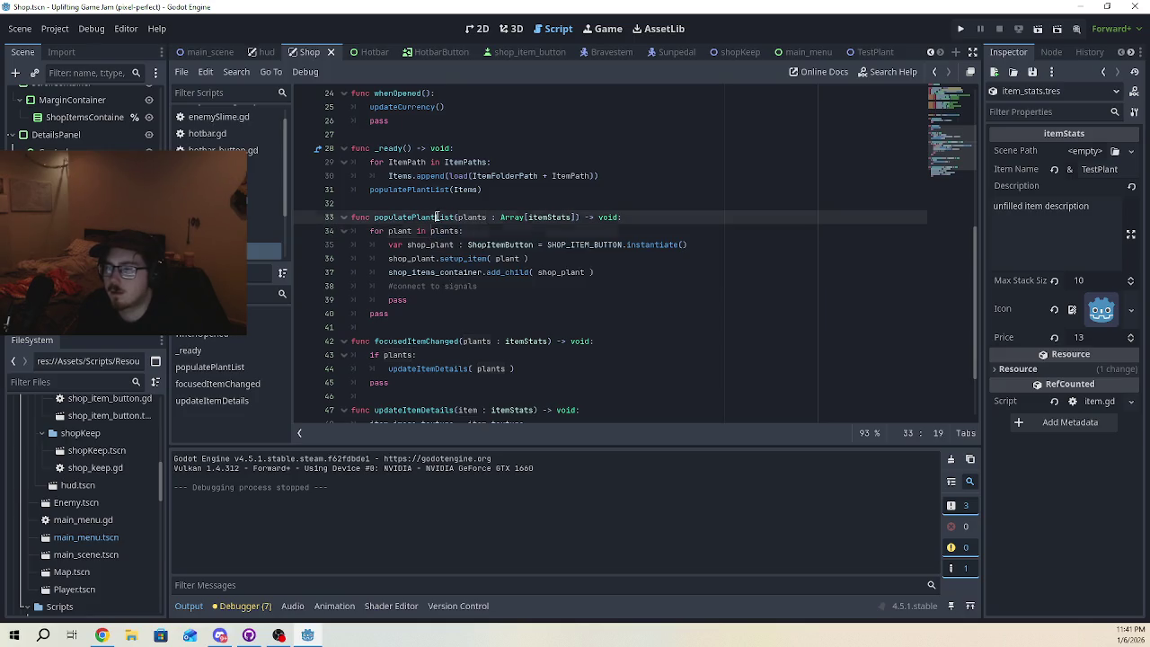
pyautogui.doubleClick(456, 189)
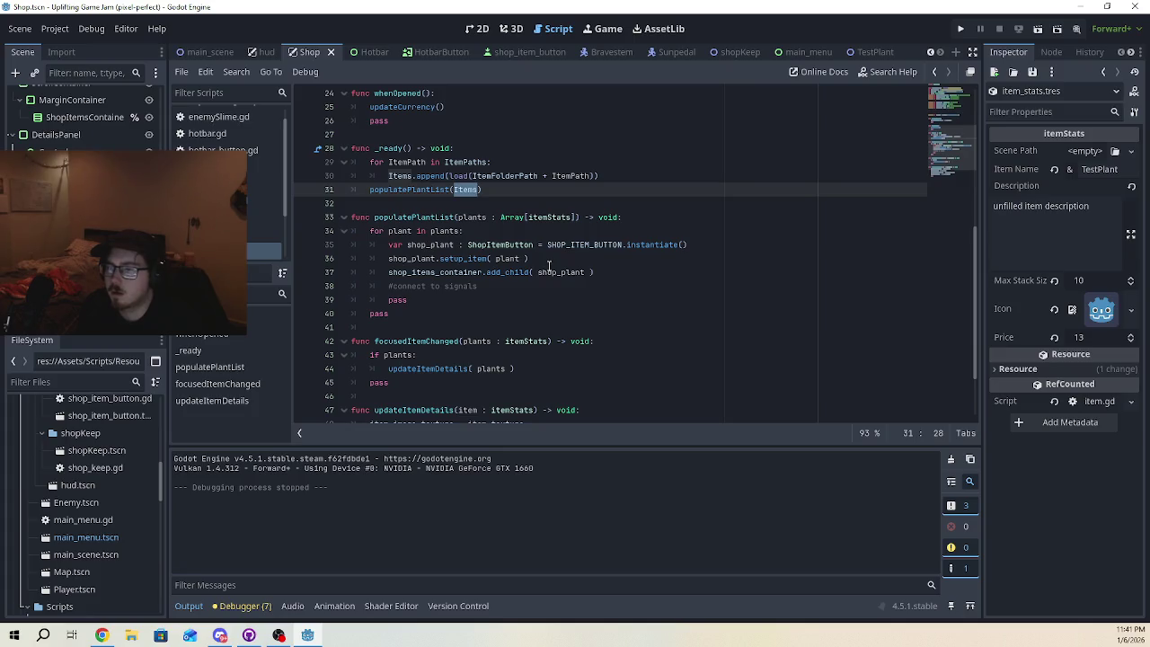
pyautogui.click(580, 272)
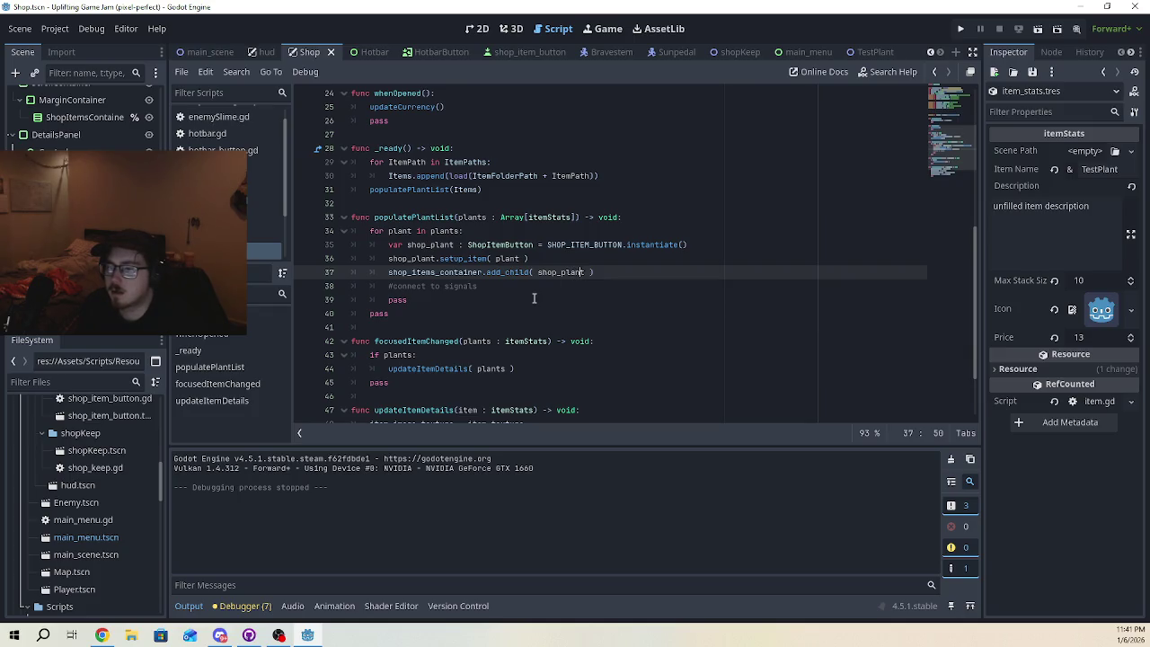
pyautogui.scroll(-1, 534, 299)
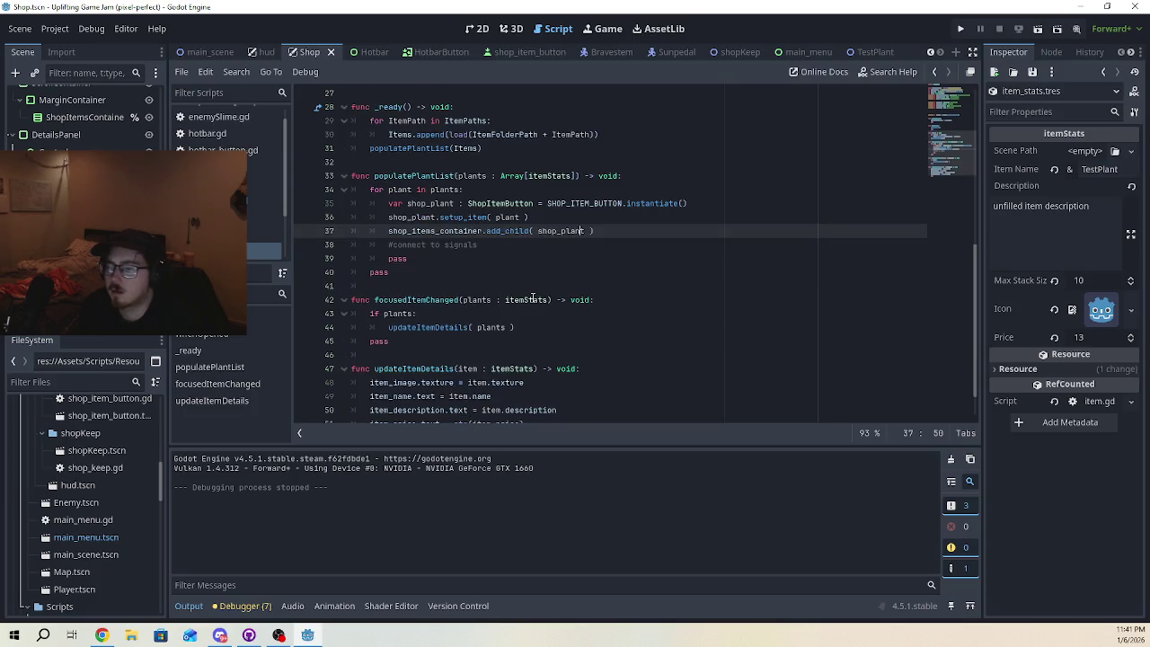
pyautogui.scroll(-1, 533, 299)
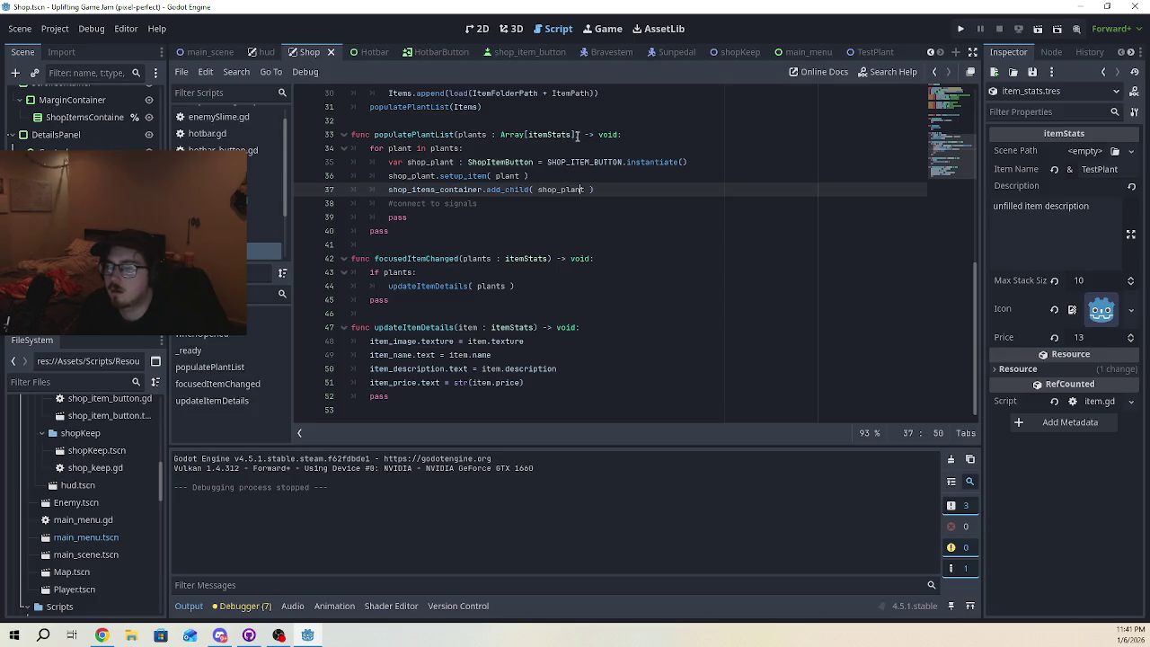
pyautogui.moveTo(578, 134); pyautogui.dragTo(458, 135)
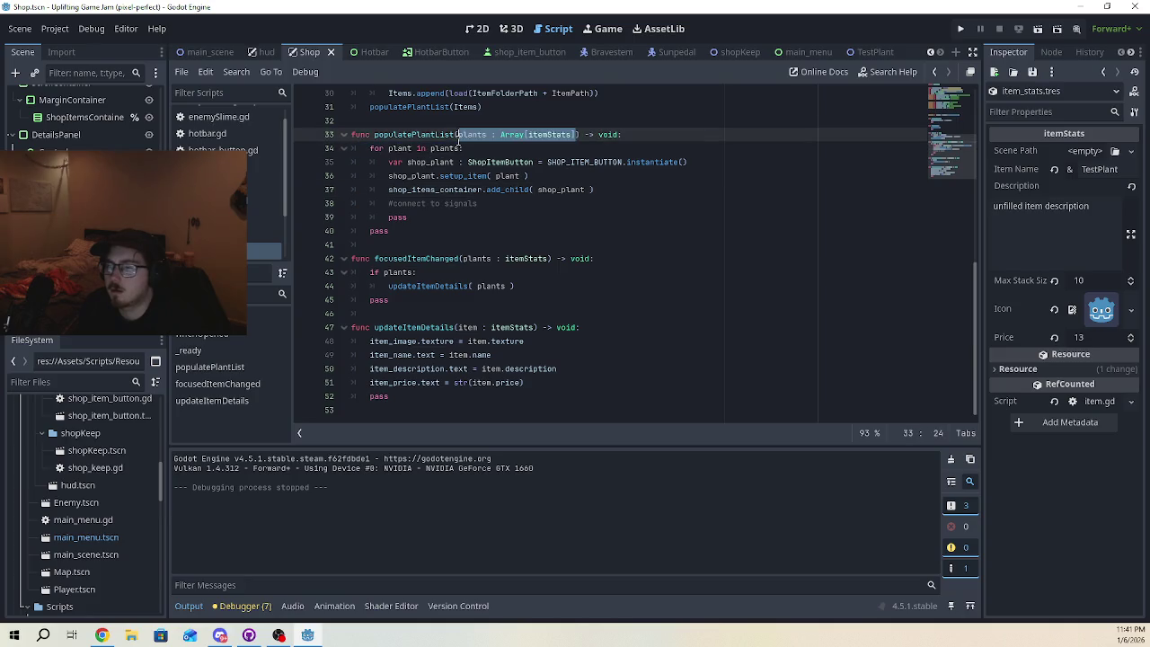
pyautogui.click(547, 228)
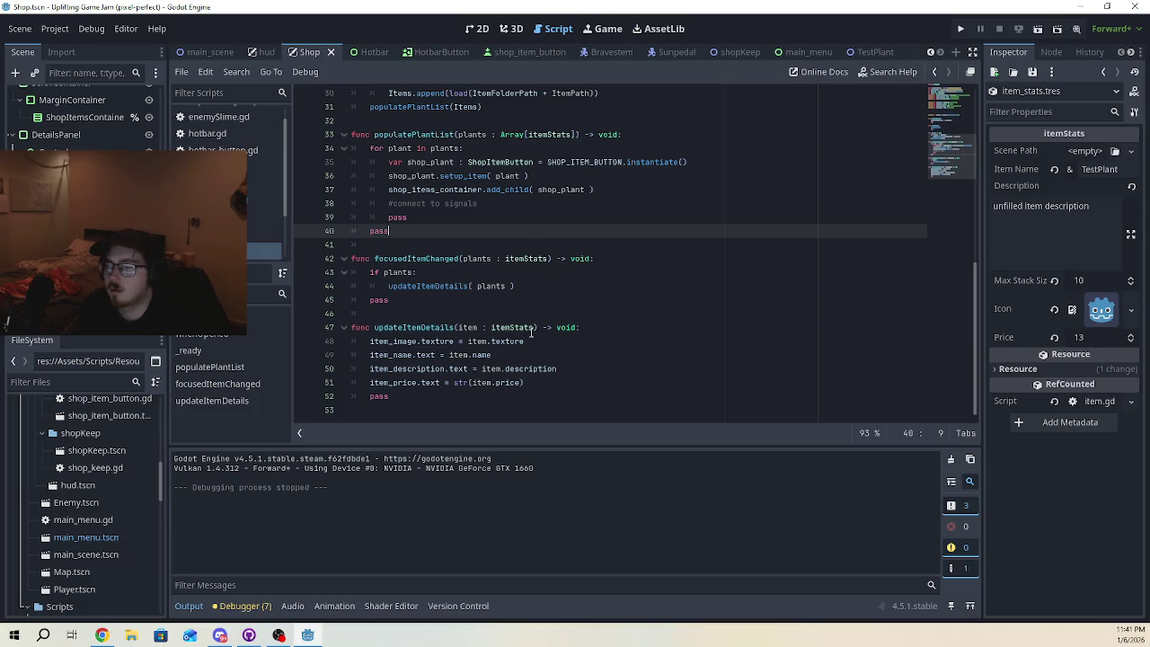
pyautogui.moveTo(533, 328); pyautogui.dragTo(459, 328)
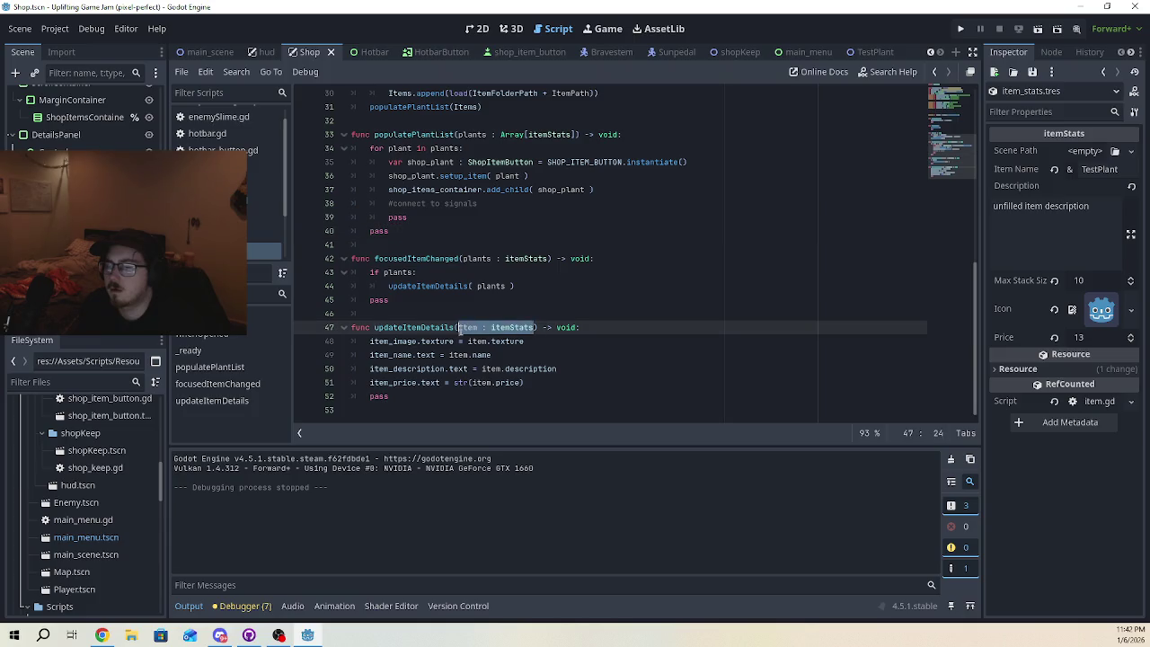
# - Clear the updateItemDetails call argument and retype the parameter as item : itemStats
pyautogui.press('BackSpace')
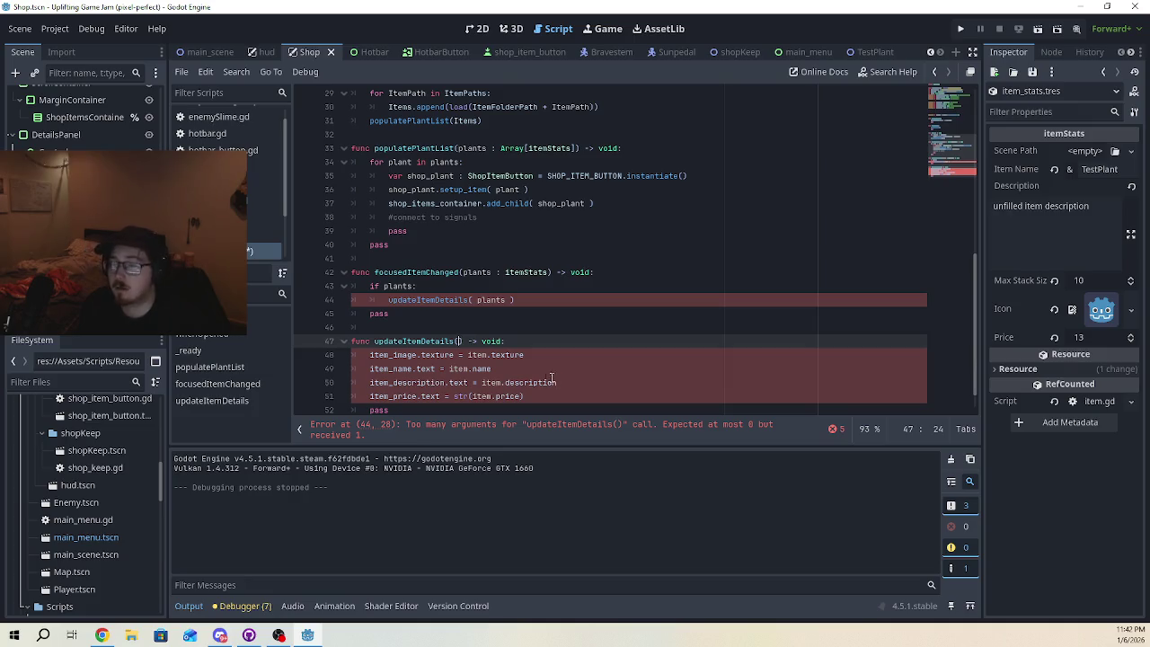
pyautogui.doubleClick(500, 299)
pyautogui.press('BackSpace')
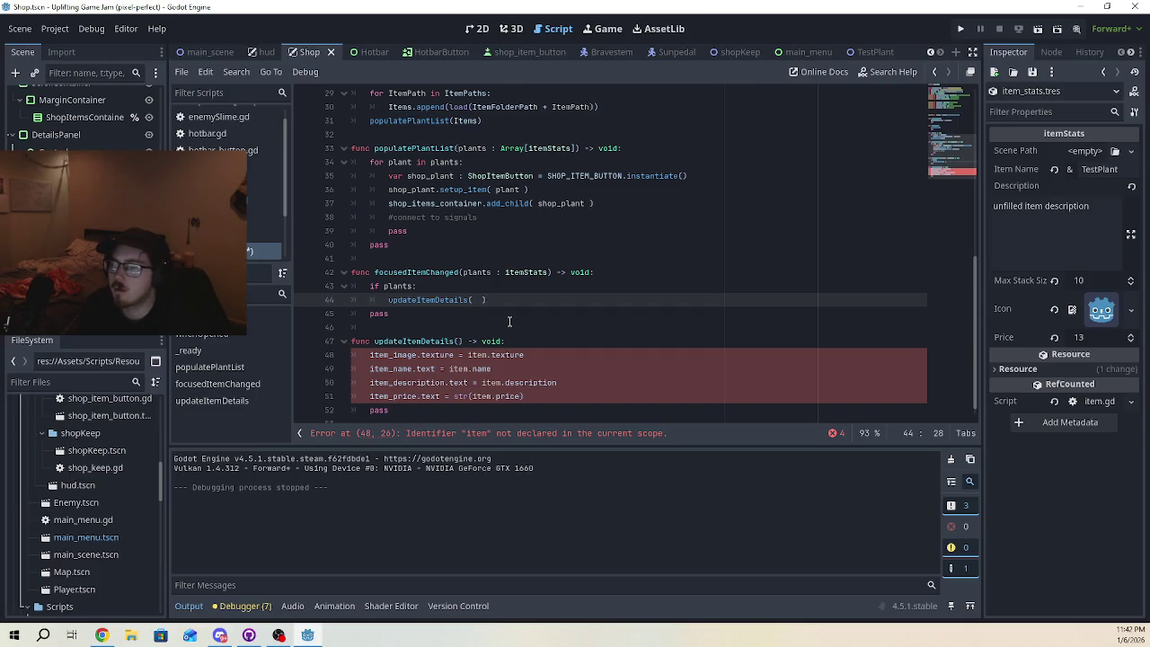
pyautogui.write('plants')
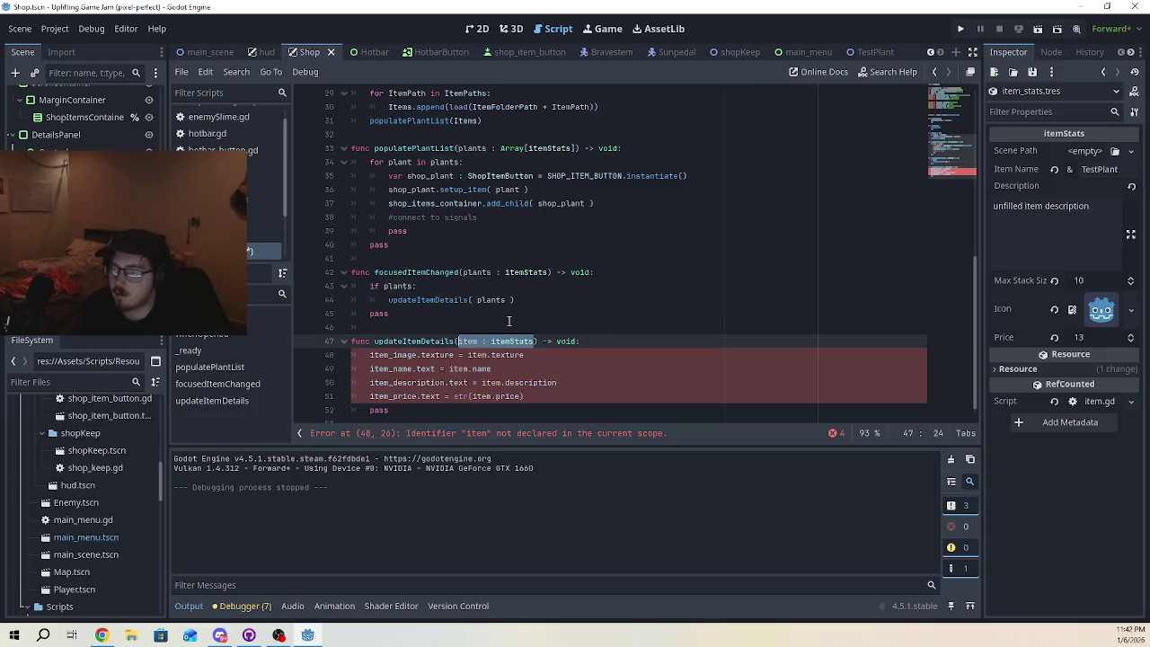
pyautogui.write('item : itemStats')
pyautogui.click(506, 314)
# - Compare the itemStats parameters on lines 42, 47 and in populatePlantList
pyautogui.doubleClick(524, 342)
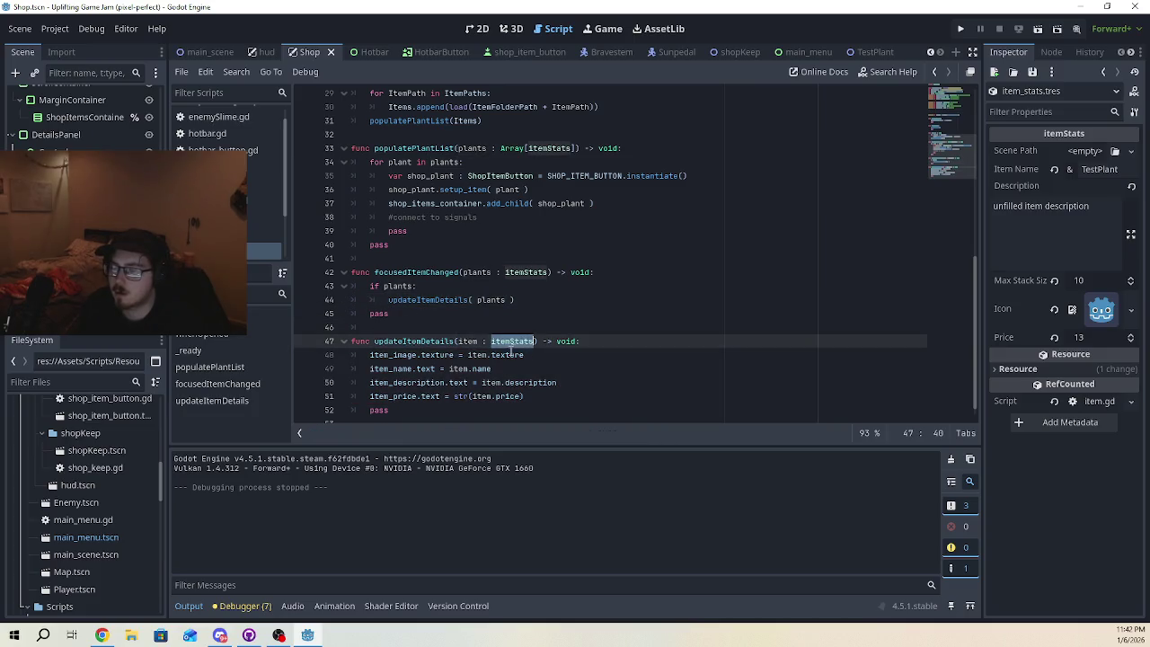
pyautogui.doubleClick(543, 271)
pyautogui.moveTo(577, 147); pyautogui.dragTo(458, 147)
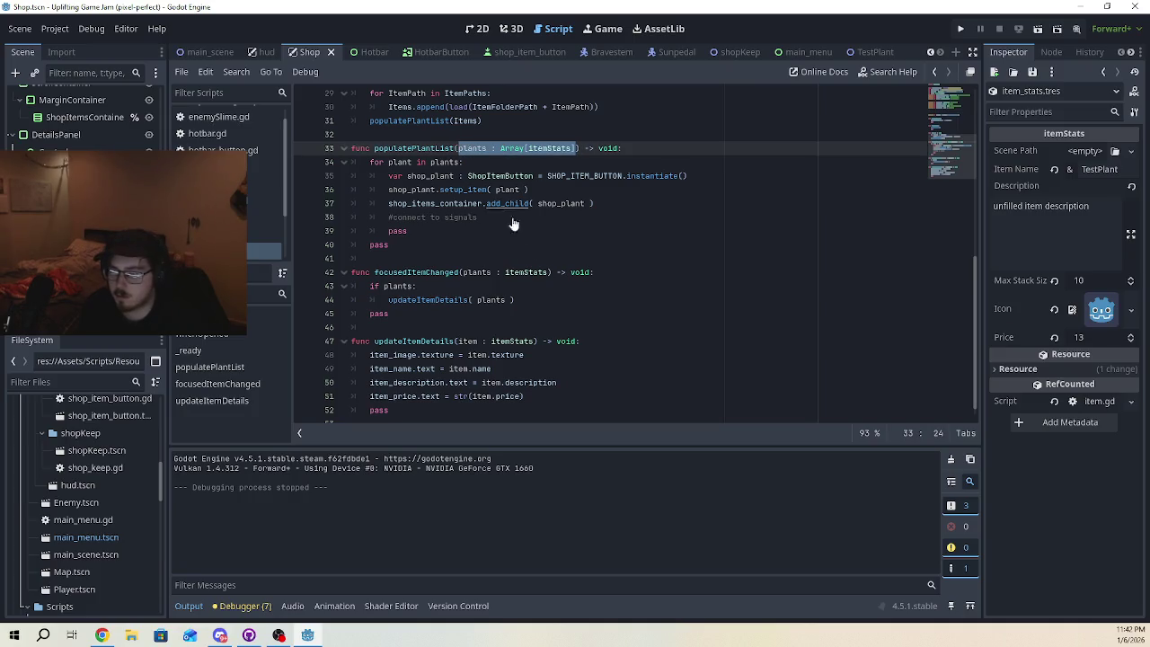
pyautogui.click(535, 342)
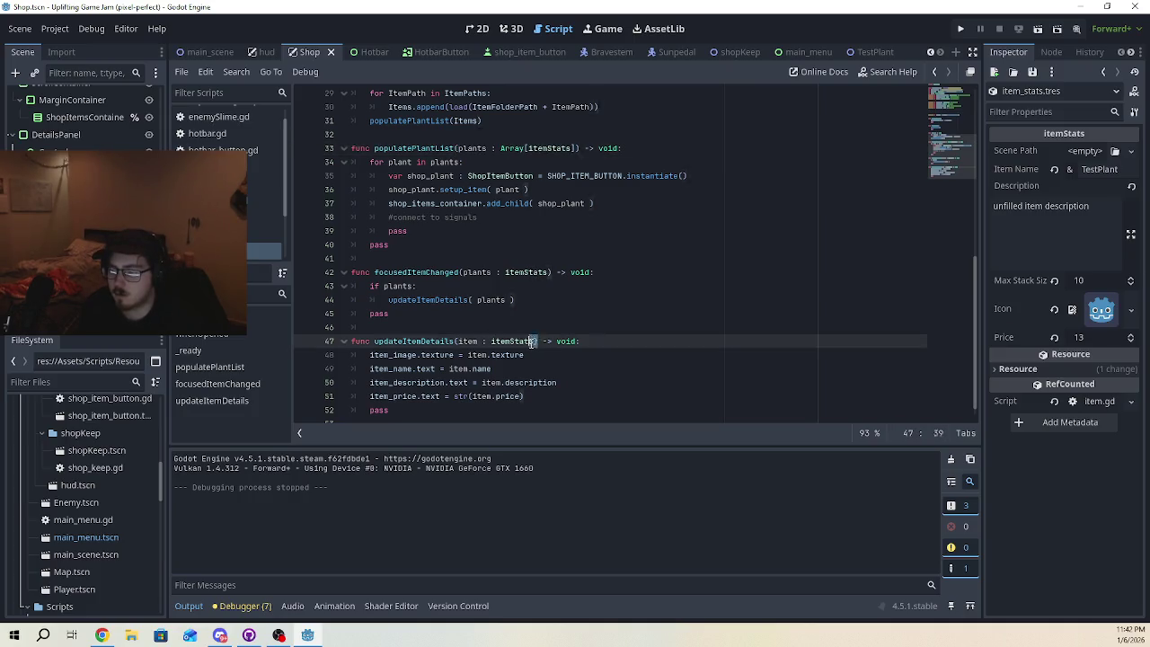
pyautogui.moveTo(536, 341); pyautogui.dragTo(458, 341)
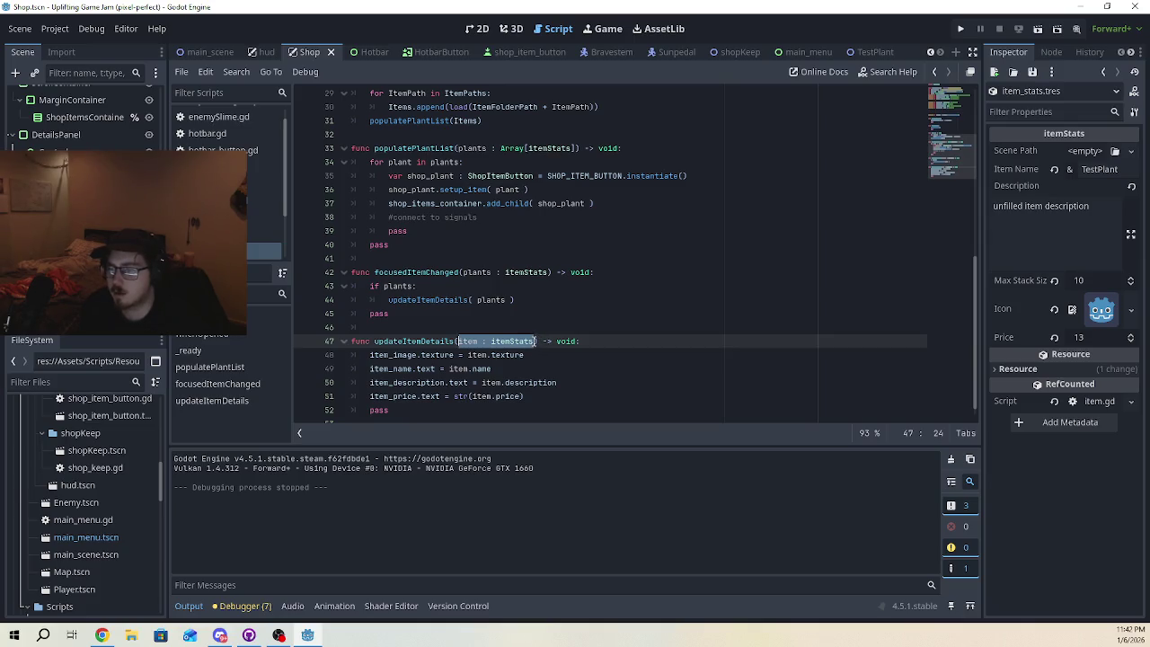
pyautogui.click(536, 341)
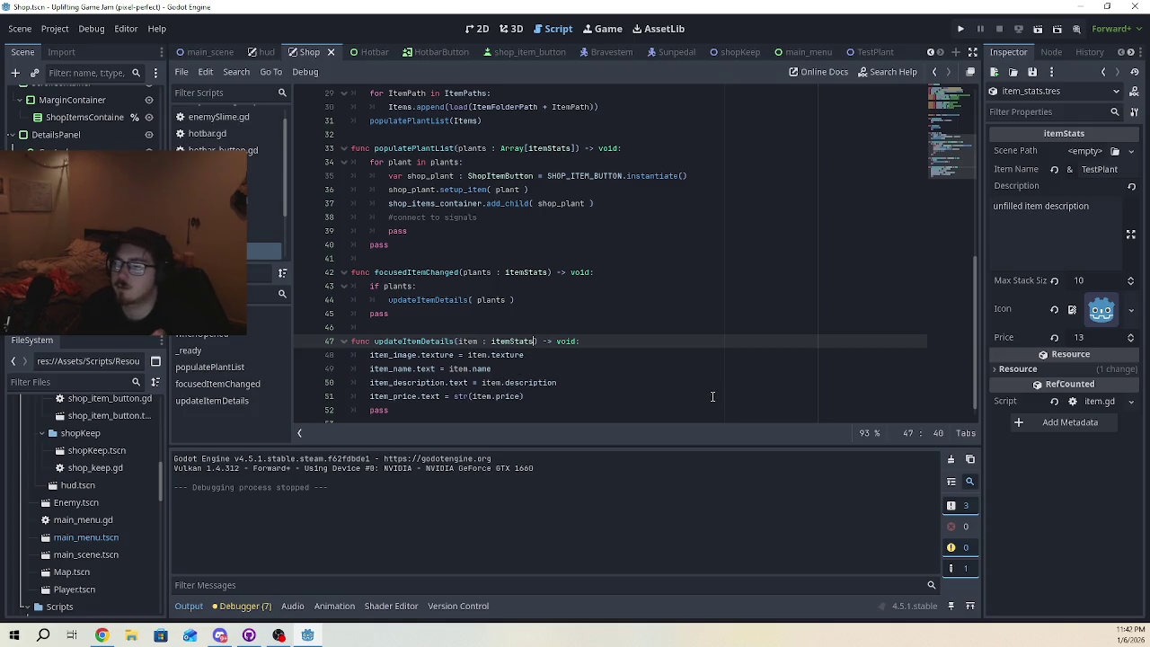
# - Rename plants to item in focusedItemChanged's parameter, if check and call, then run the game
pyautogui.click(477, 272)
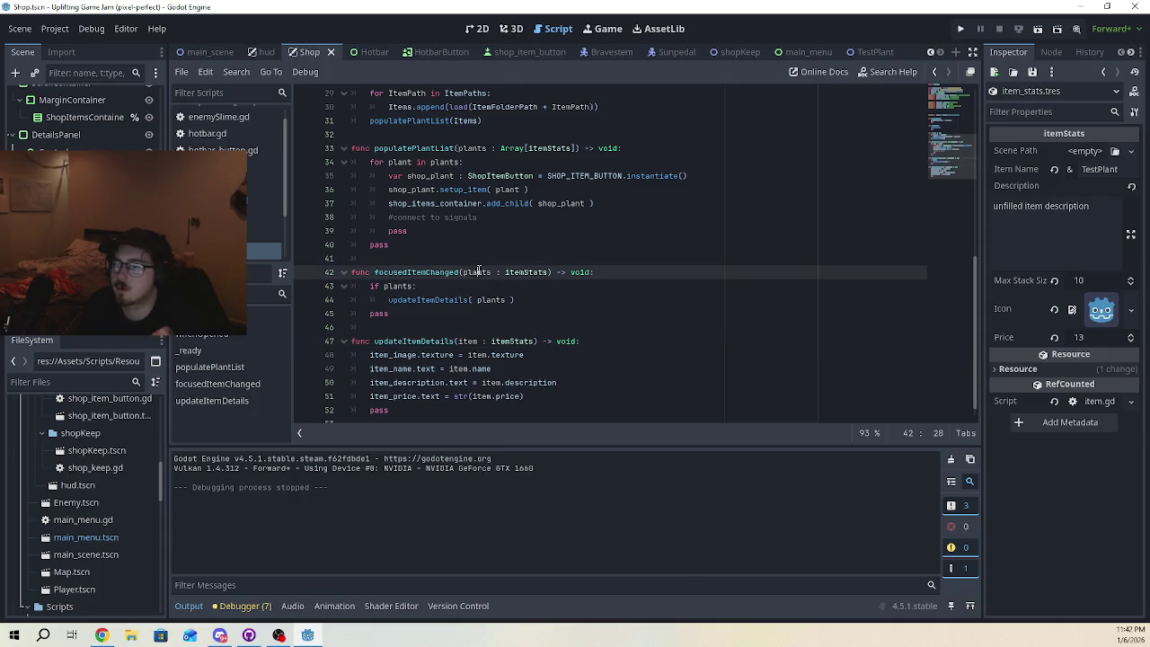
pyautogui.doubleClick(478, 272)
pyautogui.write('item')
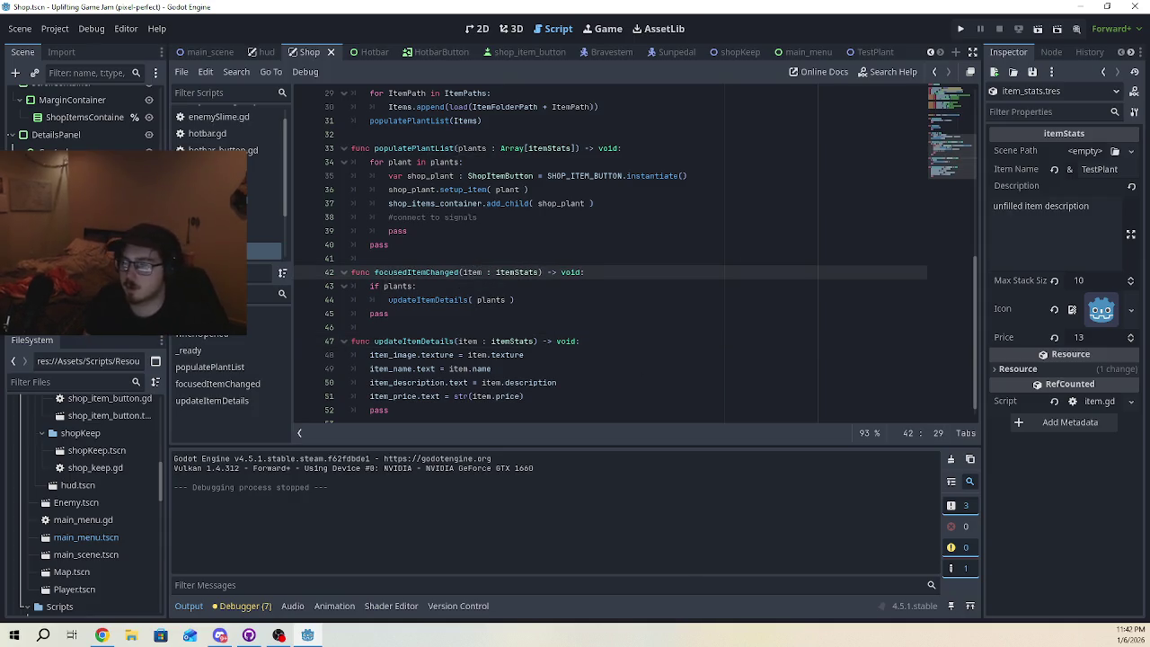
pyautogui.doubleClick(490, 300)
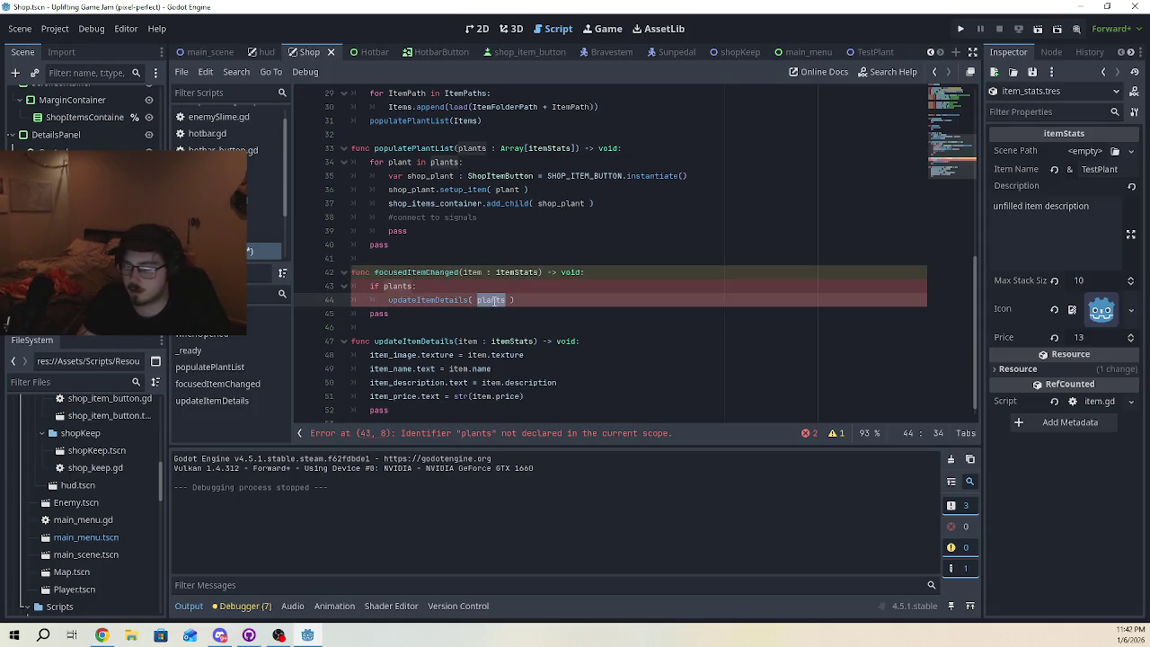
pyautogui.write('item')
pyautogui.click(728, 300)
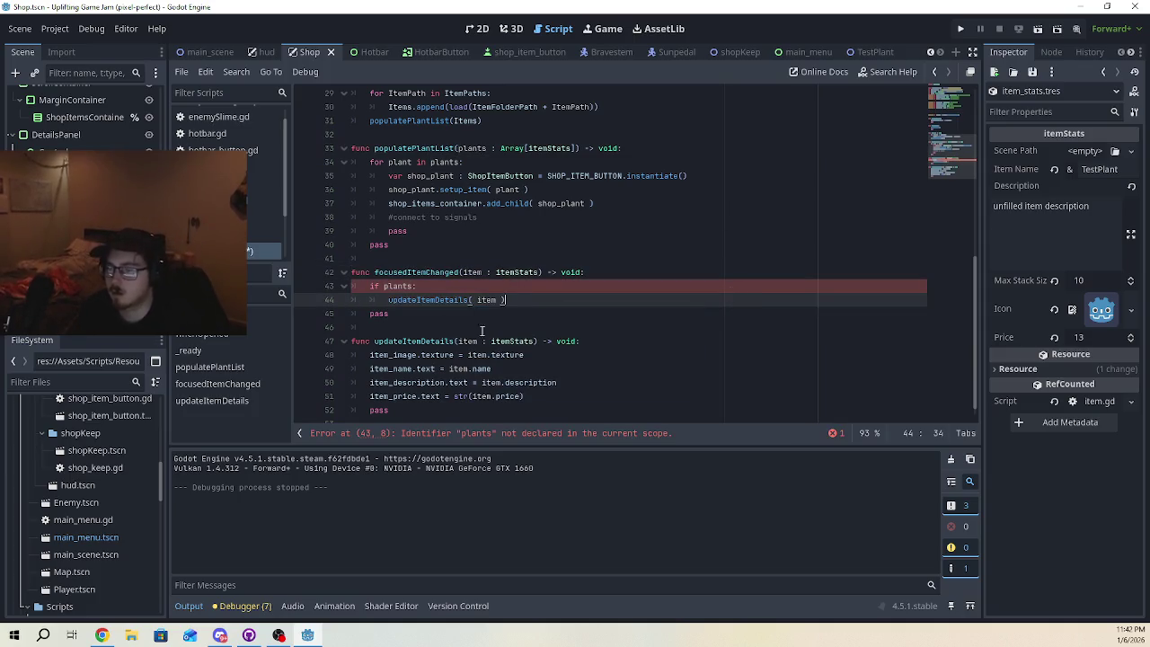
pyautogui.doubleClick(400, 286)
pyautogui.write('item')
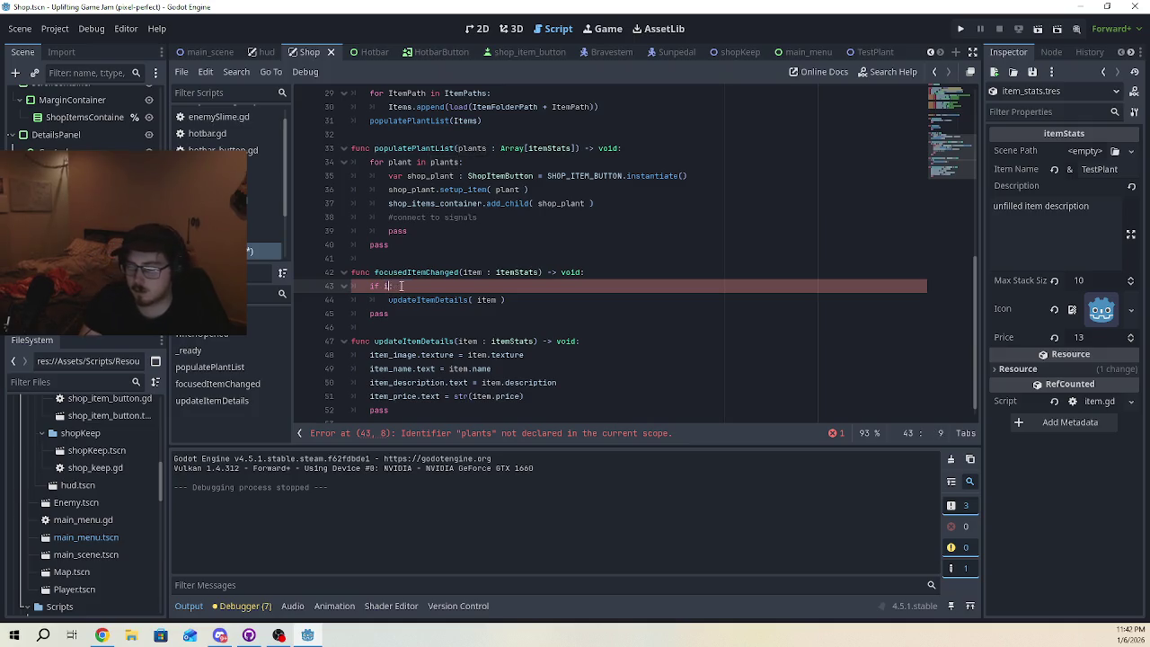
pyautogui.click(678, 231)
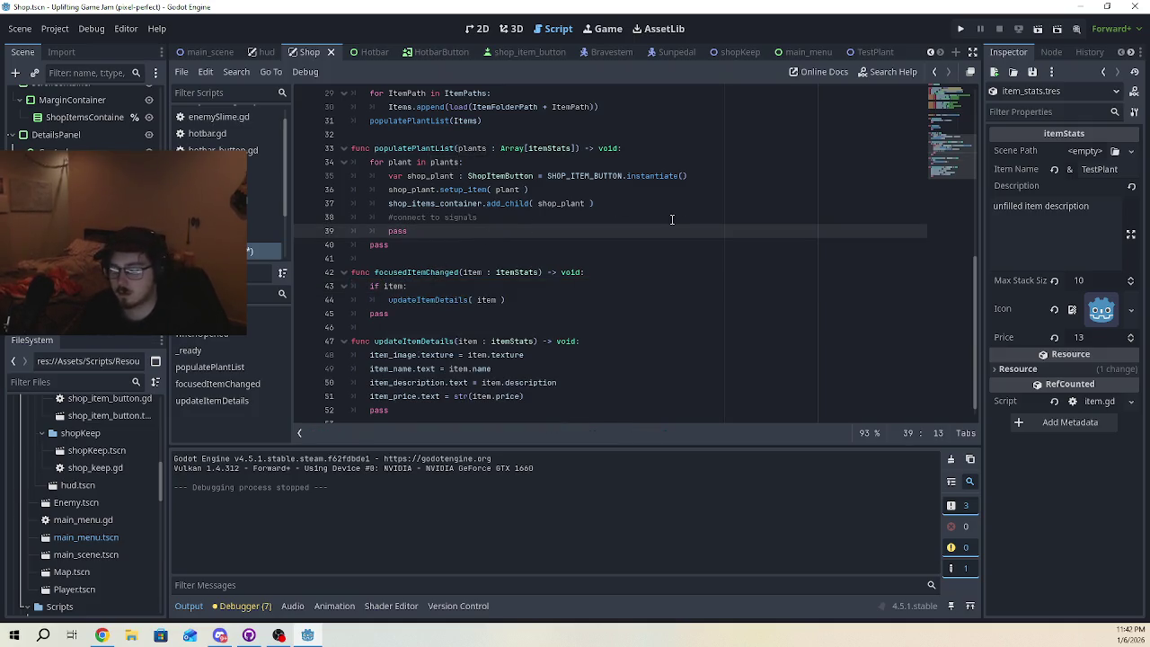
pyautogui.click(960, 29)
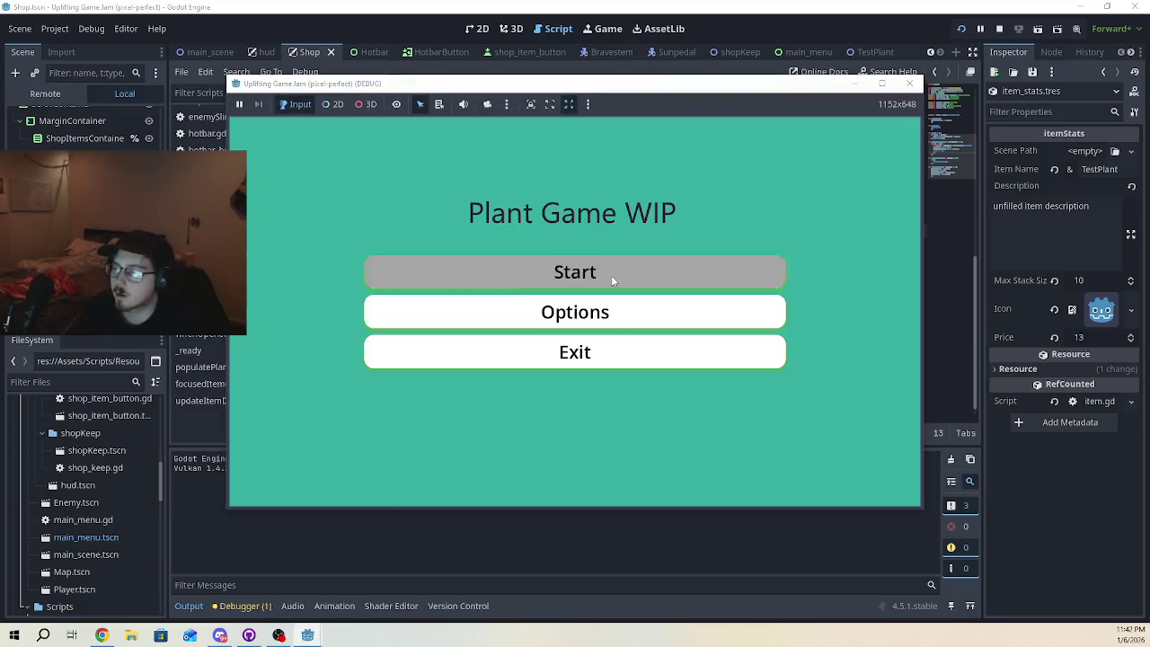
# - Start a new game, walk the player to the shop and open the shop panel
pyautogui.click(612, 277)
pyautogui.press('w')
pyautogui.press('d')
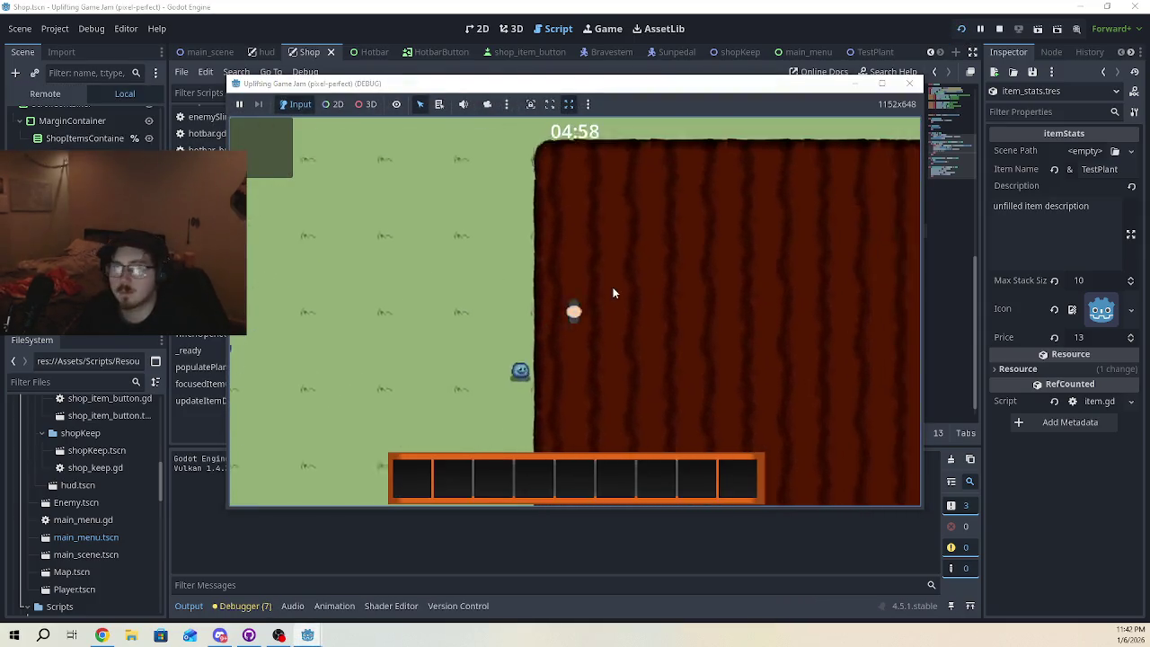
pyautogui.press('w')
pyautogui.press('d')
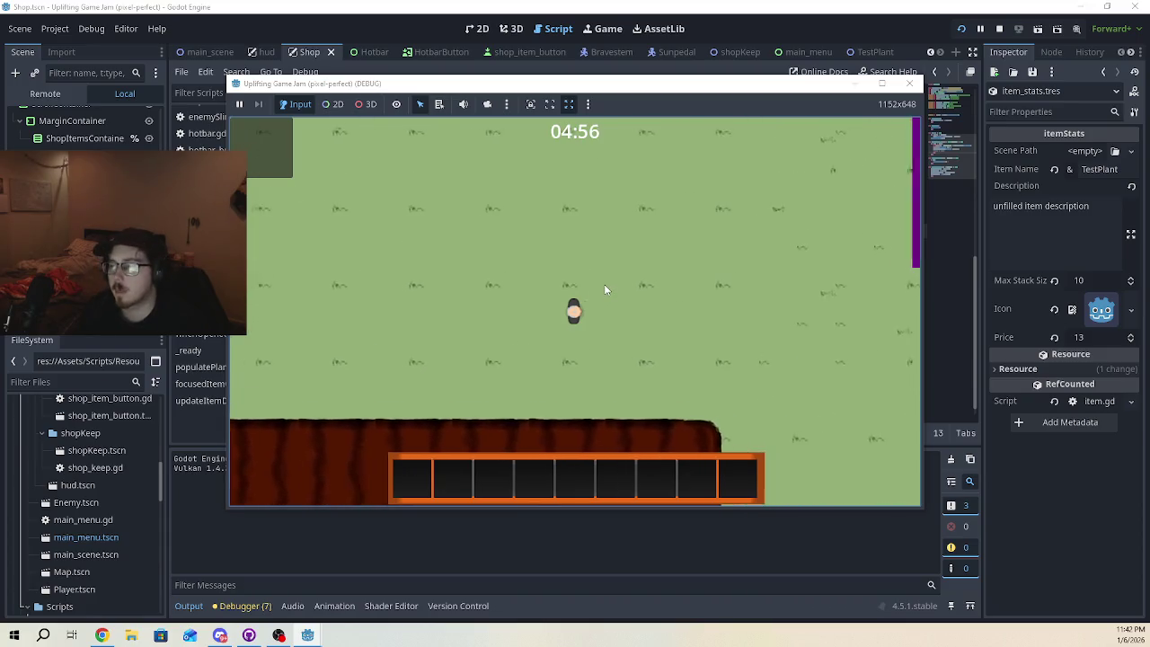
pyautogui.press('e')
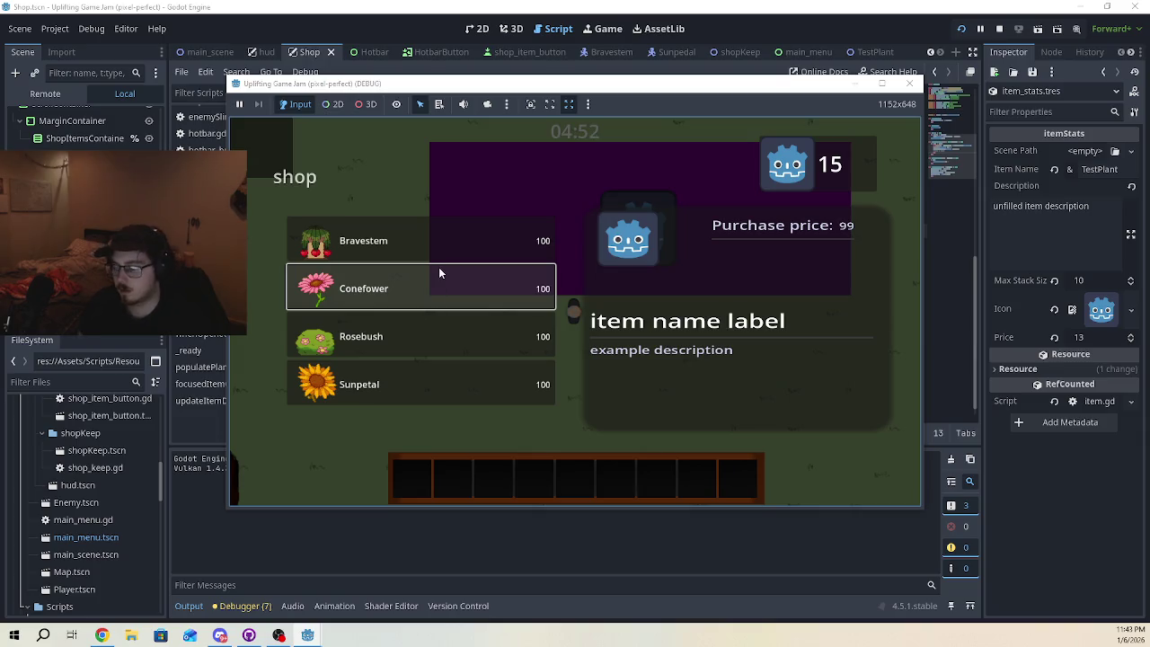
# - Cycle shop focus through Bravestem, Conefower, Rosebush and Sunpetal, then close the game window
pyautogui.press('w')
pyautogui.press('s')
pyautogui.press('s')
pyautogui.press('w')
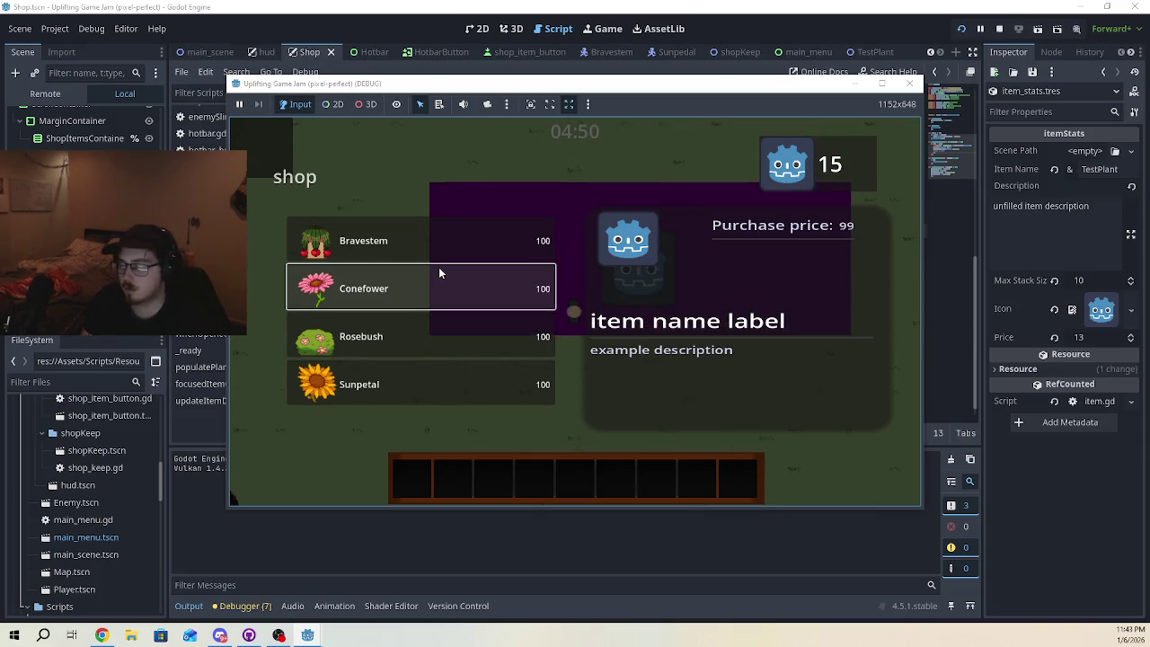
pyautogui.press('s')
pyautogui.press('s')
pyautogui.press('w')
pyautogui.press('w')
pyautogui.press('s')
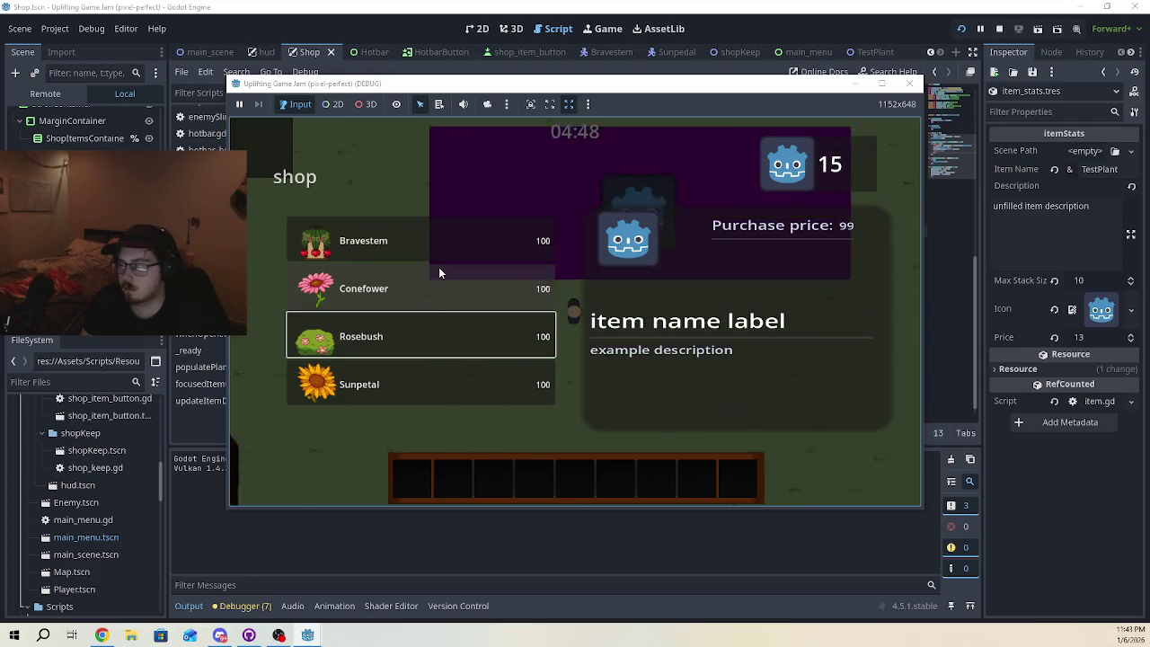
pyautogui.press('w')
pyautogui.press('s')
pyautogui.press('w')
pyautogui.press('w')
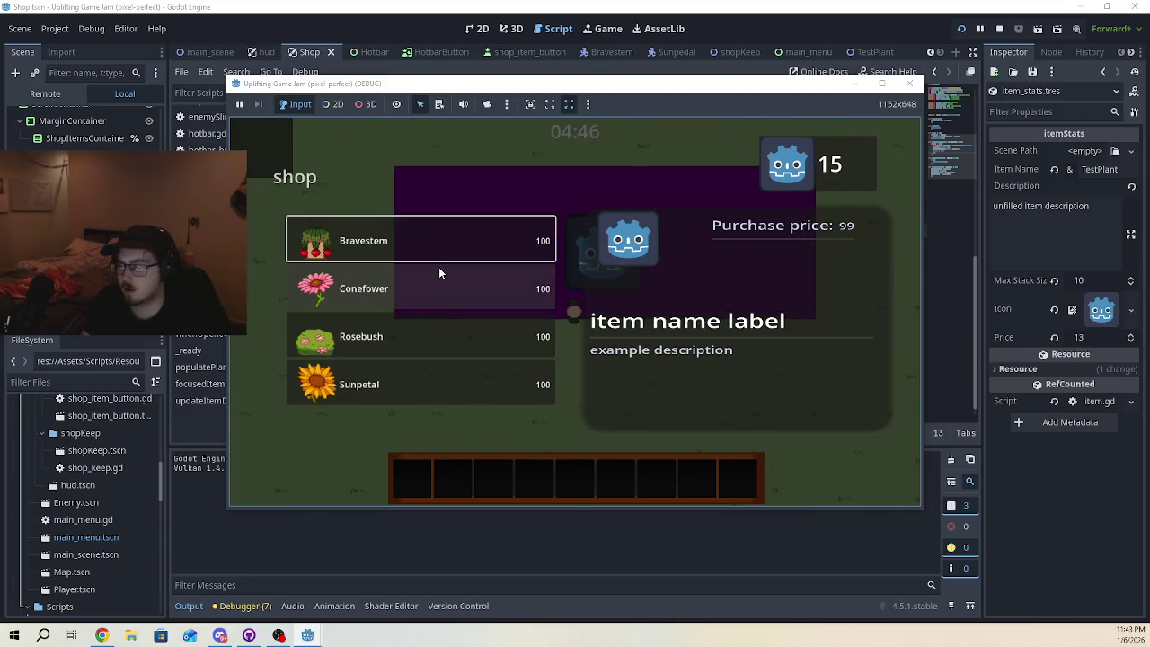
pyautogui.press('s')
pyautogui.press('w')
pyautogui.press('s')
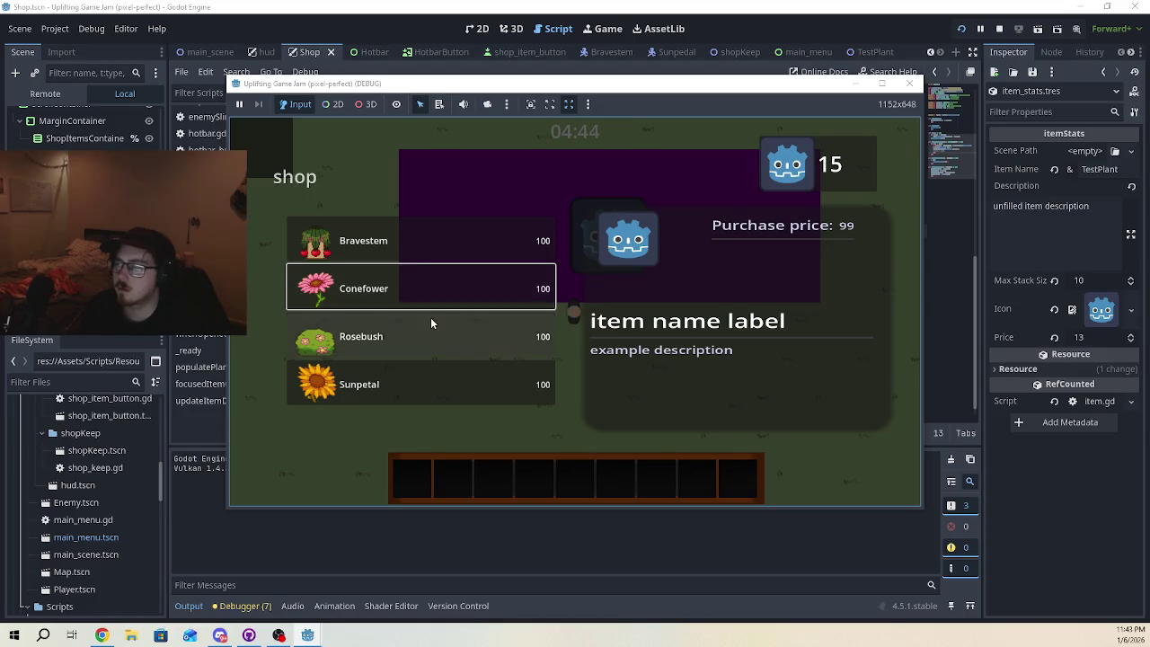
pyautogui.press('s')
pyautogui.press('s')
pyautogui.press('w')
pyautogui.press('w')
pyautogui.press('w')
pyautogui.click(909, 83)
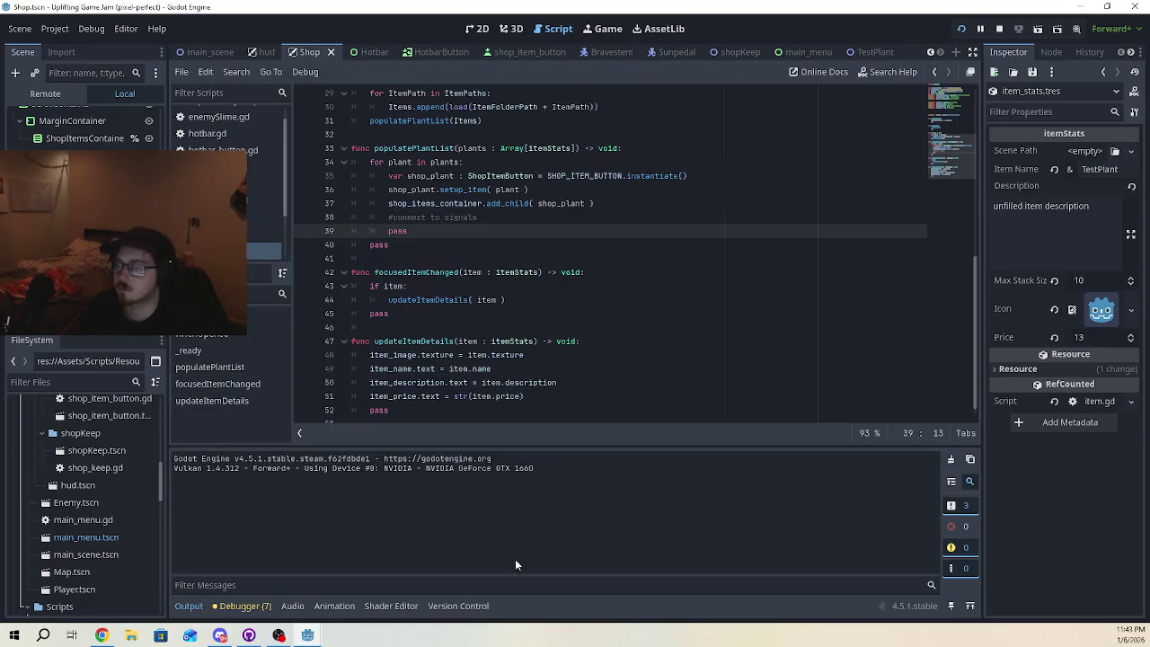
pyautogui.press('F5')
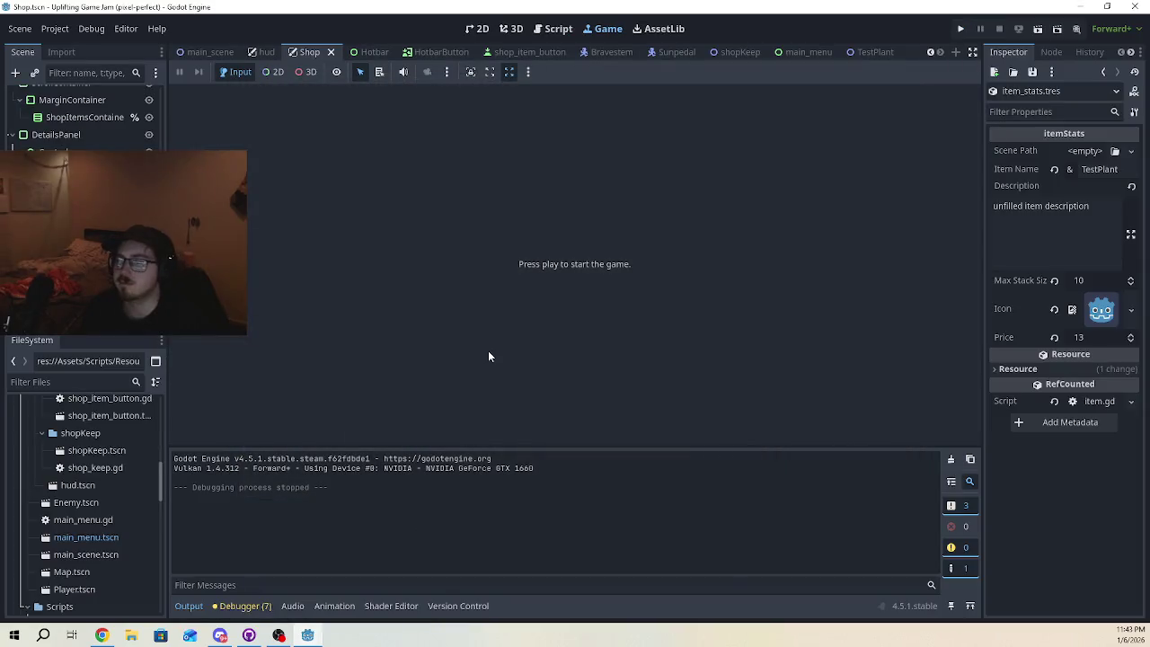
pyautogui.click(961, 28)
pyautogui.click(911, 82)
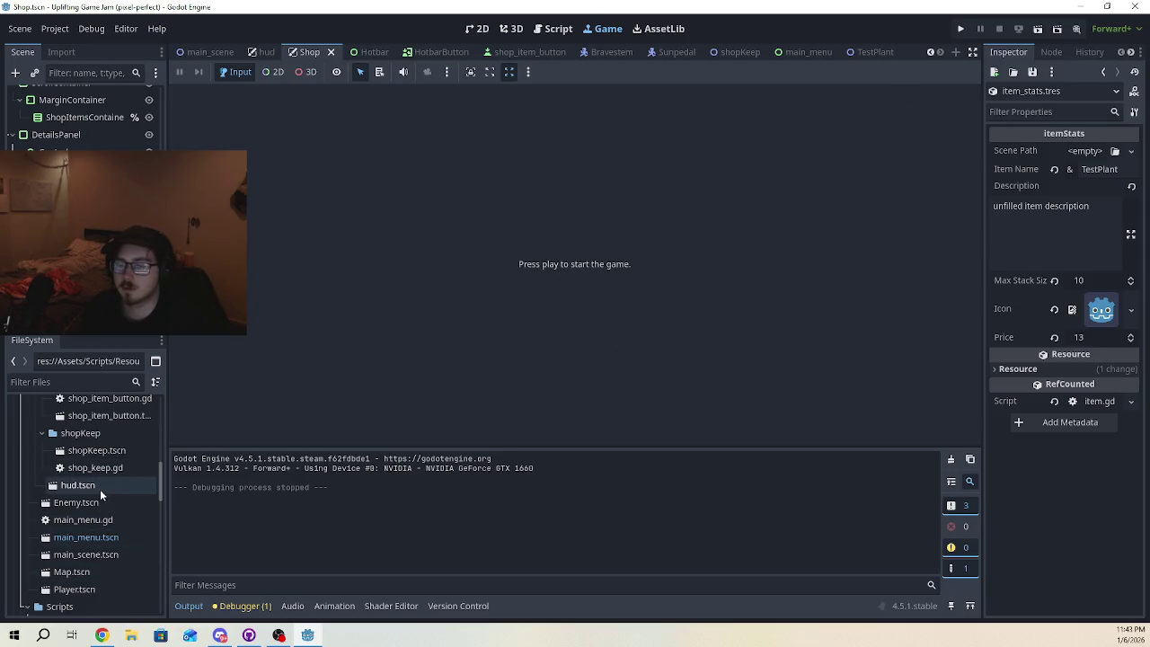
pyautogui.scroll(1, 90, 423)
pyautogui.doubleClick(90, 407)
pyautogui.click(428, 313)
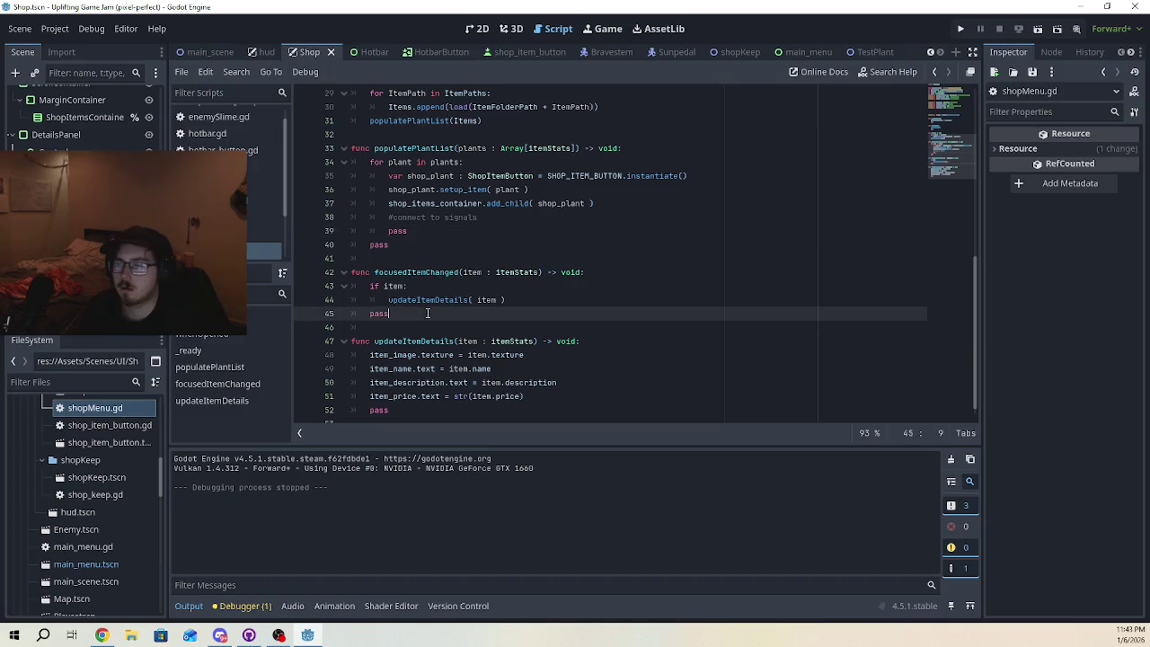
pyautogui.scroll(-1, 499, 386)
pyautogui.click(498, 396)
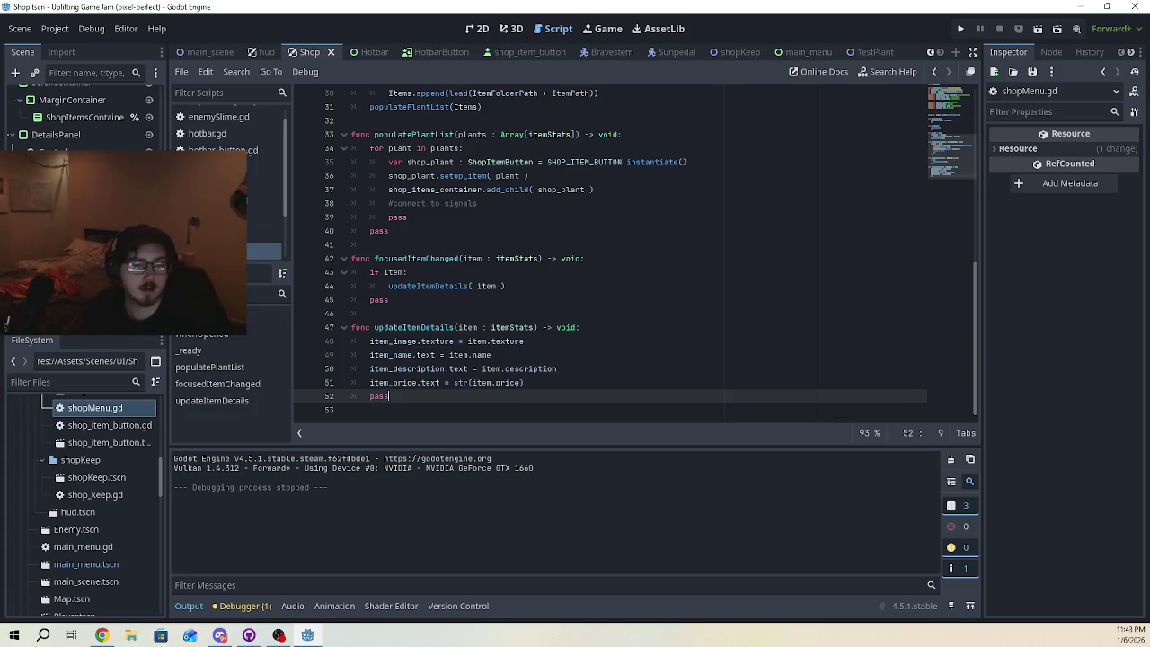
pyautogui.hotkey('alt', 'Tab')
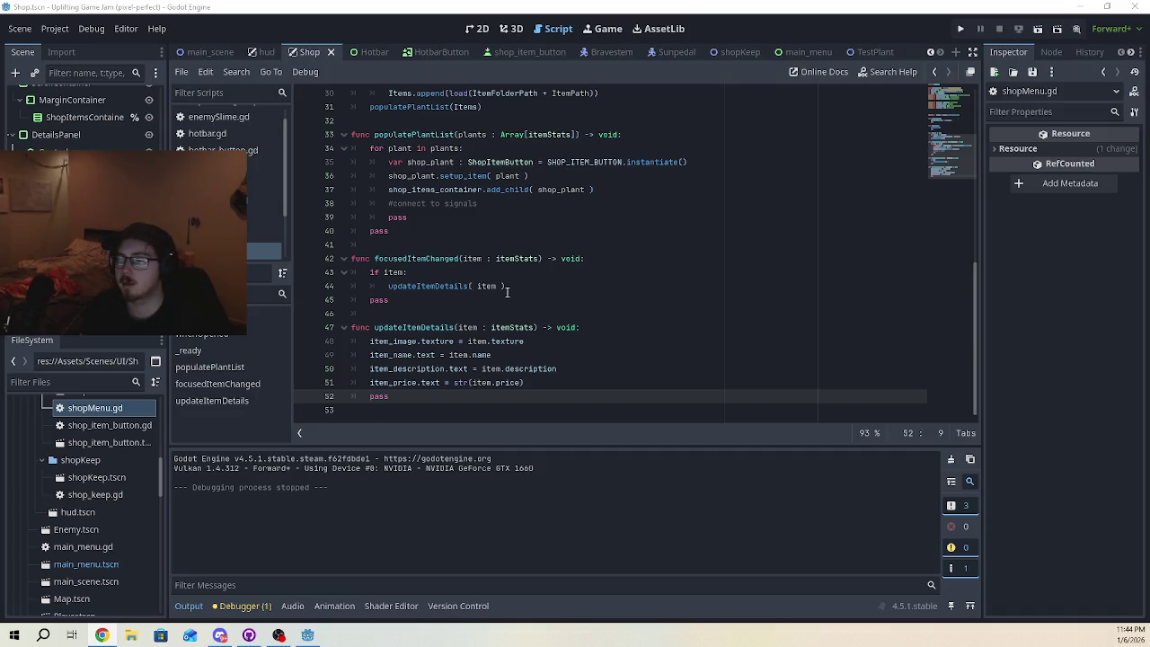
pyautogui.scroll(2, 507, 292)
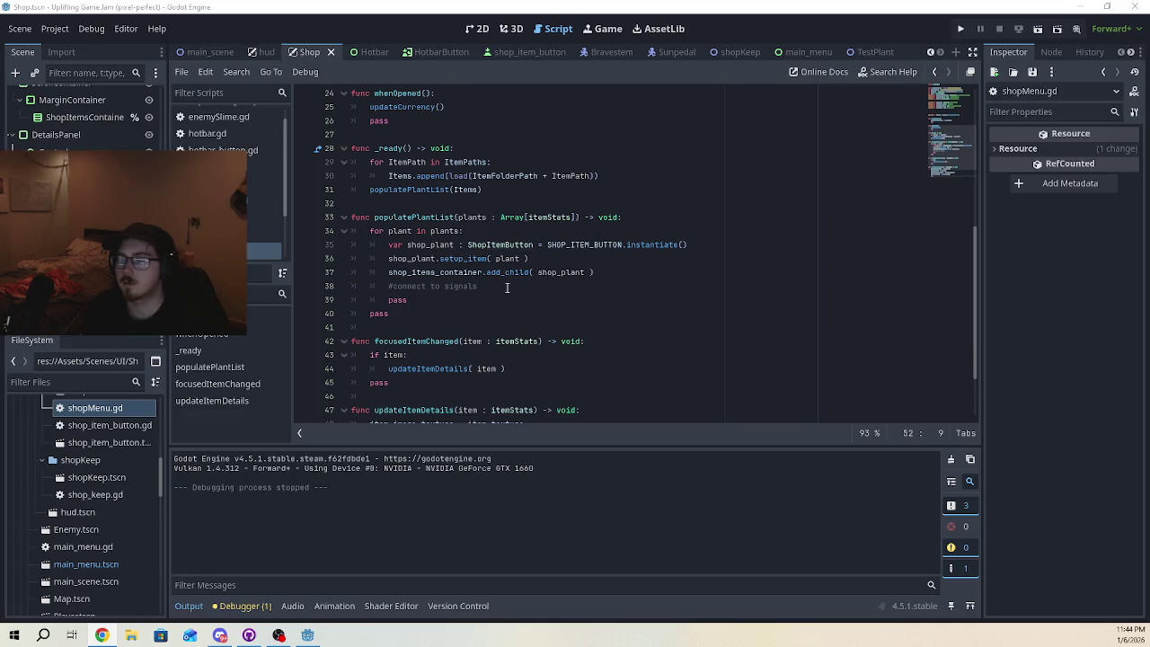
pyautogui.click(507, 288)
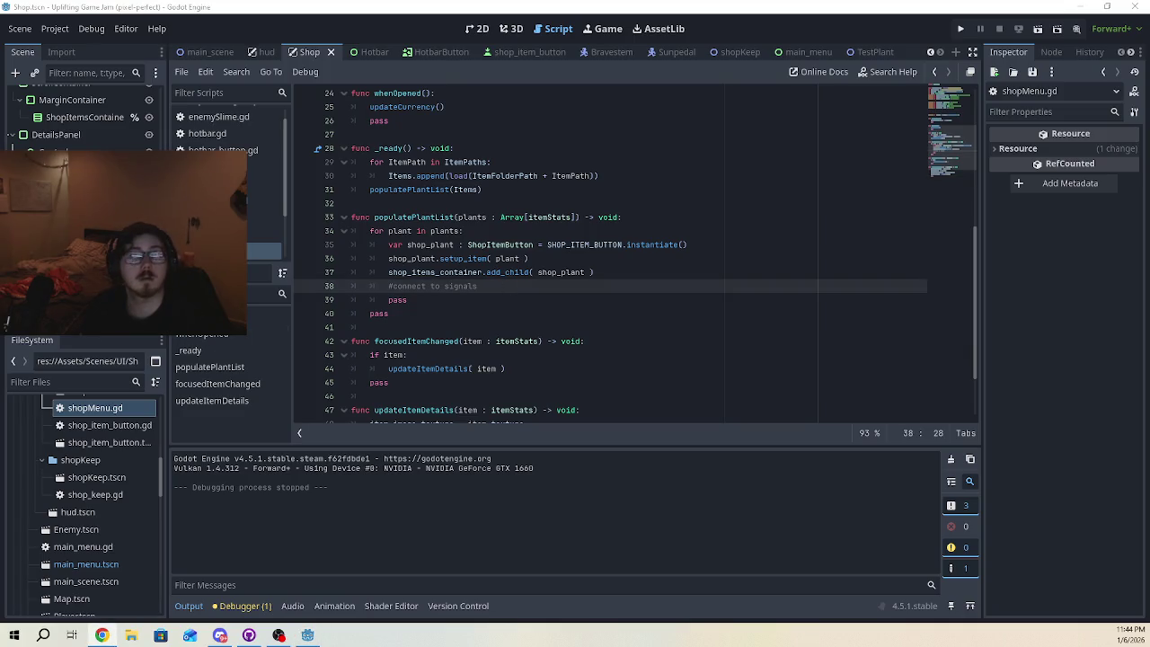
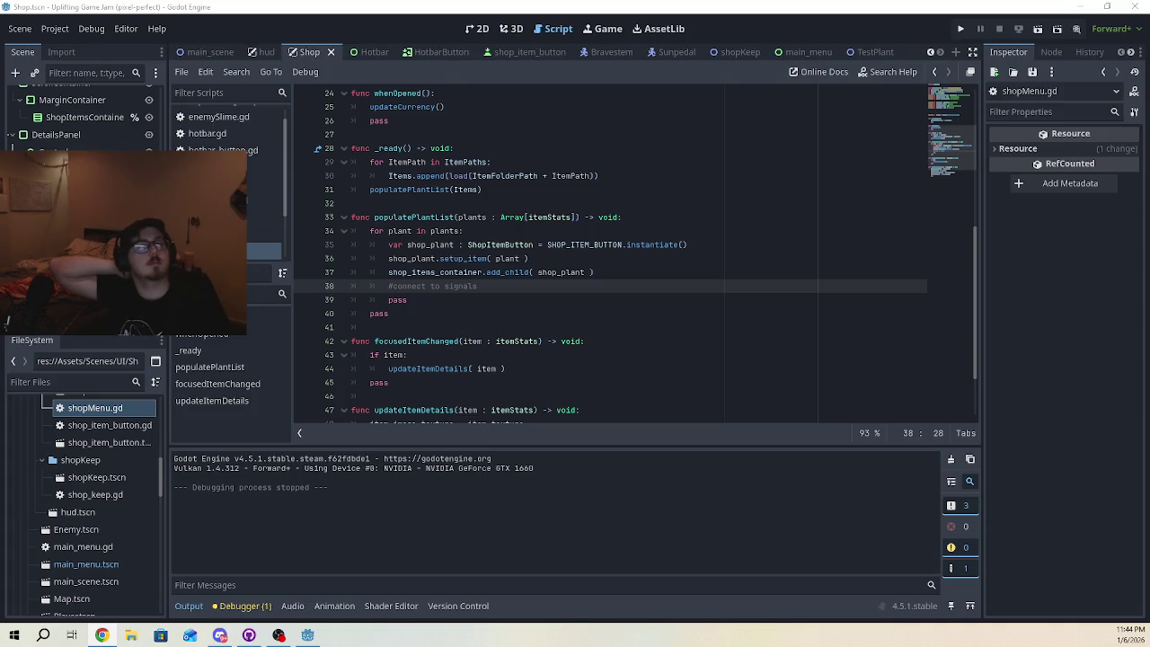
# - Add a new line 38 connecting focus_entered to updateItemDetails.bind( item ) via autocomplete
pyautogui.click(604, 271)
pyautogui.press('Return')
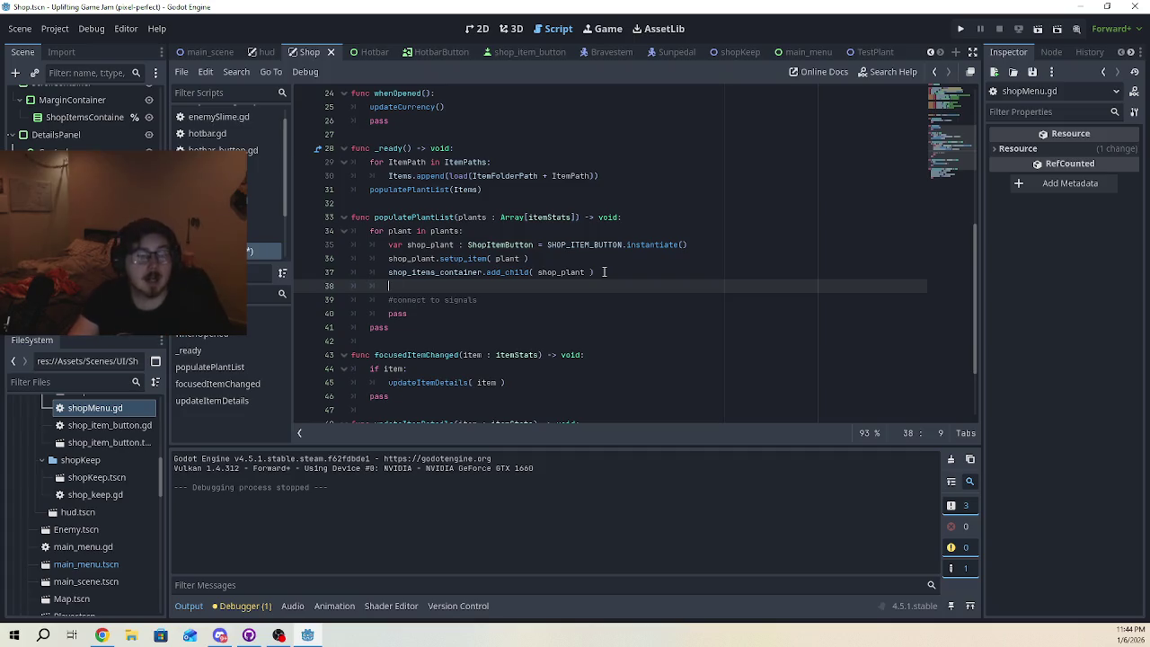
pyautogui.write('shop_it')
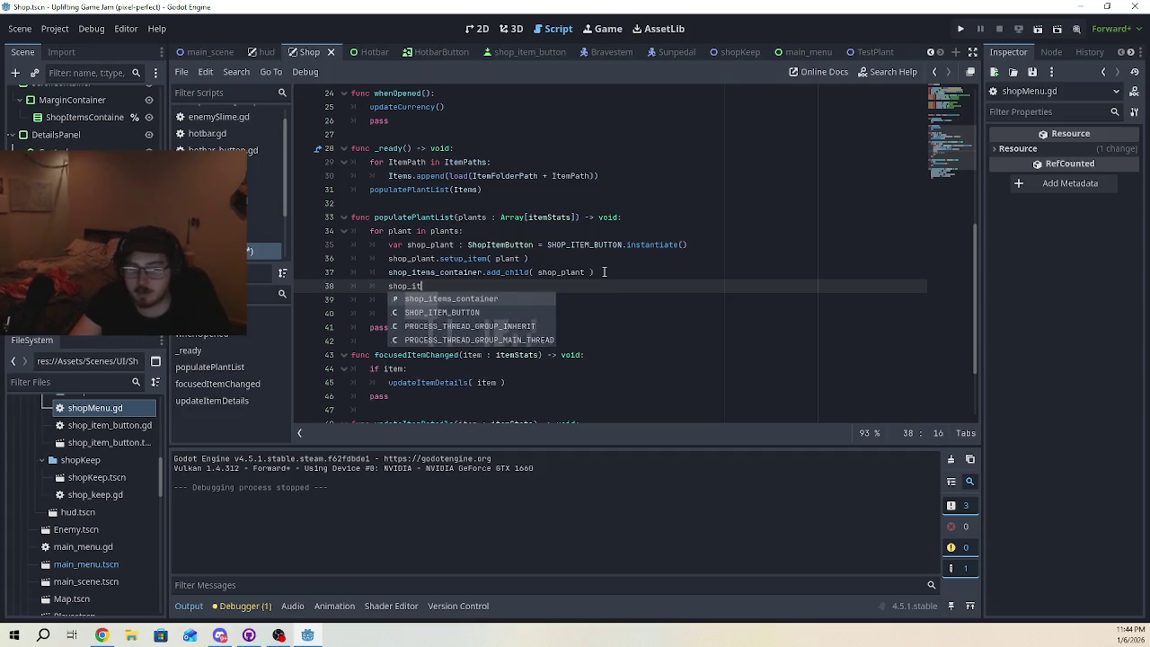
pyautogui.write('em.focus')
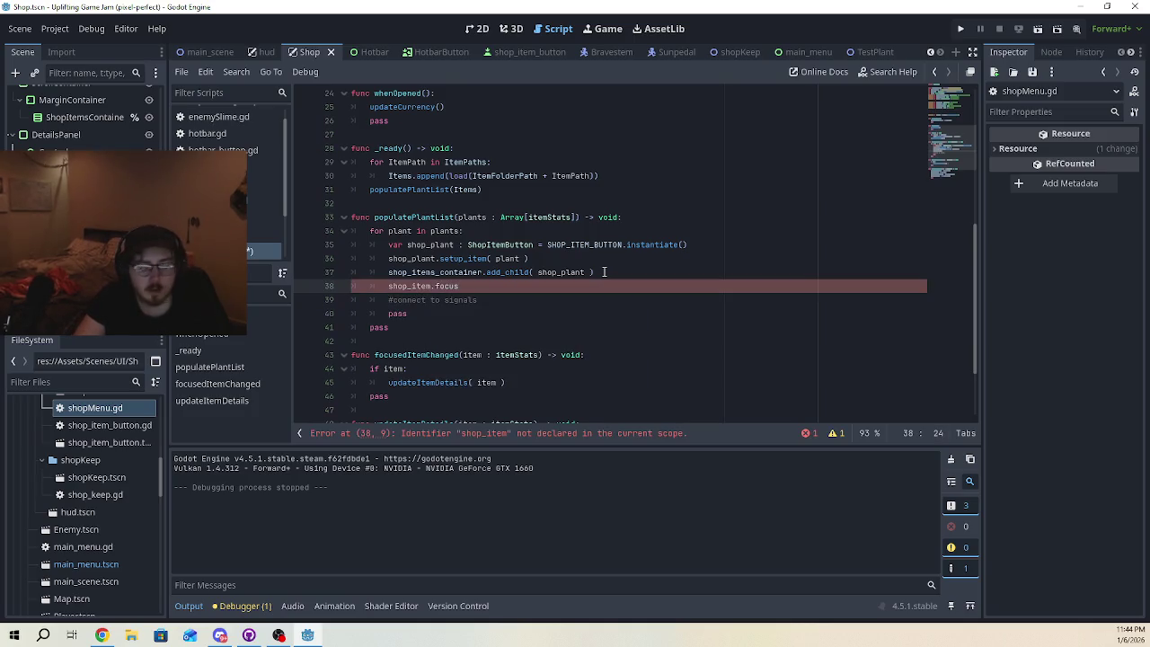
pyautogui.write('_entered')
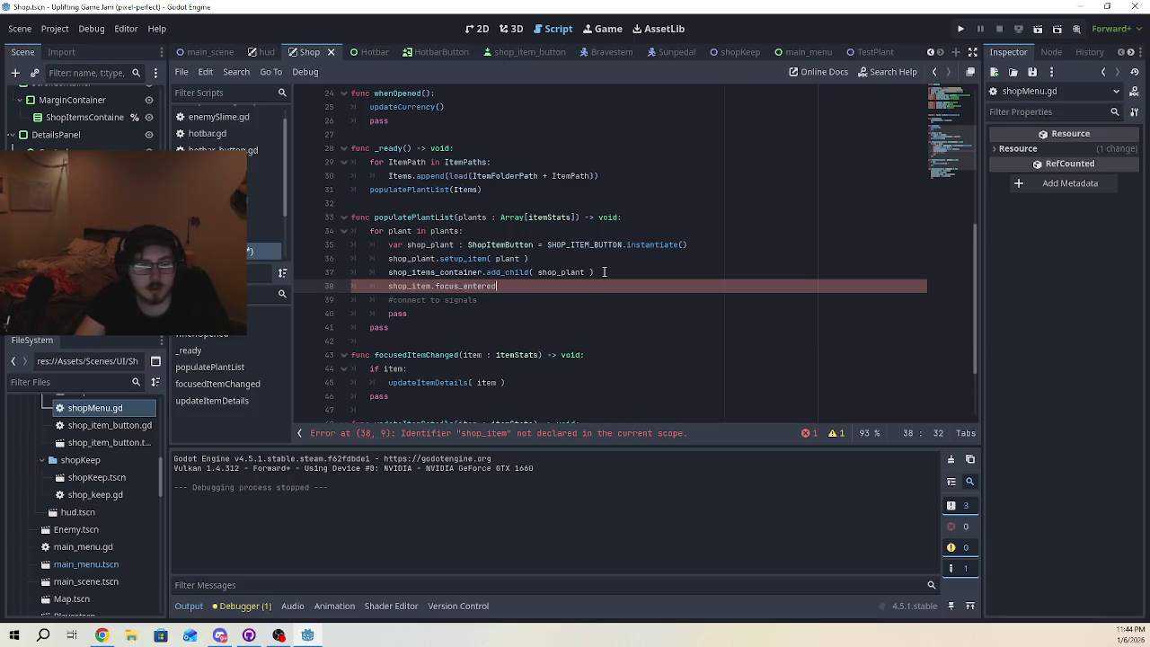
pyautogui.write('.connect')
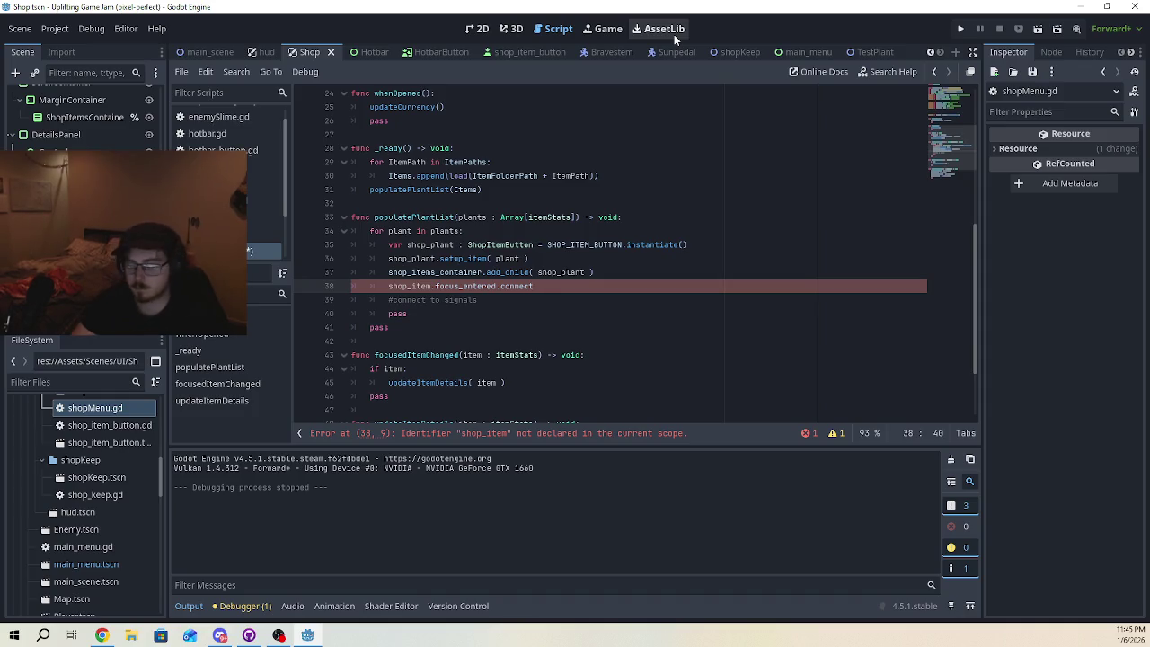
pyautogui.write('( ')
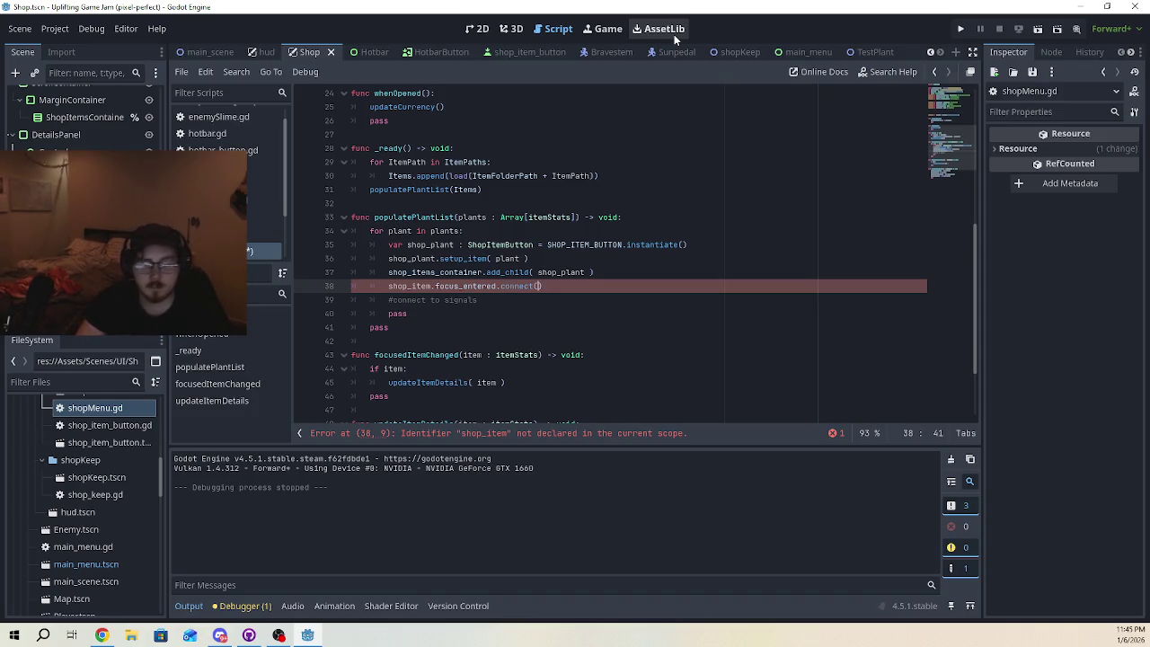
pyautogui.write('update')
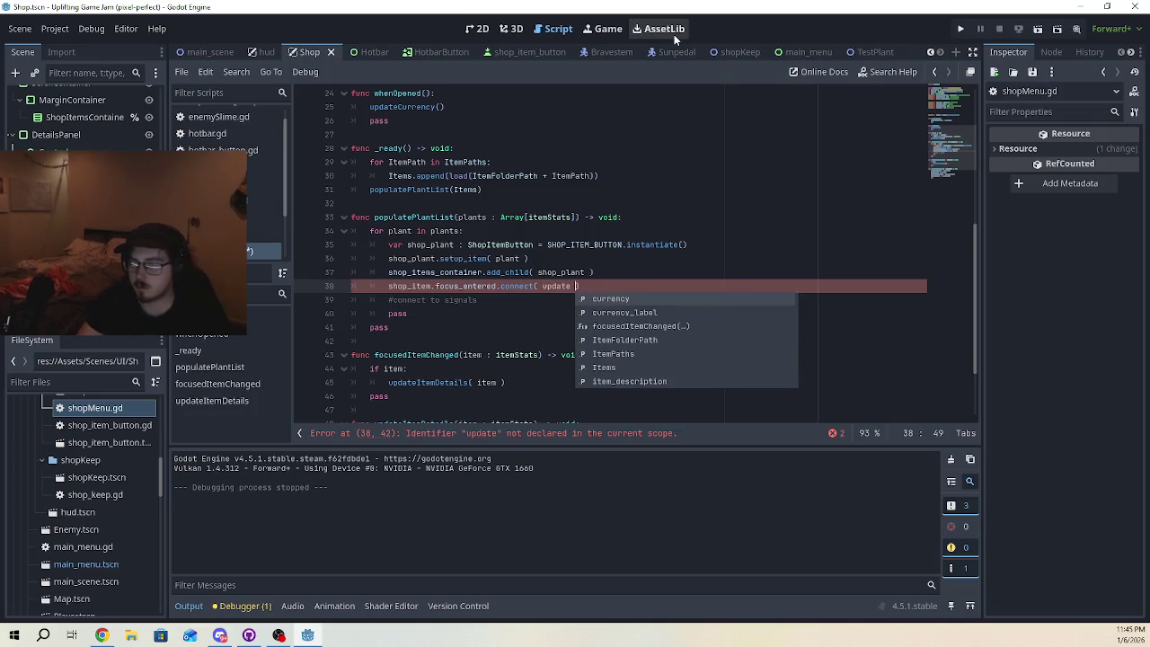
pyautogui.press('Left')
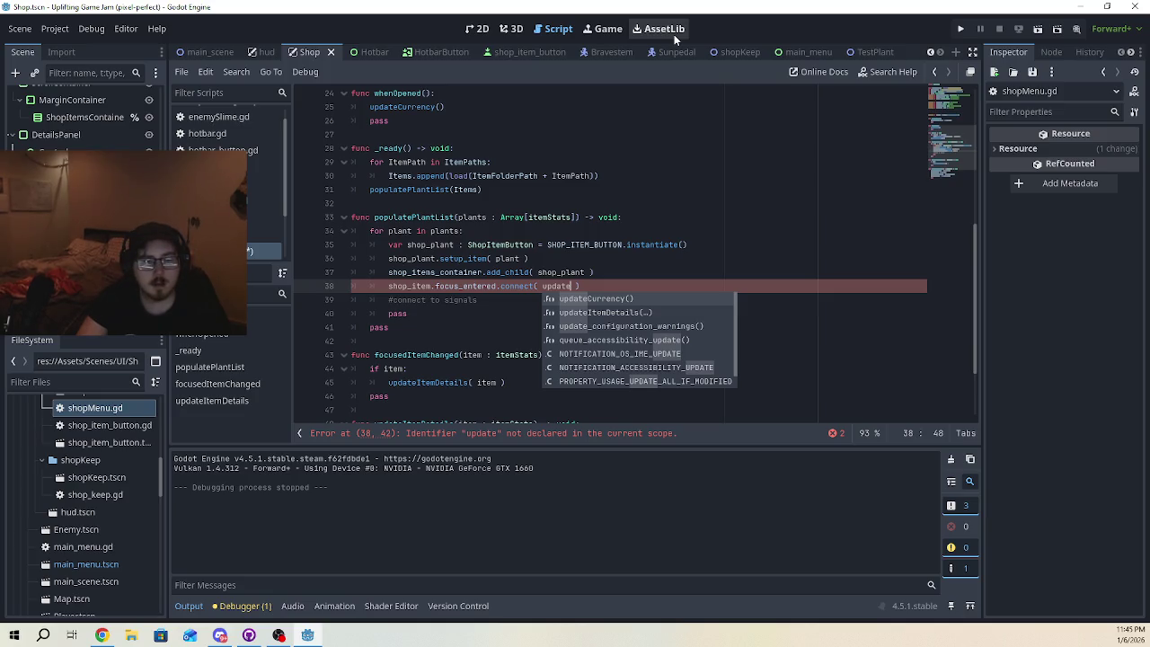
pyautogui.write('C')
pyautogui.press('BackSpace')
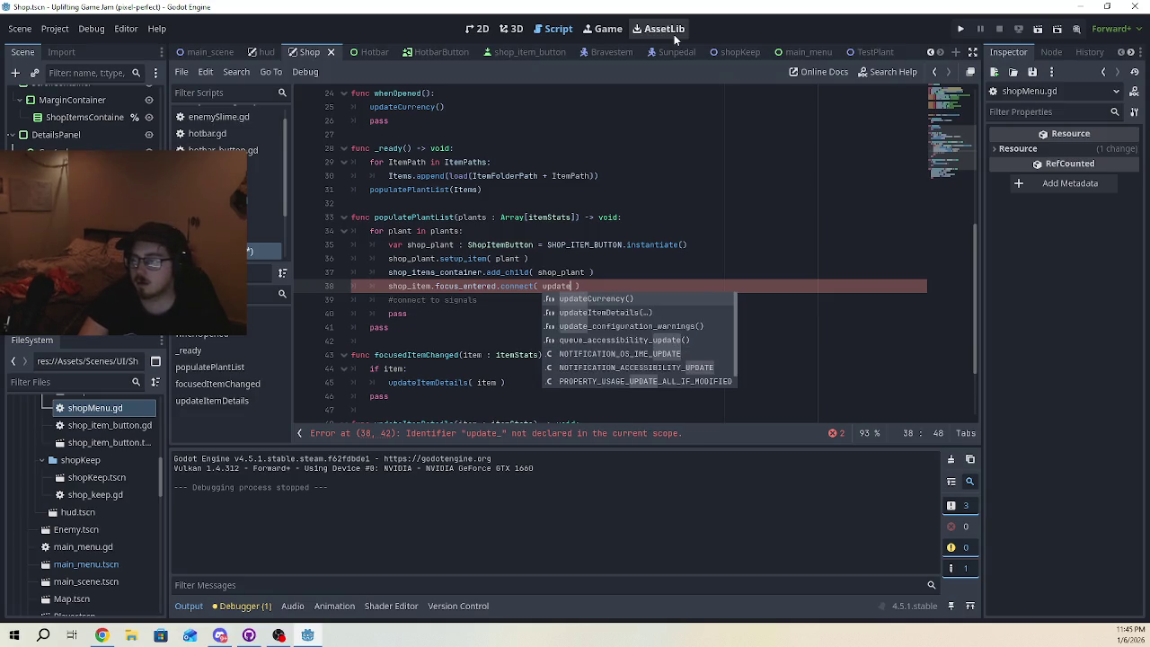
pyautogui.press('Down')
pyautogui.press('Return')
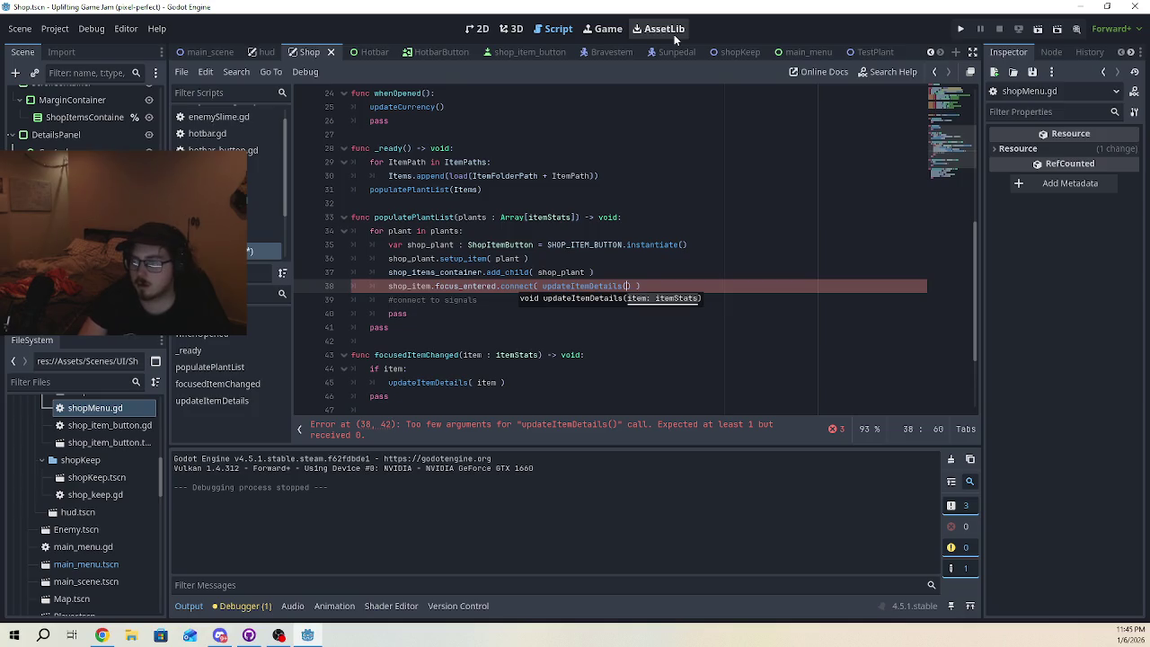
pyautogui.press('BackSpace')
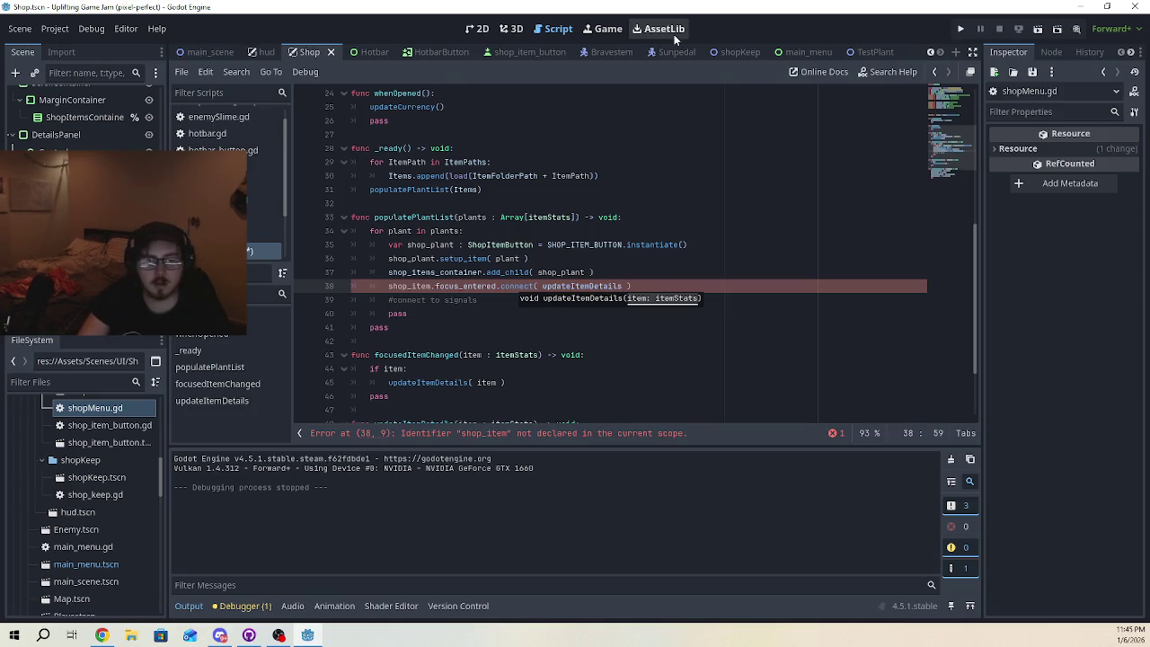
pyautogui.write('.')
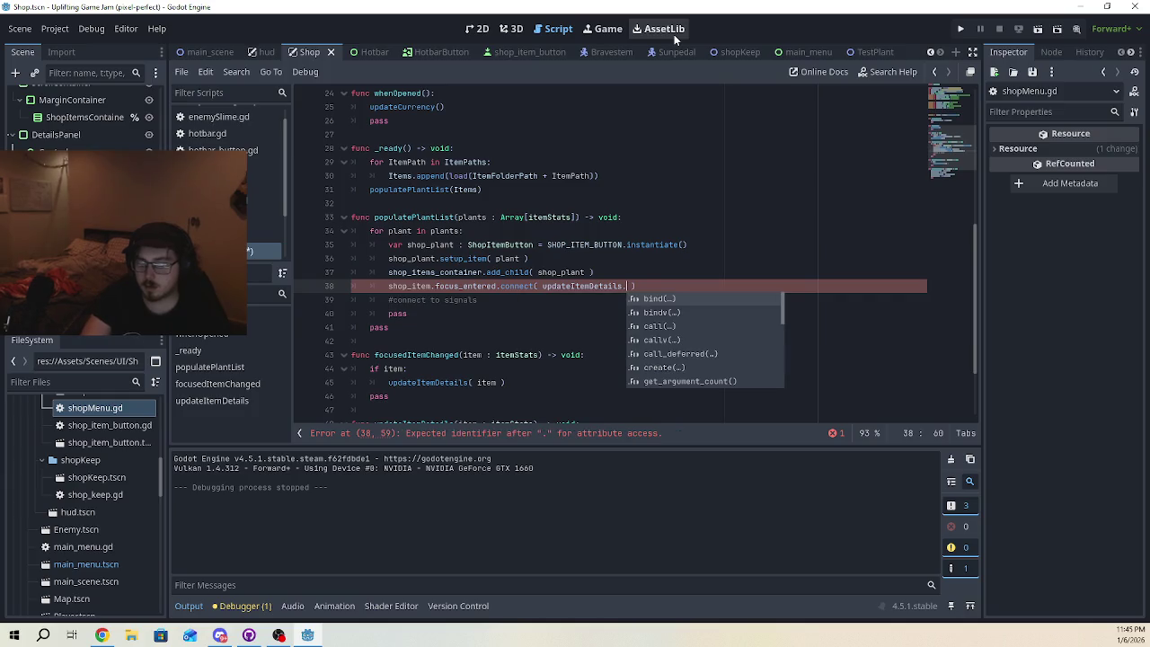
pyautogui.write('bind()')
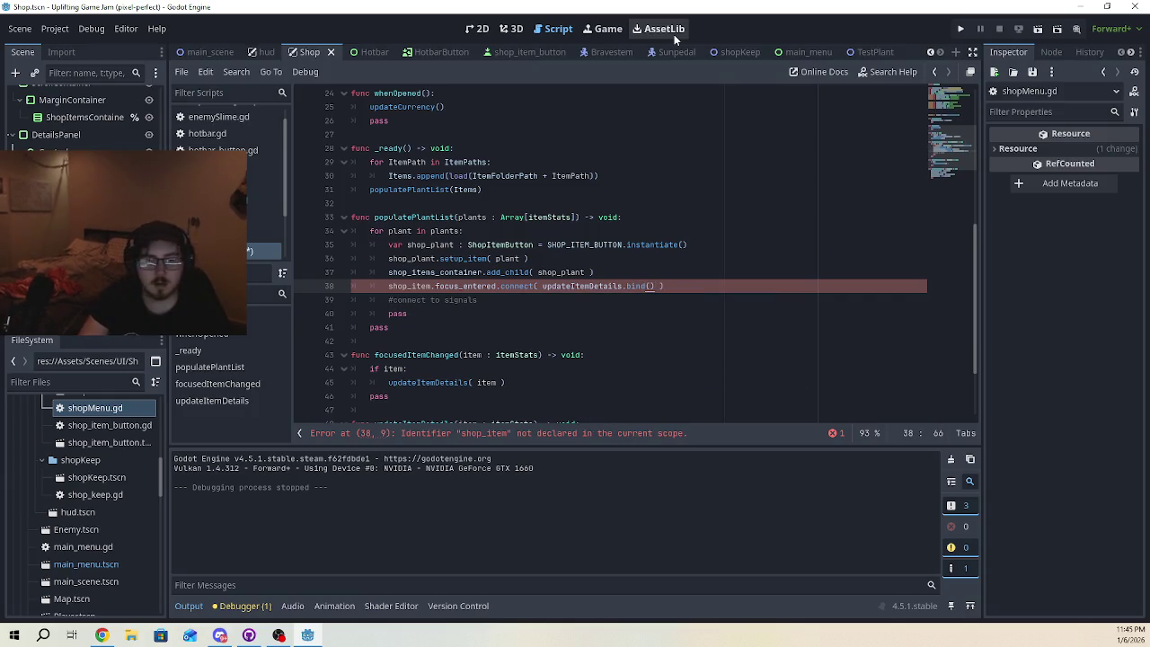
pyautogui.press('Left')
pyautogui.press('Left')
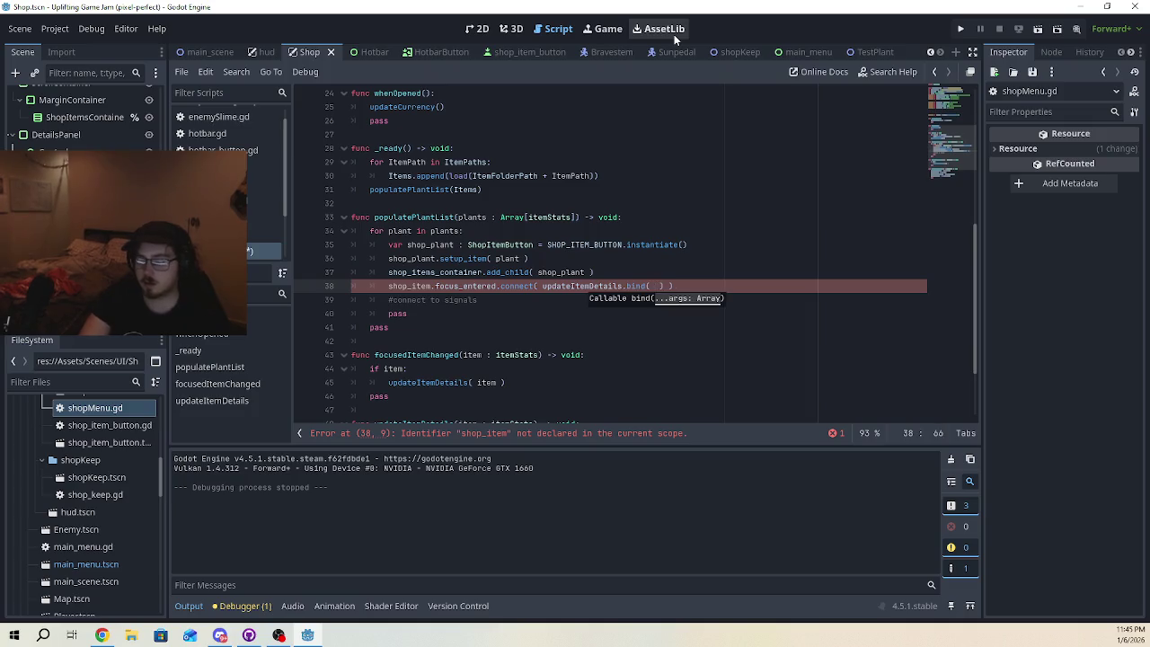
pyautogui.write('item')
# - Rename the bound argument to plant and the variable to shop_plant on line 38
pyautogui.click(688, 255)
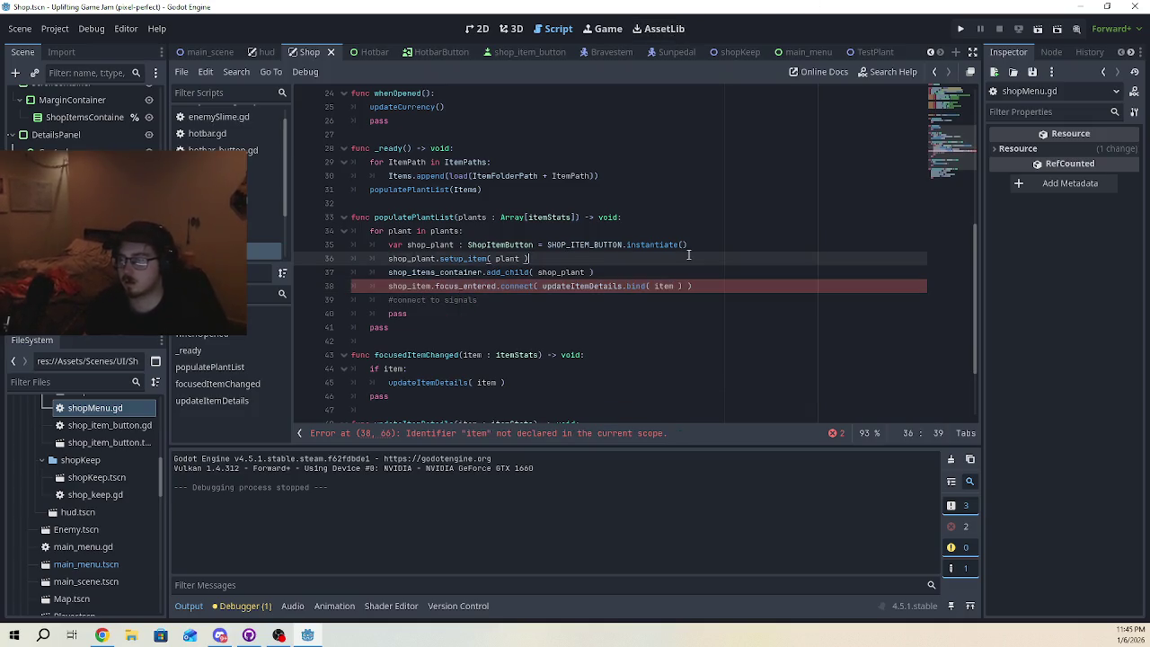
pyautogui.doubleClick(665, 286)
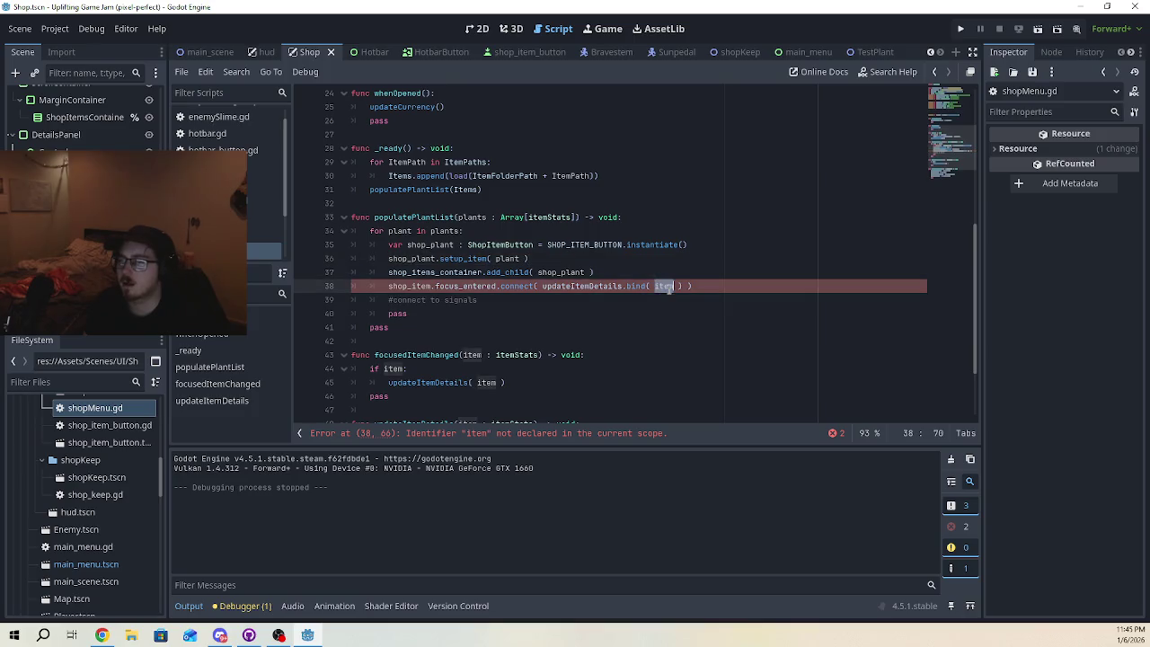
pyautogui.write('plant')
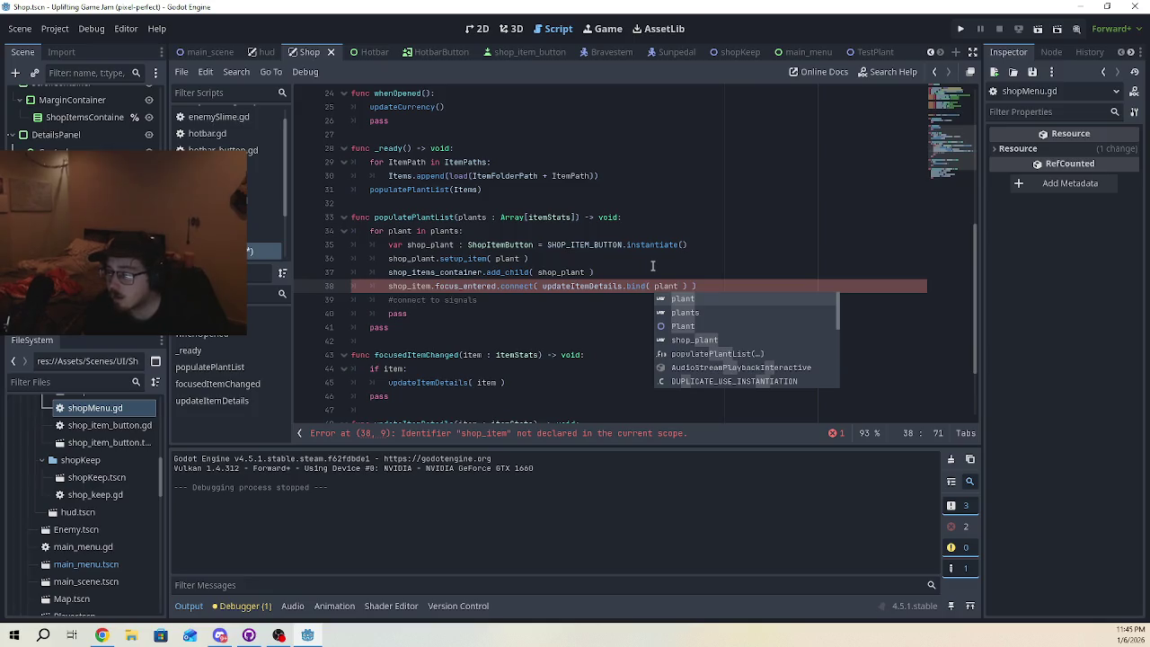
pyautogui.click(653, 262)
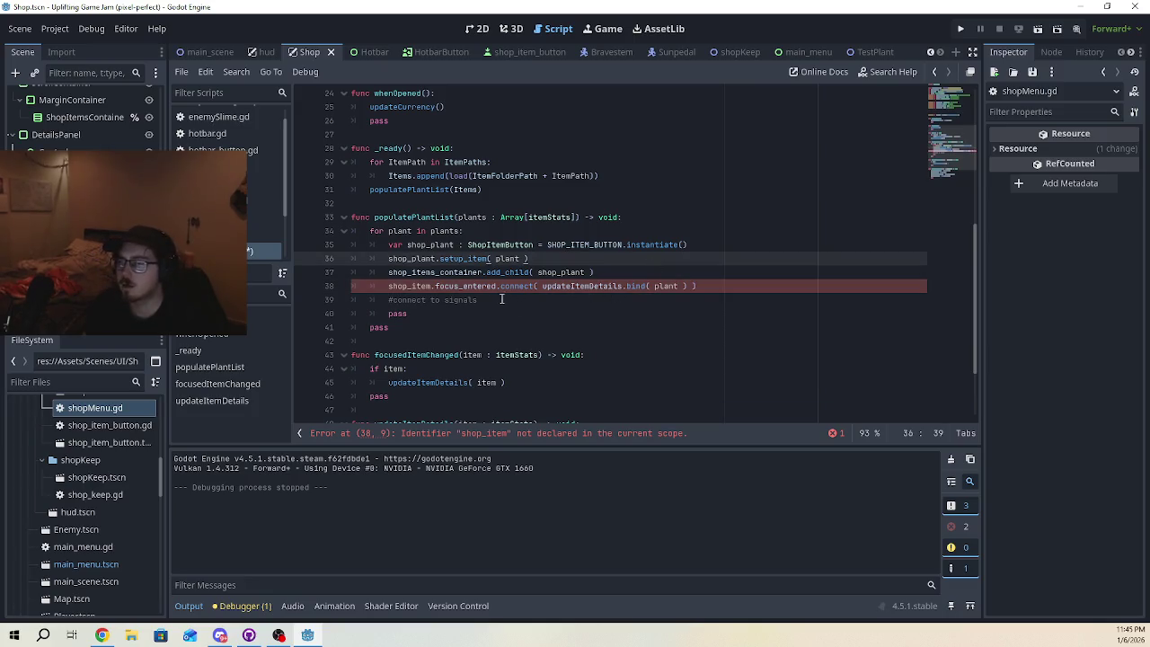
pyautogui.doubleClick(409, 286)
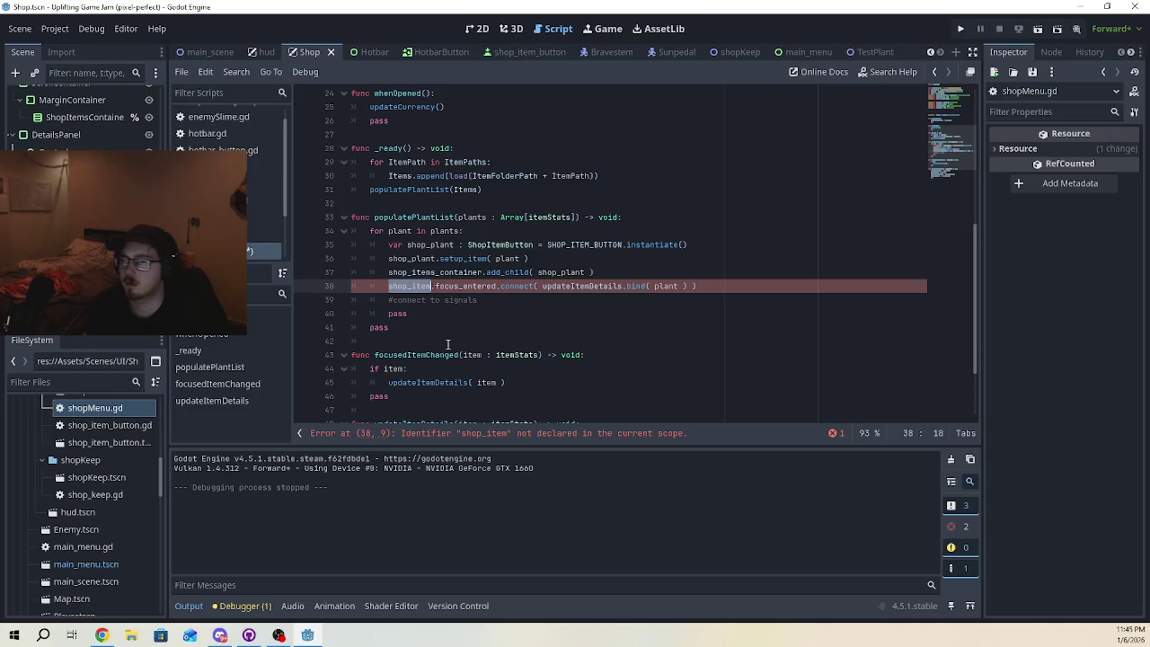
pyautogui.click(432, 285)
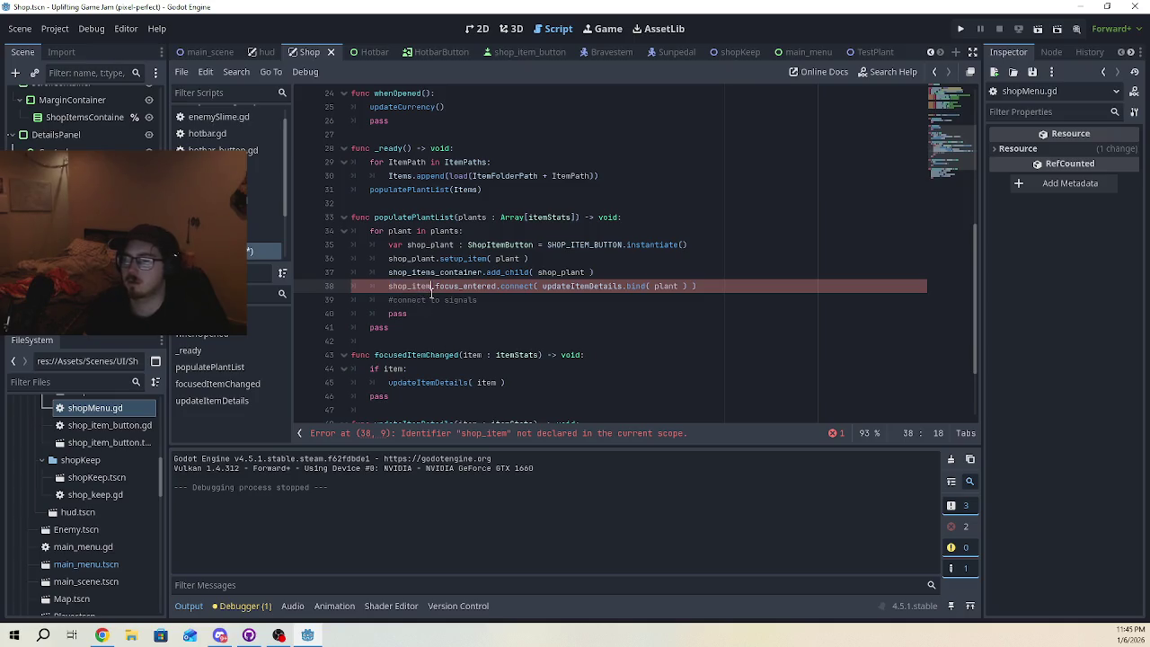
pyautogui.press('BackSpace')
pyautogui.press('BackSpace')
pyautogui.press('BackSpace')
pyautogui.press('BackSpace')
pyautogui.write('plan')
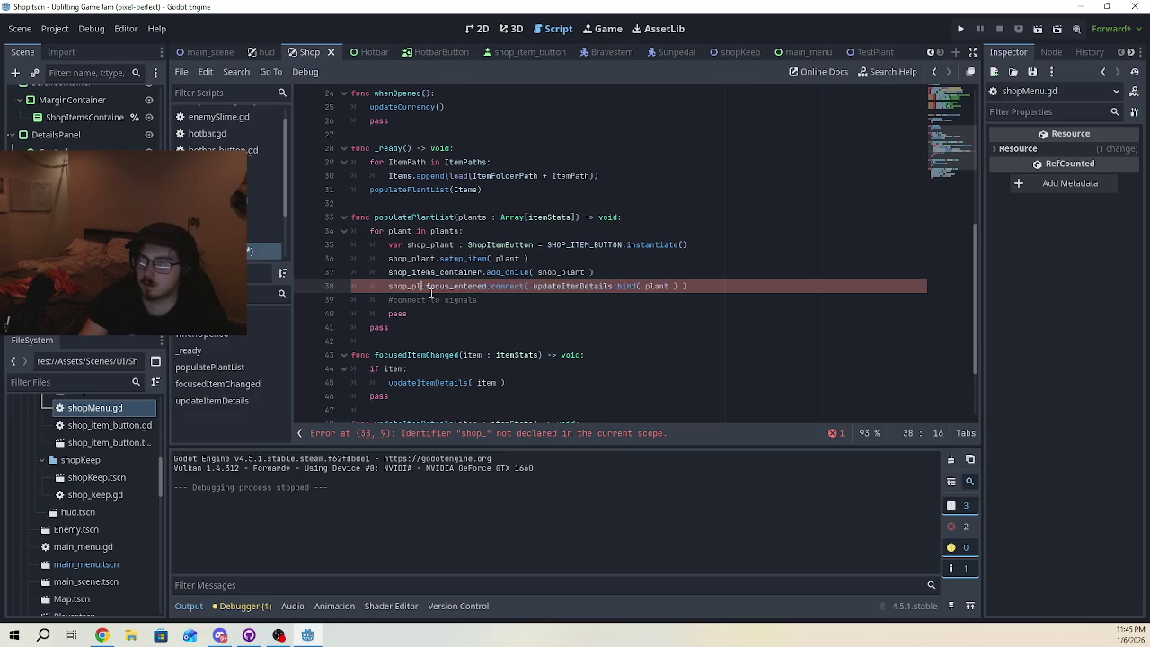
pyautogui.click(430, 299)
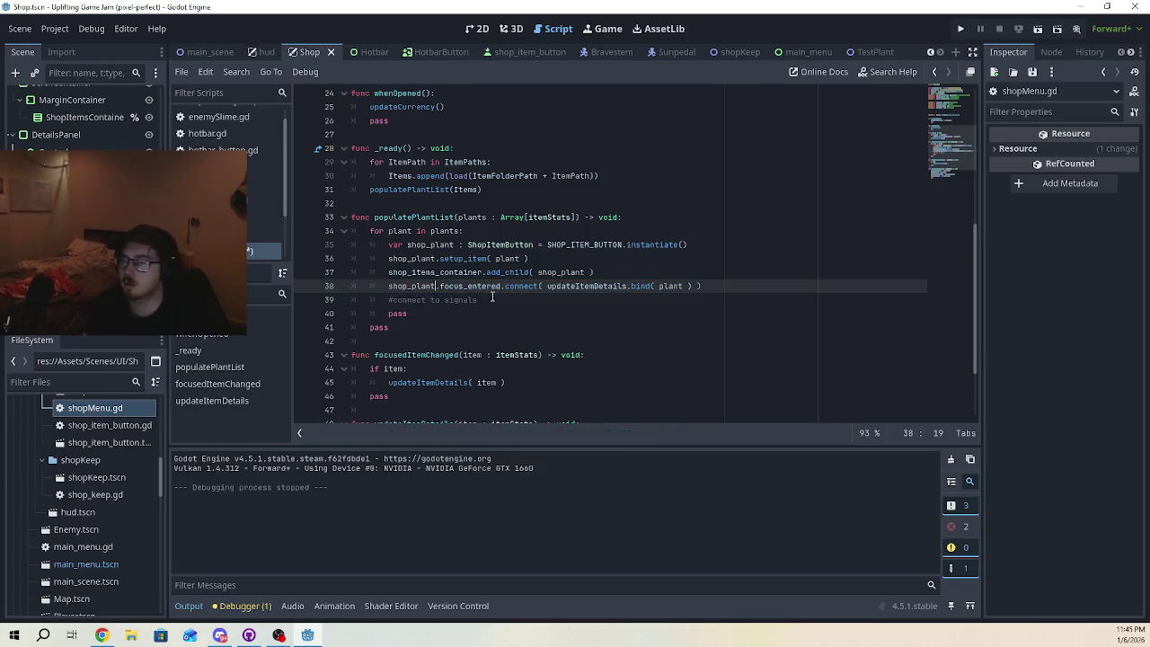
pyautogui.click(495, 300)
# - Run the game with F5, walk the player into the shop, and focus a flower item
pyautogui.press('F5')
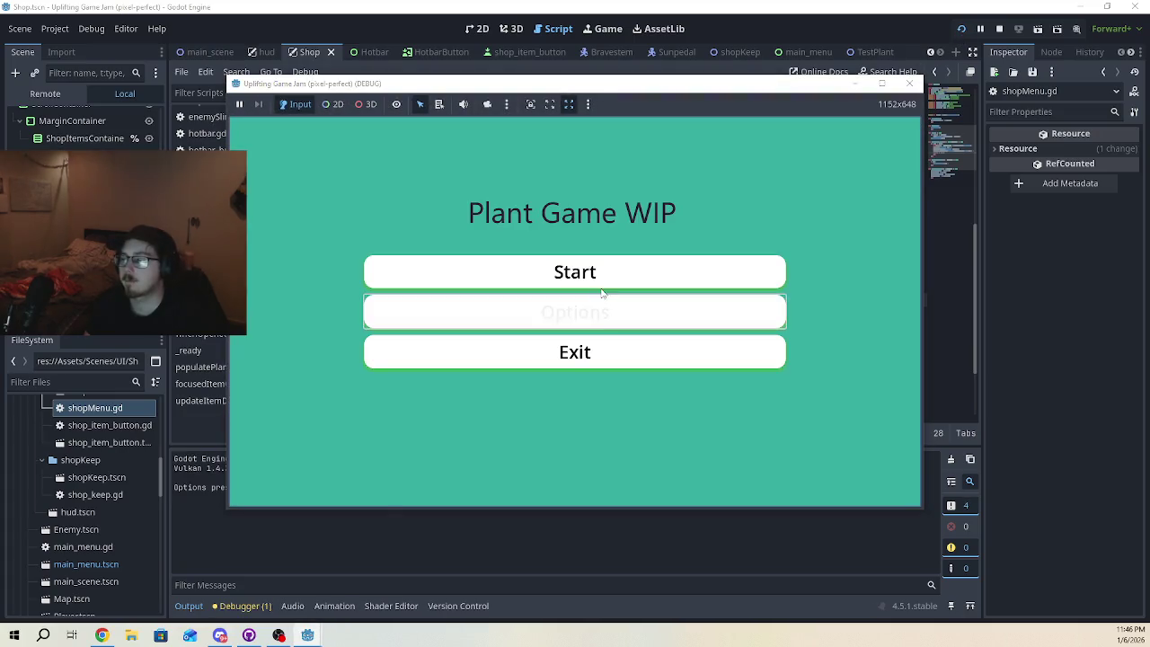
pyautogui.click(607, 283)
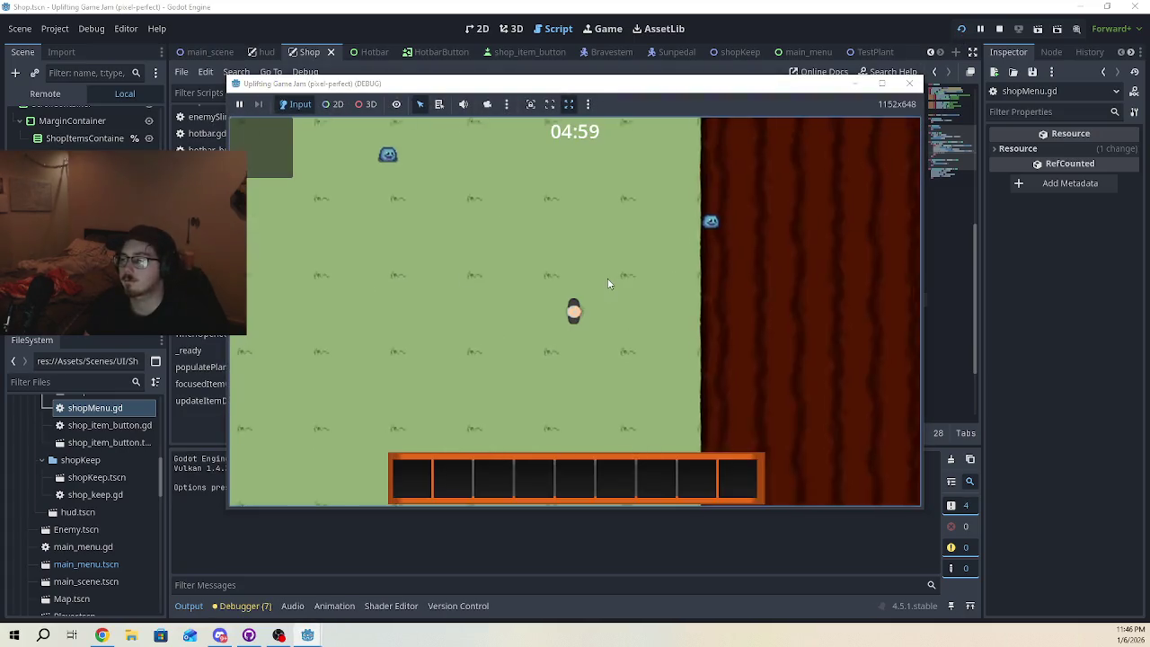
pyautogui.press('d')
pyautogui.press('w')
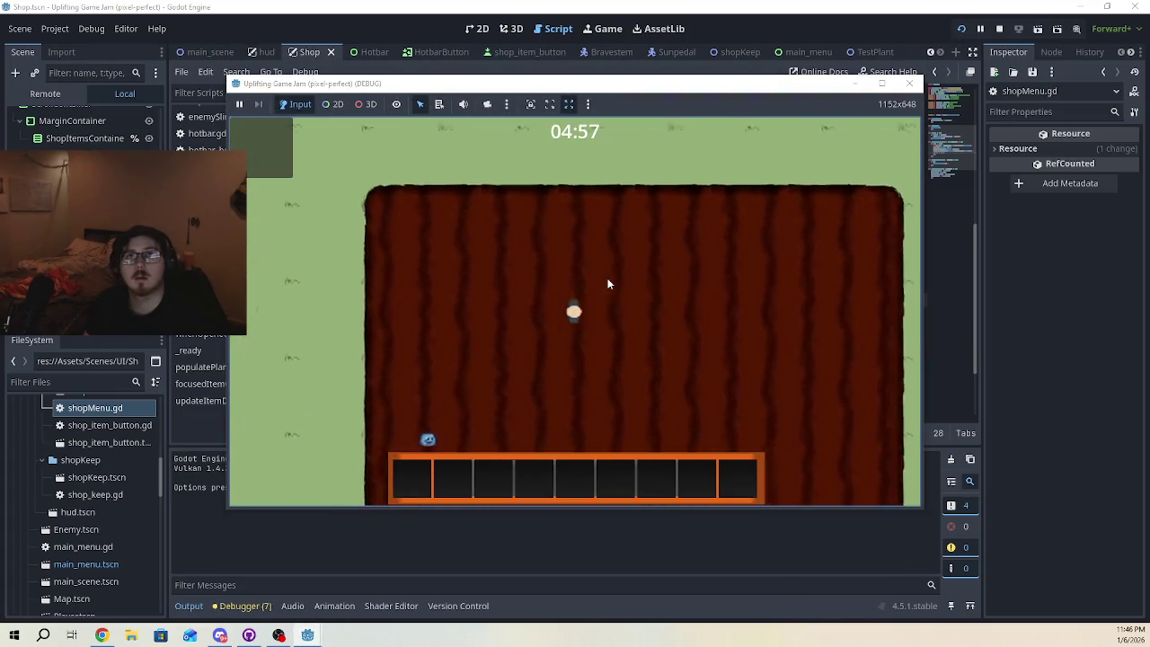
pyautogui.press('d')
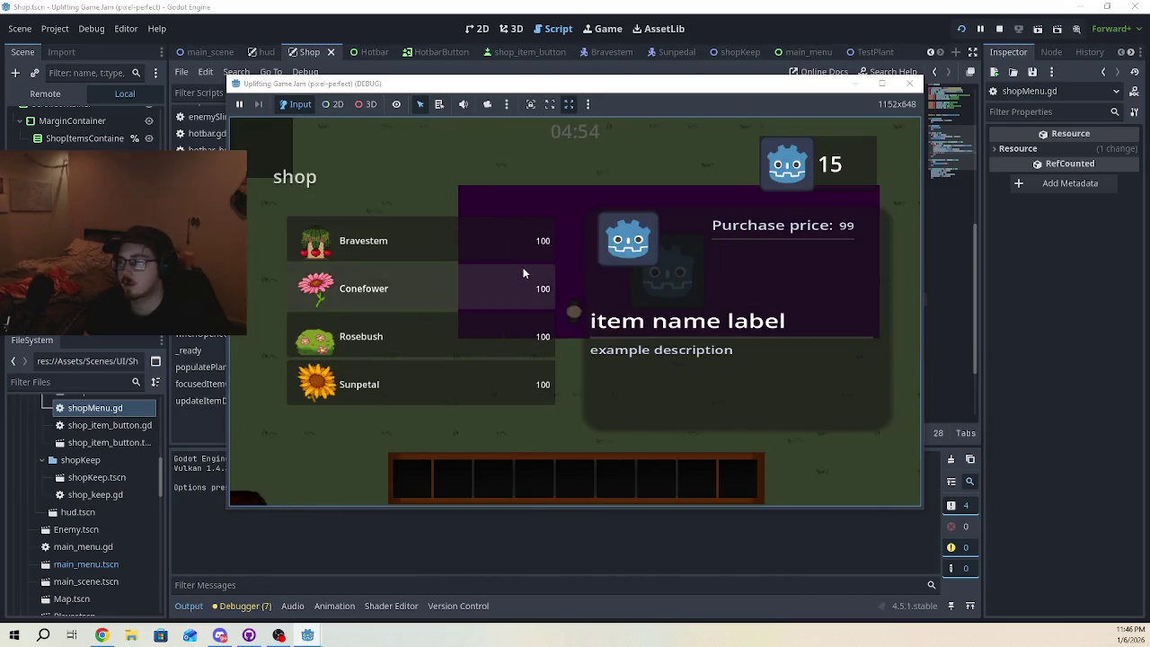
pyautogui.click(525, 269)
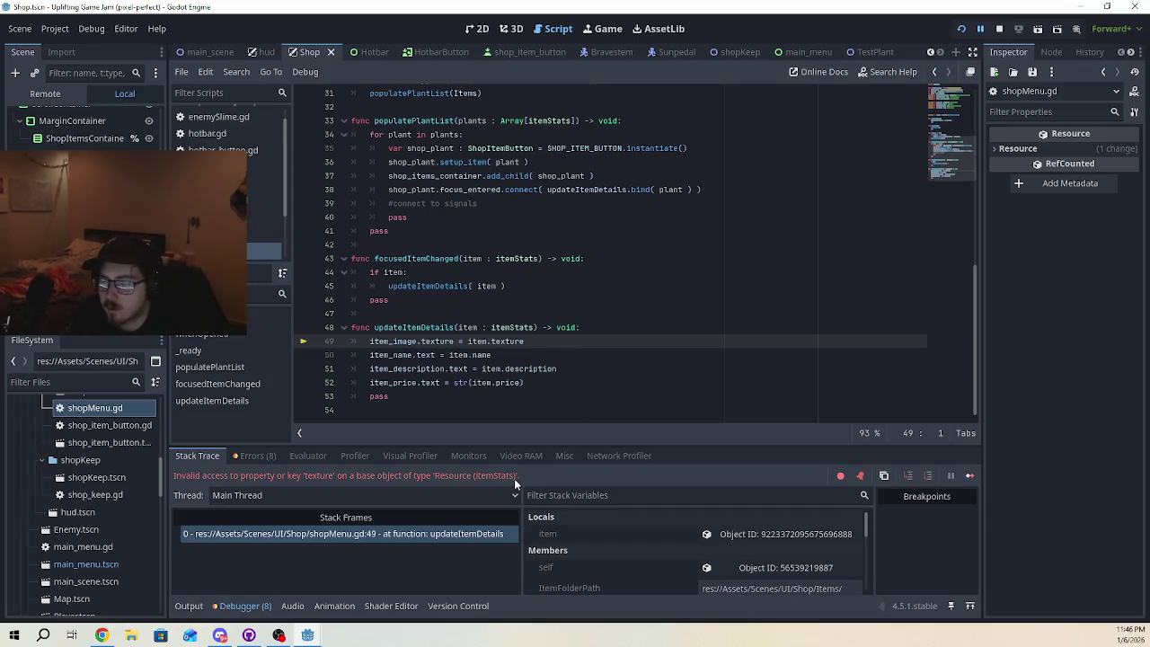
# - Select the updateItemDetails error in the debugger and highlight texture on line 49
pyautogui.click(255, 456)
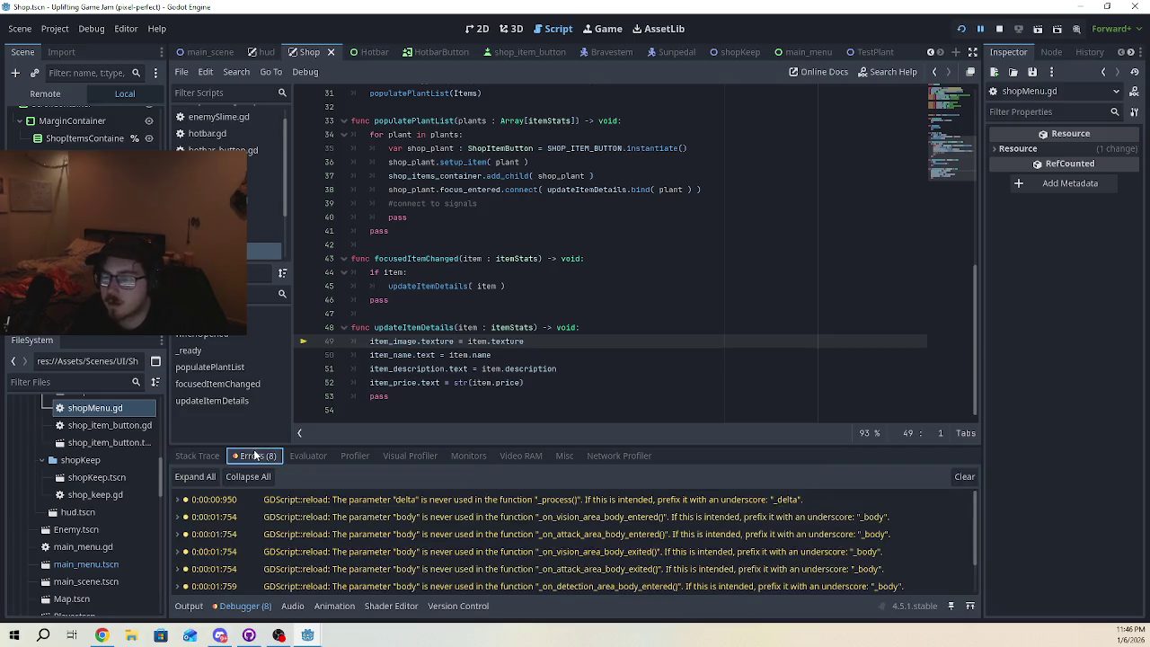
pyautogui.scroll(-2, 450, 543)
pyautogui.click(442, 589)
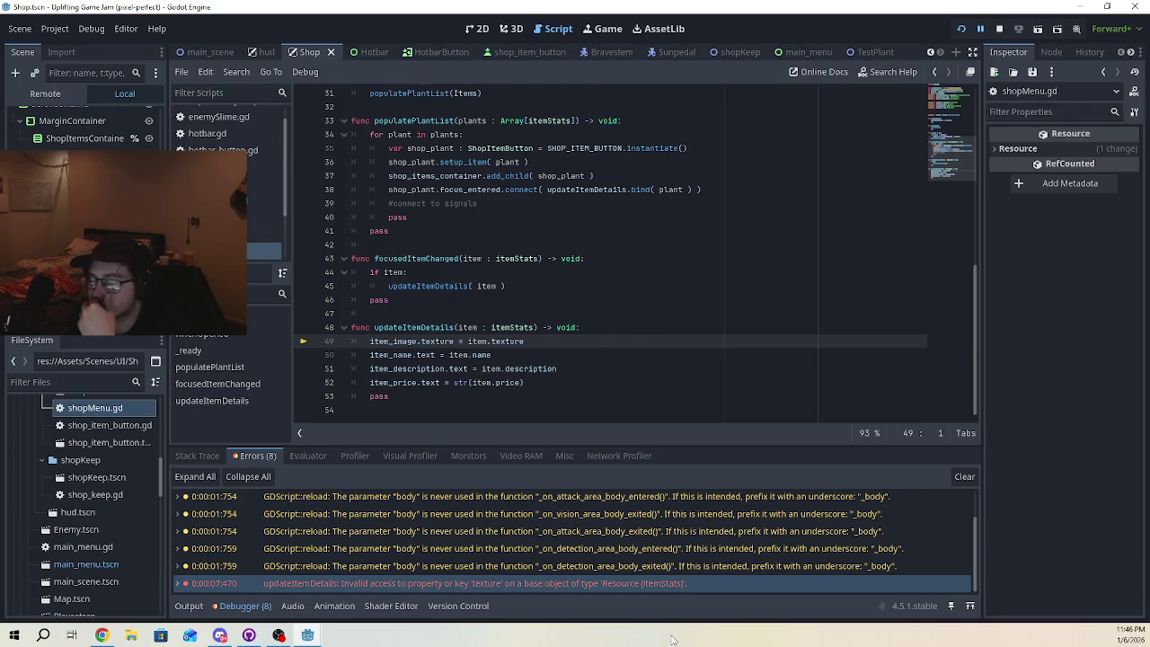
pyautogui.doubleClick(502, 343)
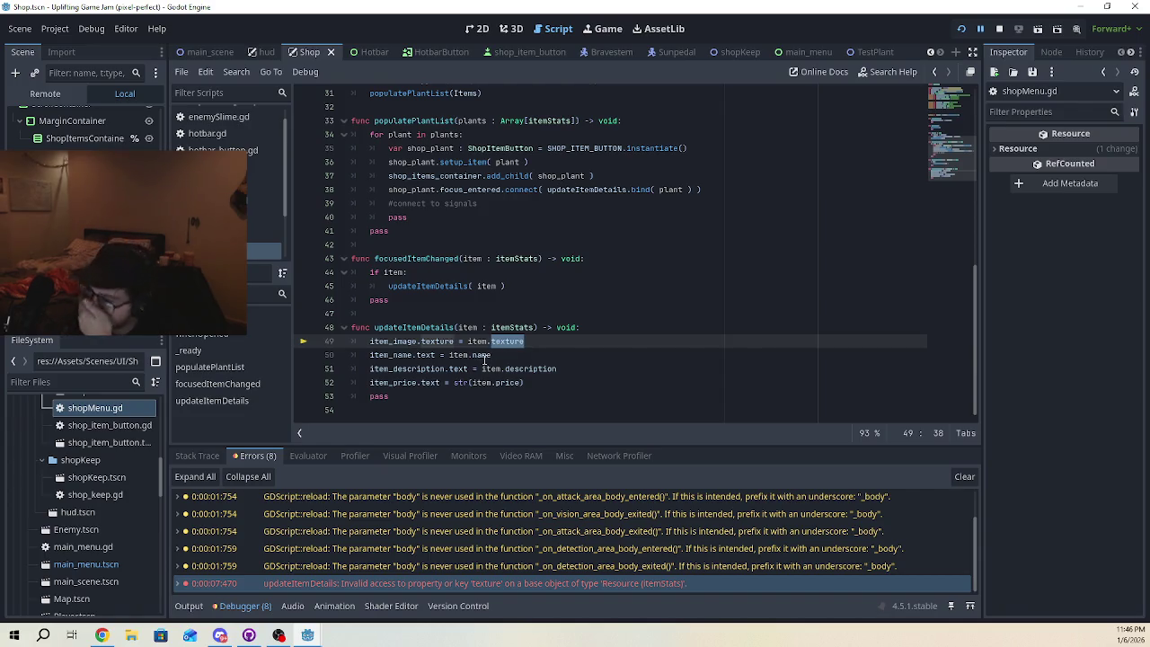
# - Rename item to plant in focusedItemChanged's parameter, if check and updateItemDetails call
pyautogui.scroll(-5, 99, 532)
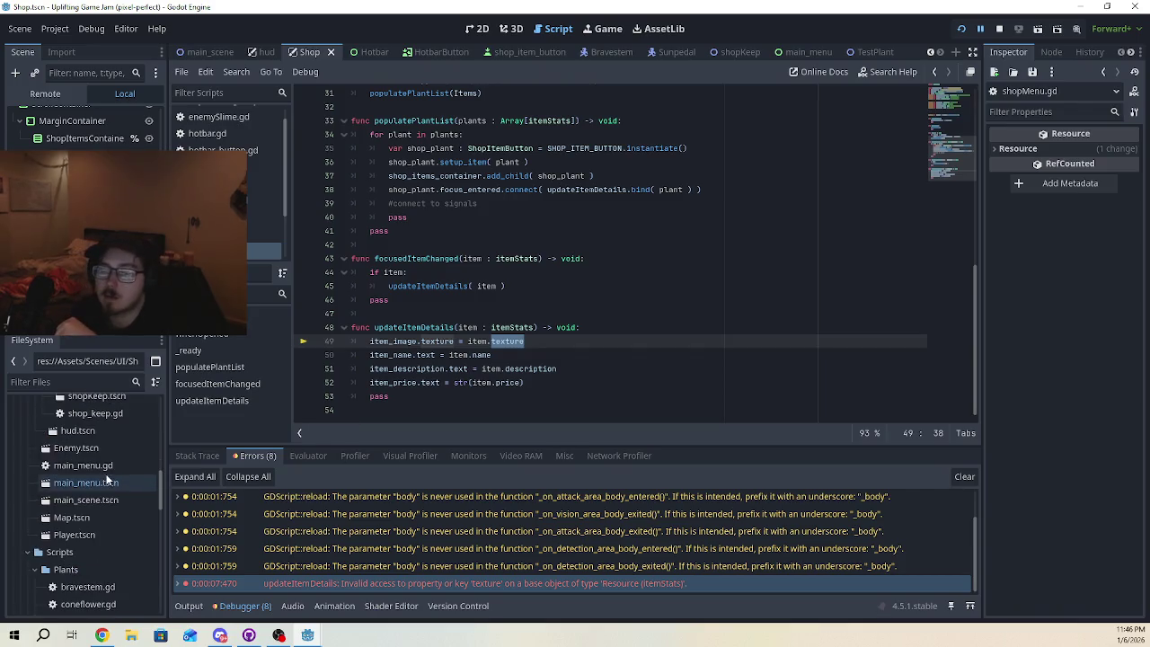
pyautogui.scroll(-2, 99, 532)
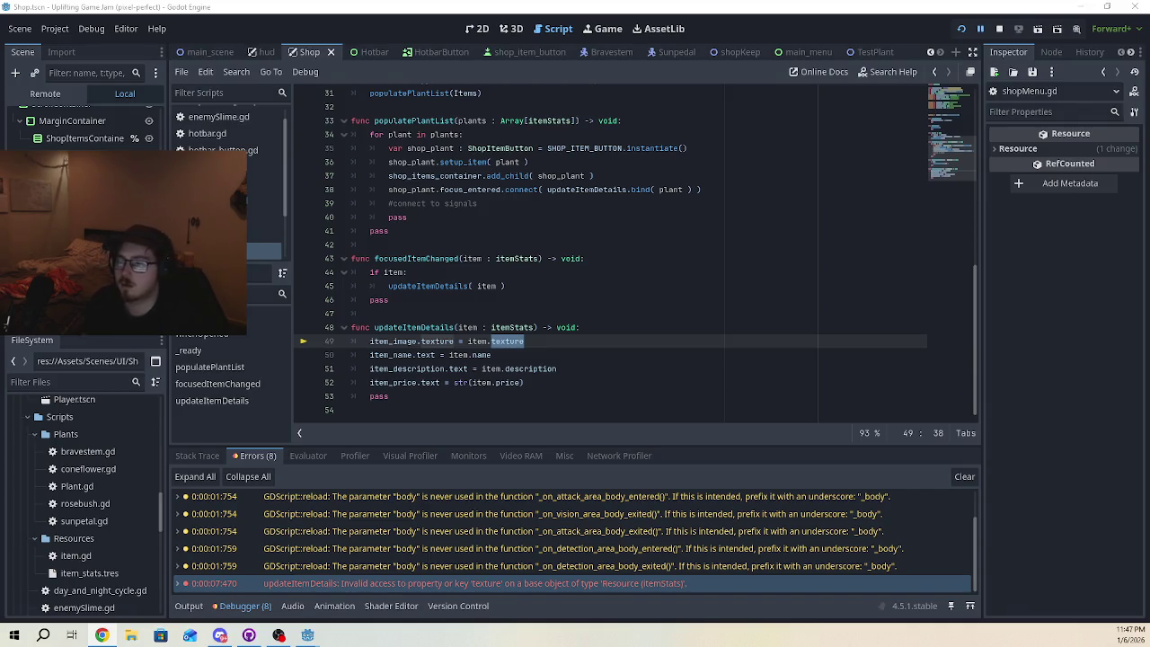
pyautogui.doubleClick(478, 341)
pyautogui.scroll(2, 478, 349)
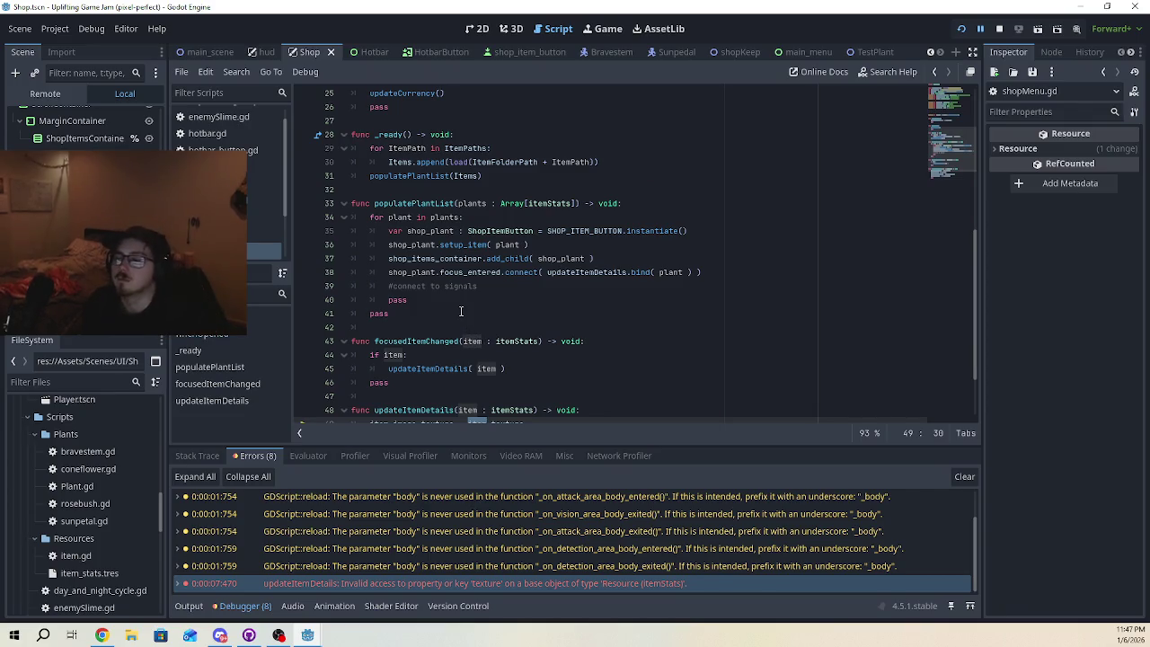
pyautogui.doubleClick(473, 341)
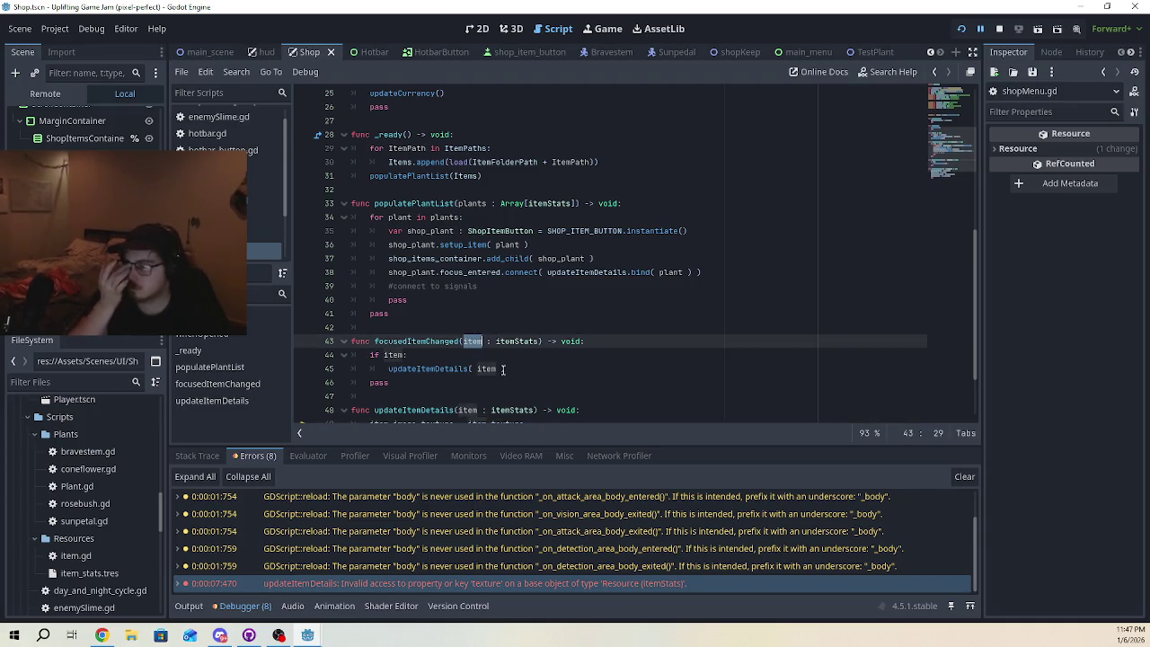
pyautogui.write('plant')
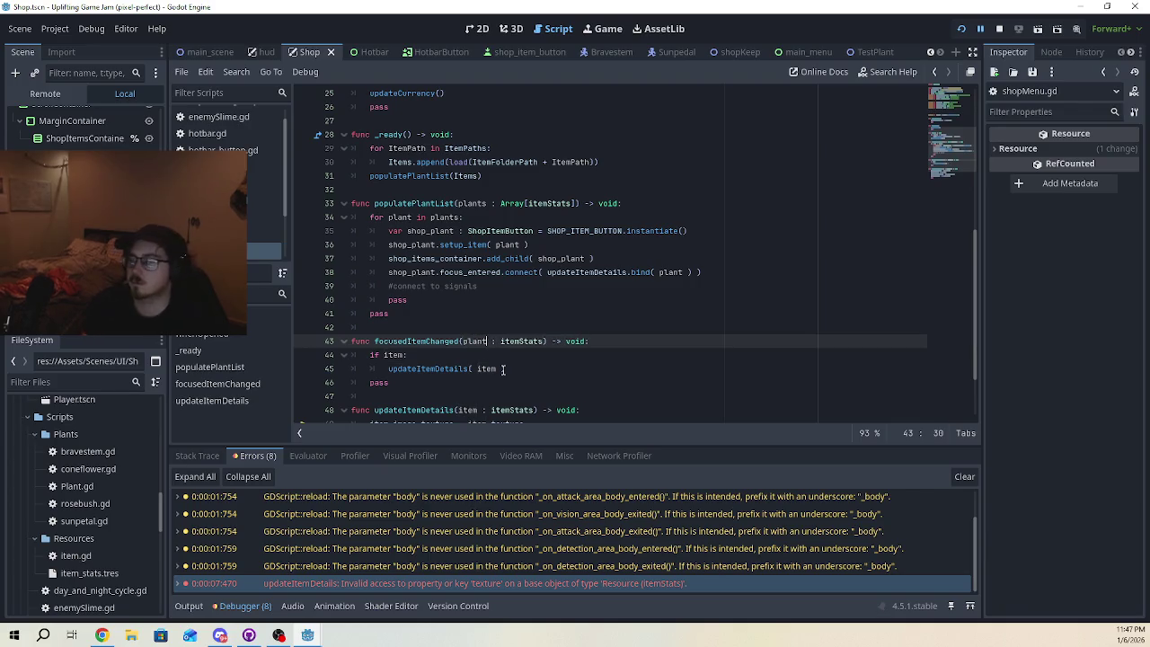
pyautogui.doubleClick(474, 341)
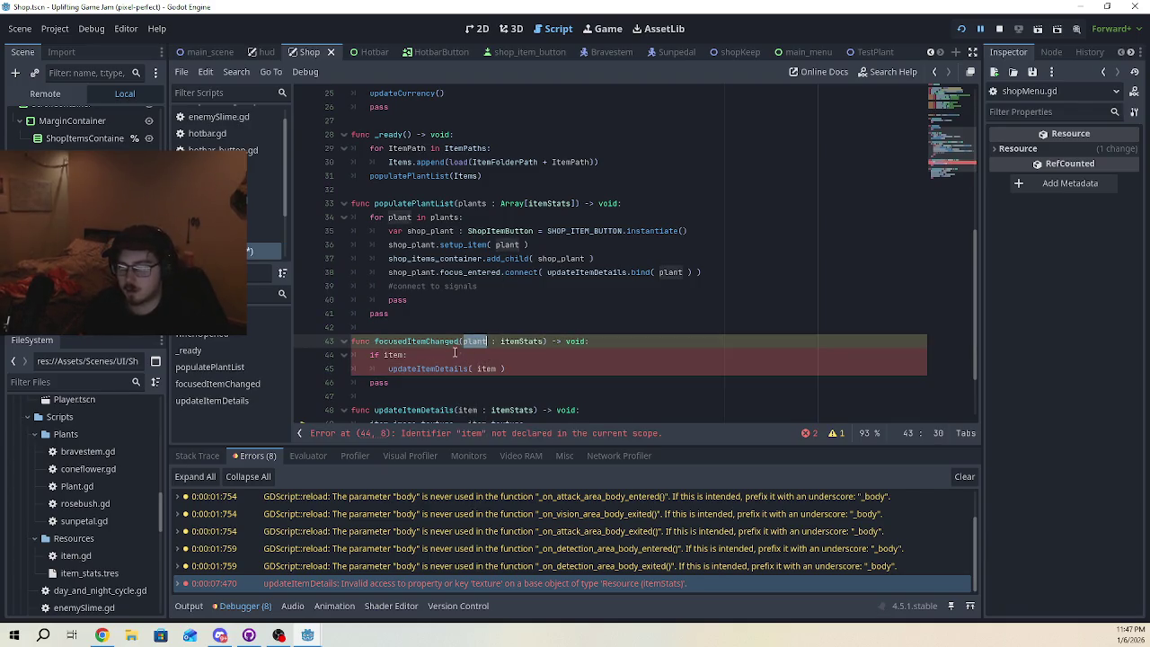
pyautogui.doubleClick(395, 355)
pyautogui.write('plant')
pyautogui.doubleClick(486, 368)
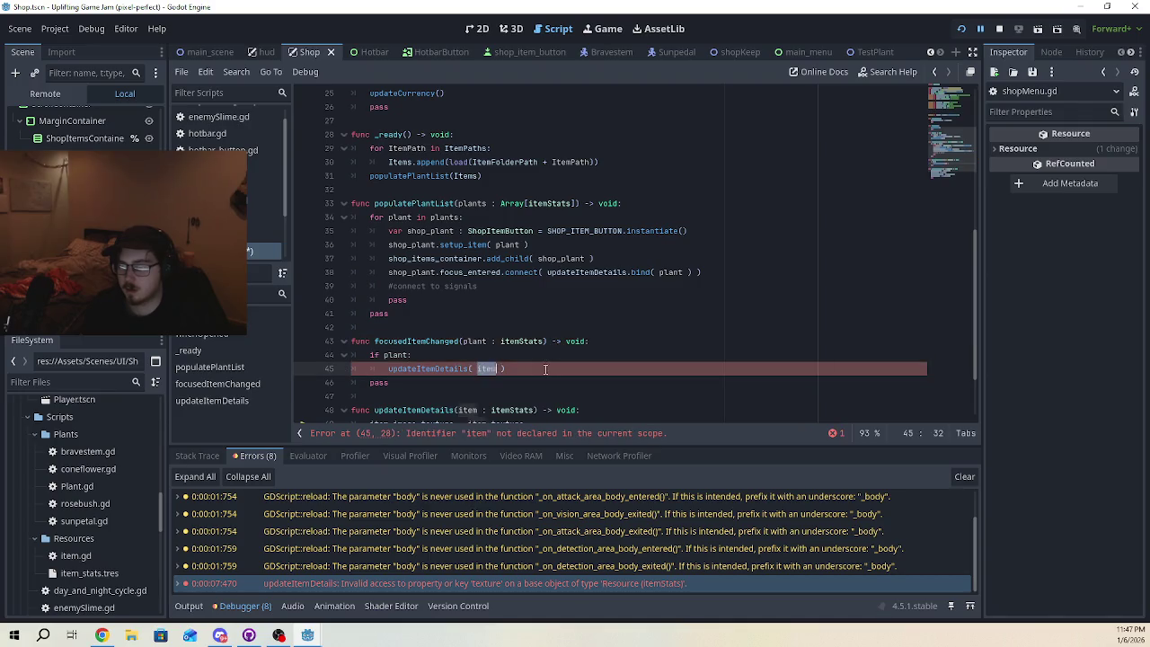
pyautogui.write('plant')
# - Rename item to plant in updateItemDetails' parameter and its texture, name, description and price lines
pyautogui.scroll(-2, 544, 368)
pyautogui.doubleClick(465, 327)
pyautogui.write('plant')
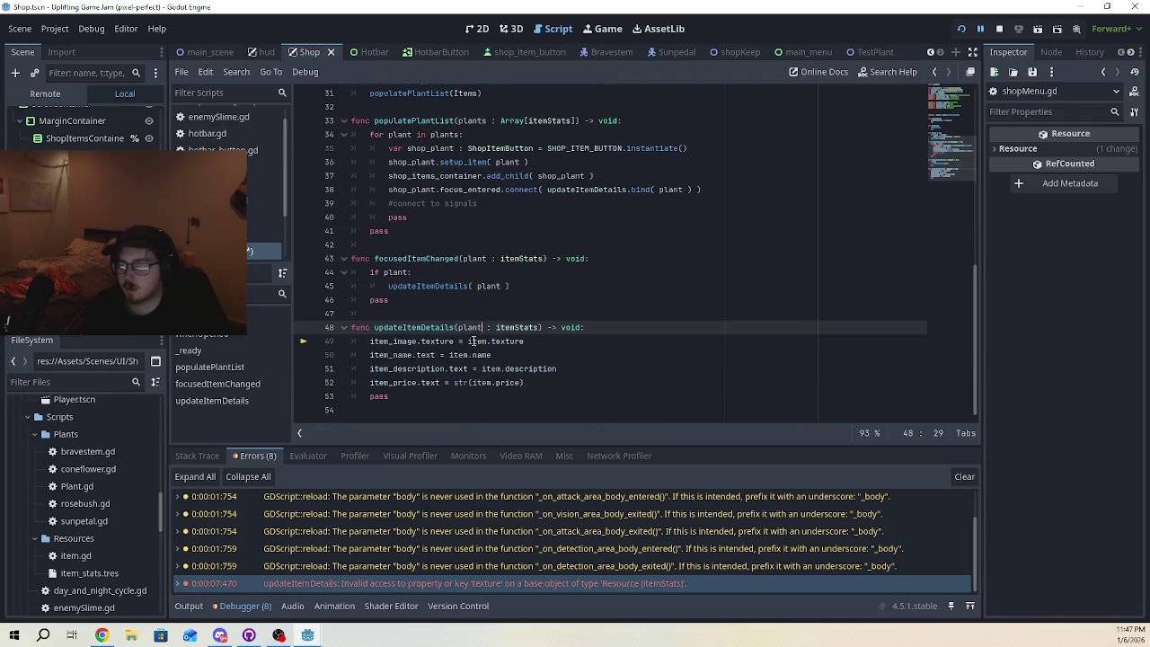
pyautogui.doubleClick(470, 341)
pyautogui.write('plant')
pyautogui.doubleClick(459, 355)
pyautogui.write('plant')
pyautogui.doubleClick(487, 369)
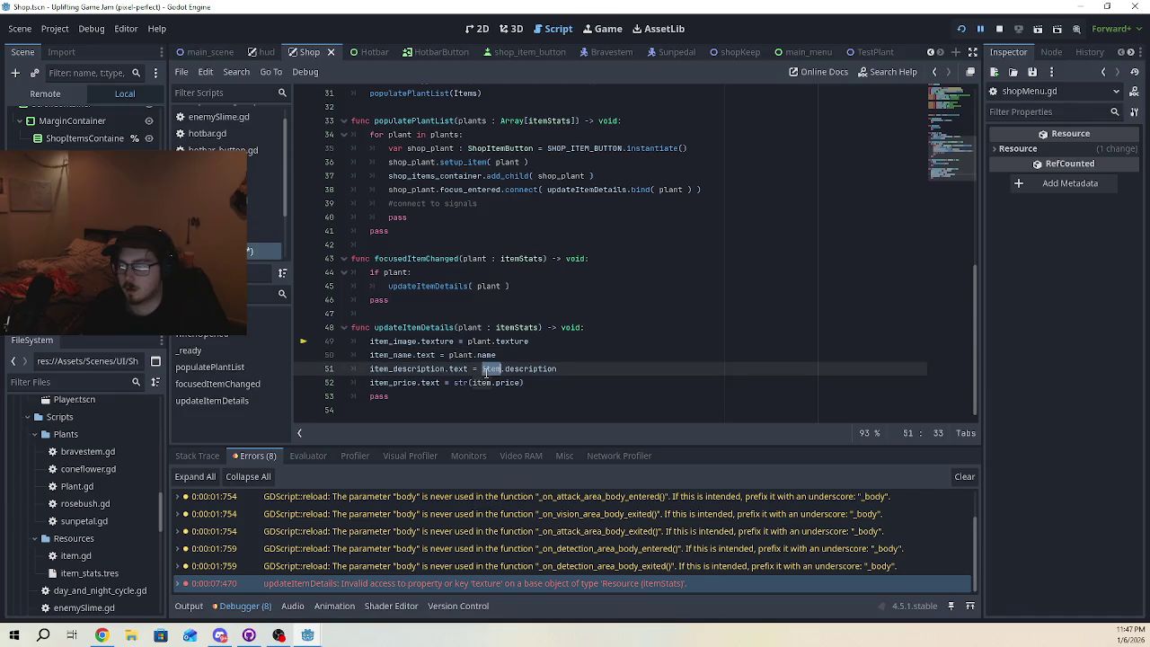
pyautogui.write('plant')
pyautogui.doubleClick(481, 382)
pyautogui.write('plant')
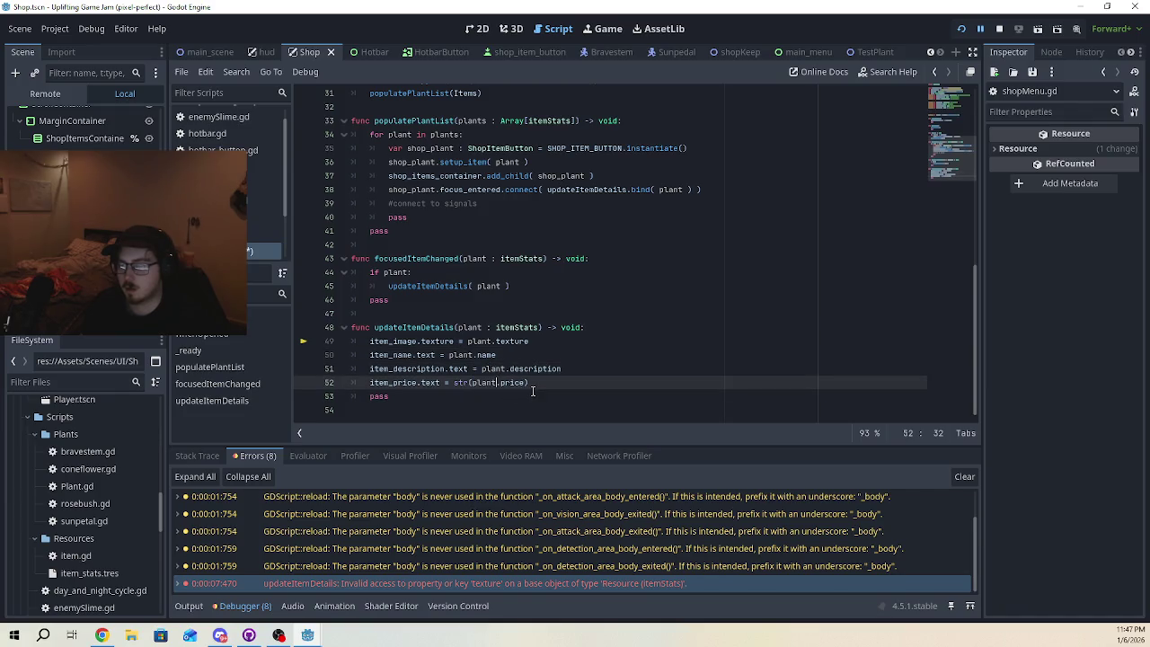
pyautogui.click(532, 388)
# - Rerun the game, start it, walk into the purple shop zone, and pick a plant row
pyautogui.press('F5')
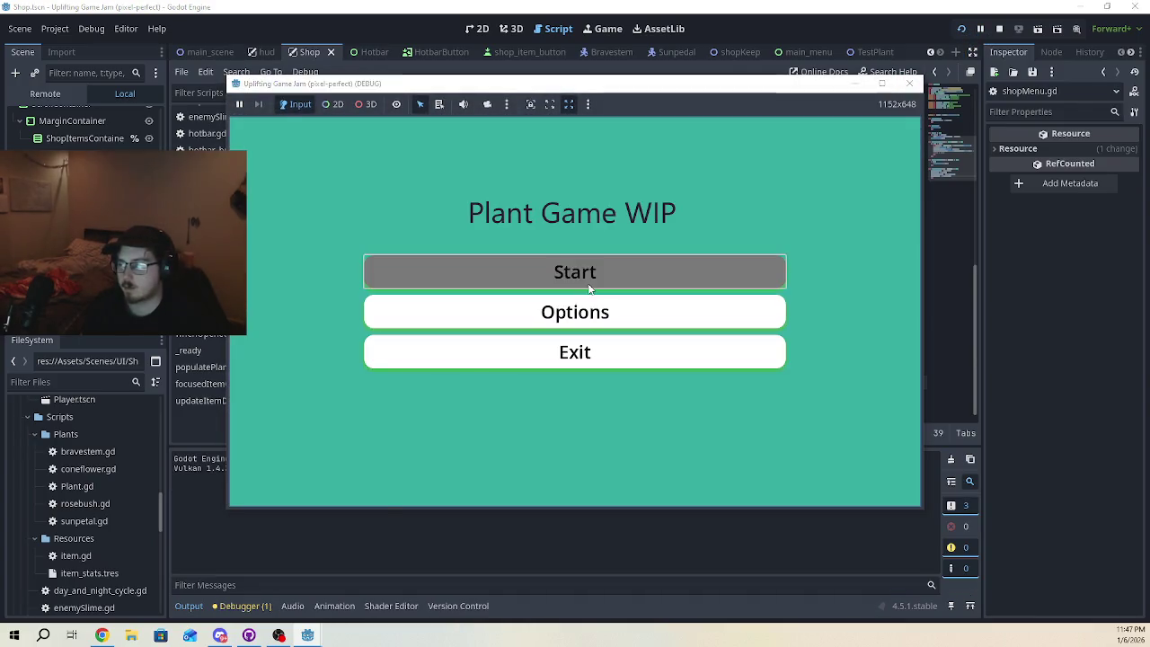
pyautogui.click(587, 283)
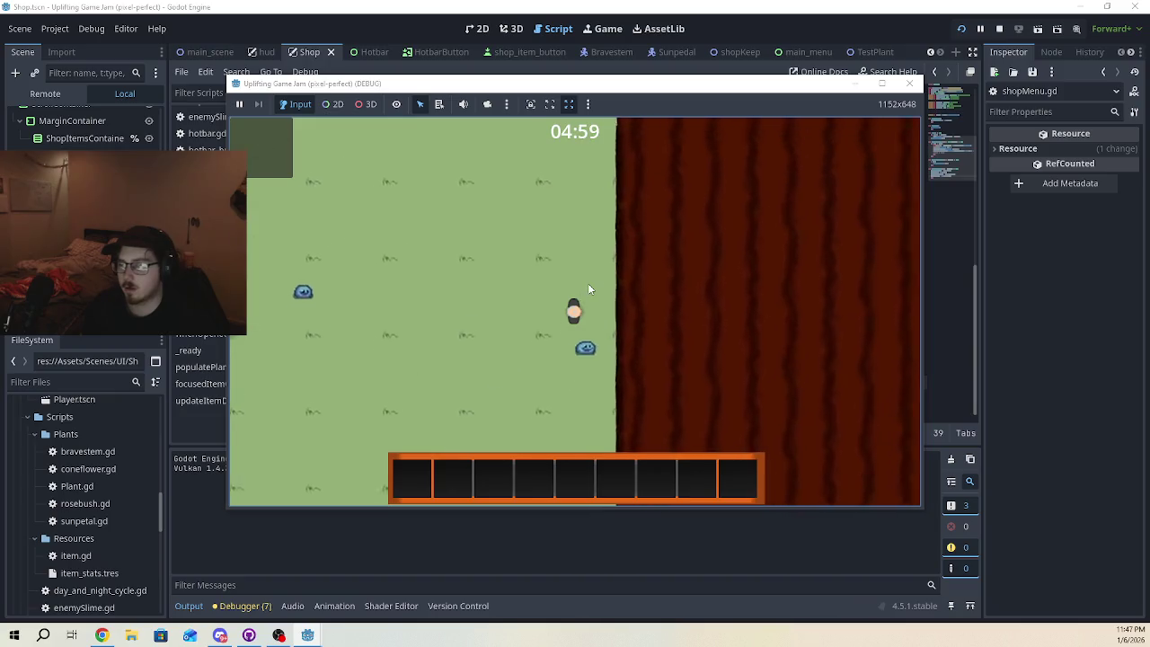
pyautogui.press('d')
pyautogui.press('w')
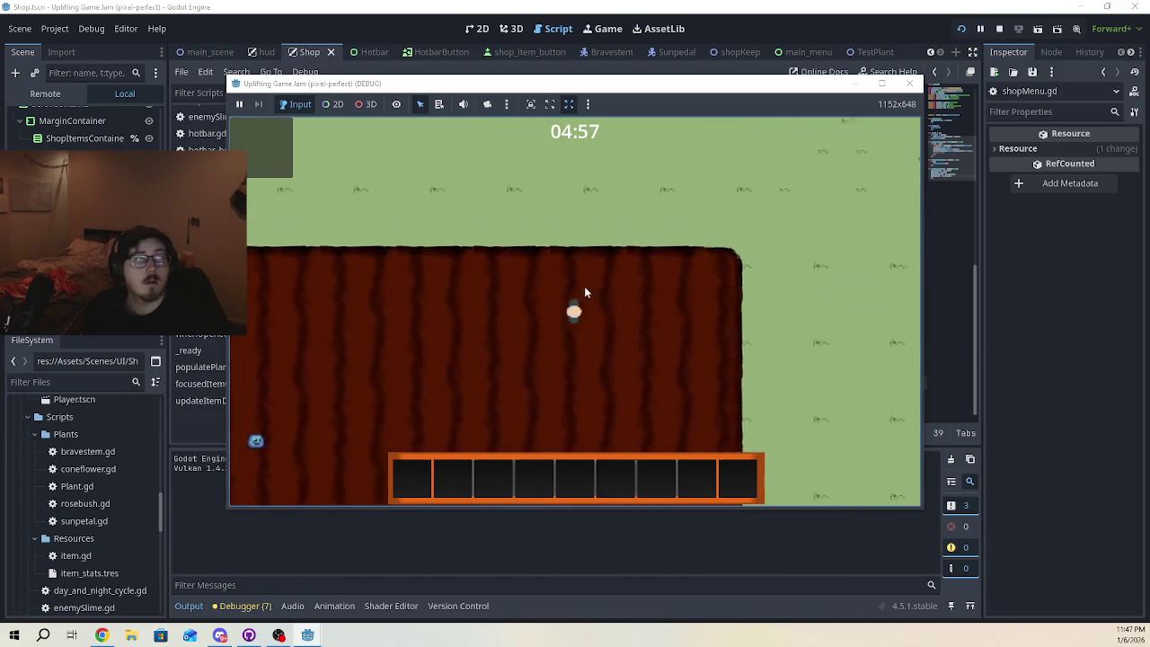
pyautogui.press('w')
pyautogui.press('d')
pyautogui.press('d')
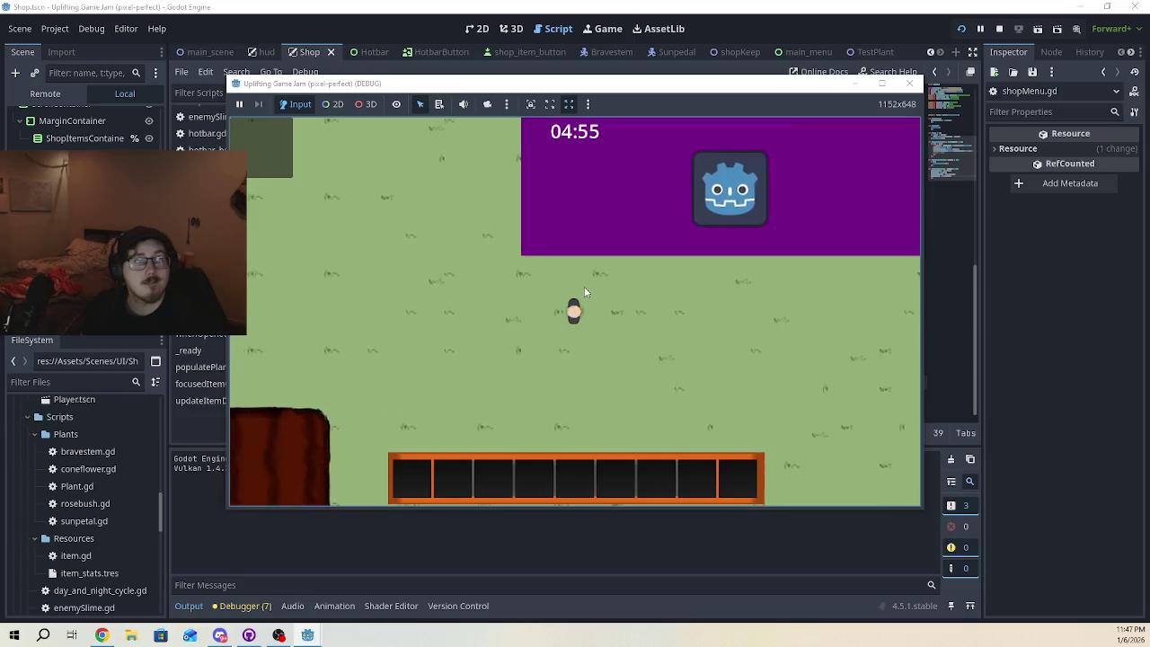
pyautogui.press('e')
pyautogui.click(516, 244)
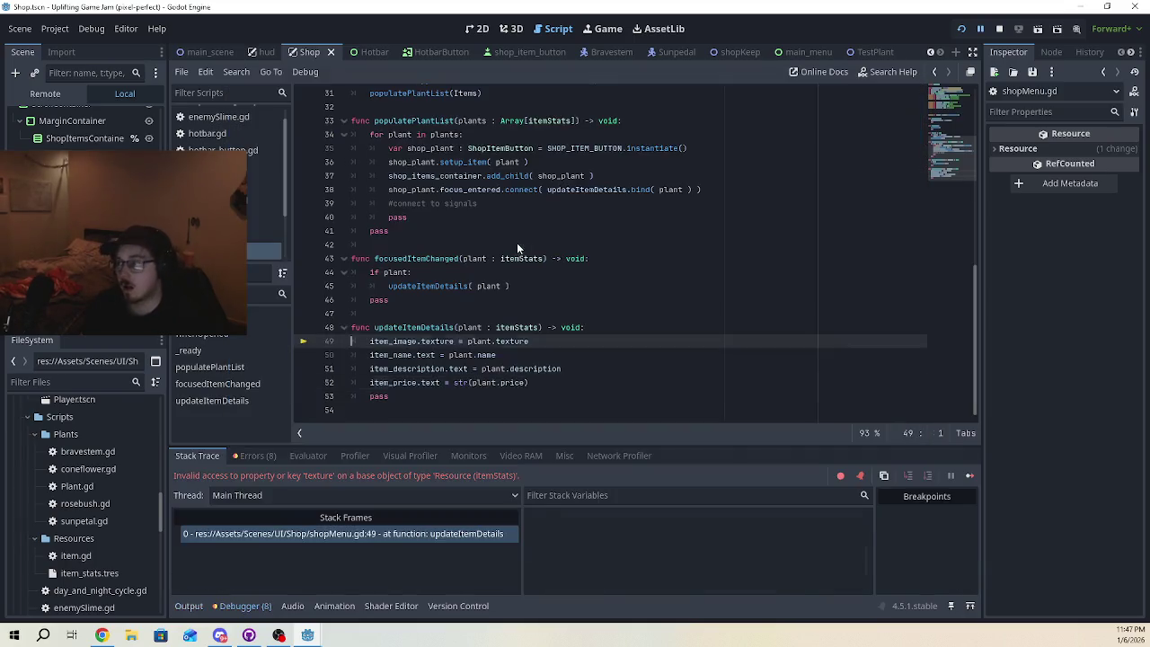
# - Stop the debug session and inspect item_stats.tres in the FileSystem dock
pyautogui.click(1000, 33)
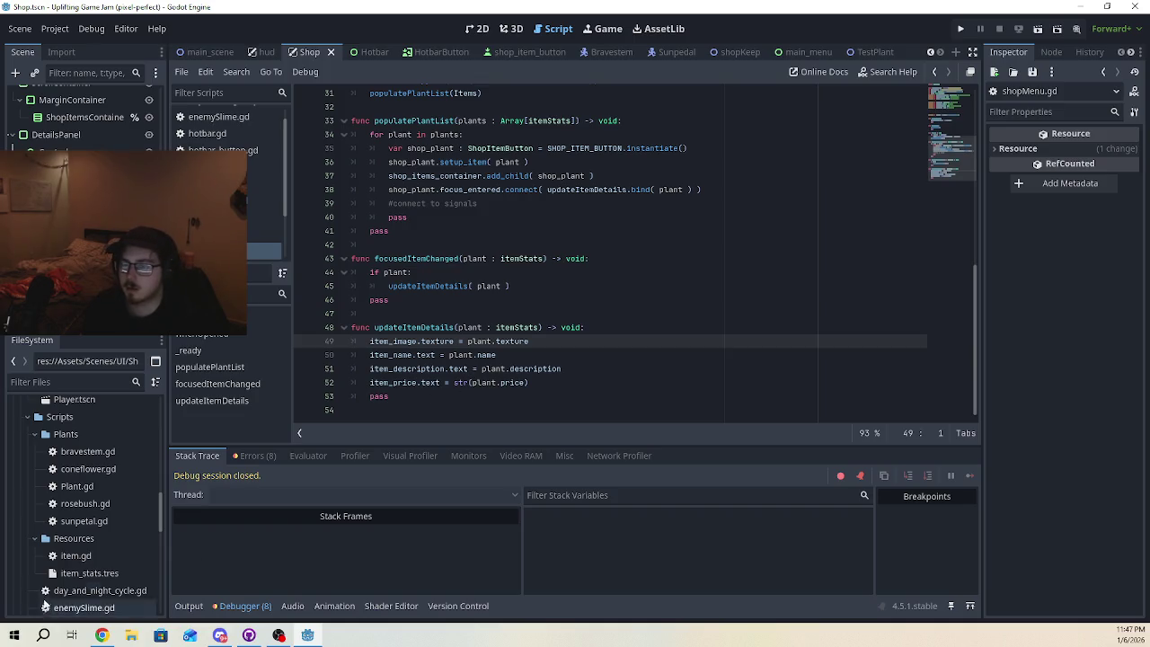
pyautogui.scroll(-1, 90, 539)
pyautogui.click(90, 546)
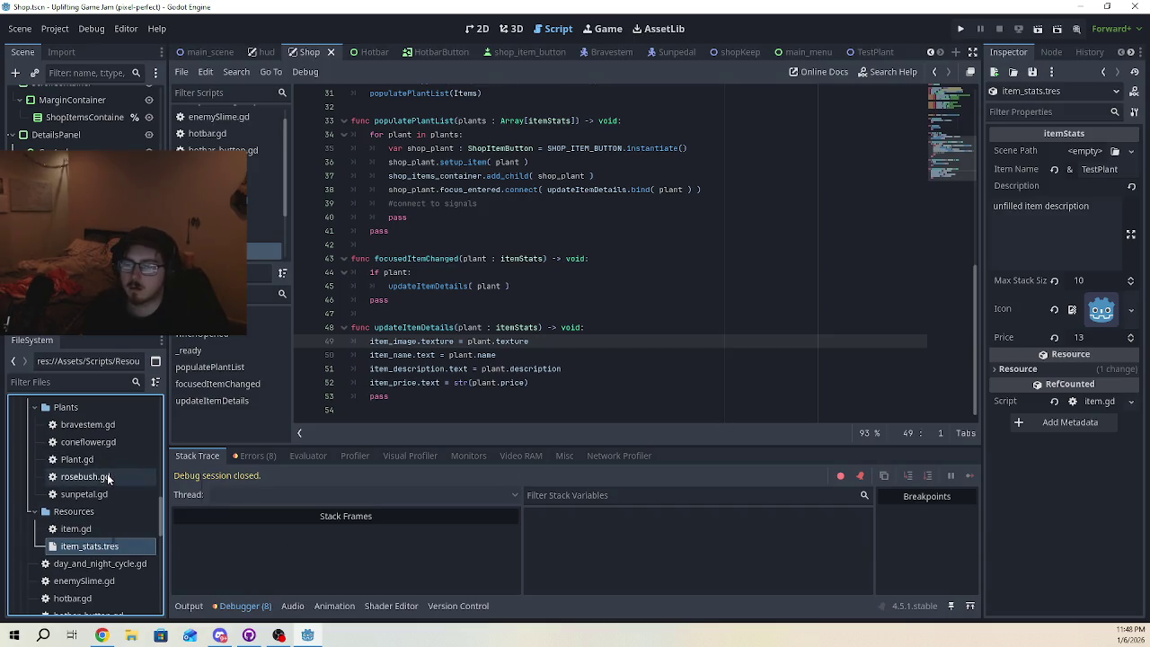
# - Expand the shop's Items folder and inspect coneflower.tres (price 100, no texture)
pyautogui.scroll(-1, 107, 479)
pyautogui.scroll(10, 90, 522)
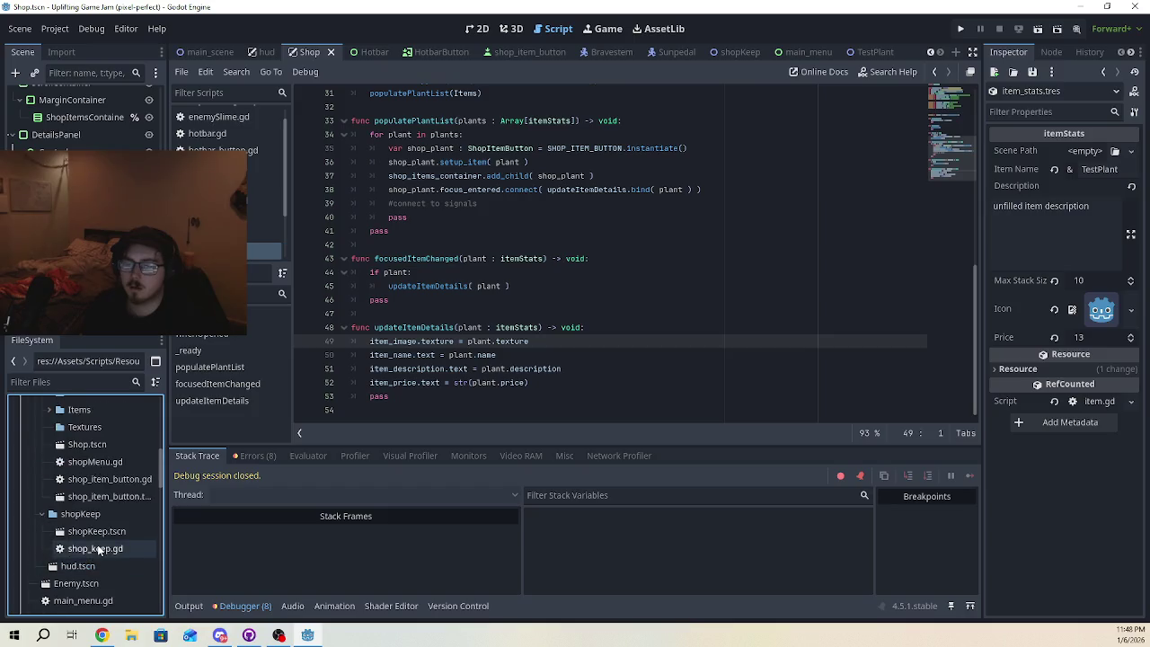
pyautogui.scroll(3, 99, 548)
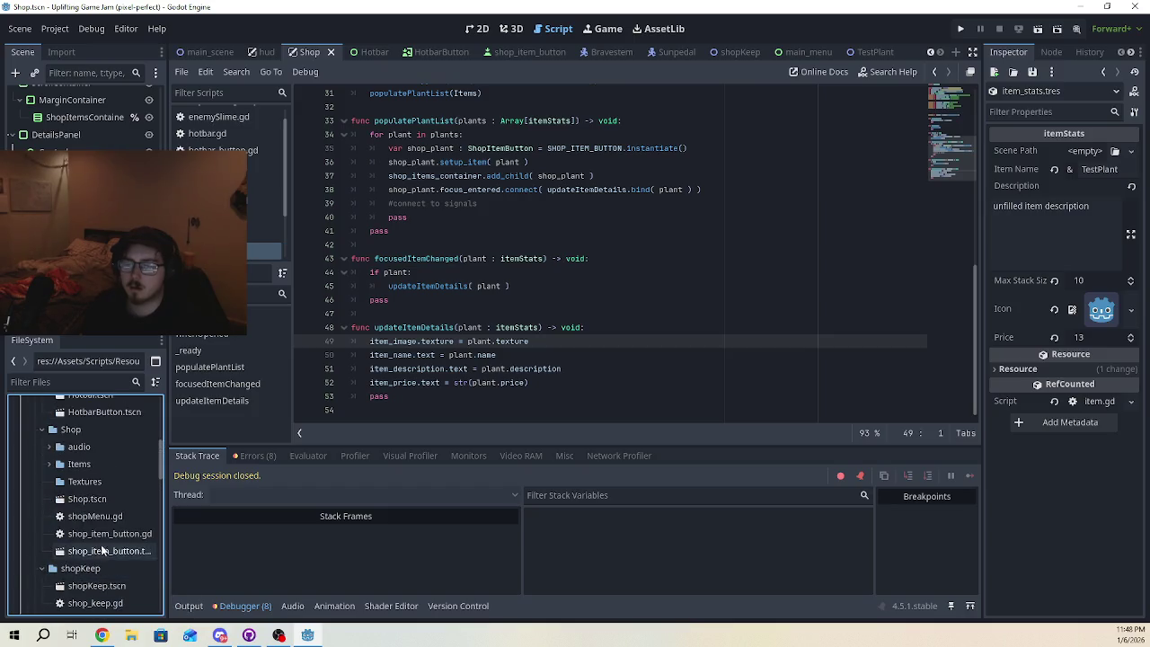
pyautogui.click(81, 482)
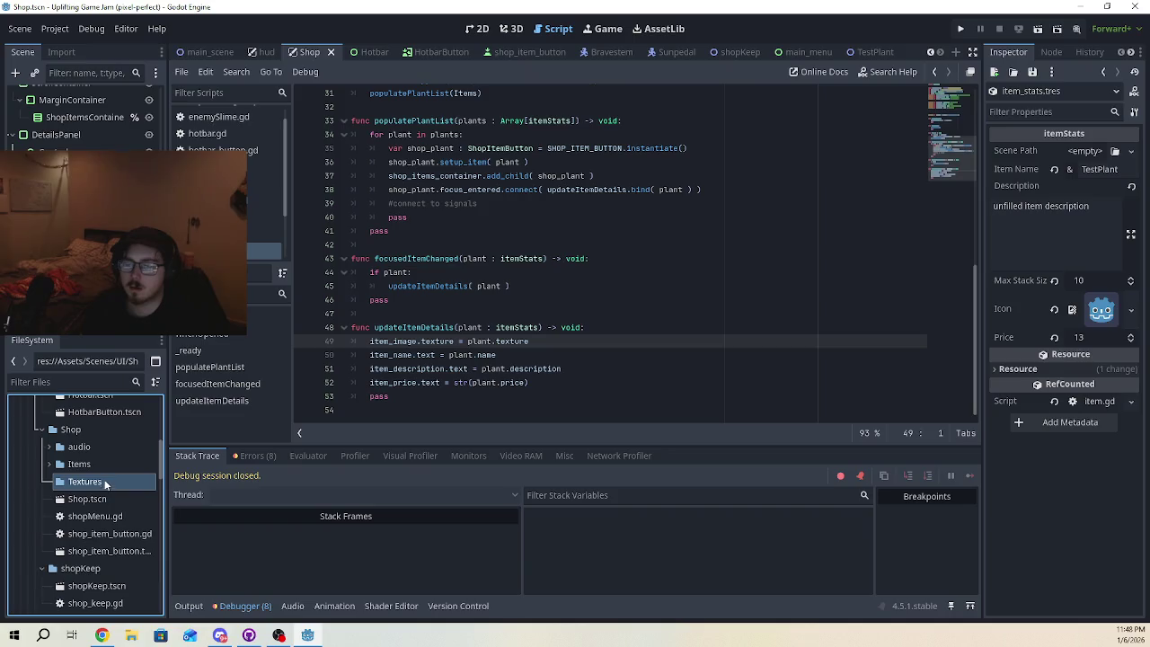
pyautogui.doubleClick(53, 466)
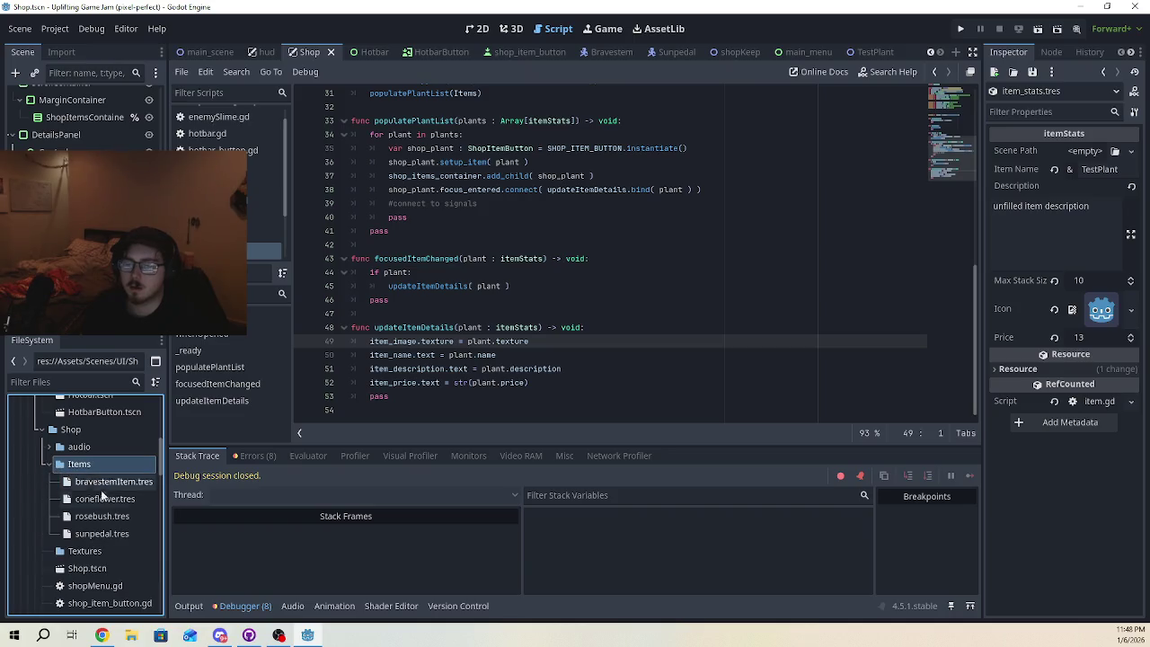
pyautogui.click(108, 499)
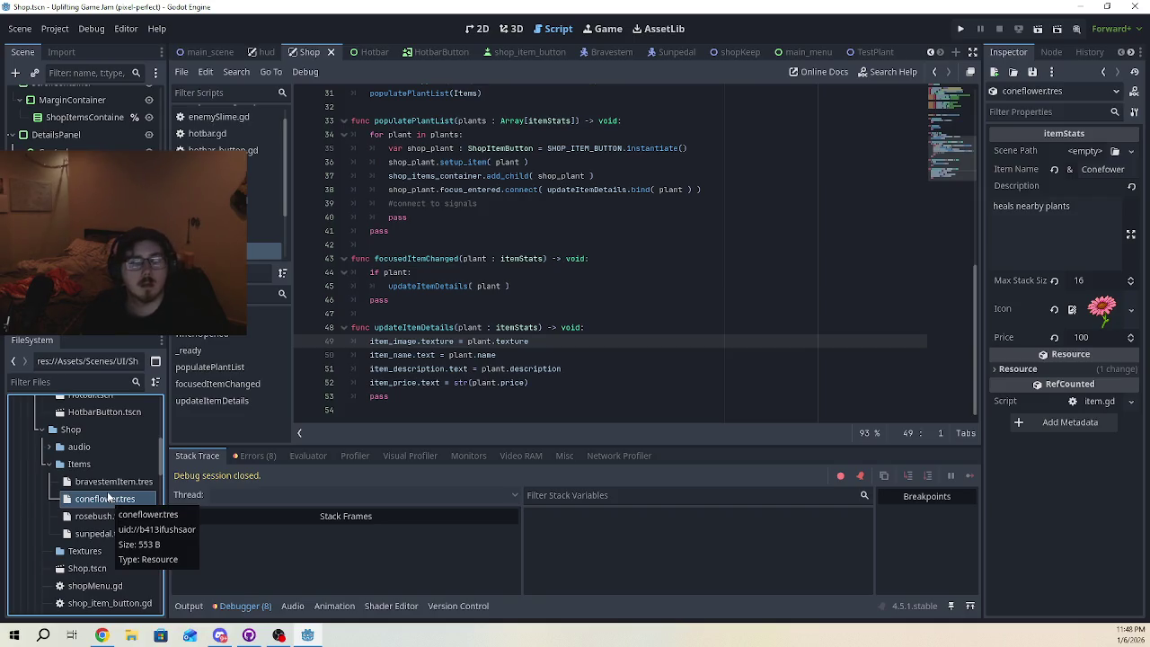
pyautogui.scroll(2, 111, 492)
pyautogui.scroll(-1, 111, 491)
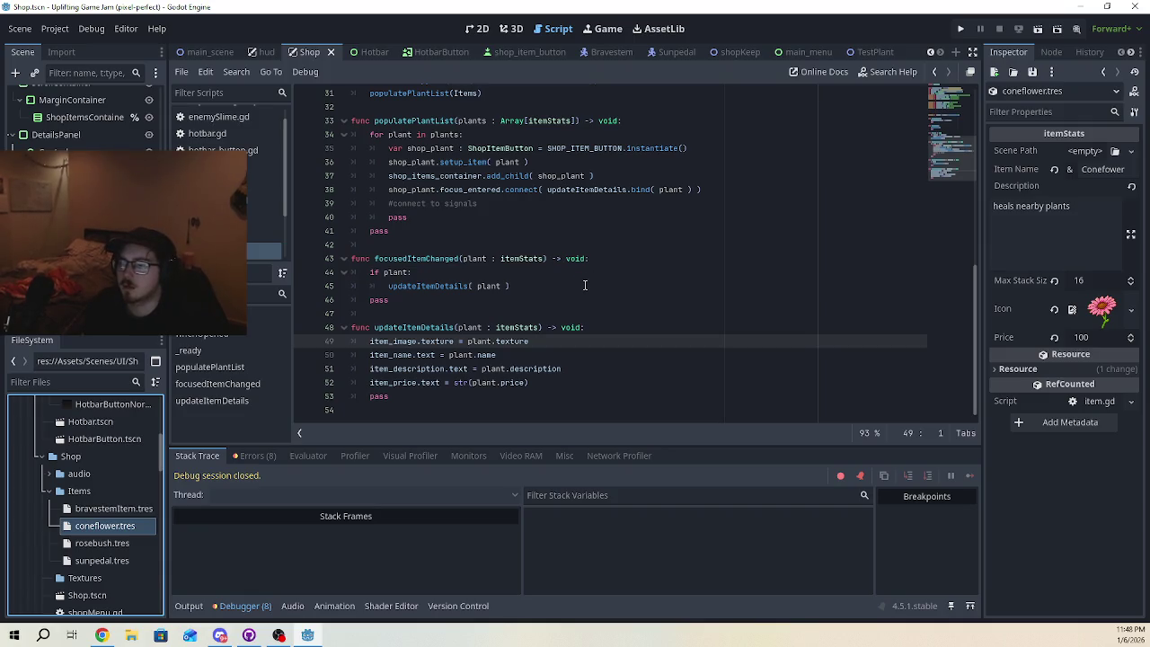
pyautogui.doubleClick(479, 342)
pyautogui.scroll(3, 497, 314)
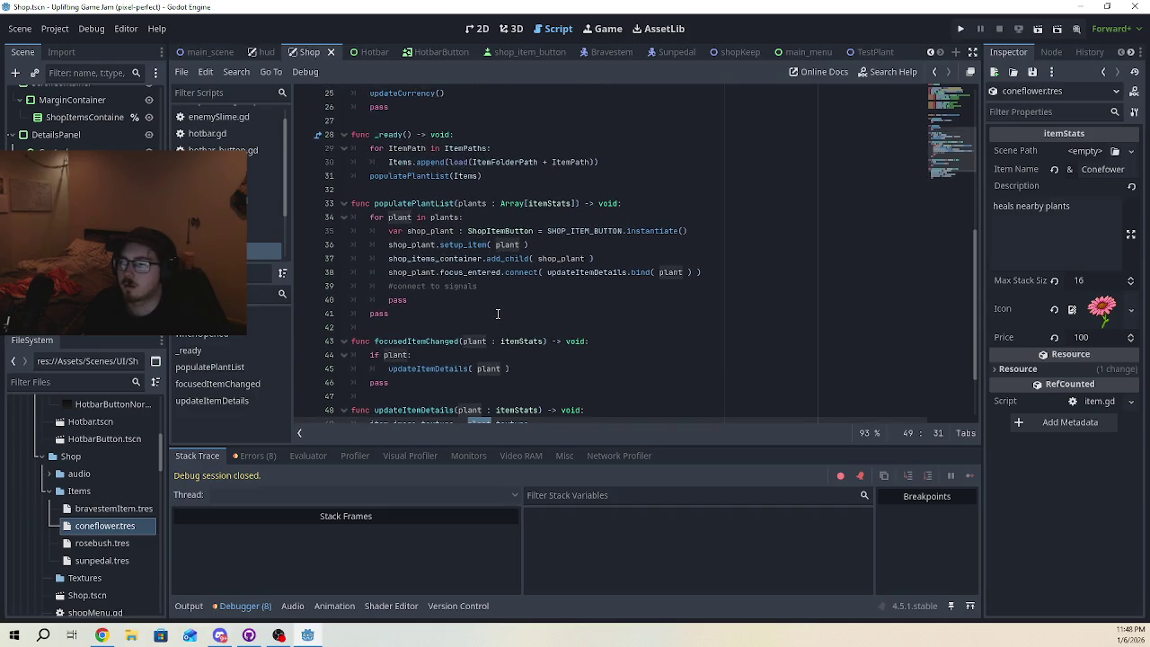
pyautogui.scroll(-1, 498, 314)
pyautogui.doubleClick(475, 176)
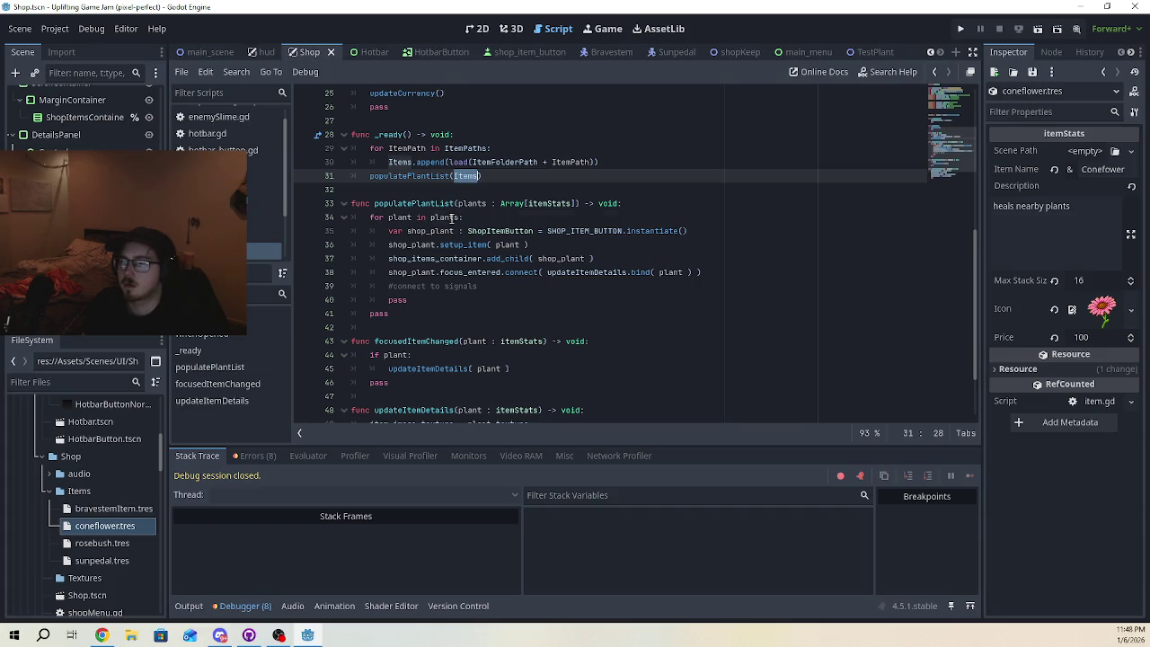
pyautogui.doubleClick(451, 218)
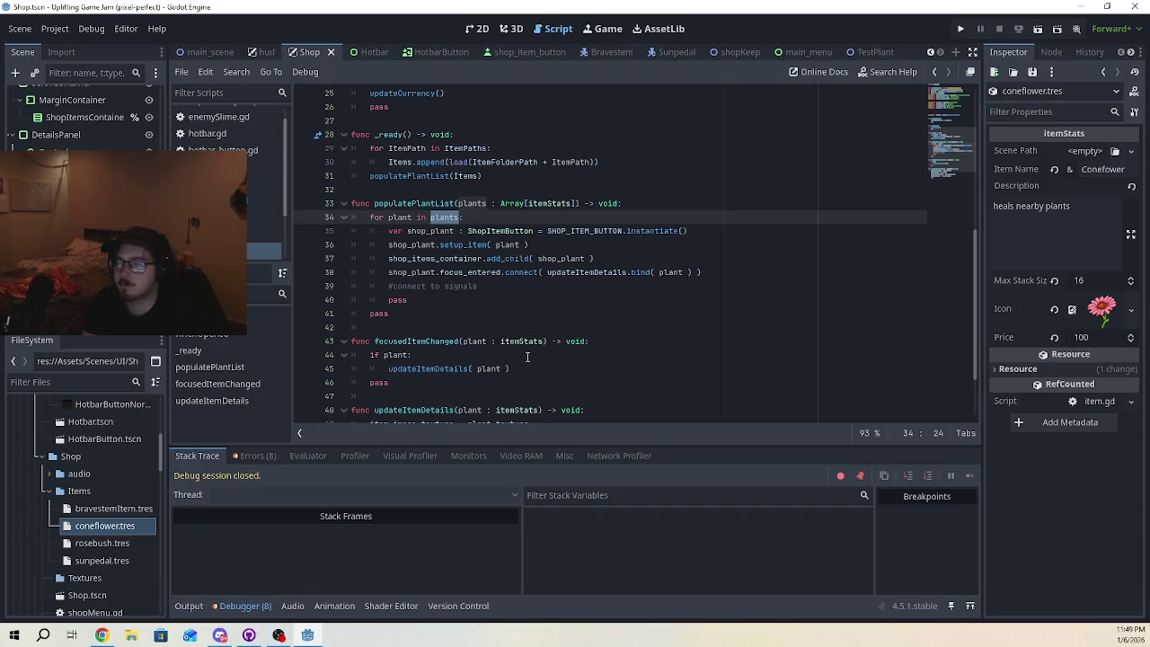
pyautogui.scroll(-2, 528, 356)
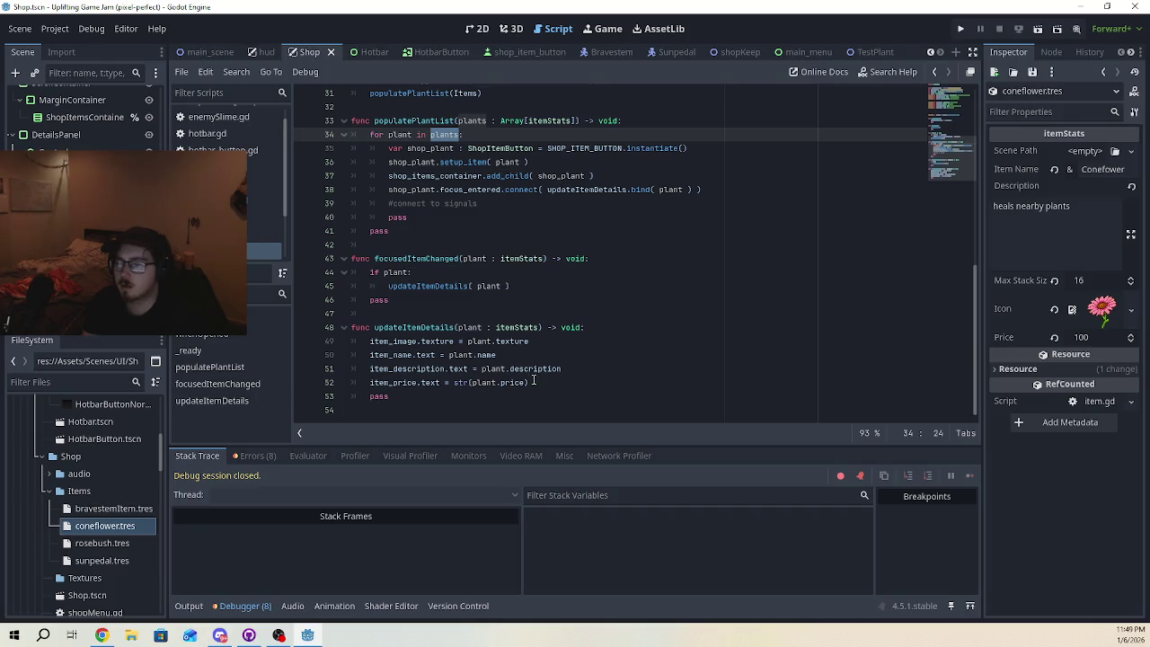
pyautogui.click(534, 381)
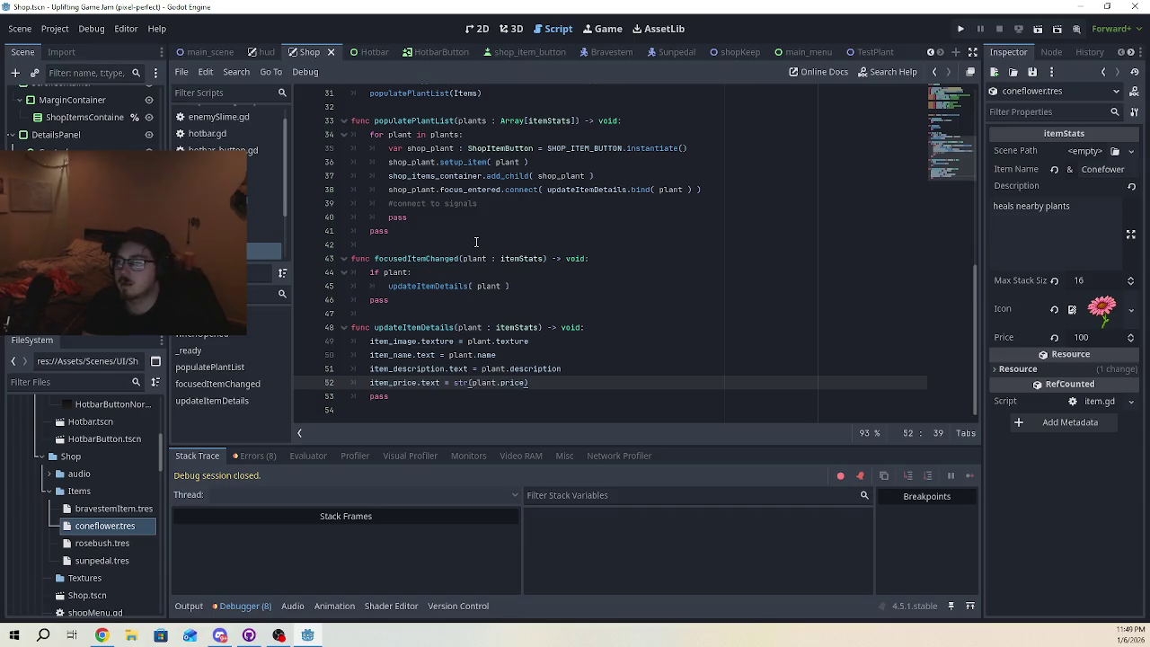
# - Run the game again, start it, and walk the player into the shop
pyautogui.click(960, 28)
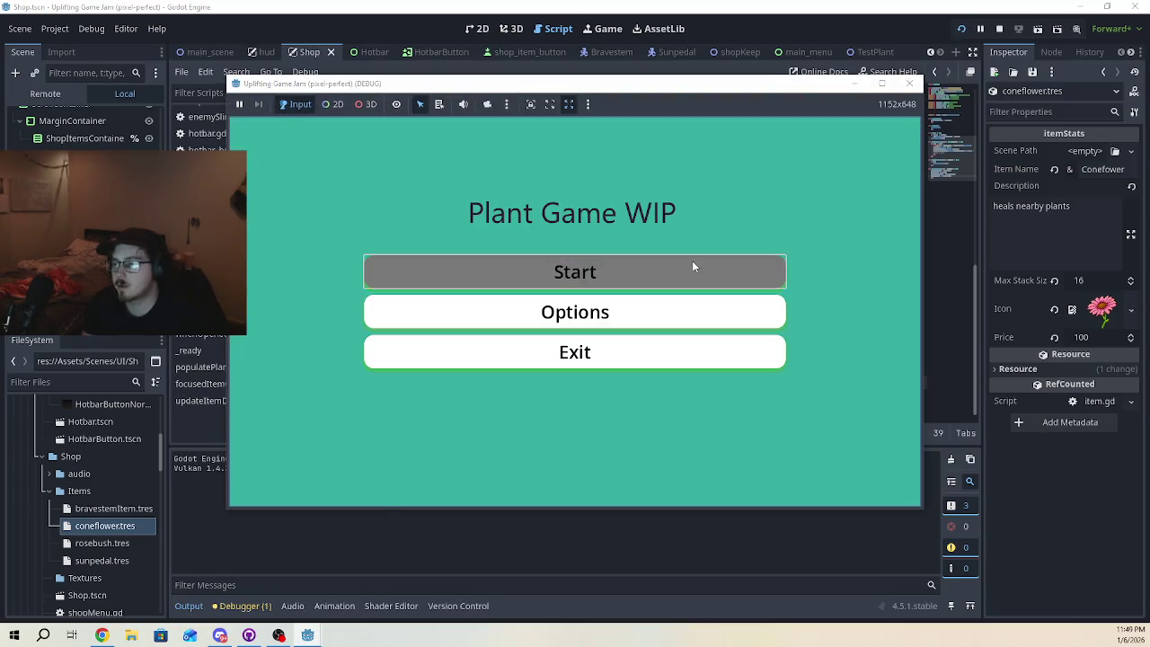
pyautogui.click(691, 261)
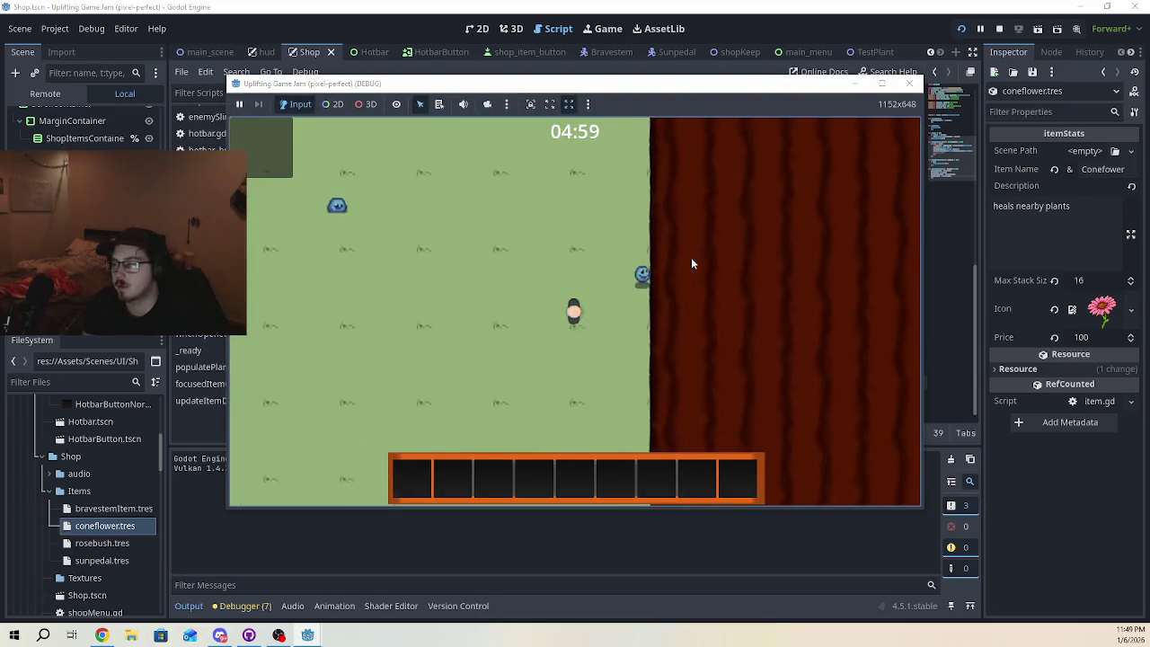
pyautogui.press('d')
pyautogui.press('w')
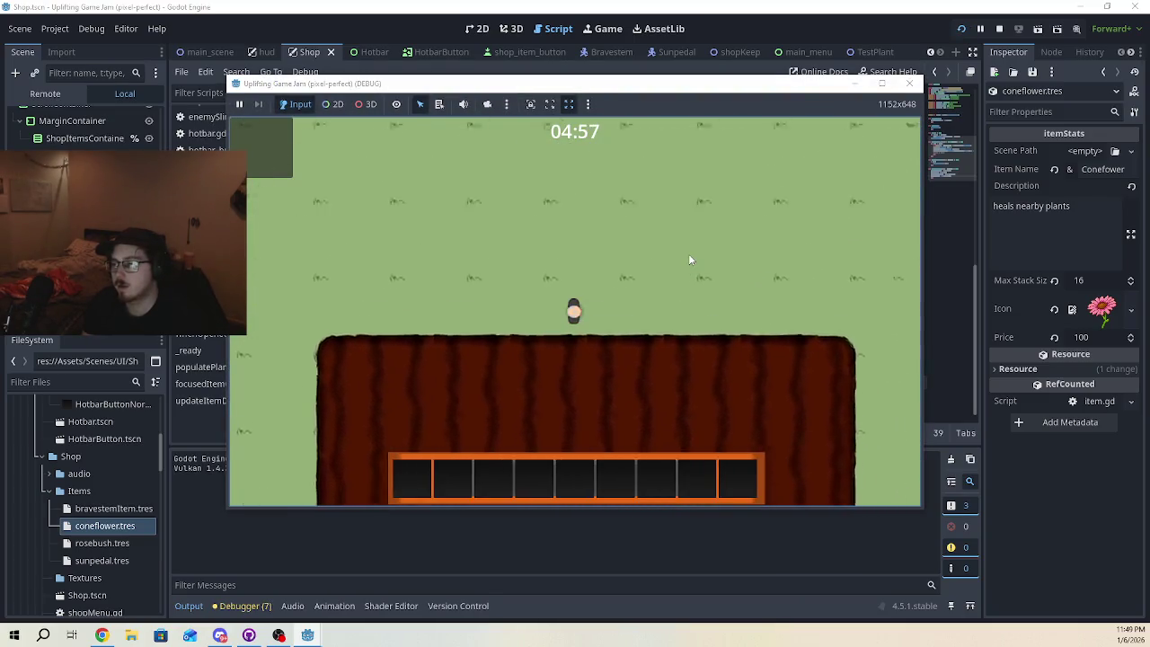
pyautogui.press('d')
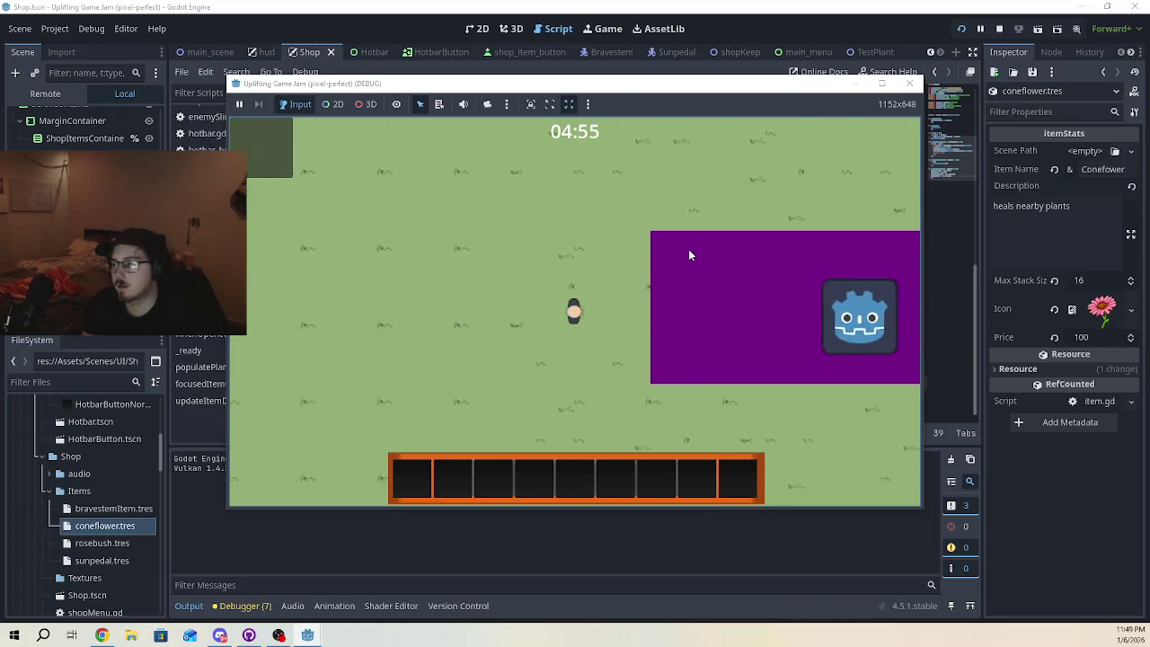
# - Move shop focus between plants like Rosebush and Sunpetal, then focus an item to trigger the error
pyautogui.press('w')
pyautogui.press('s')
pyautogui.press('s')
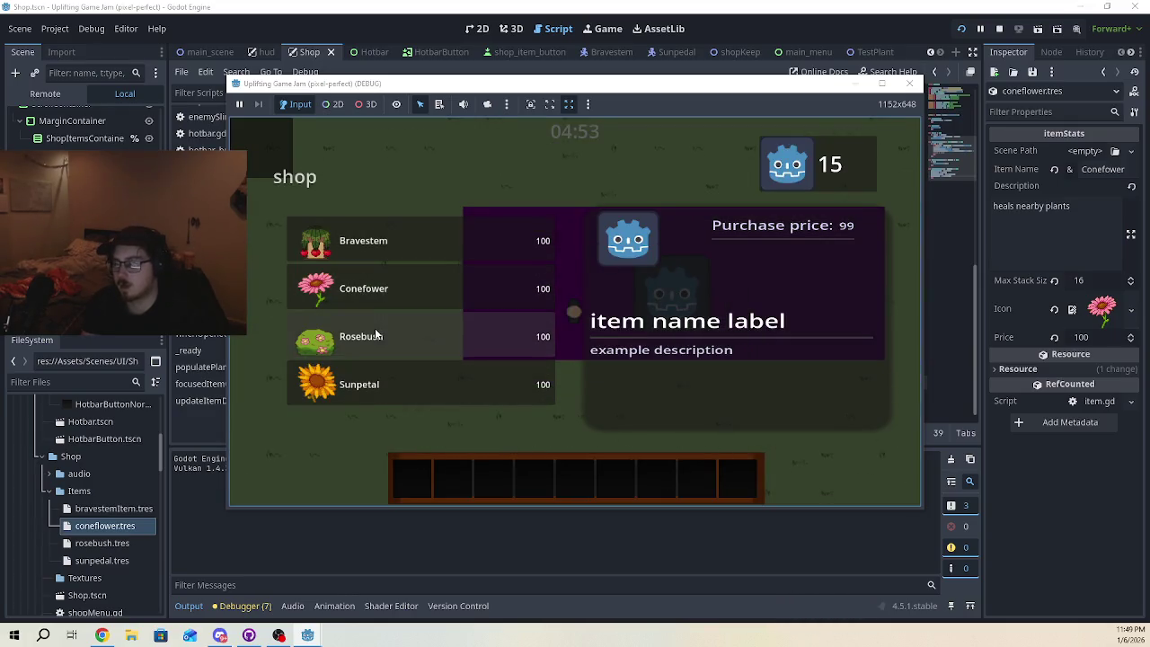
pyautogui.press('s')
pyautogui.press('w')
pyautogui.press('s')
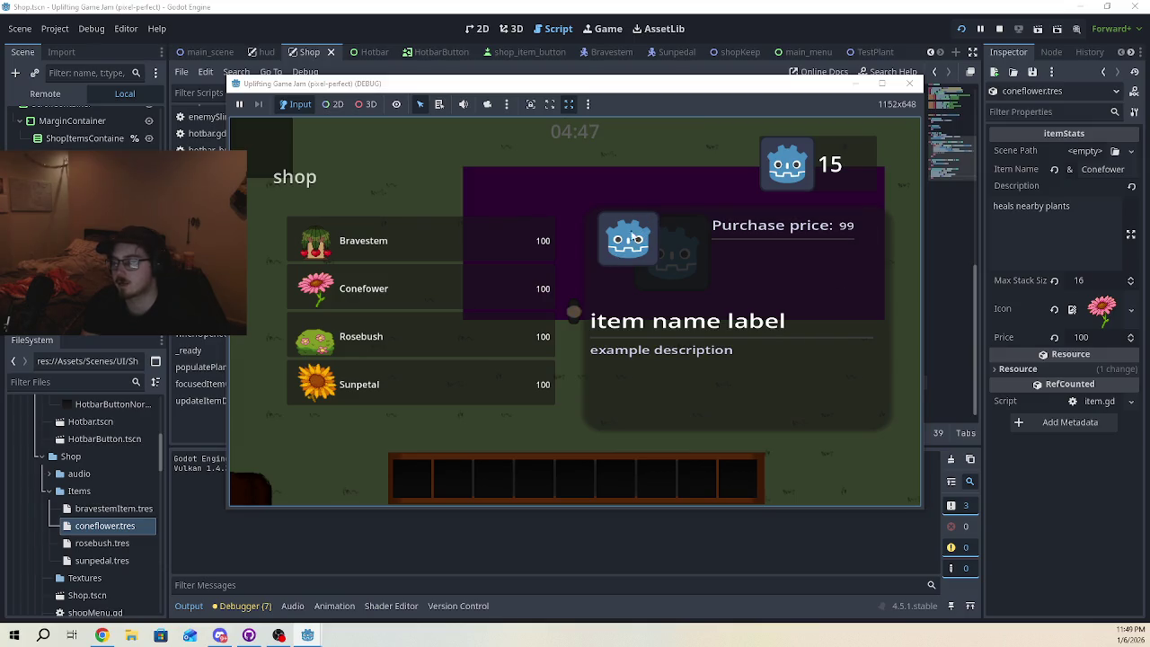
pyautogui.click(436, 233)
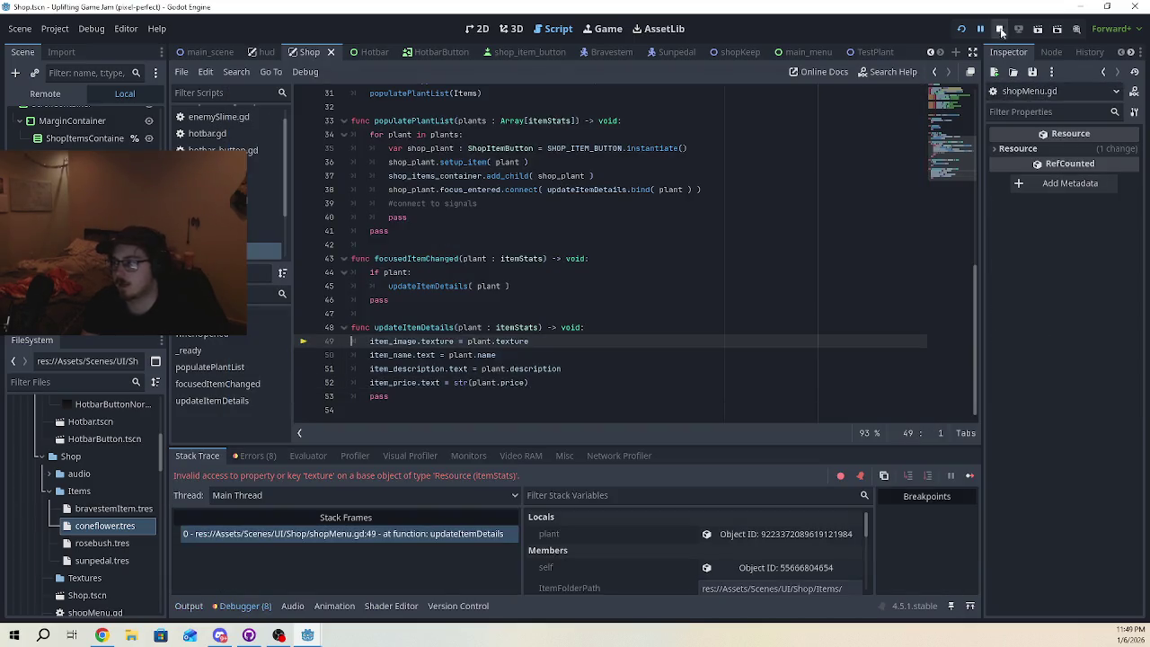
# - Stop the game and review the failing plant.texture assignment on line 49 of shopMenu.gd
pyautogui.click(999, 29)
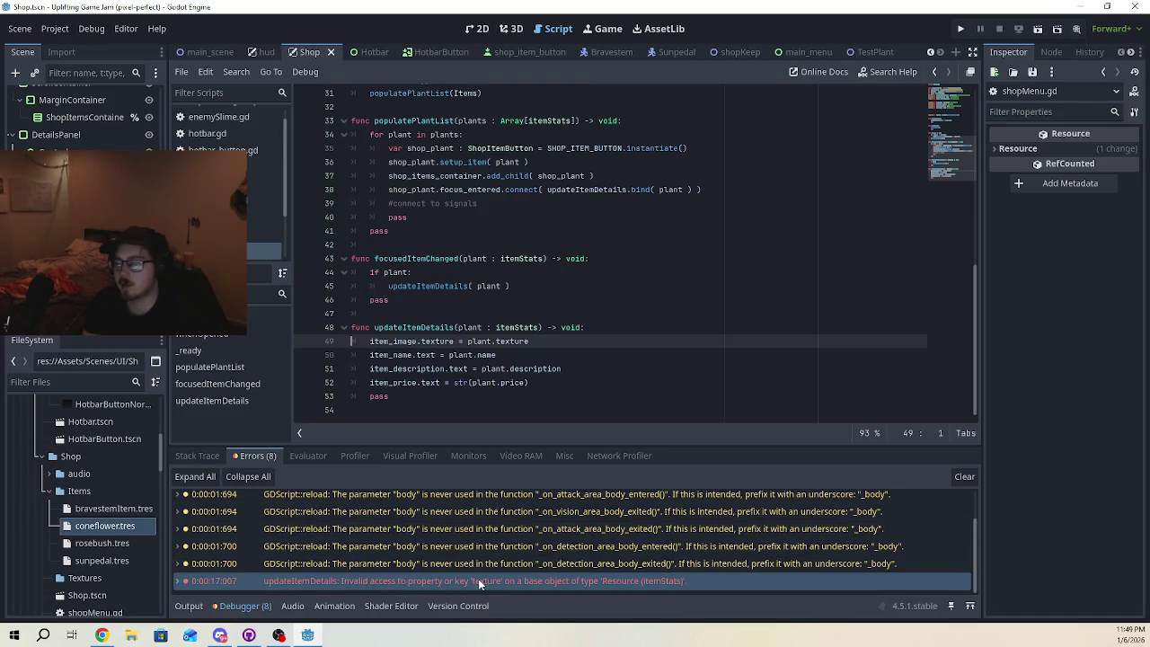
pyautogui.moveTo(530, 342); pyautogui.dragTo(467, 341)
pyautogui.keyDown('shift'); pyautogui.click(370, 341); pyautogui.keyUp('shift')
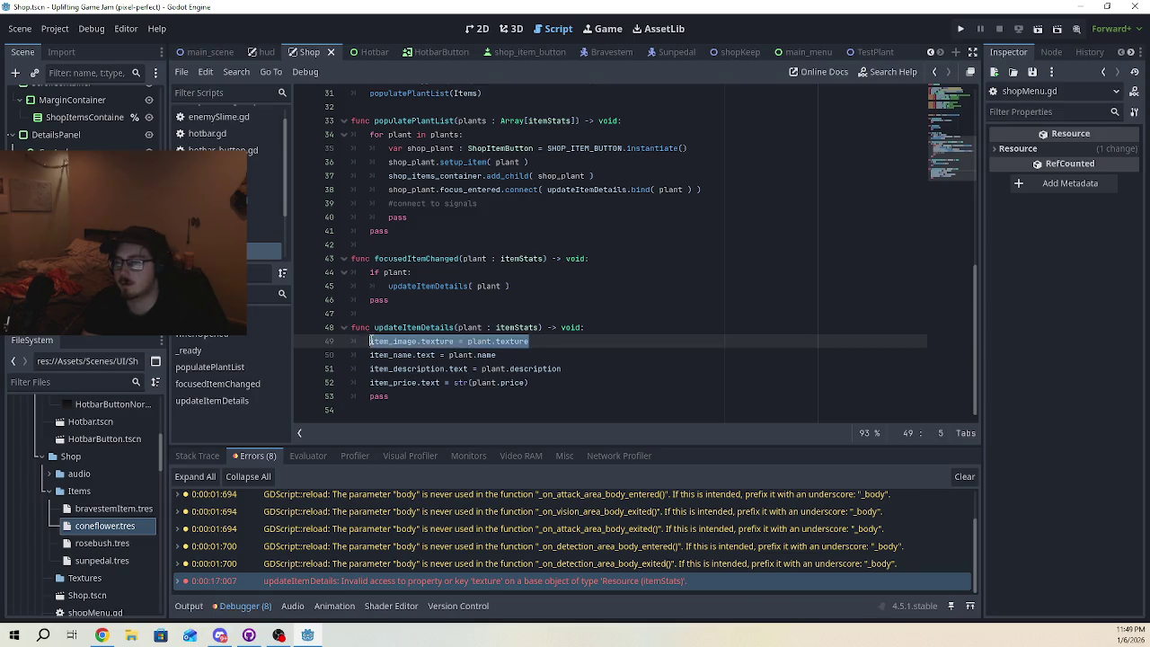
pyautogui.moveTo(370, 368)
pyautogui.mouseDown()
pyautogui.moveTo(434, 396)
pyautogui.moveTo(477, 368)
pyautogui.mouseUp()
pyautogui.click(517, 357)
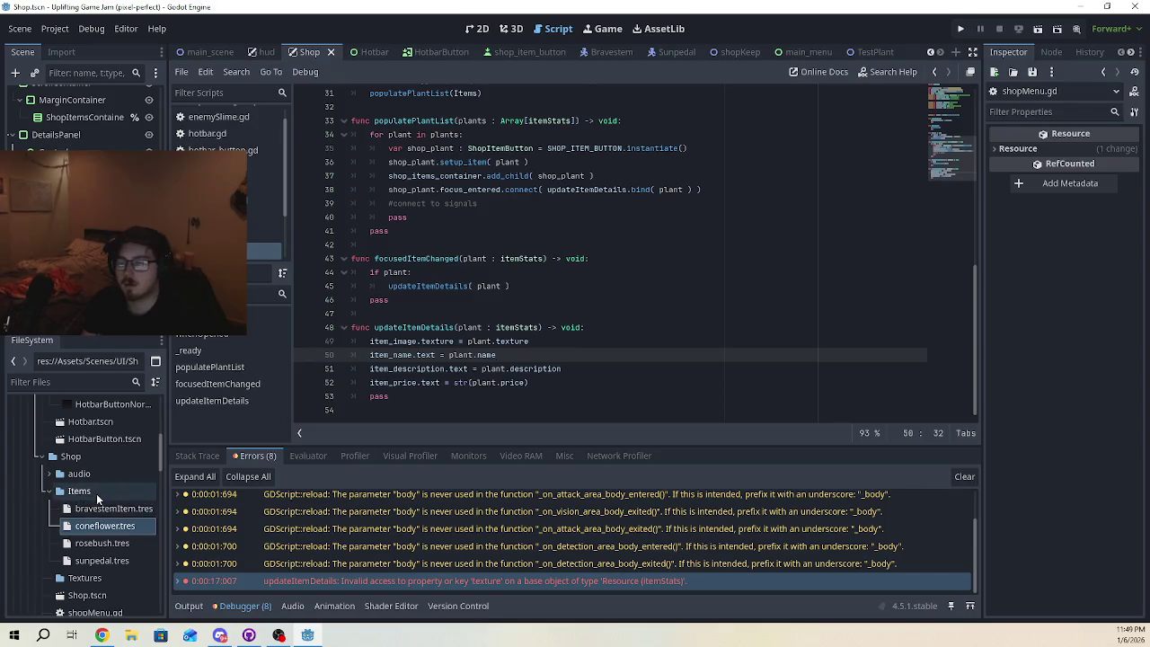
pyautogui.scroll(-5, 87, 539)
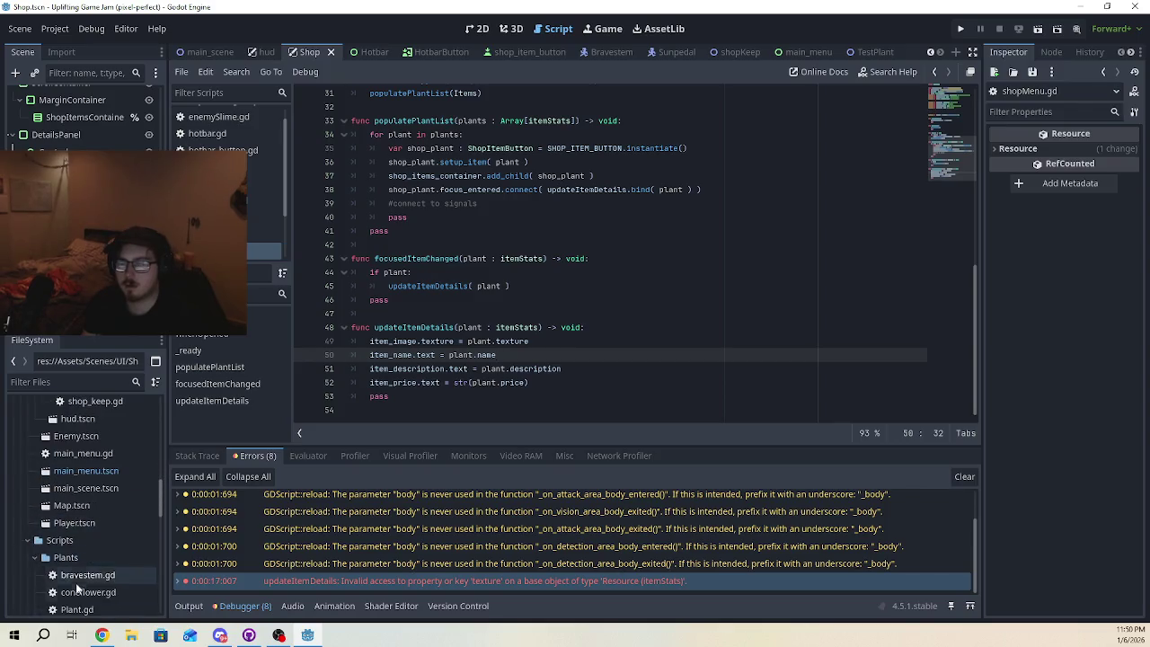
pyautogui.scroll(-3, 83, 584)
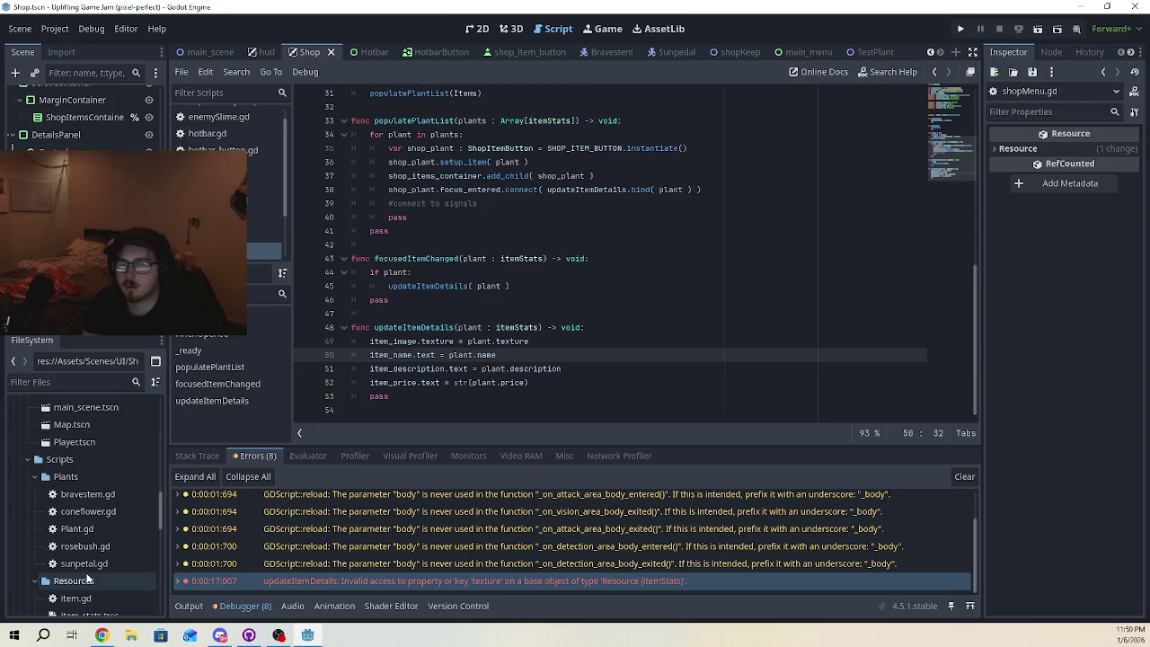
pyautogui.scroll(7, 73, 533)
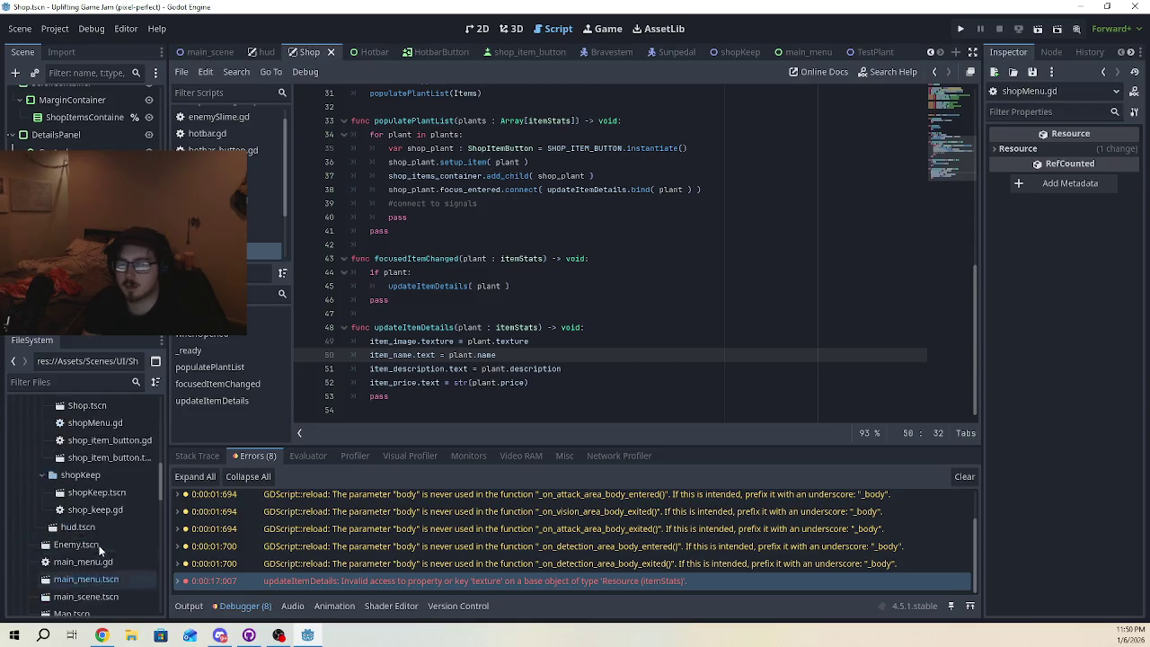
pyautogui.scroll(-10, 98, 548)
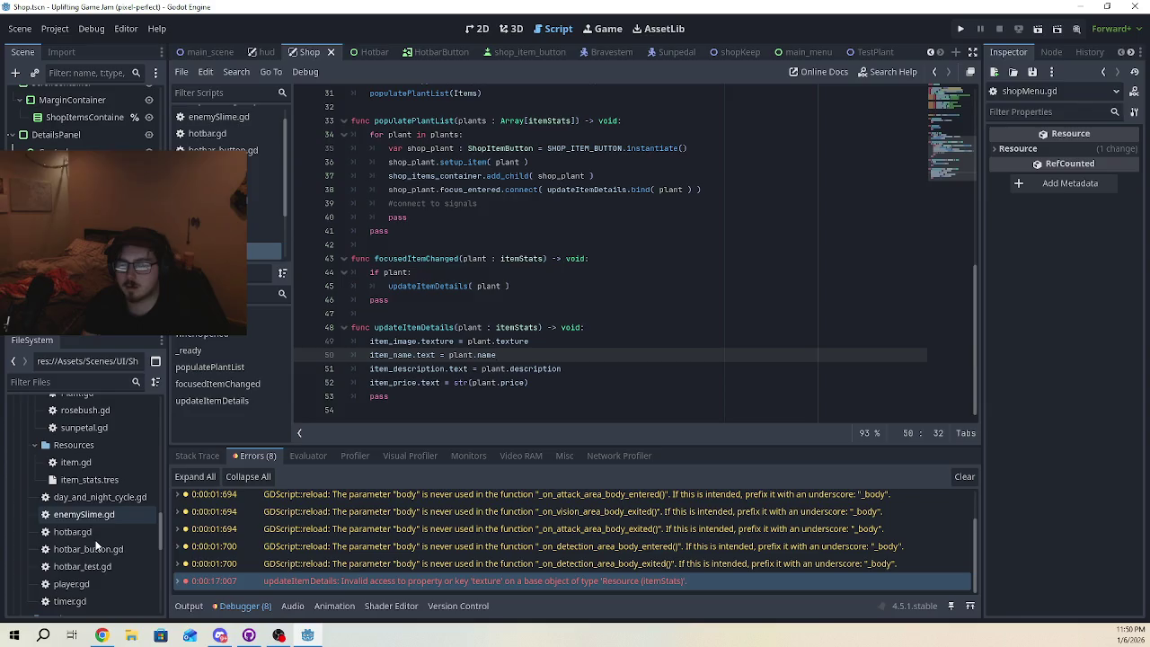
# - Look up the icon property name in item.gd
pyautogui.doubleClick(76, 462)
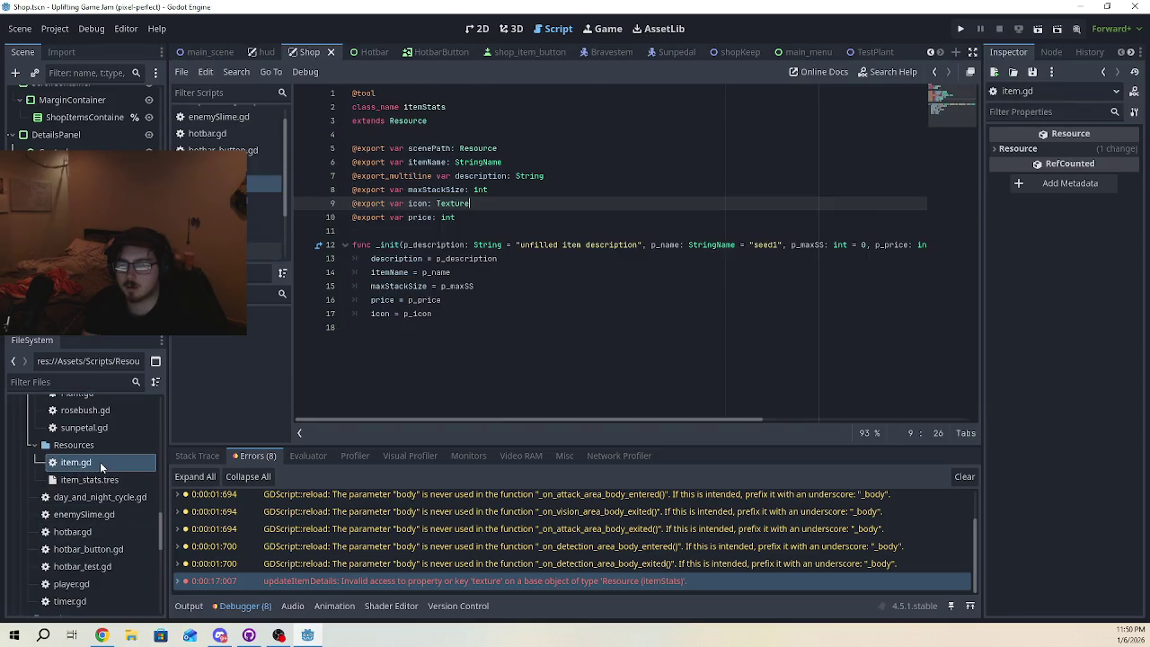
pyautogui.click(481, 301)
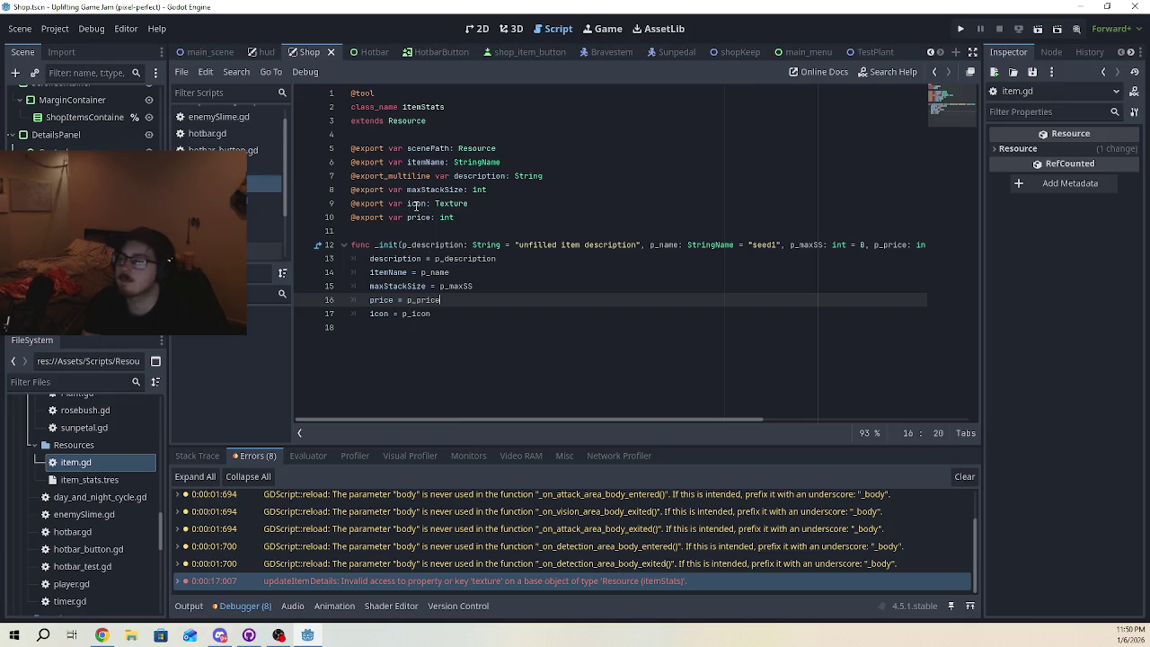
pyautogui.doubleClick(416, 205)
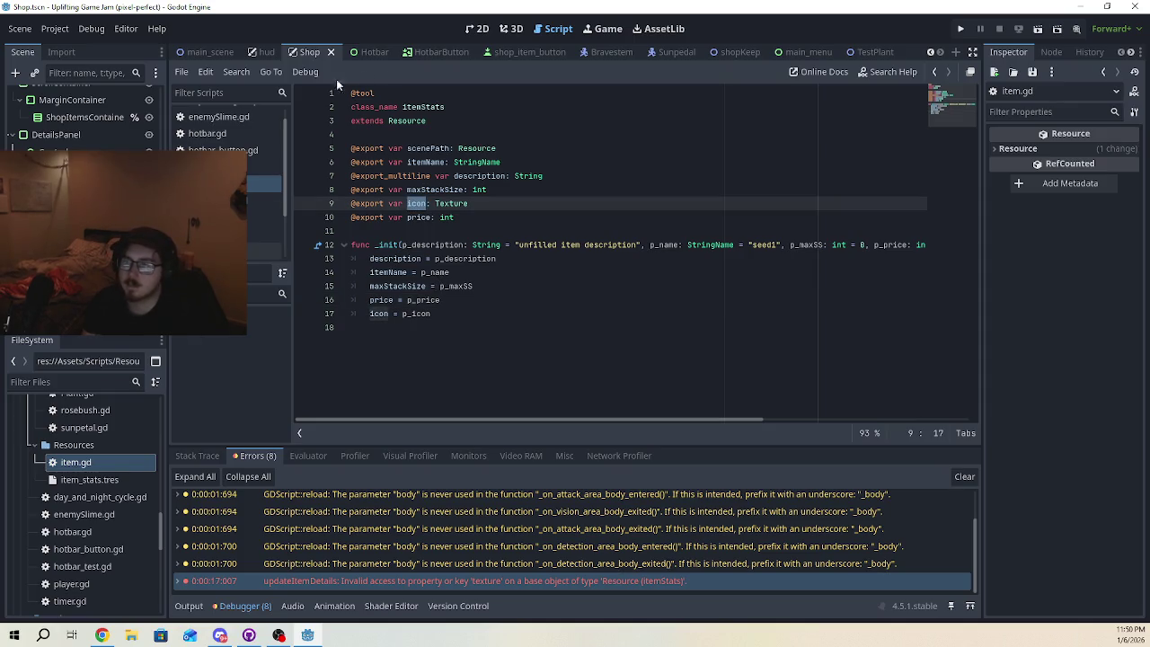
pyautogui.click(264, 251)
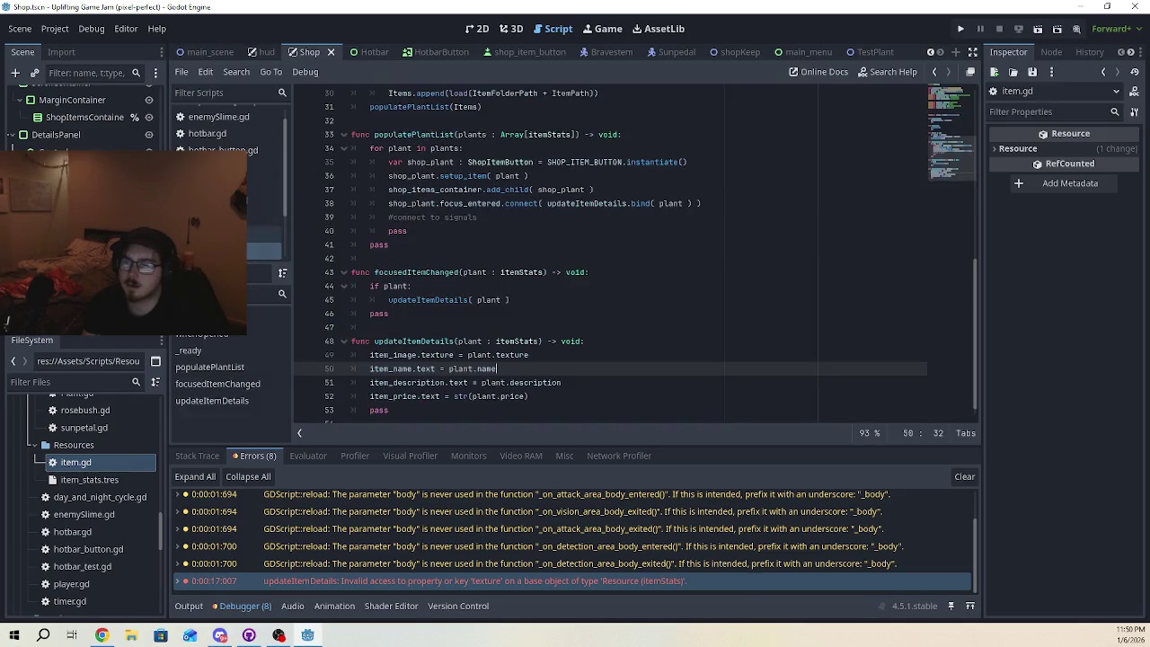
# - Change plant.texture to plant.icon on line 49, keeping item_image.texture
pyautogui.doubleClick(438, 355)
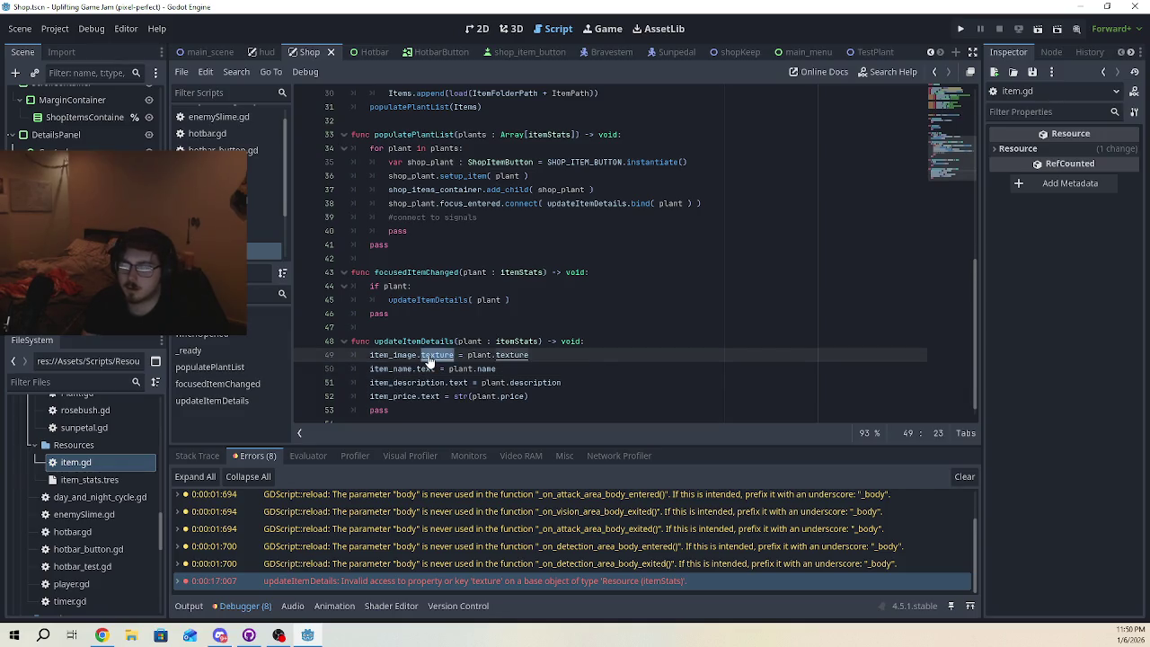
pyautogui.write('icon')
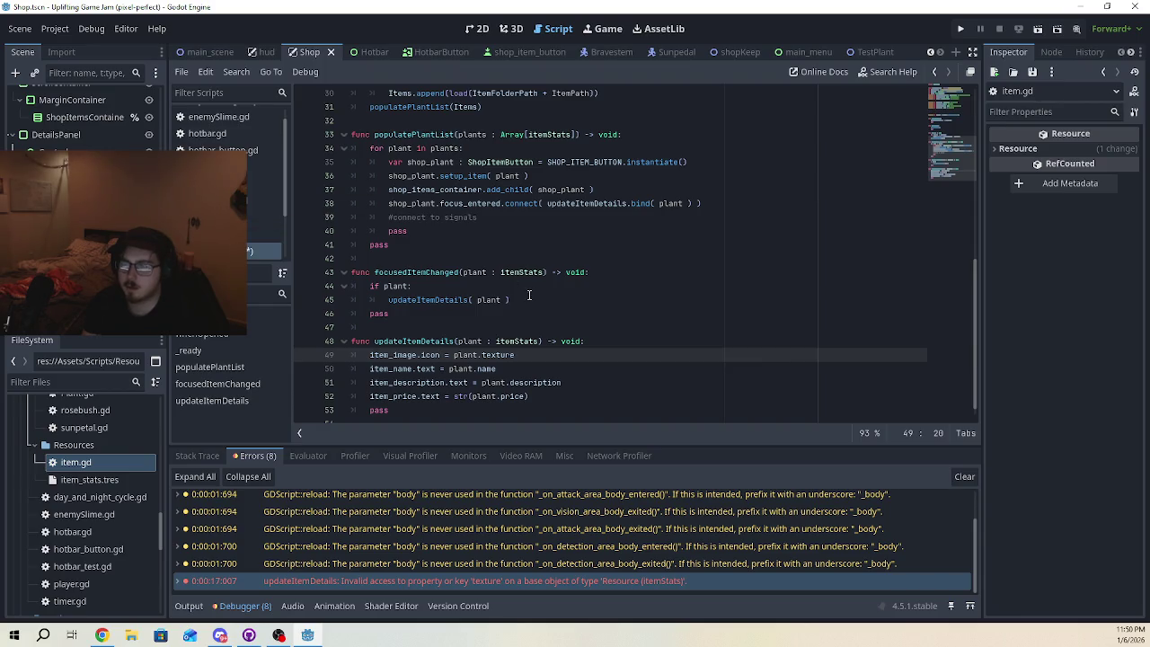
pyautogui.press('BackSpace')
pyautogui.press('BackSpace')
pyautogui.press('BackSpace')
pyautogui.write('texture')
pyautogui.click(471, 315)
pyautogui.doubleClick(503, 354)
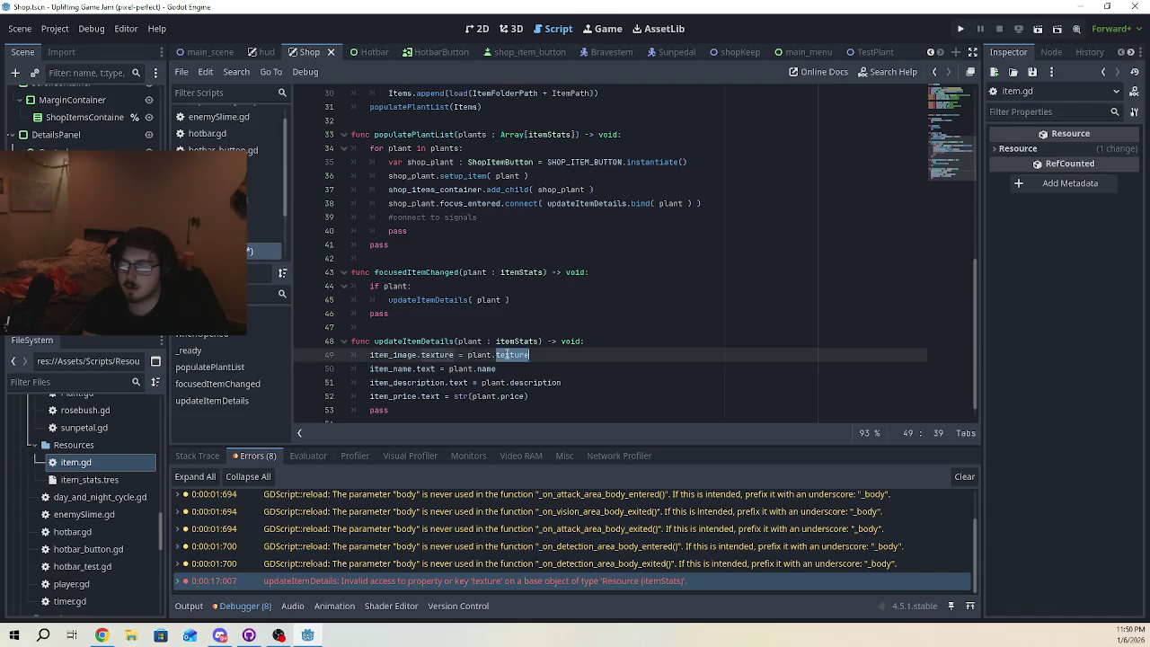
pyautogui.press('Right')
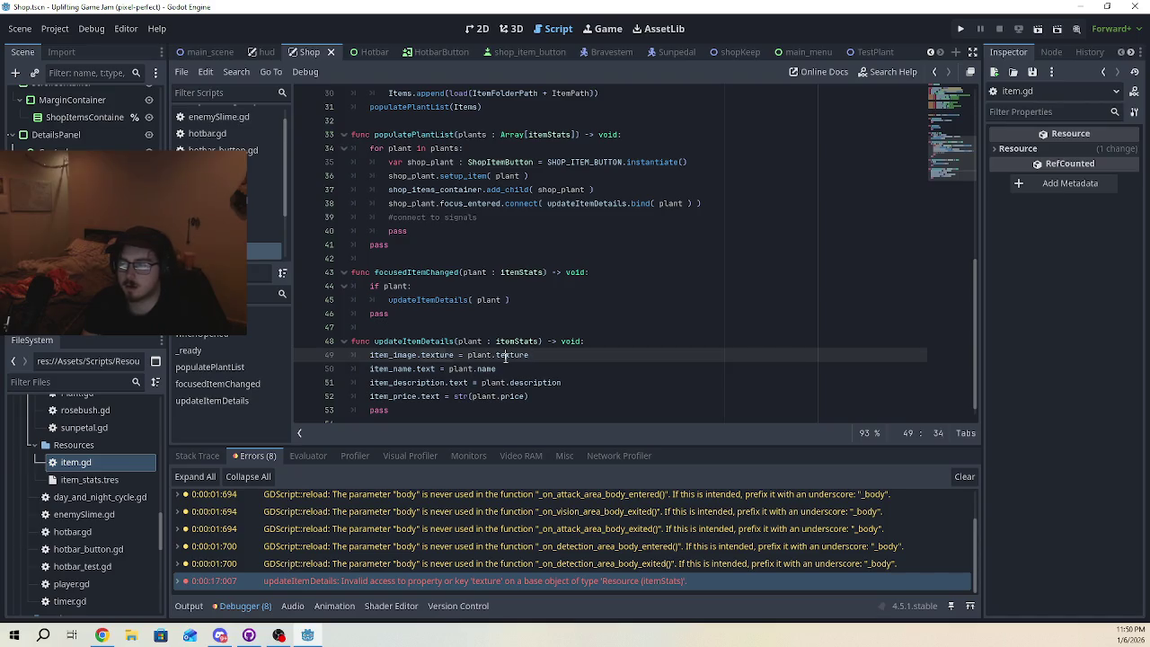
pyautogui.doubleClick(505, 354)
pyautogui.write('icon')
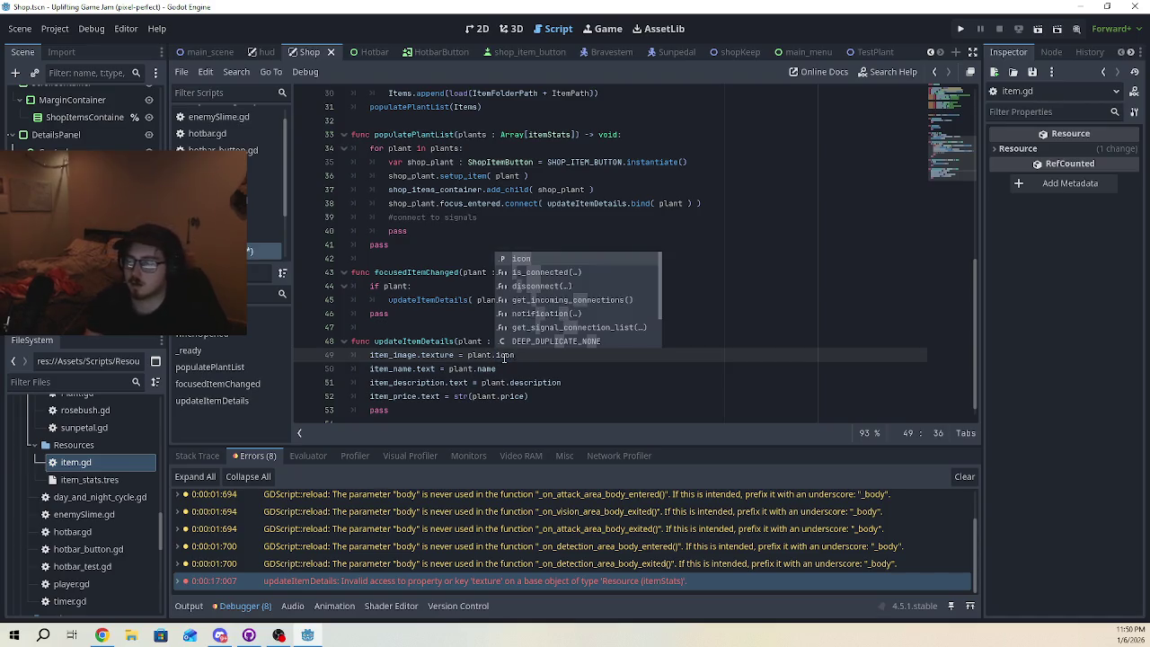
pyautogui.click(546, 369)
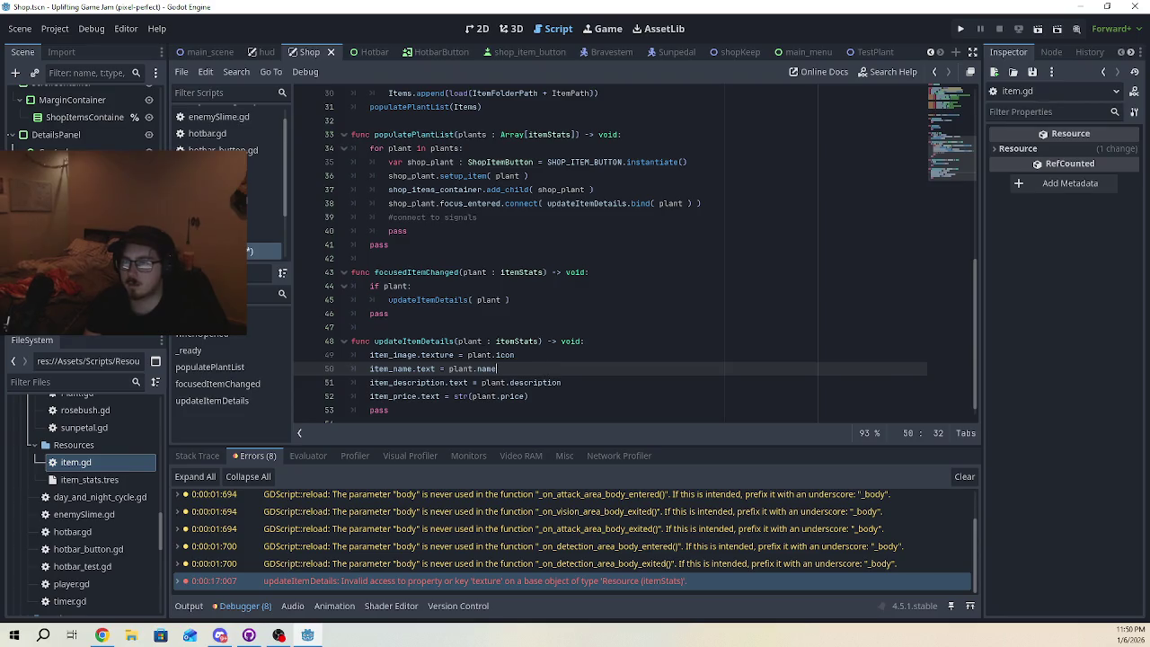
# - Confirm icon's definition in item.gd, then run the project to test the fix
pyautogui.keyDown('ctrl'); pyautogui.click(500, 355); pyautogui.keyUp('ctrl')
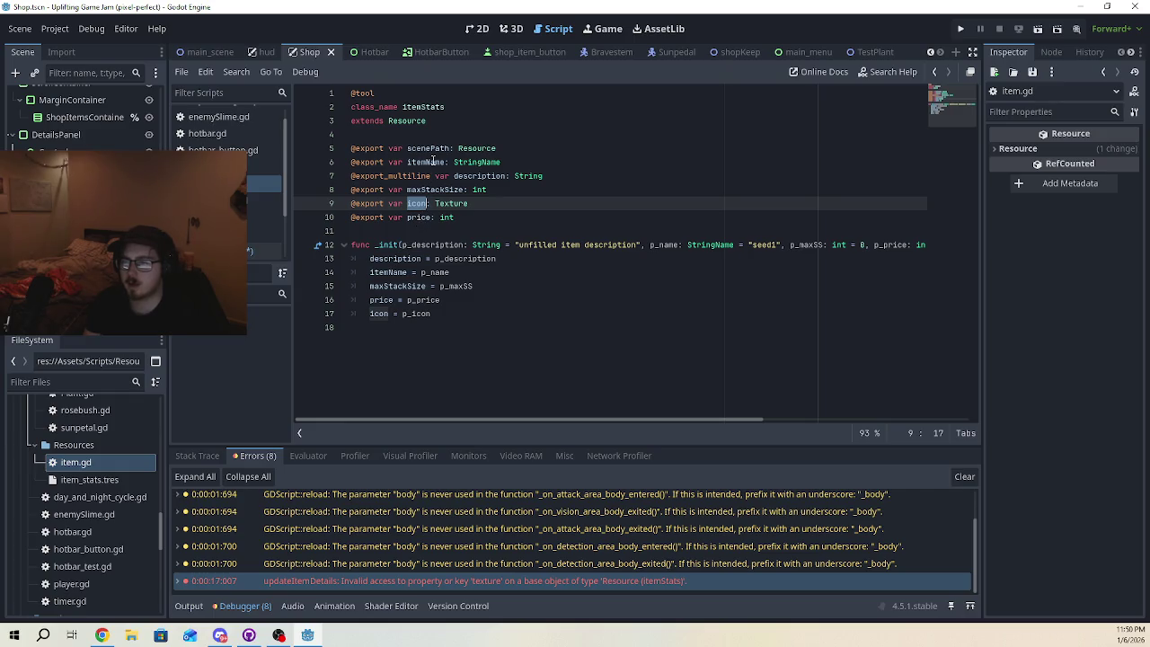
pyautogui.click(262, 251)
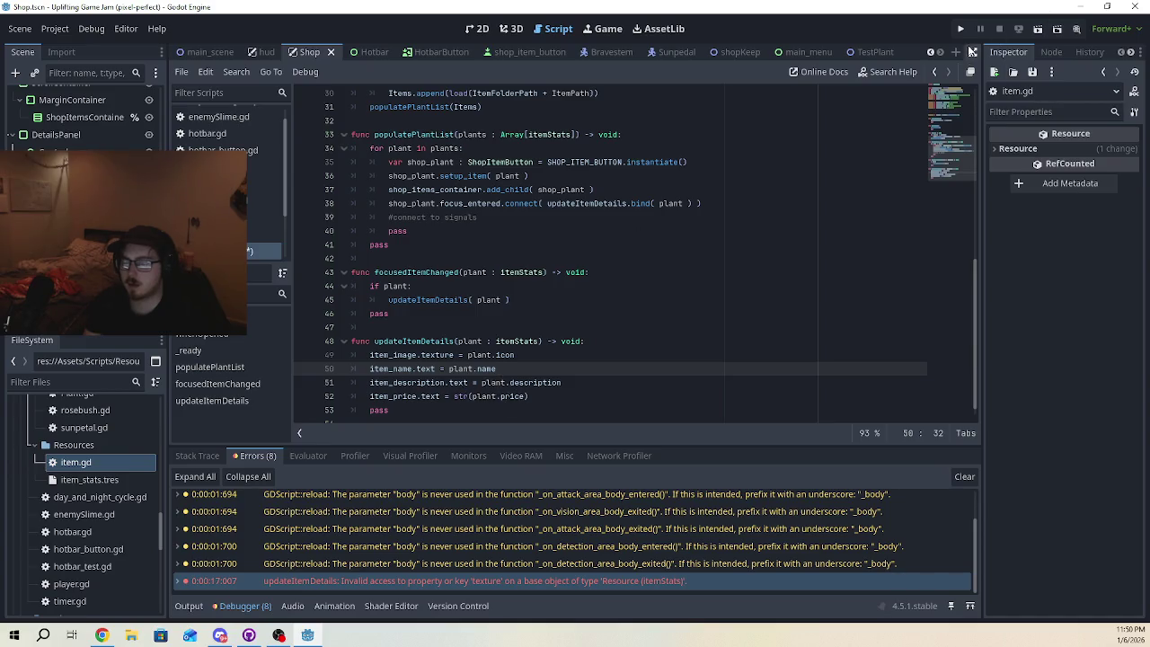
pyautogui.click(582, 382)
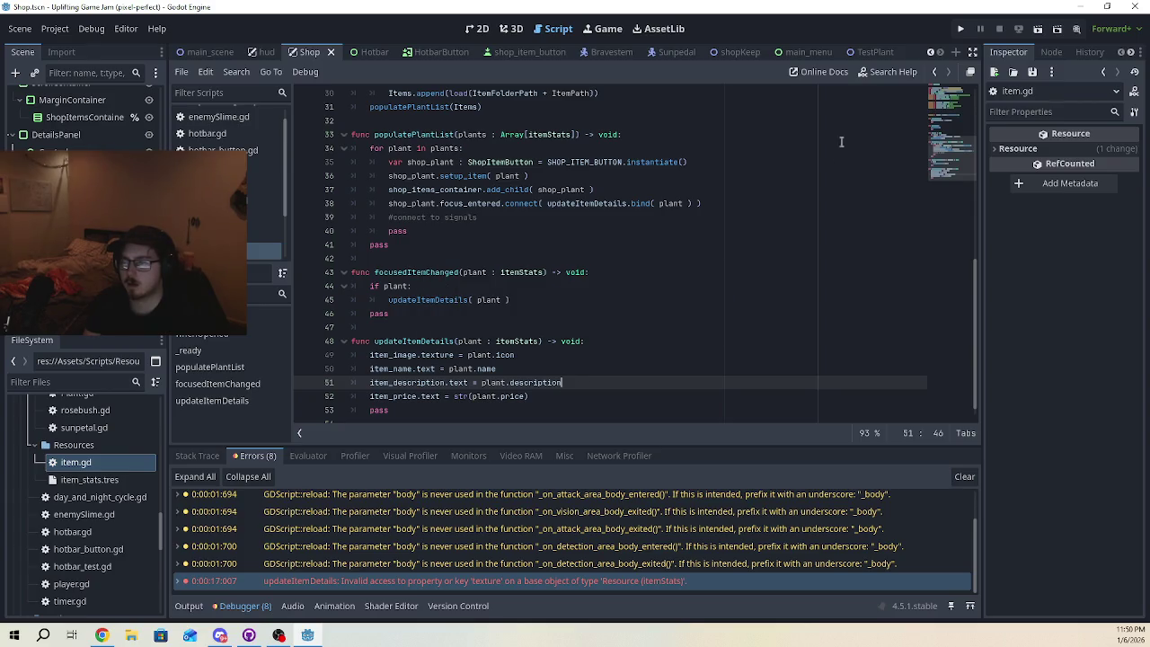
pyautogui.click(960, 30)
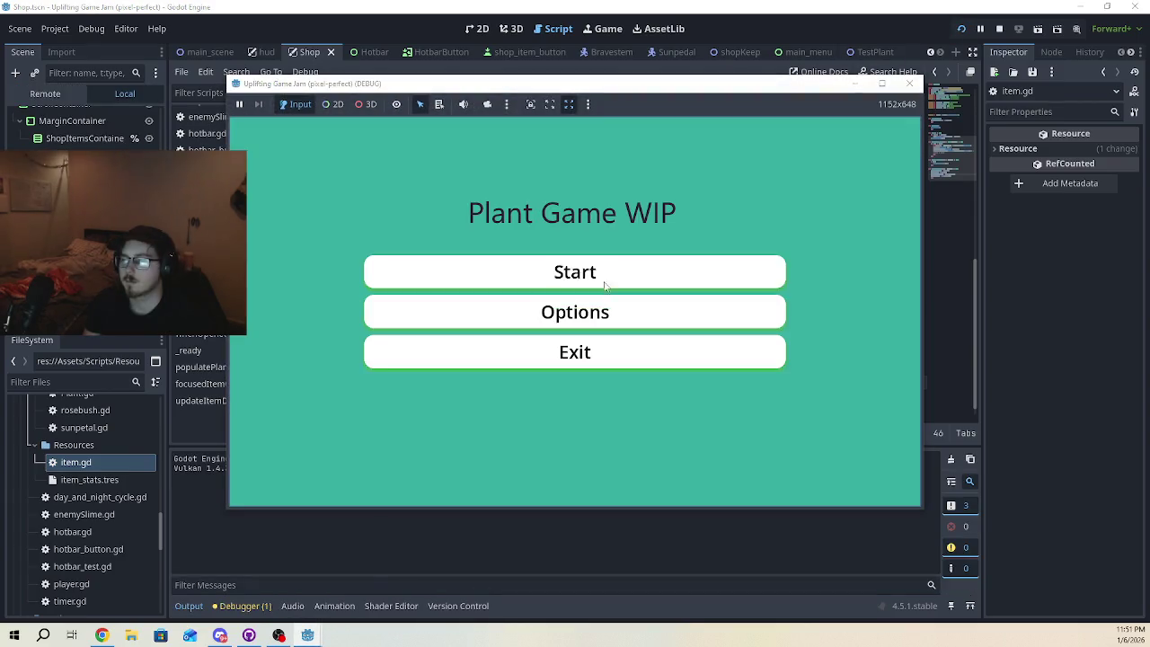
# - Start the game, walk into the shop, and select the missing 'name' property error
pyautogui.click(634, 272)
pyautogui.press('d')
pyautogui.press('w')
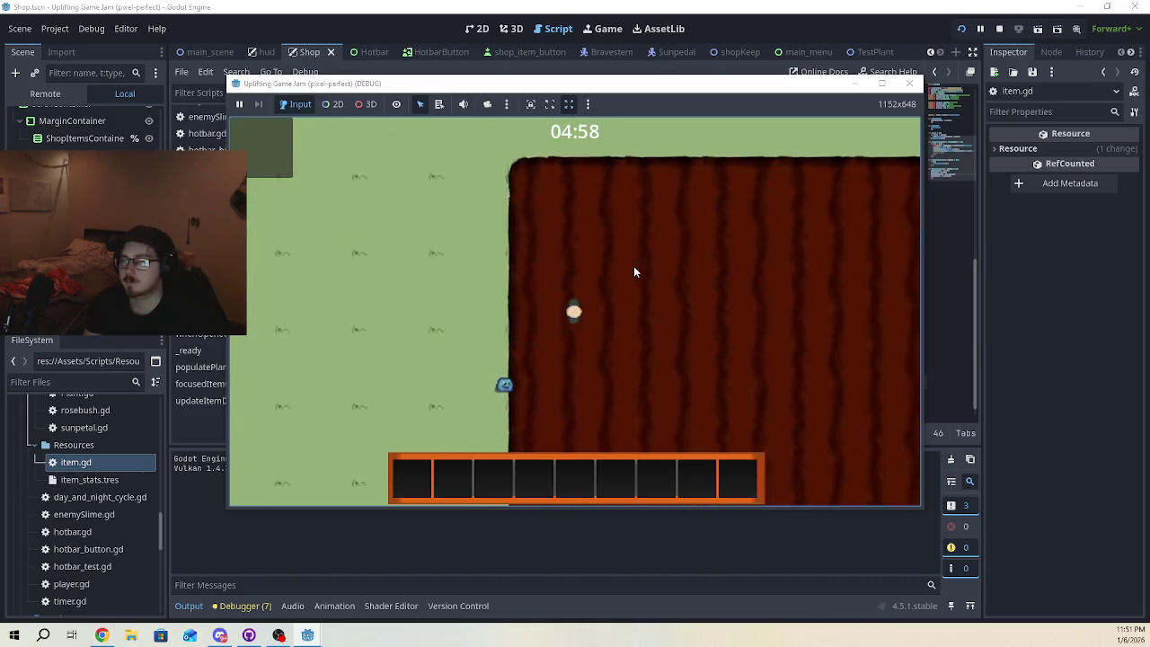
pyautogui.press('s')
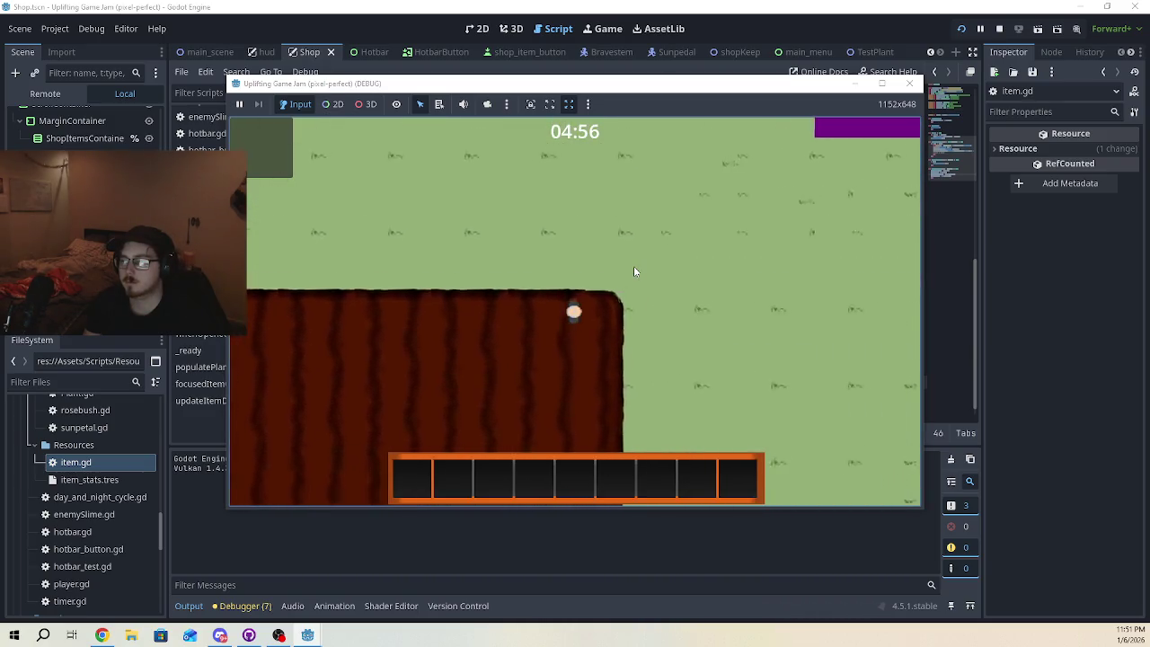
pyautogui.press('w')
pyautogui.press('e')
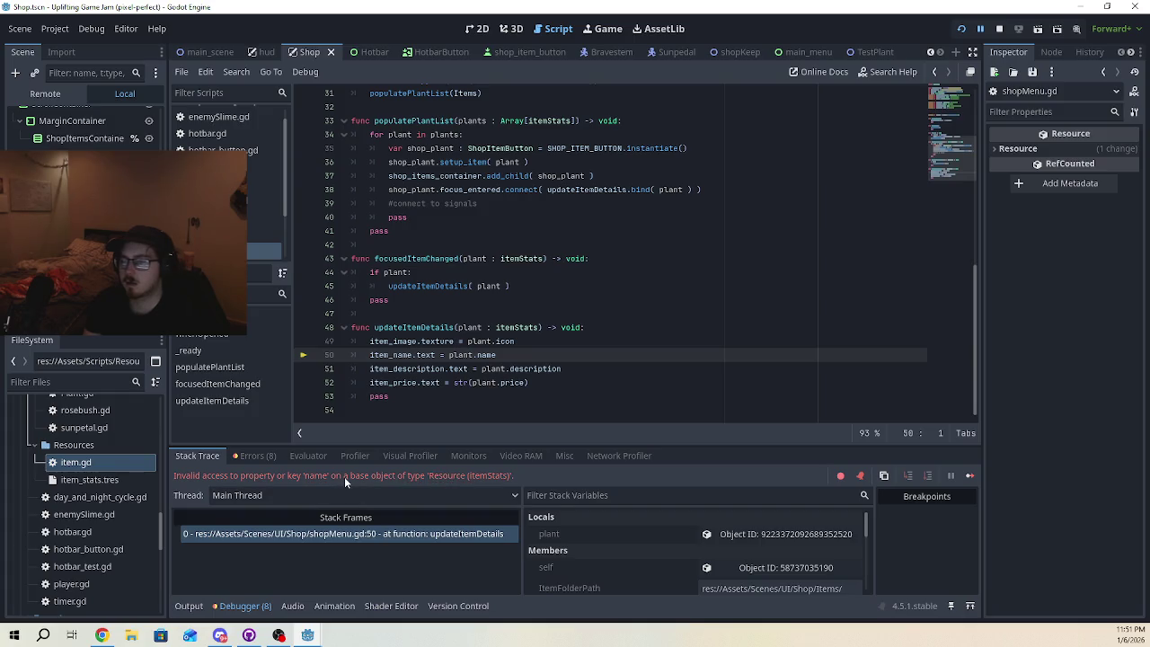
pyautogui.click(269, 457)
pyautogui.click(524, 584)
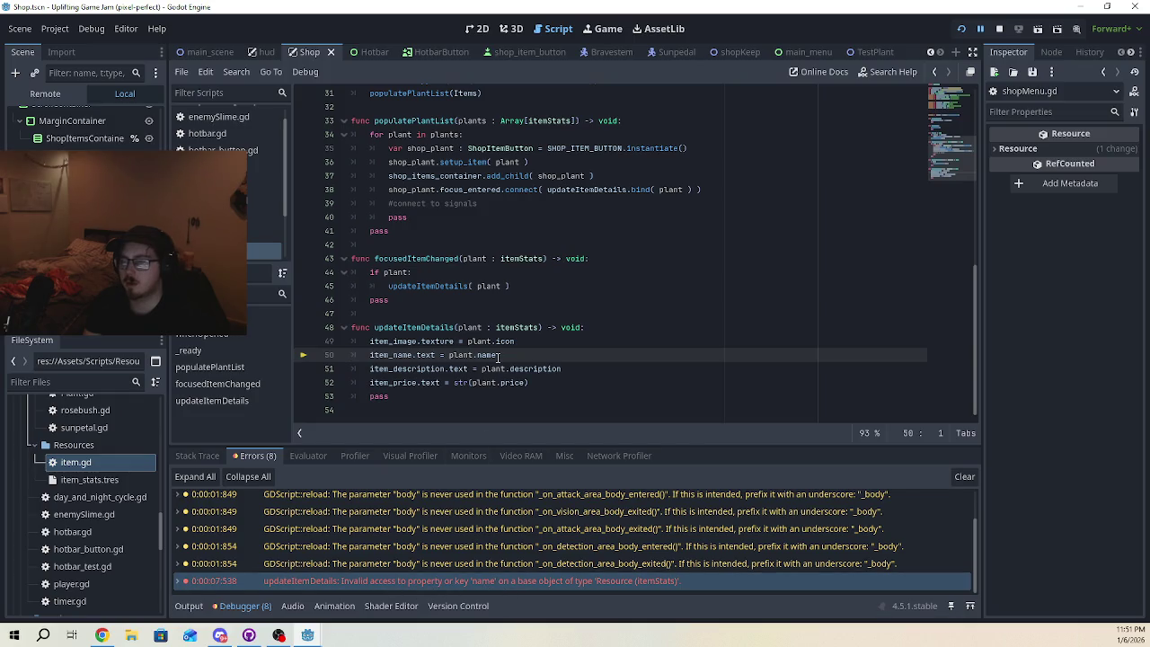
# - Copy itemName from itemStats and replace plant.name with plant.itemName on line 50
pyautogui.keyDown('ctrl'); pyautogui.click(508, 341); pyautogui.keyUp('ctrl')
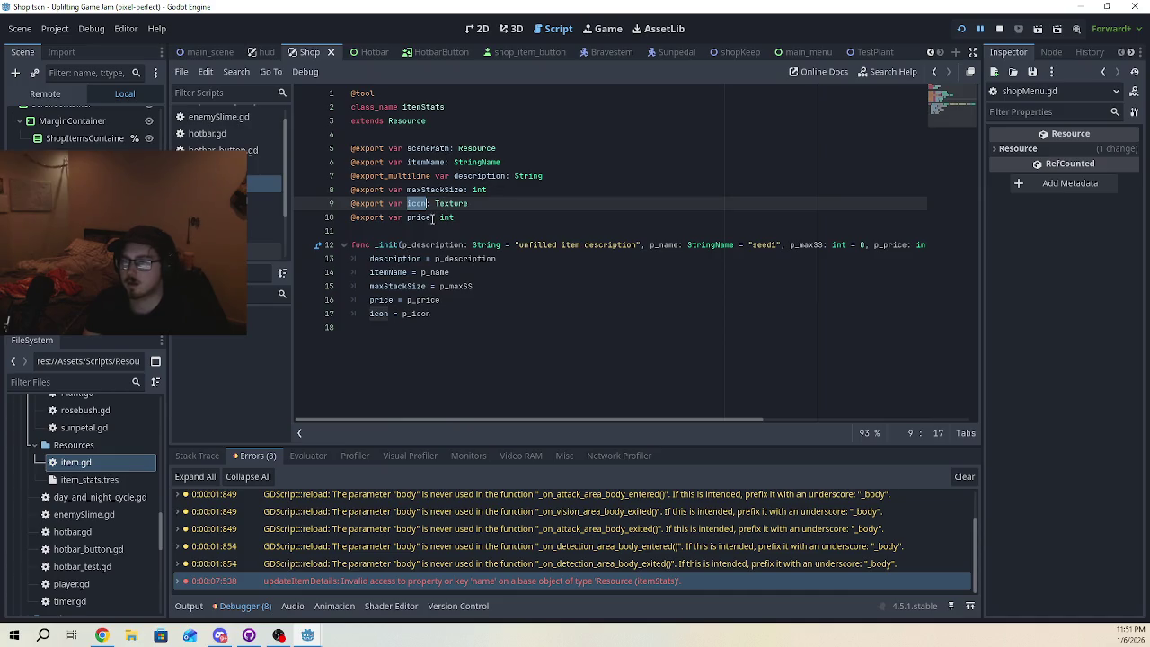
pyautogui.doubleClick(419, 164)
pyautogui.hotkey('ctrl', 'c')
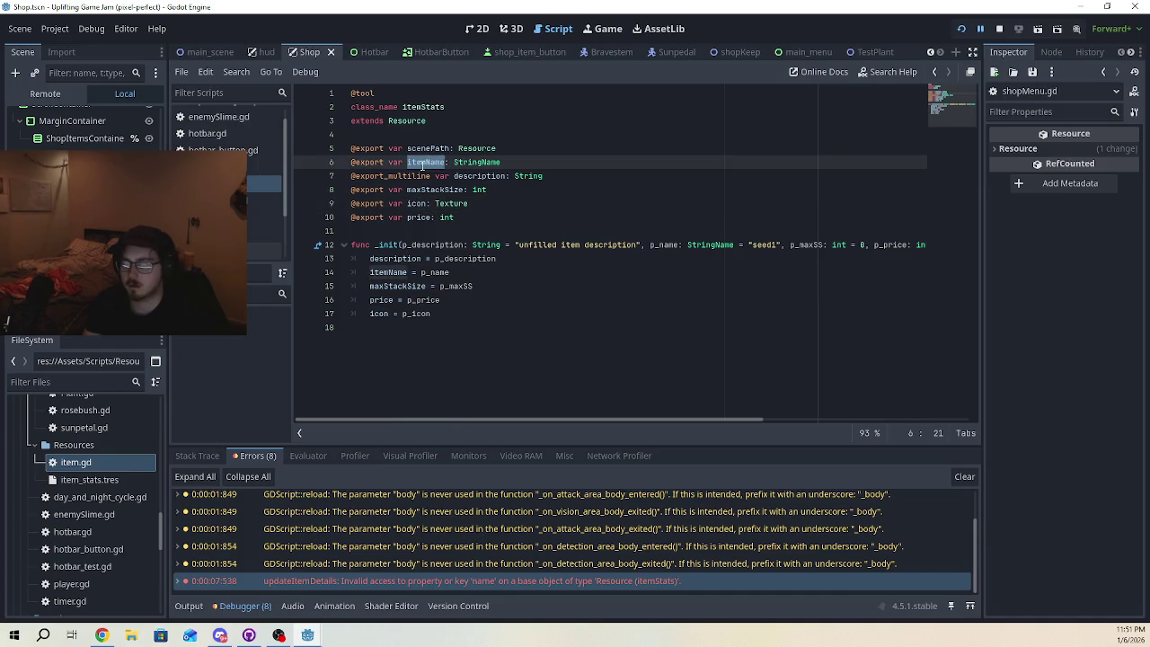
pyautogui.click(261, 251)
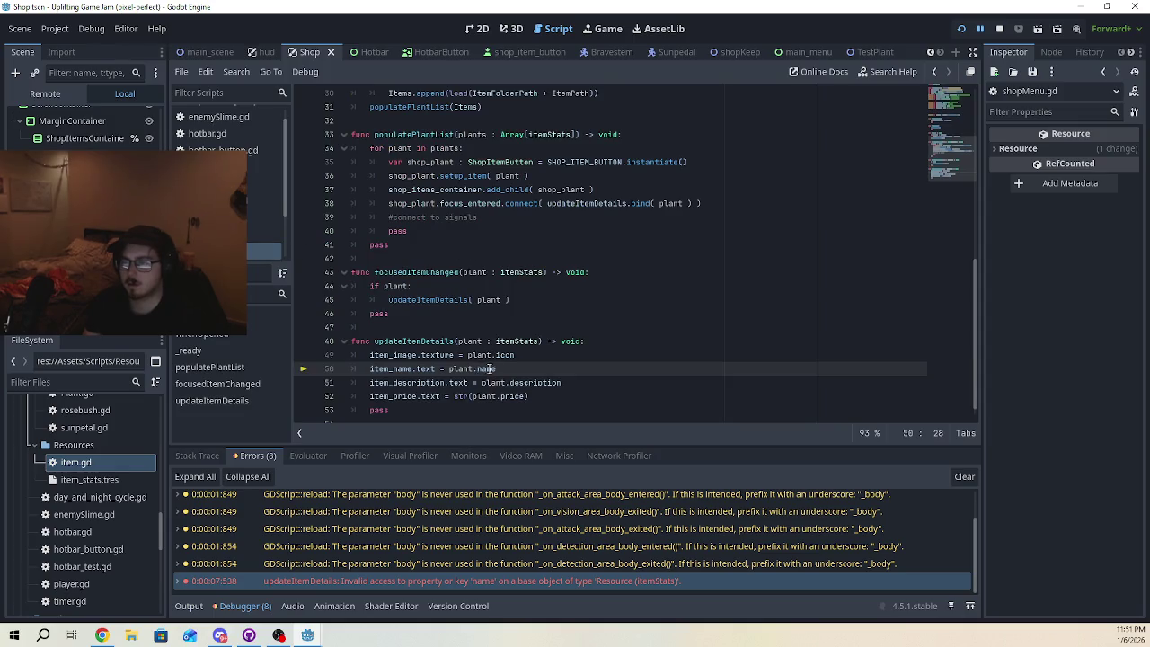
pyautogui.doubleClick(485, 368)
pyautogui.hotkey('ctrl', 'v')
# - Run the project, start the game and walk the player into the shop
pyautogui.click(960, 28)
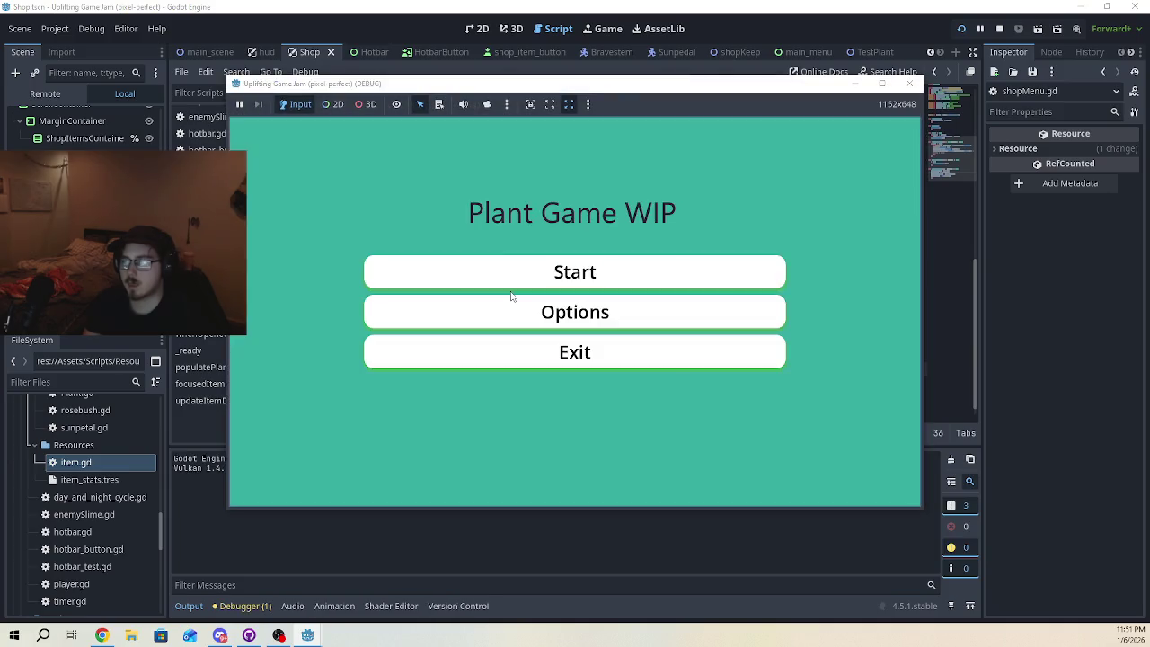
pyautogui.click(571, 279)
pyautogui.press('d')
pyautogui.press('w')
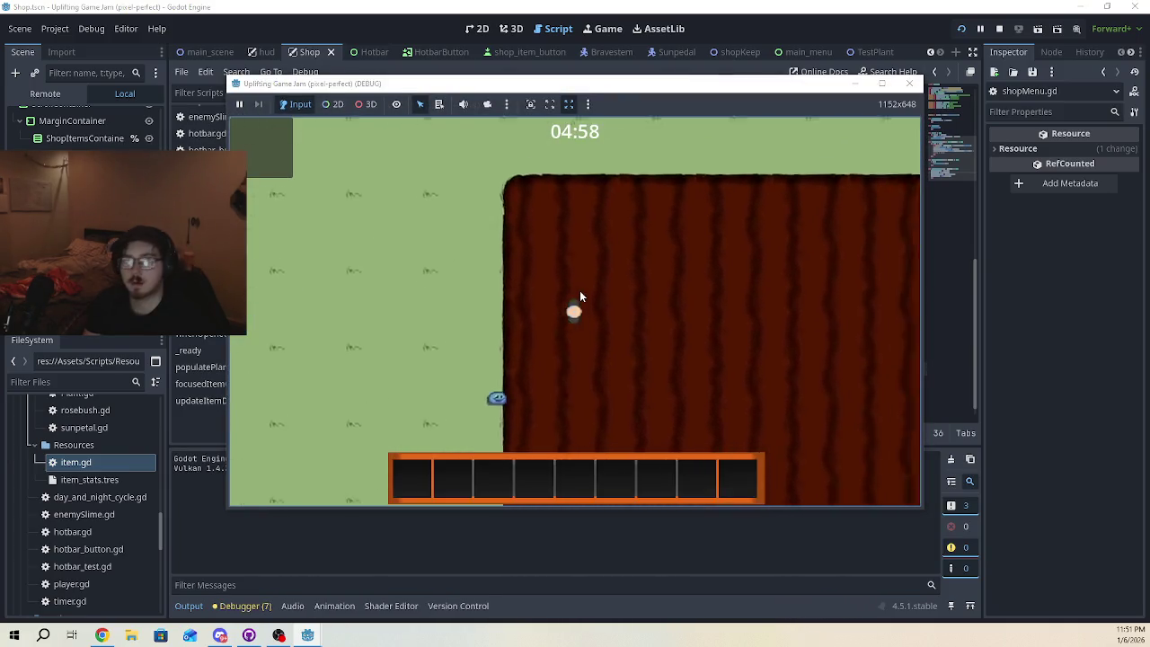
pyautogui.press('d')
pyautogui.press('w')
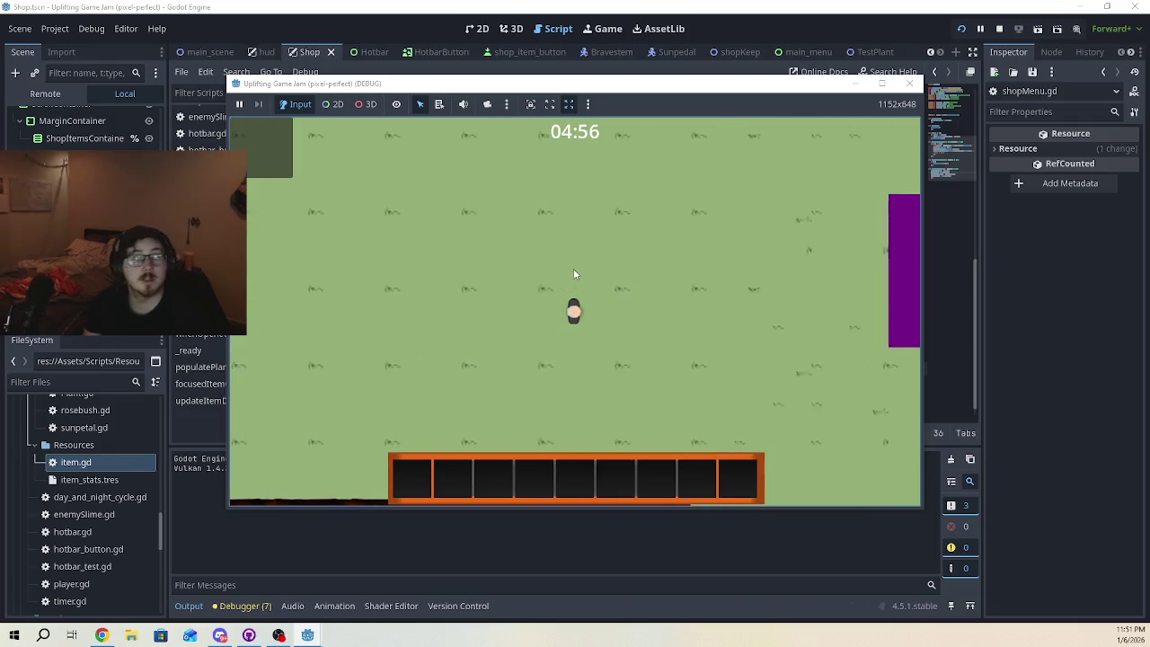
pyautogui.press('d')
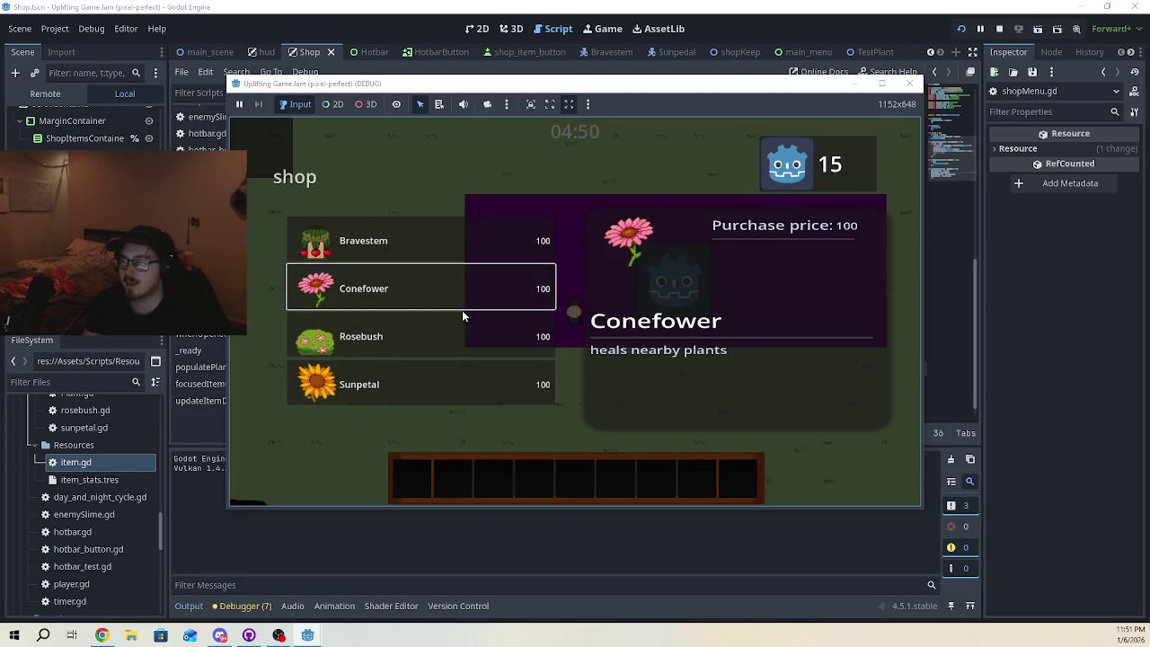
# - Browse the shop's plant items to check their details at price 100, then close the game
pyautogui.press('Down')
pyautogui.press('Up')
pyautogui.press('Up')
pyautogui.press('Up')
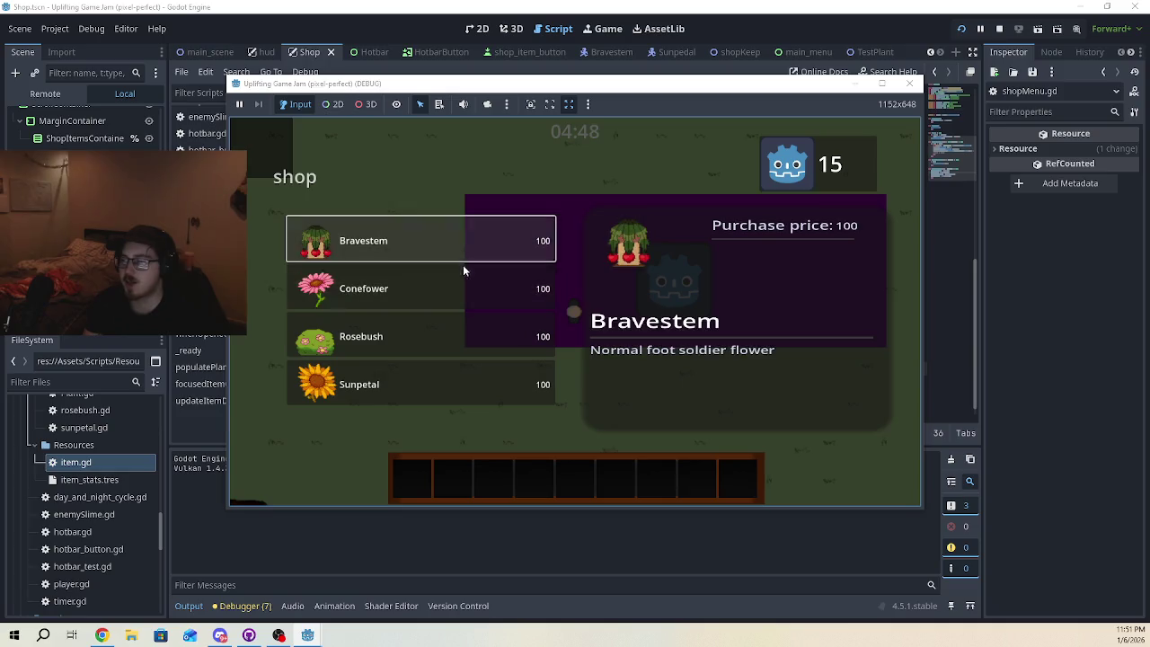
pyautogui.press('Down')
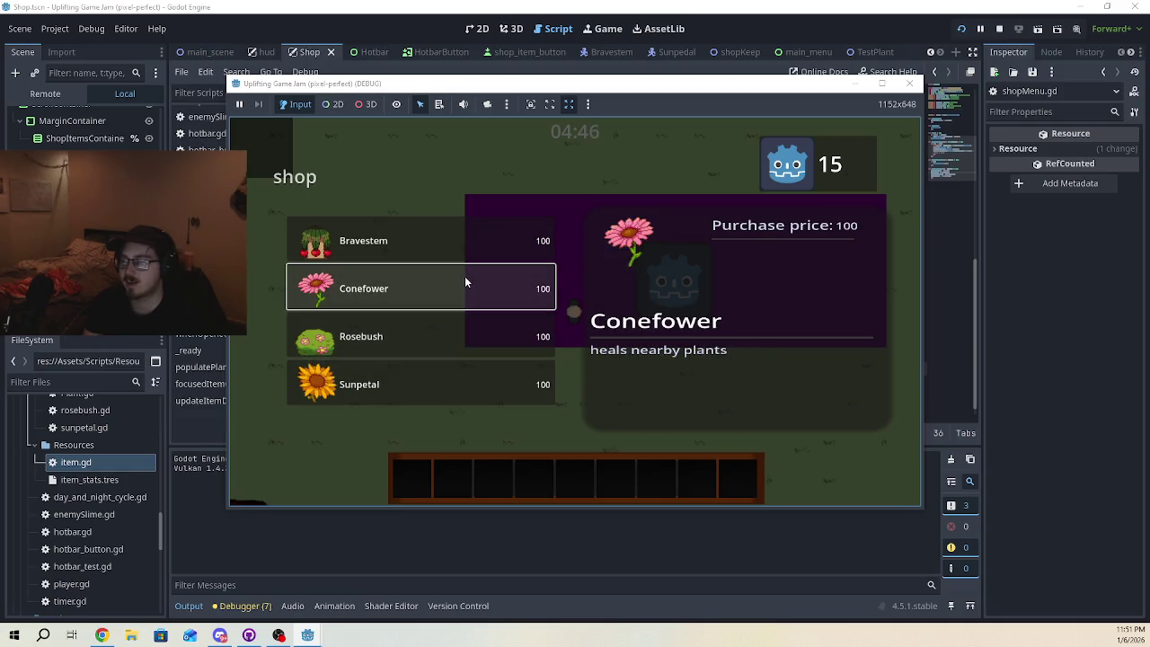
pyautogui.press('Down')
pyautogui.press('Up')
pyautogui.press('Up')
pyautogui.press('Up')
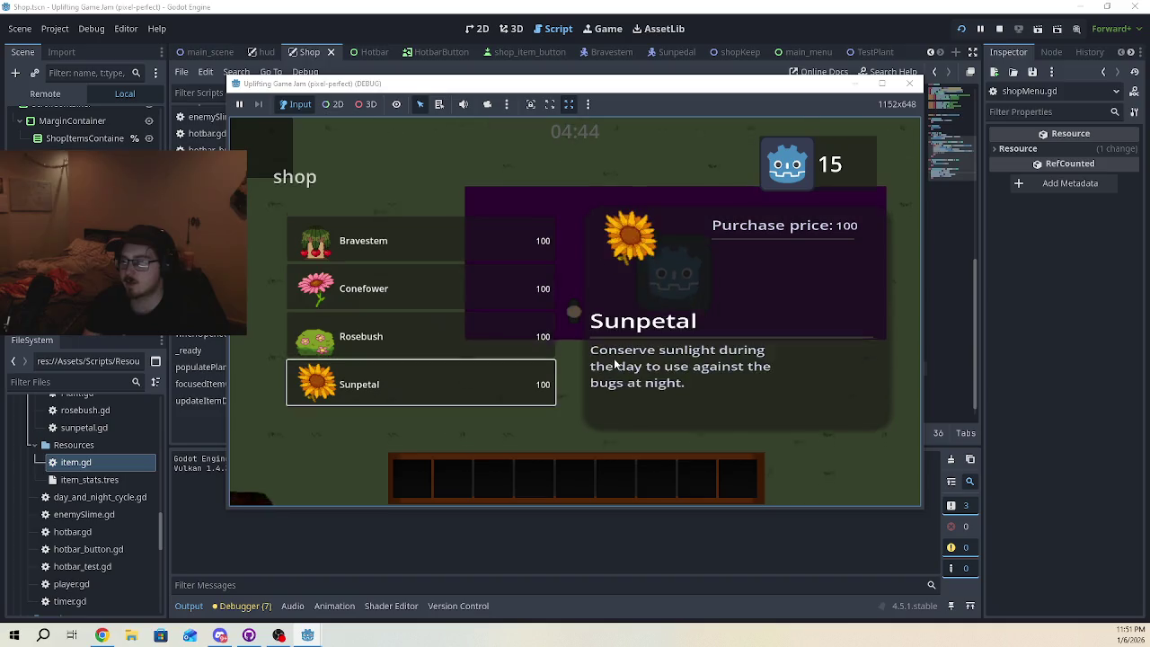
pyautogui.press('Up')
pyautogui.press('Up')
pyautogui.press('Up')
pyautogui.press('Up')
pyautogui.press('Up')
pyautogui.press('Up')
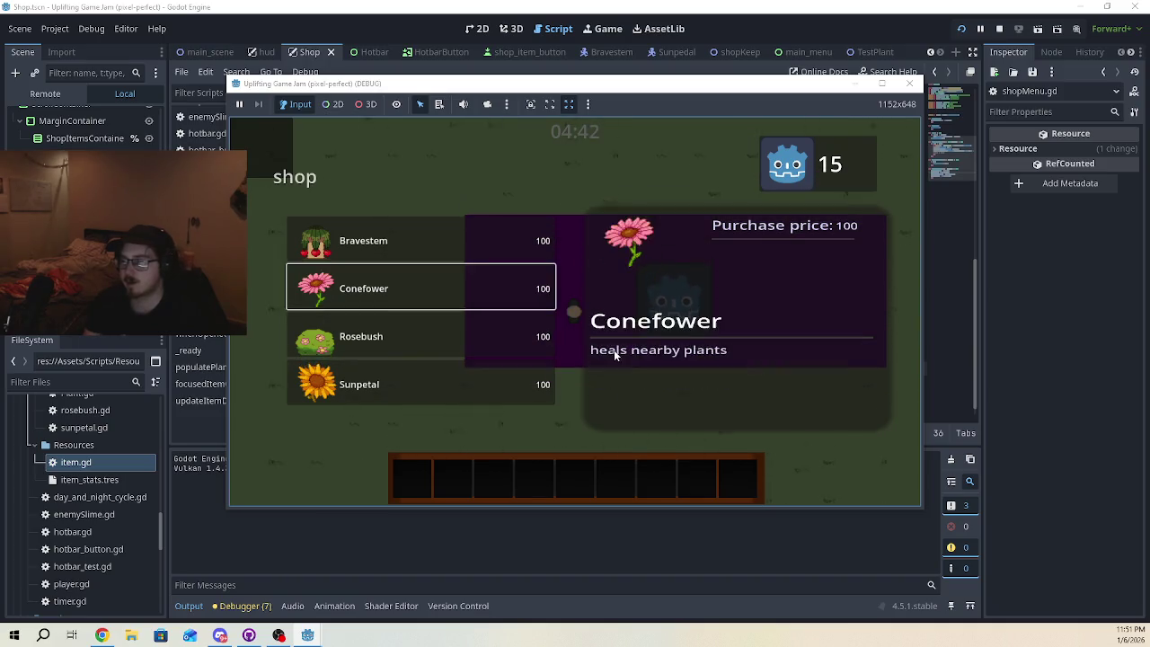
pyautogui.press('Up')
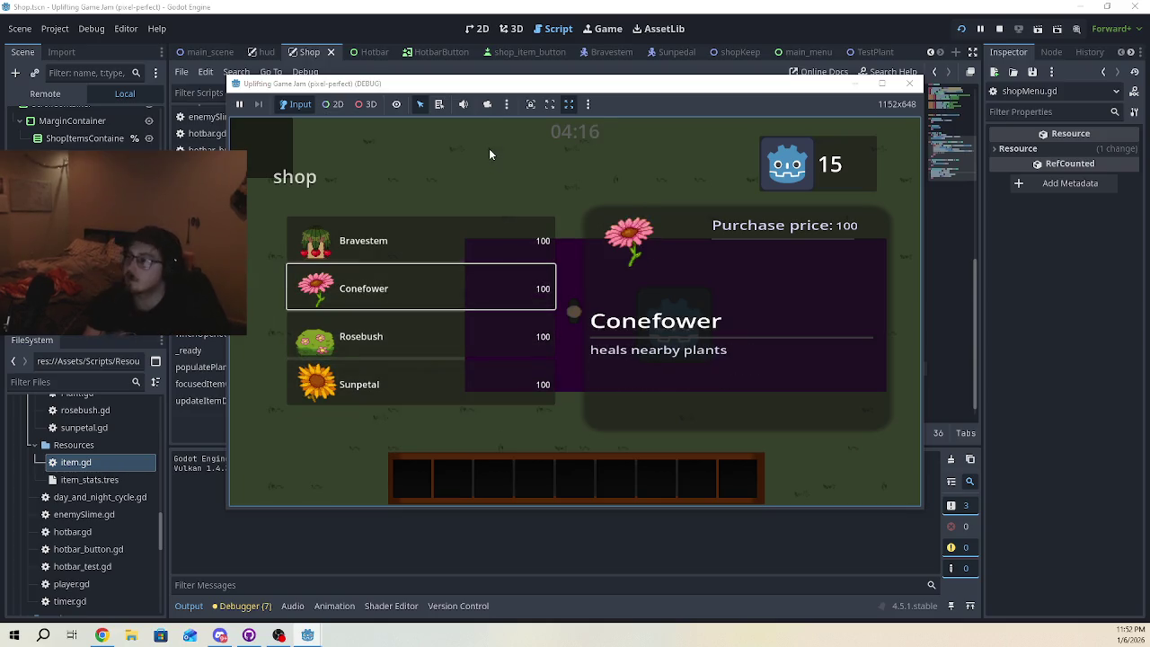
pyautogui.click(910, 84)
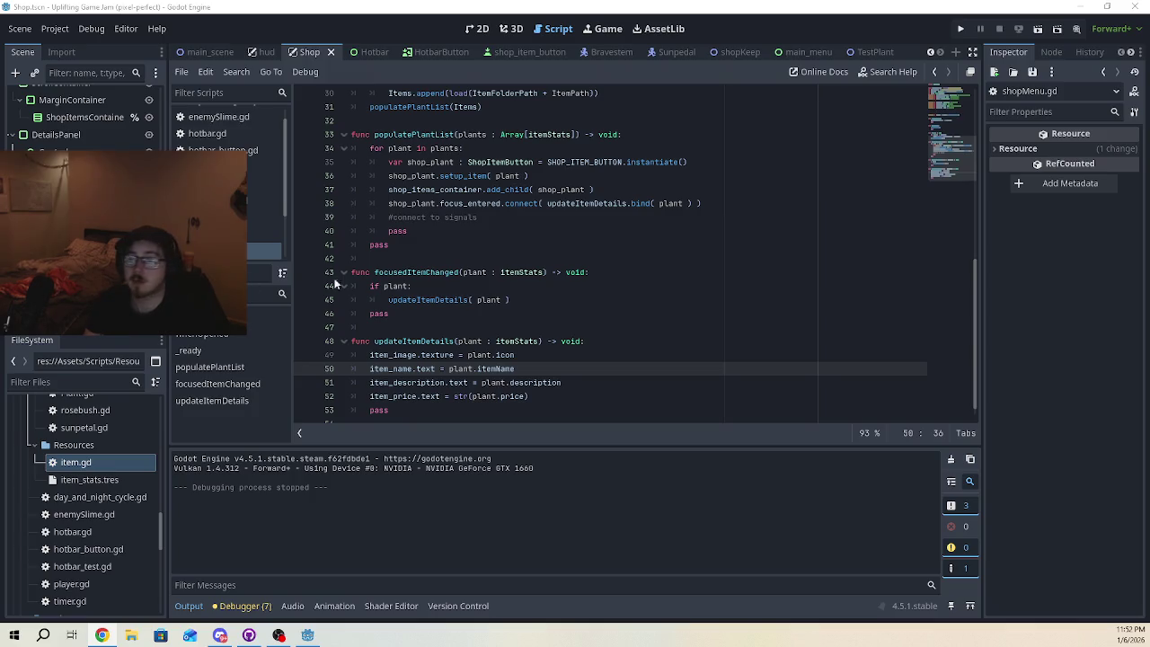
# - Set the Bravestem item's price to 5 and the Conefower item's price to 15
pyautogui.scroll(-10, 78, 503)
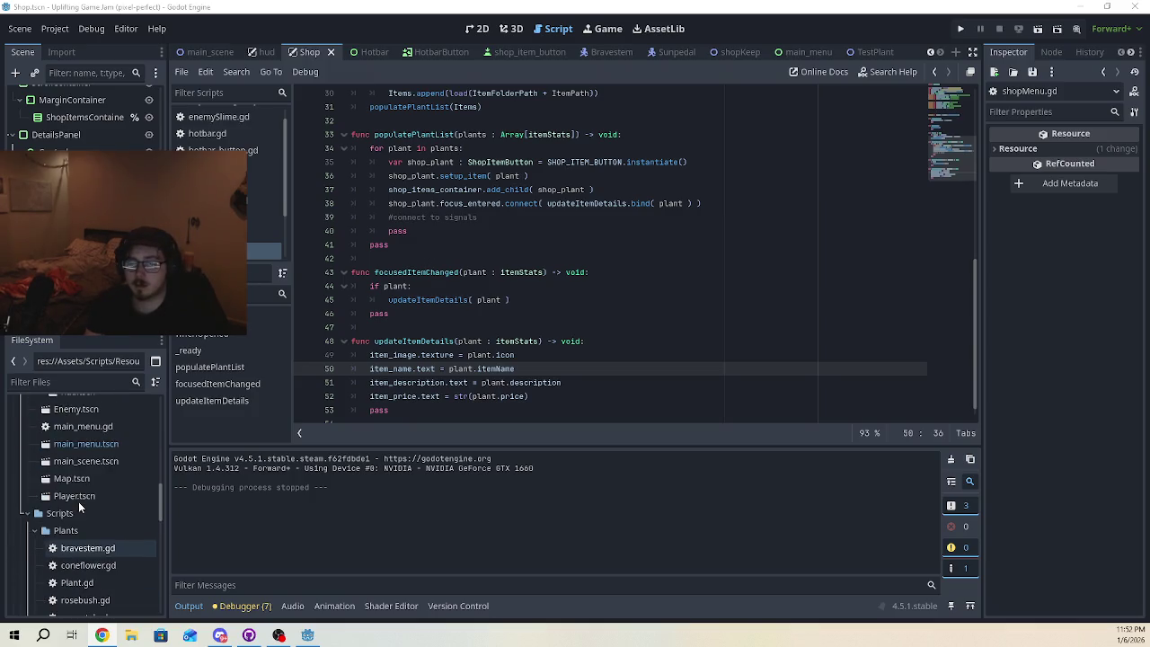
pyautogui.scroll(5, 108, 476)
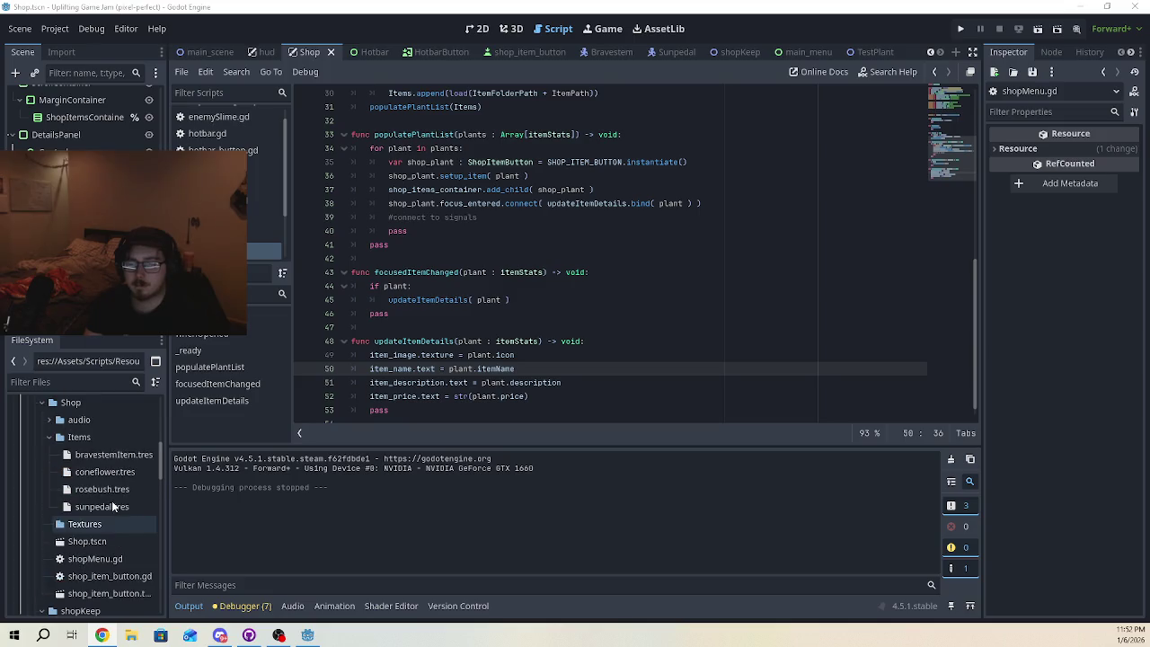
pyautogui.click(114, 461)
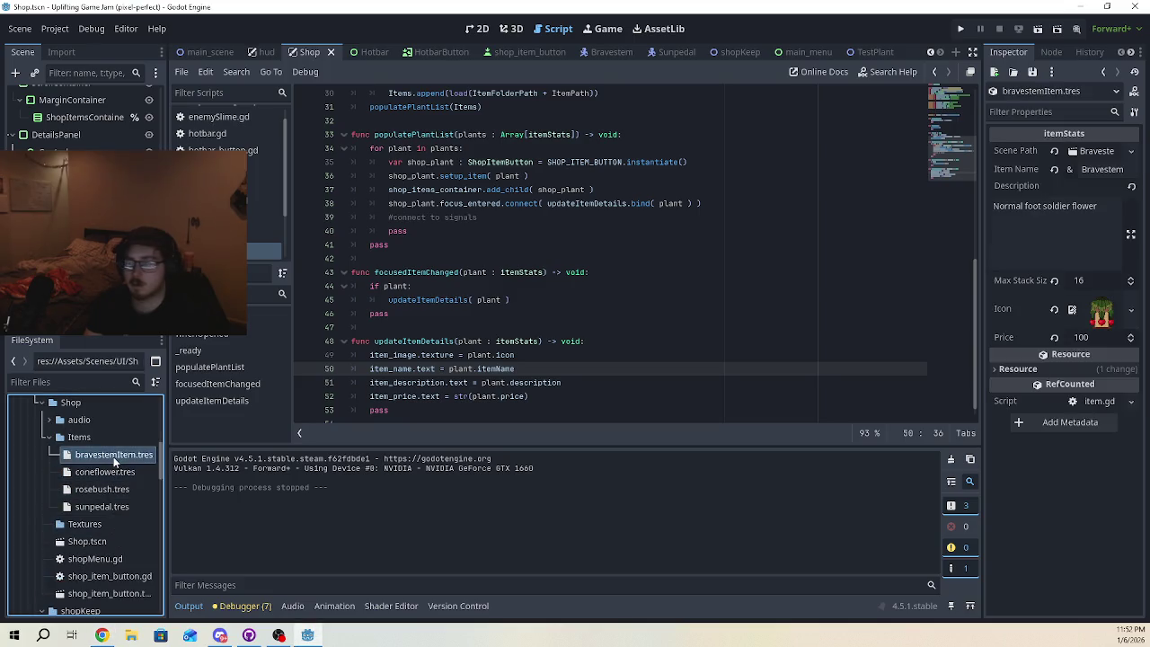
pyautogui.click(1101, 337)
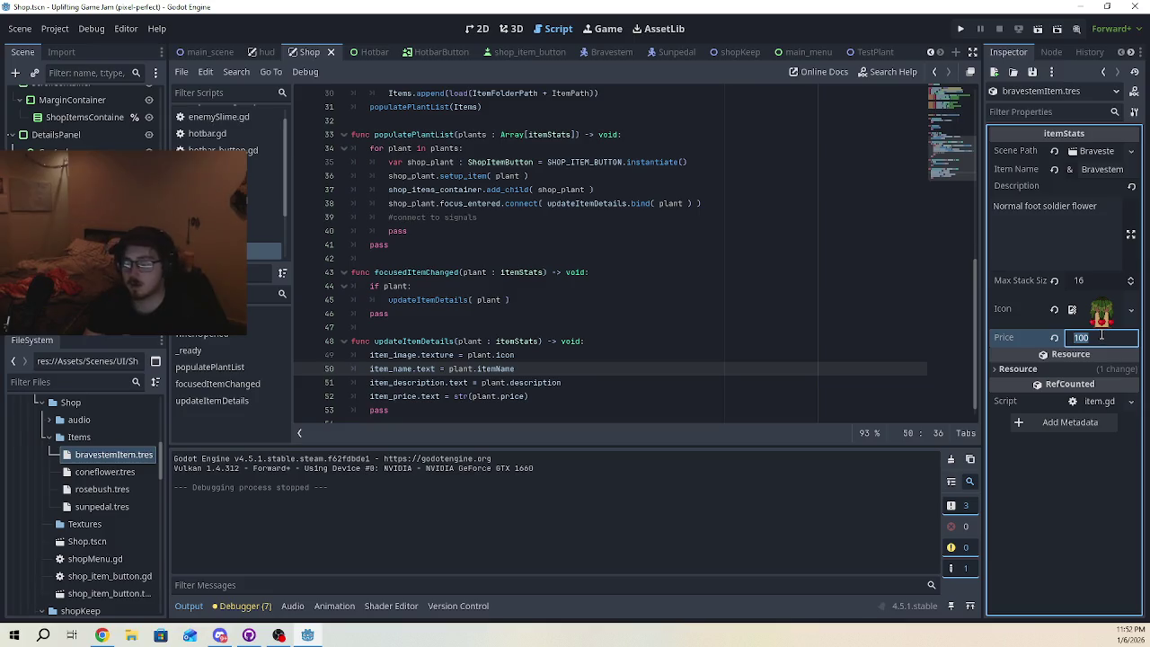
pyautogui.write('5')
pyautogui.press('Return')
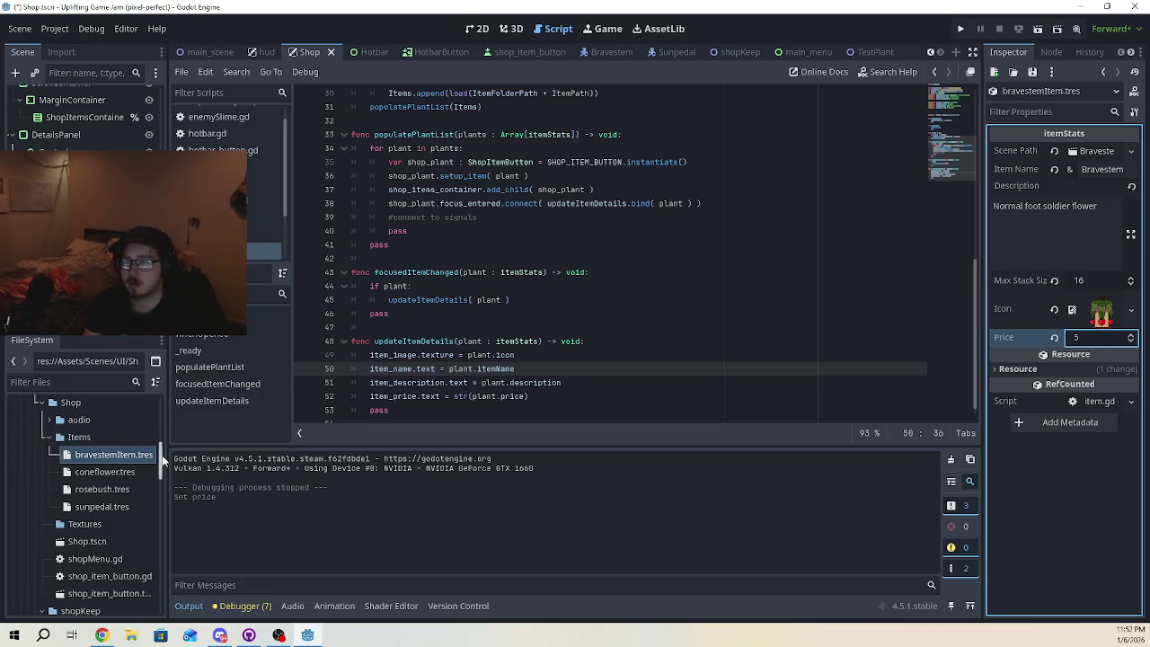
pyautogui.click(140, 472)
pyautogui.click(139, 472)
pyautogui.click(1092, 338)
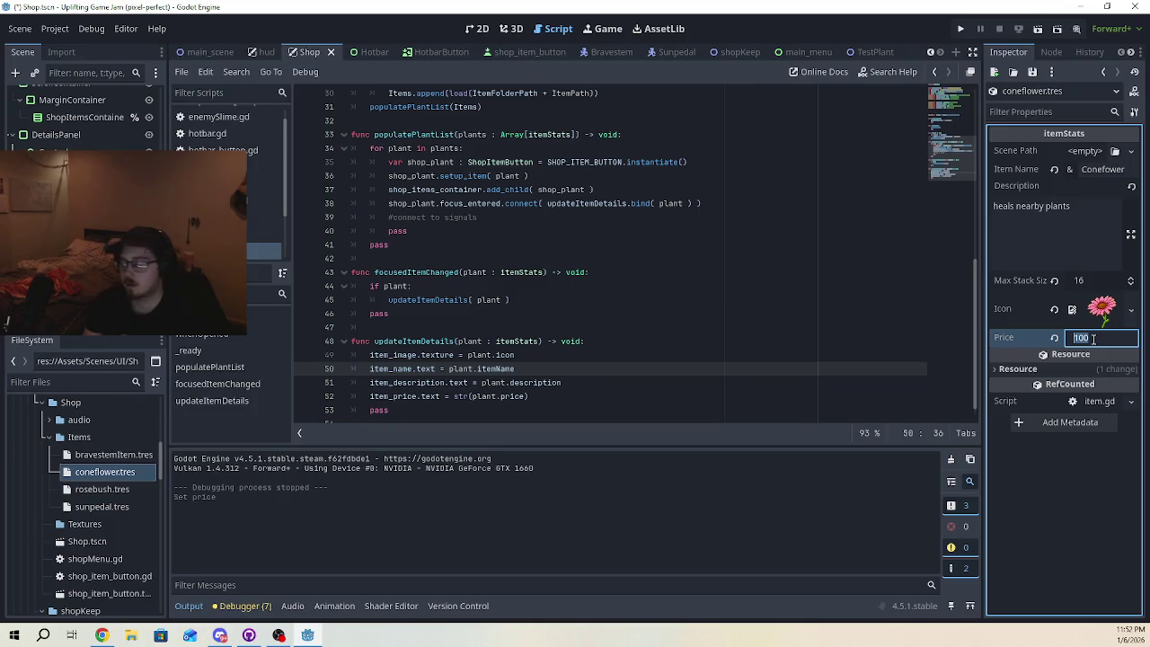
pyautogui.write('15')
pyautogui.press('Return')
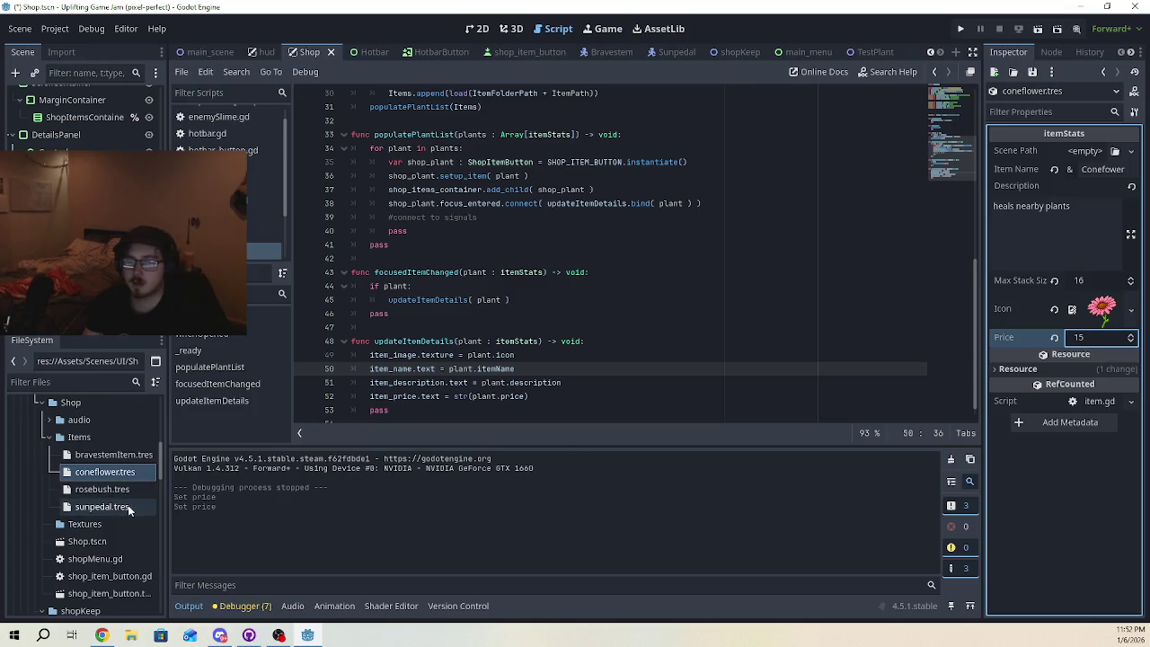
# - Set Sunpetal's price to 50 and Rosebush's to 25, then save with Ctrl+S
pyautogui.click(65, 506)
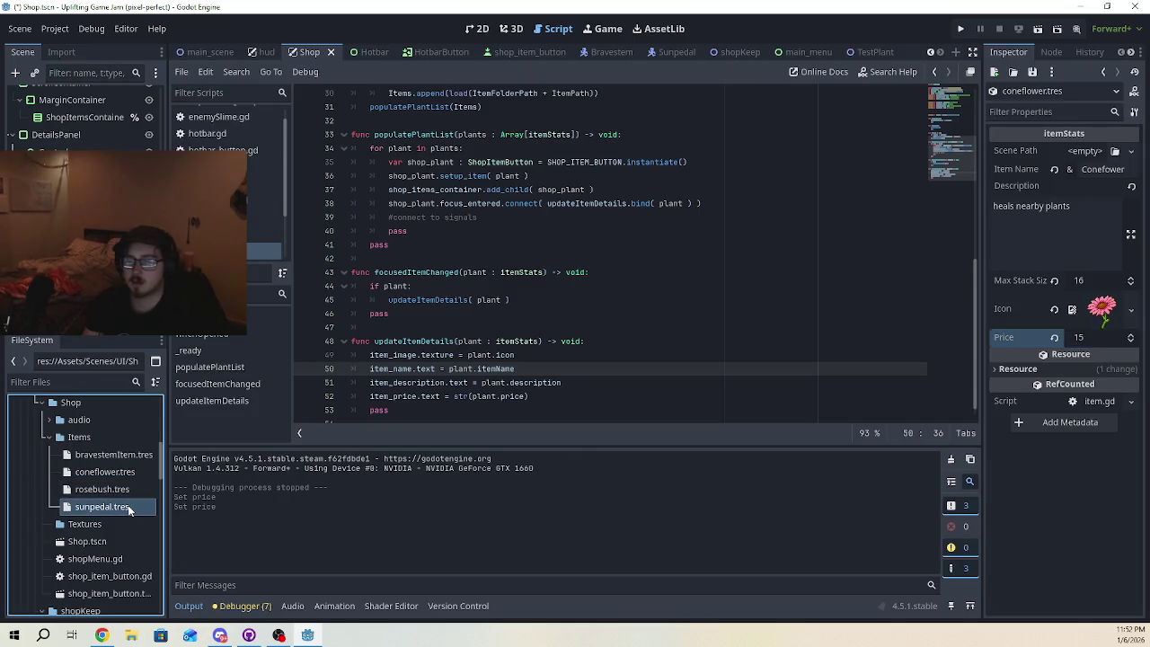
pyautogui.click(1105, 339)
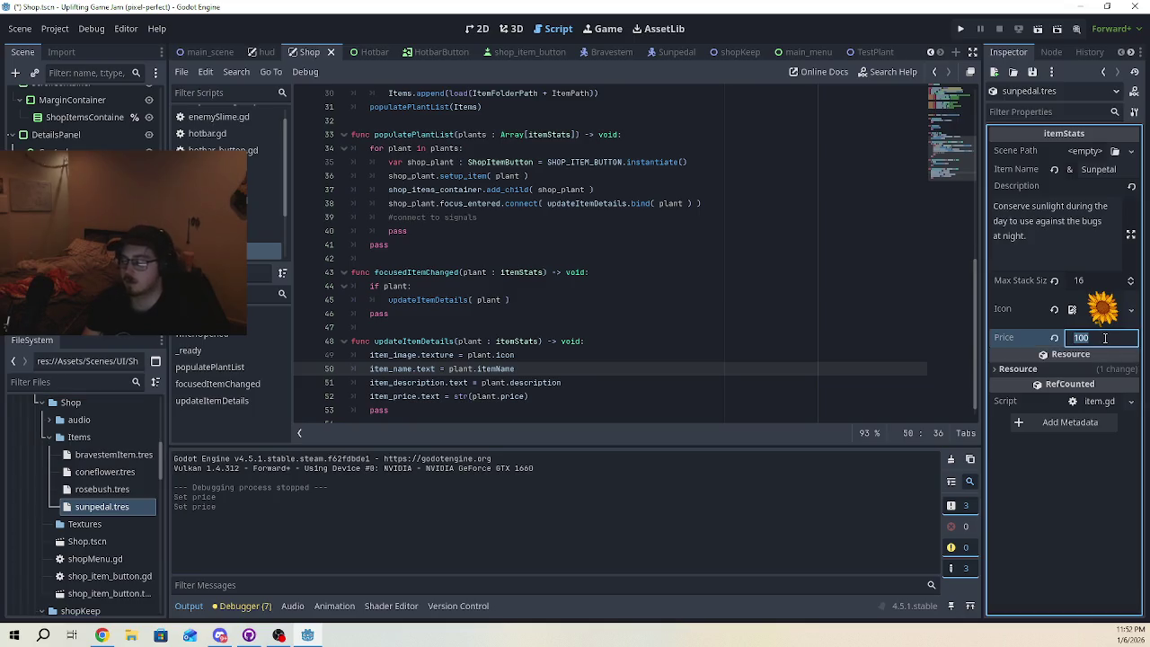
pyautogui.write('50')
pyautogui.press('Return')
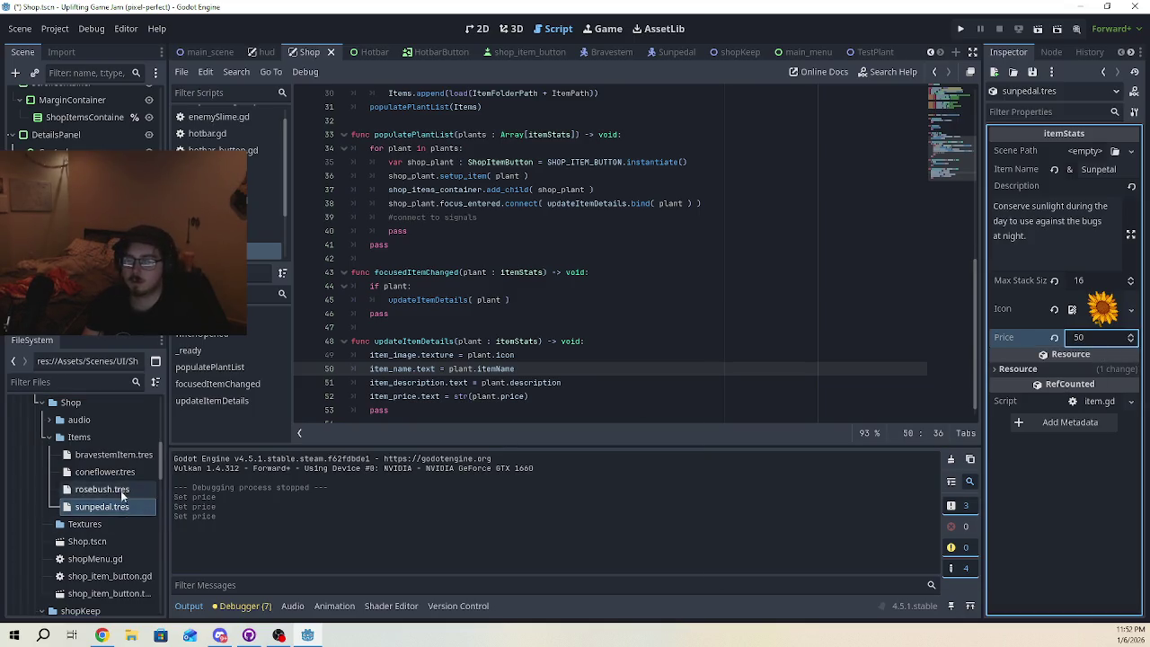
pyautogui.click(126, 491)
pyautogui.click(1096, 337)
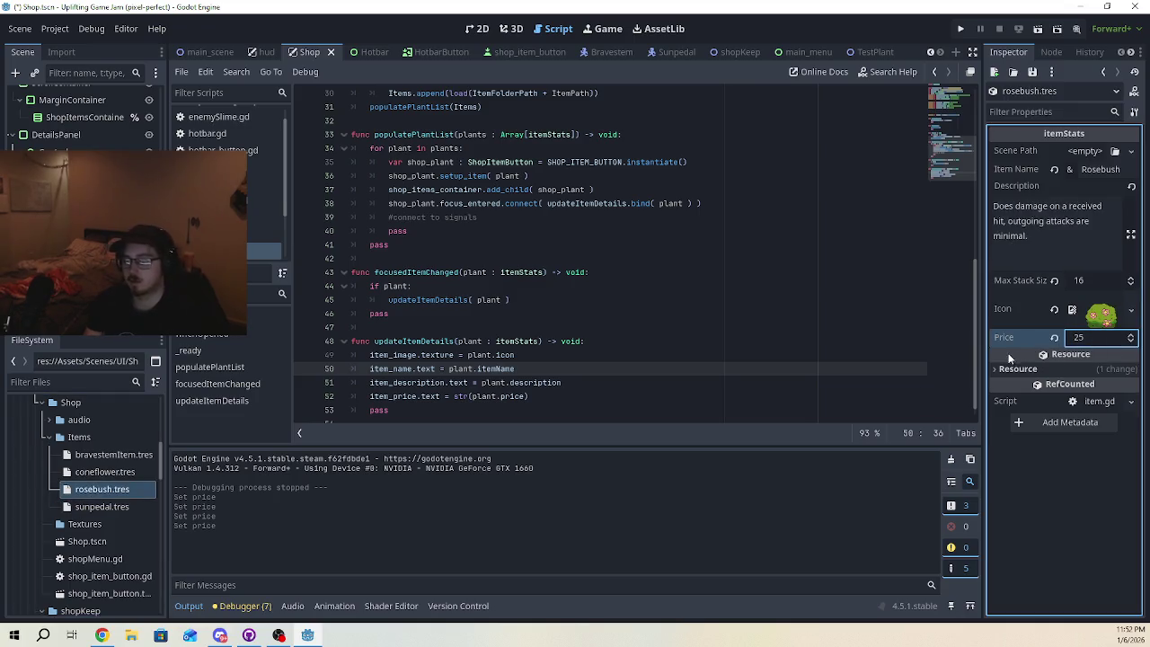
pyautogui.click(639, 327)
pyautogui.hotkey('ctrl', 's')
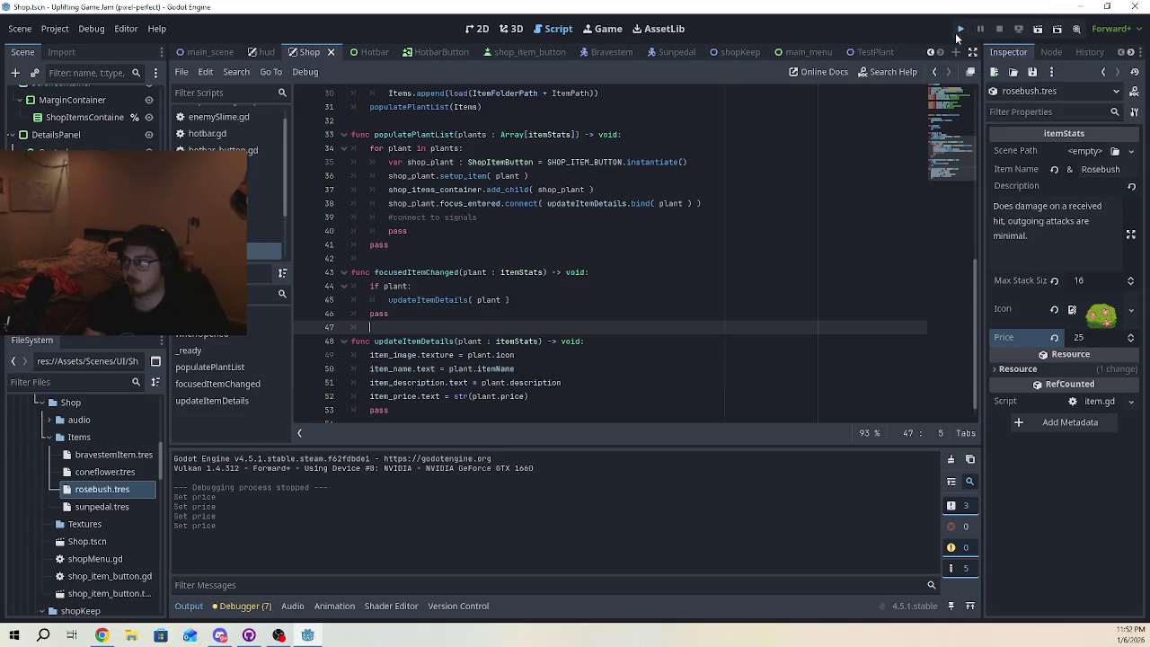
# - Launch the game, start gameplay and walk the player into the shop
pyautogui.click(958, 31)
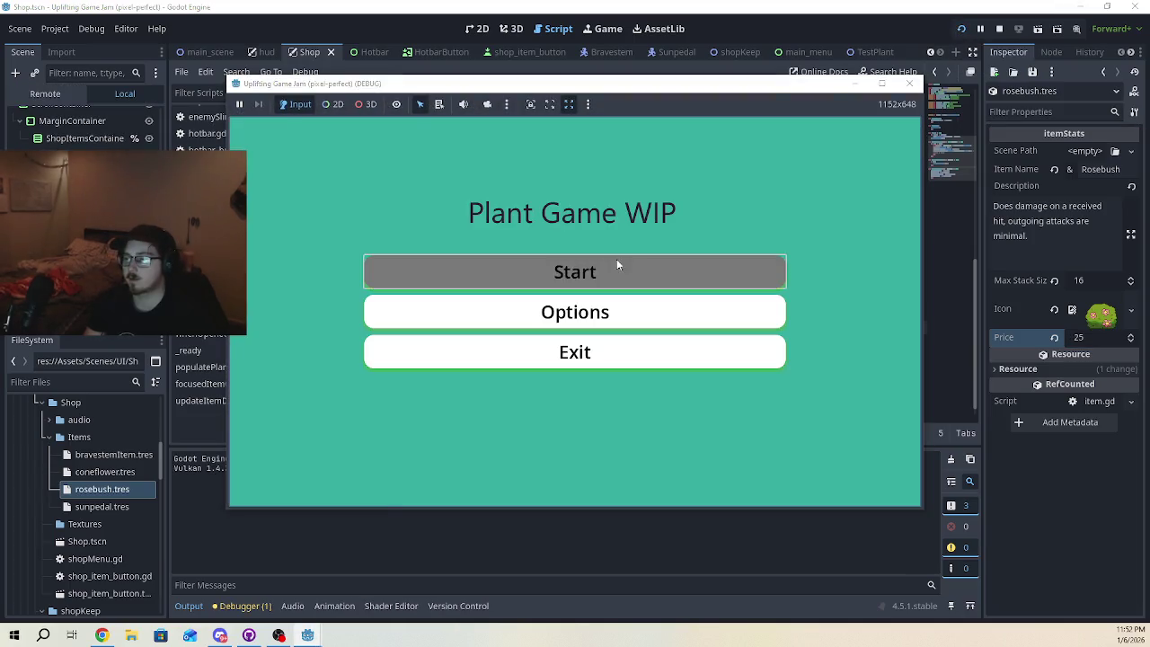
pyautogui.click(619, 261)
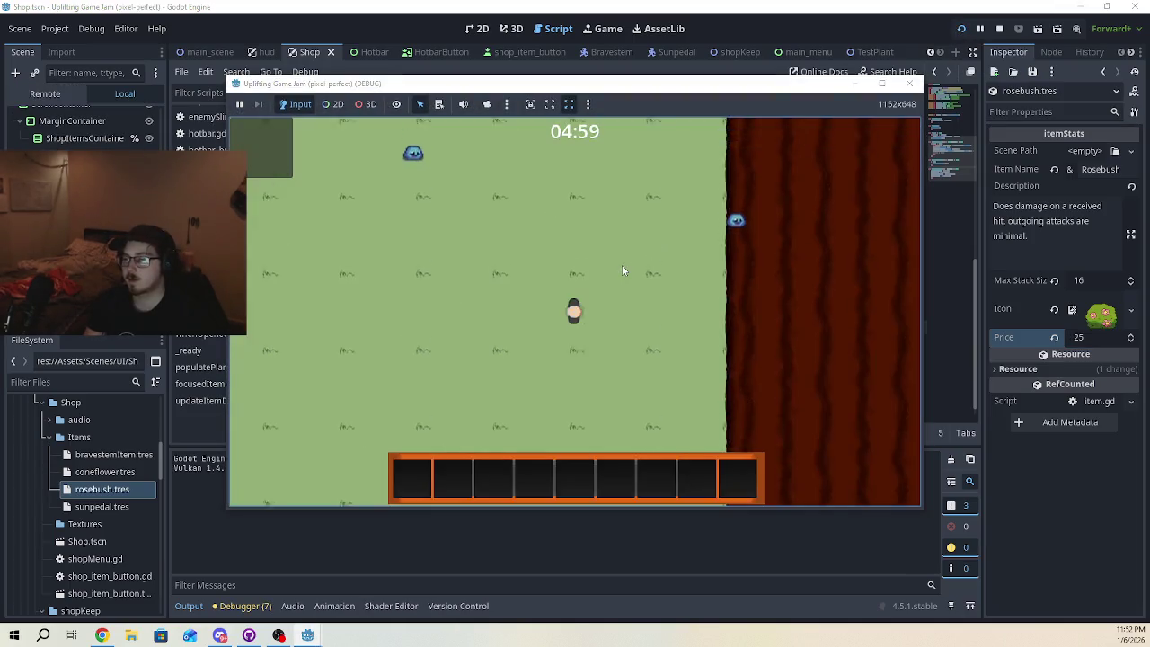
pyautogui.press('d')
pyautogui.press('s')
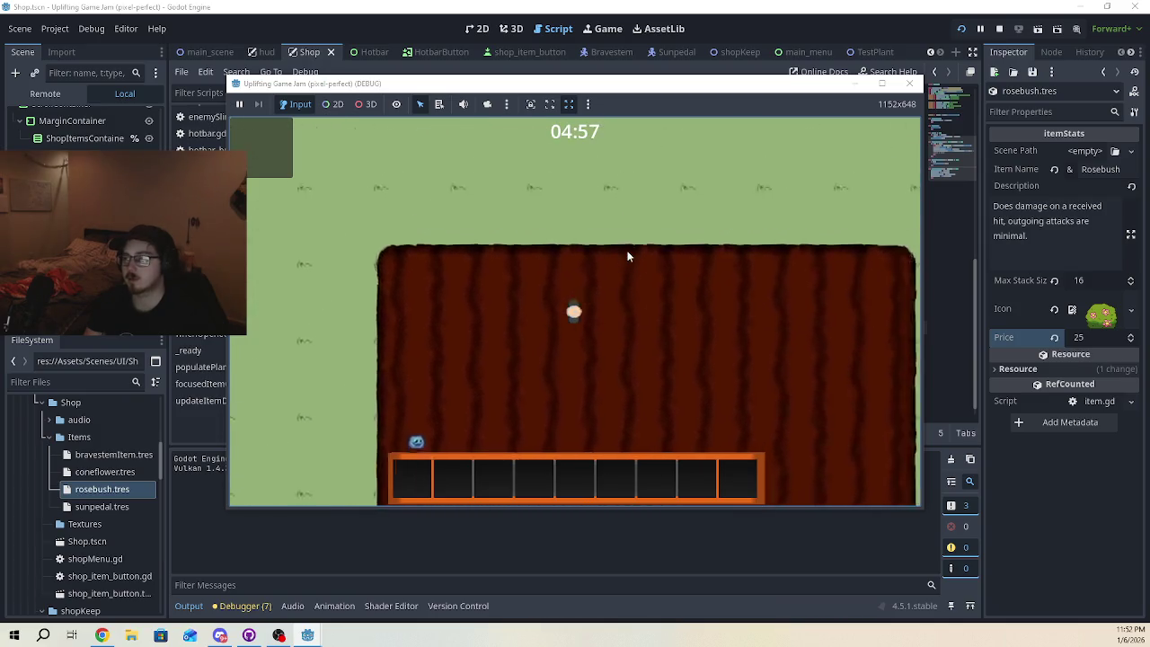
pyautogui.press('w')
pyautogui.press('d')
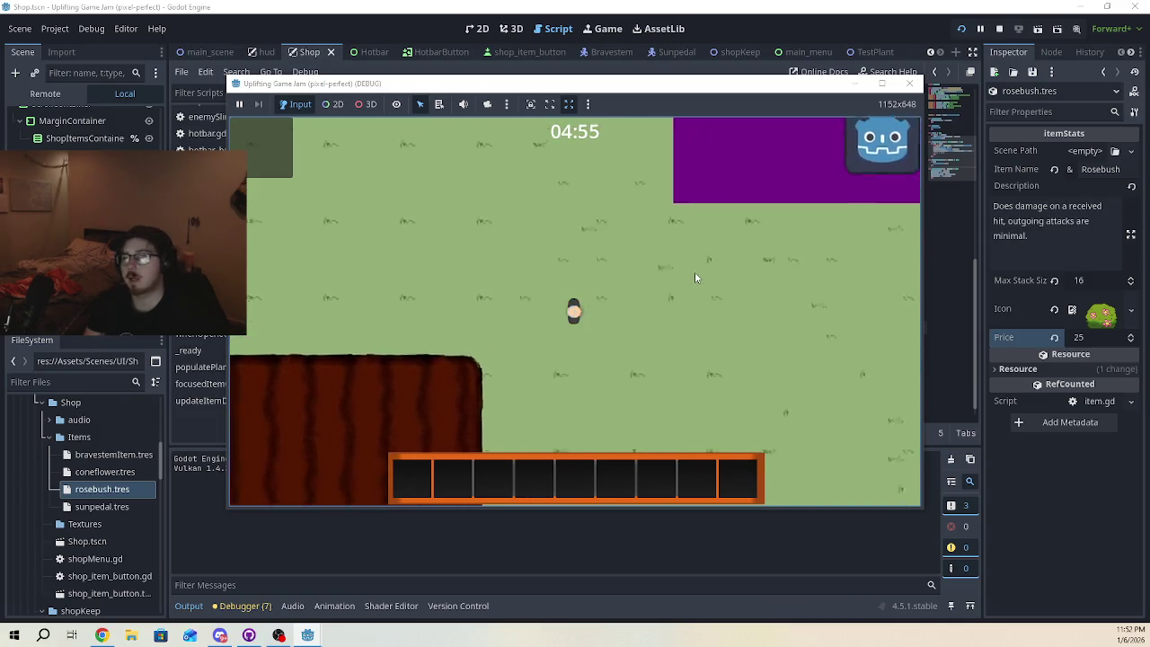
pyautogui.press('w')
pyautogui.press('d')
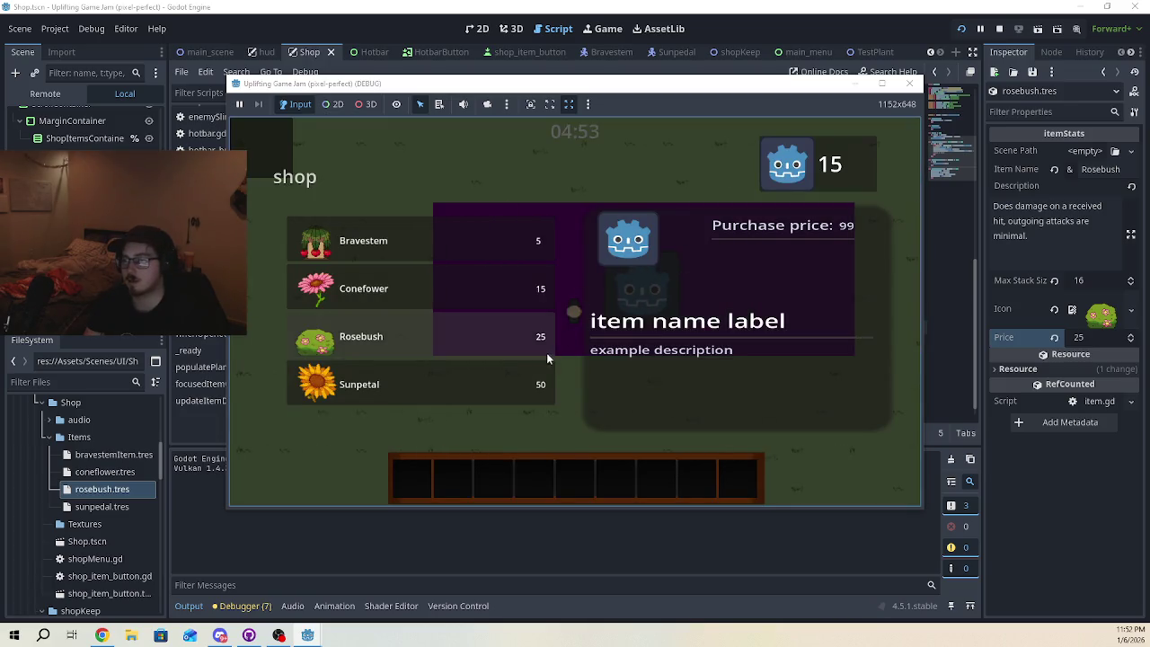
# - Check each plant's details and prices: Bravestem 5, Conefower 15, Rosebush 25, Sunpetal 50
pyautogui.click(538, 255)
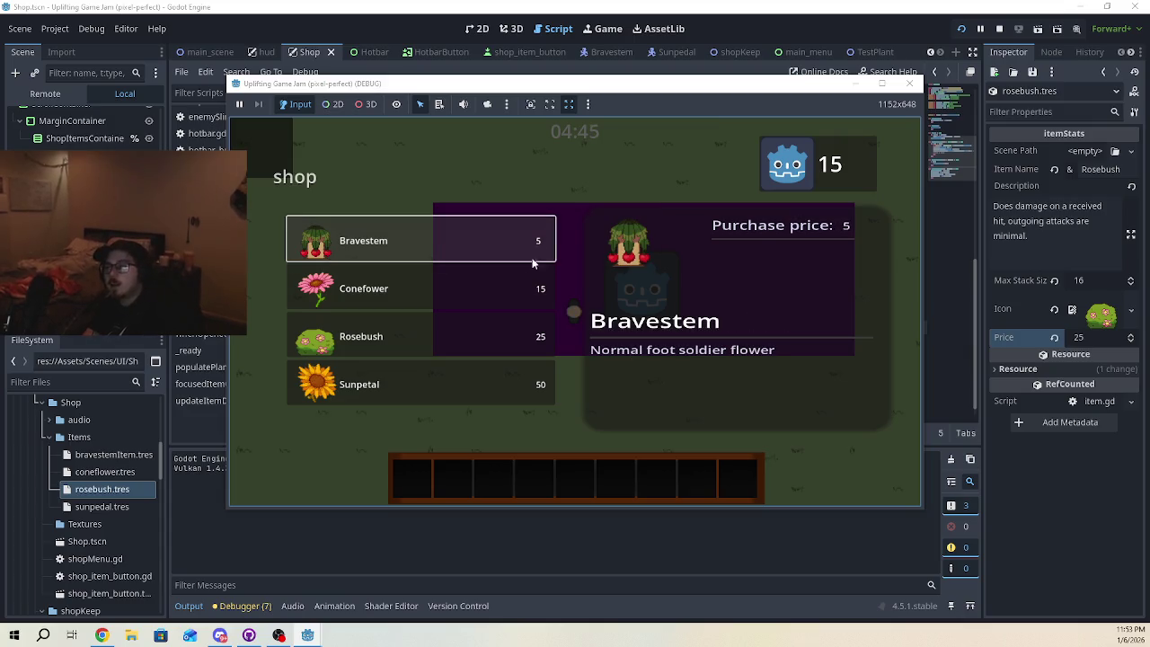
pyautogui.click(518, 274)
pyautogui.click(522, 257)
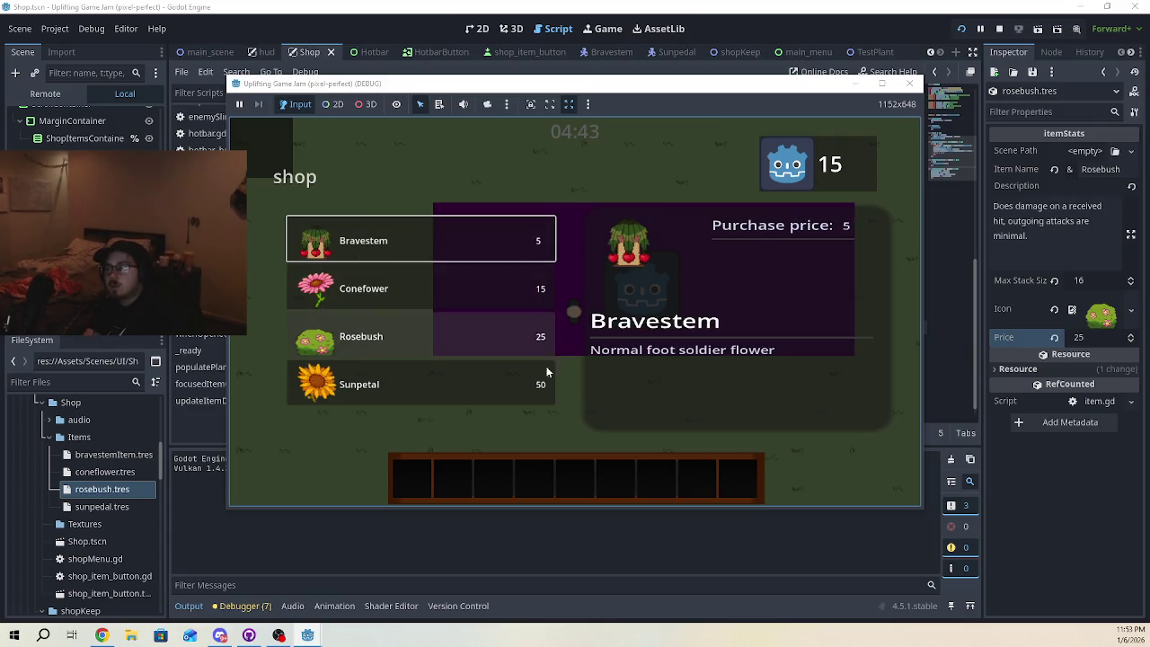
pyautogui.click(500, 299)
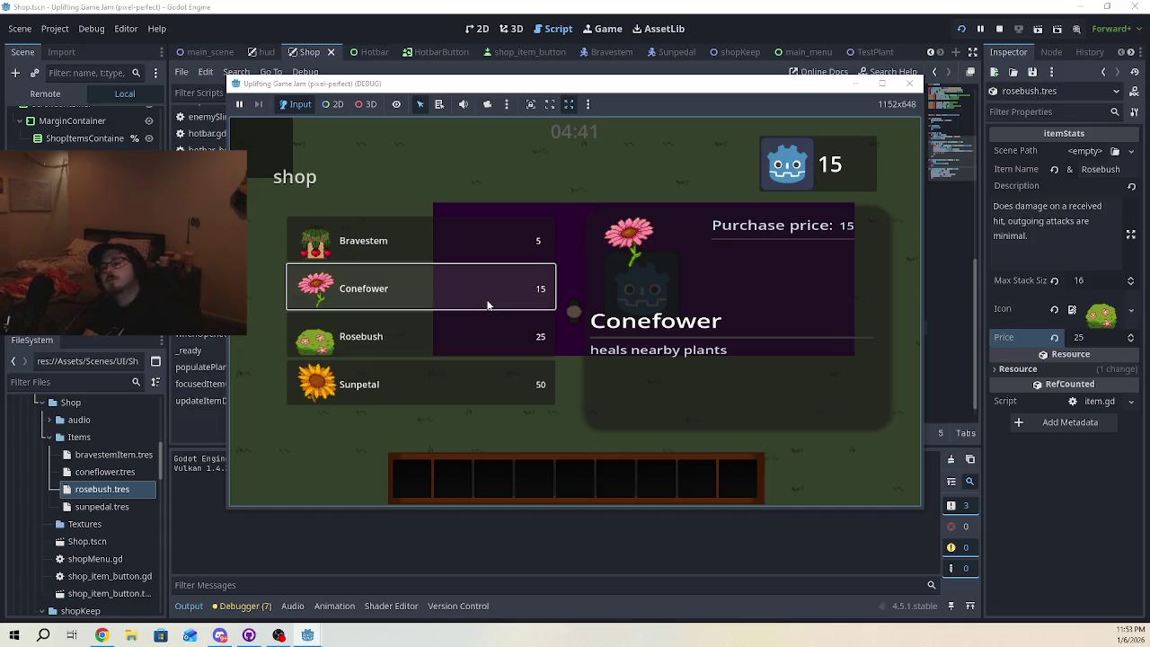
pyautogui.click(481, 346)
pyautogui.click(456, 388)
pyautogui.click(458, 352)
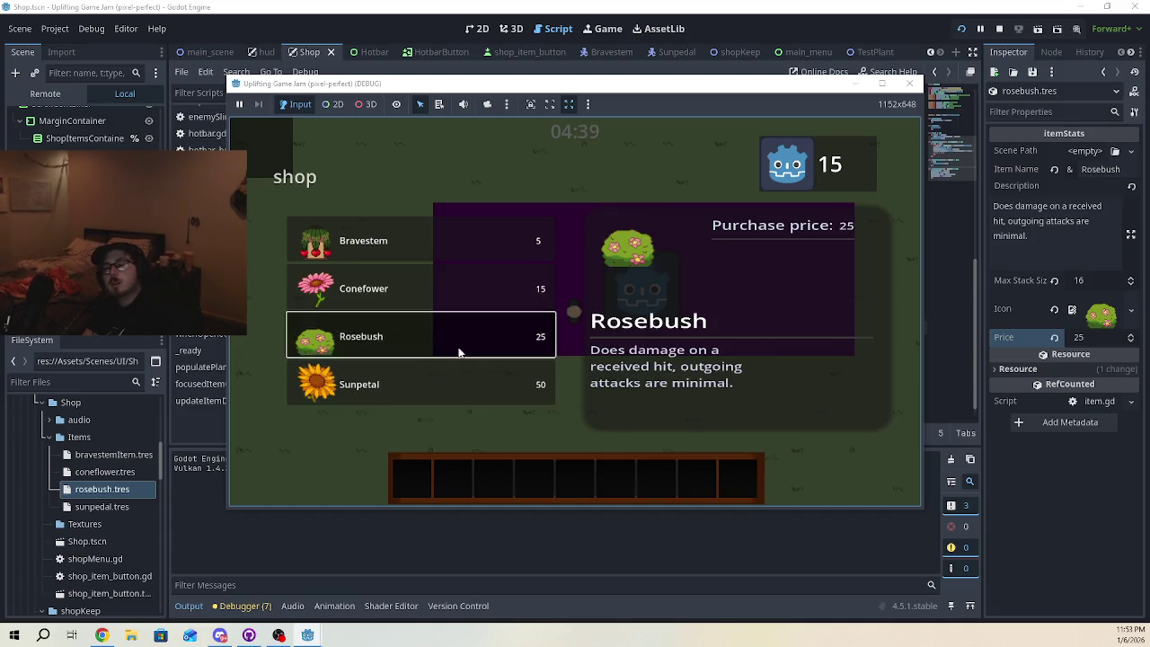
pyautogui.click(475, 285)
pyautogui.click(469, 247)
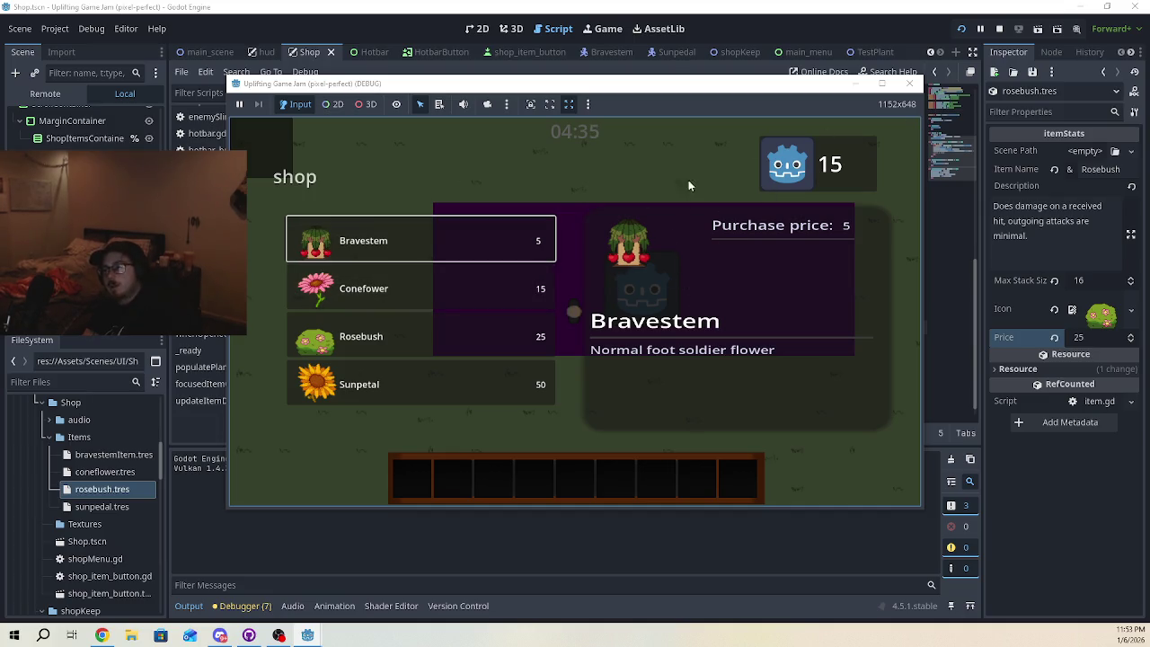
pyautogui.press('e')
pyautogui.press('e')
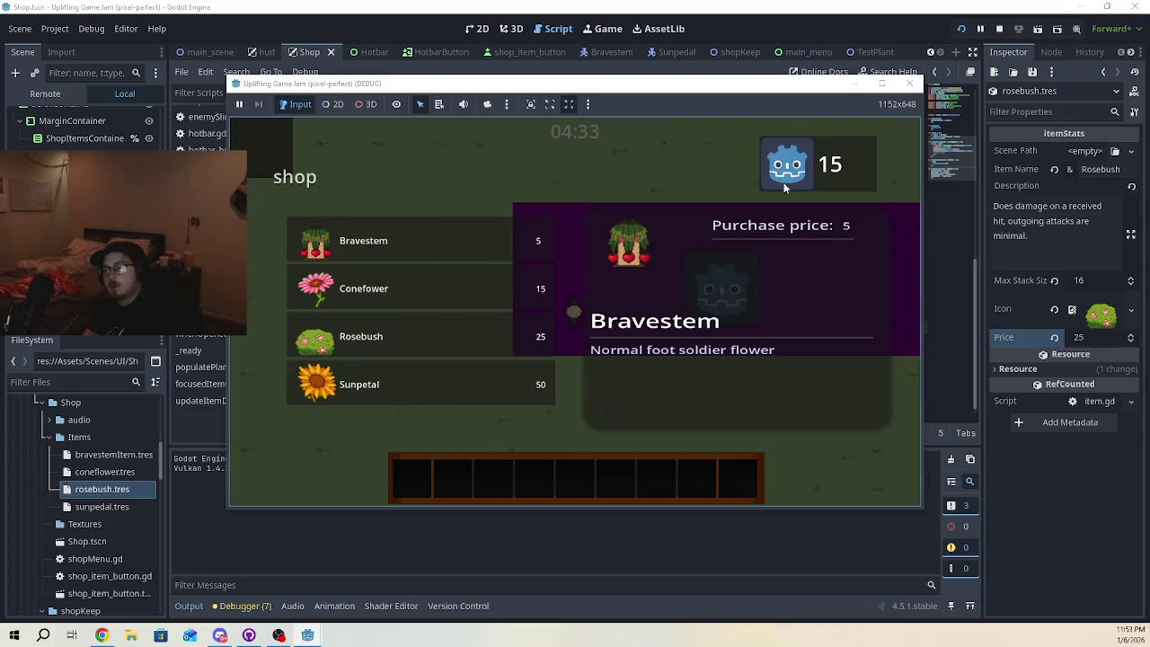
pyautogui.press('e')
pyautogui.press('e')
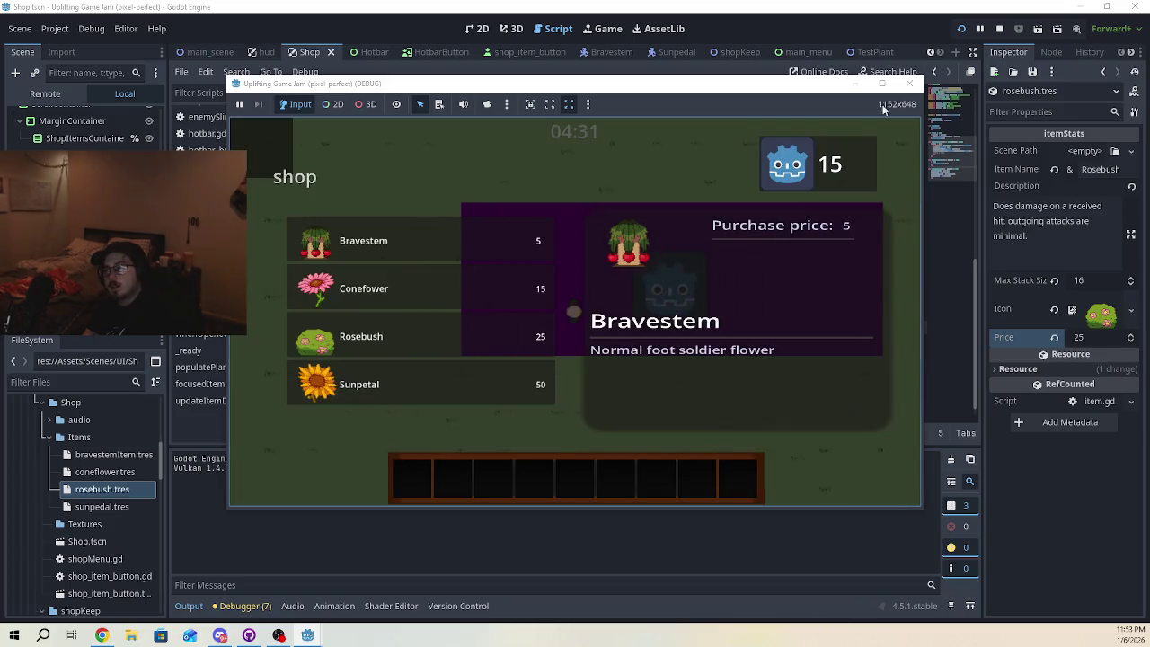
# - Close and relaunch the game with F5, open the purple shop again, then close it
pyautogui.click(912, 83)
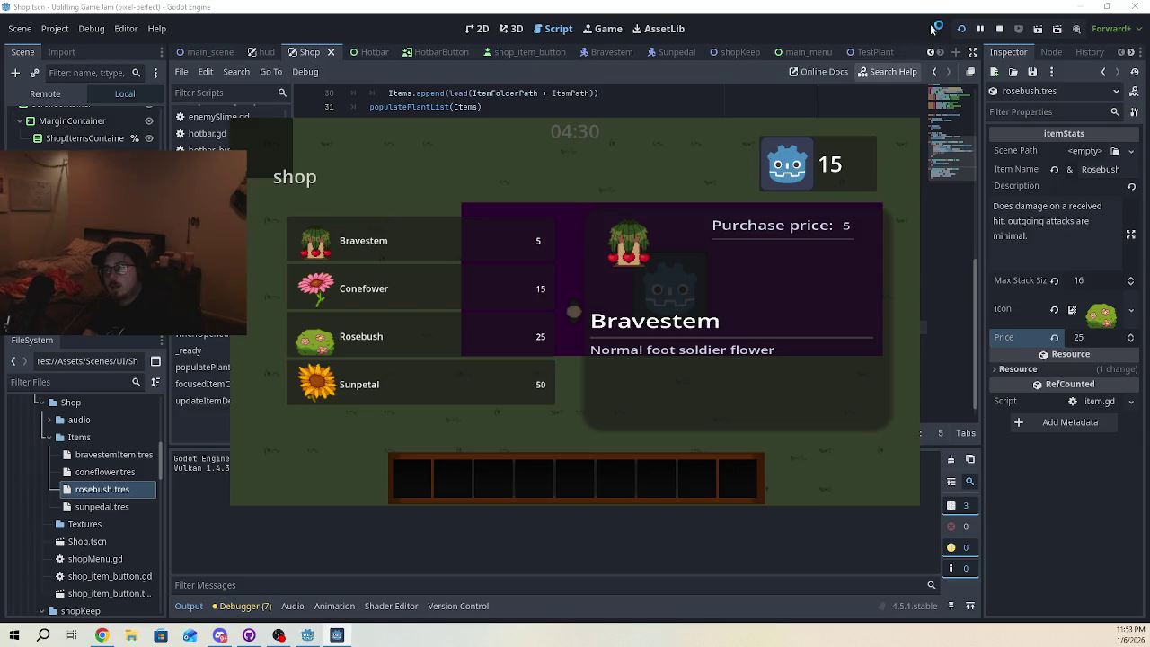
pyautogui.press('F5')
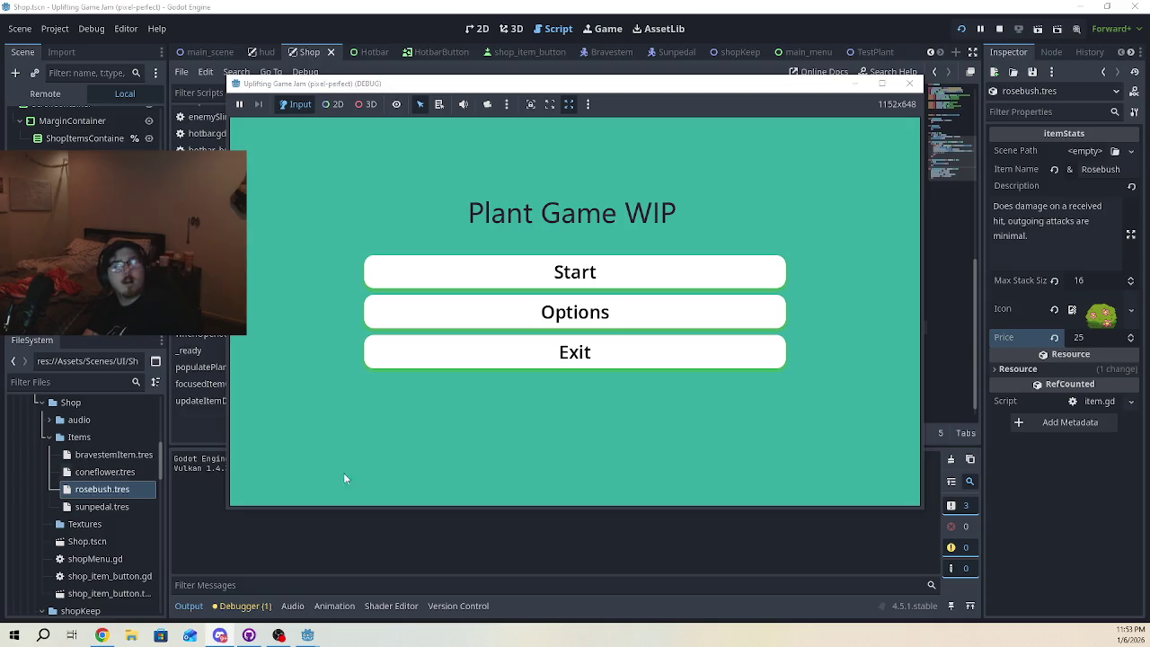
pyautogui.click(562, 274)
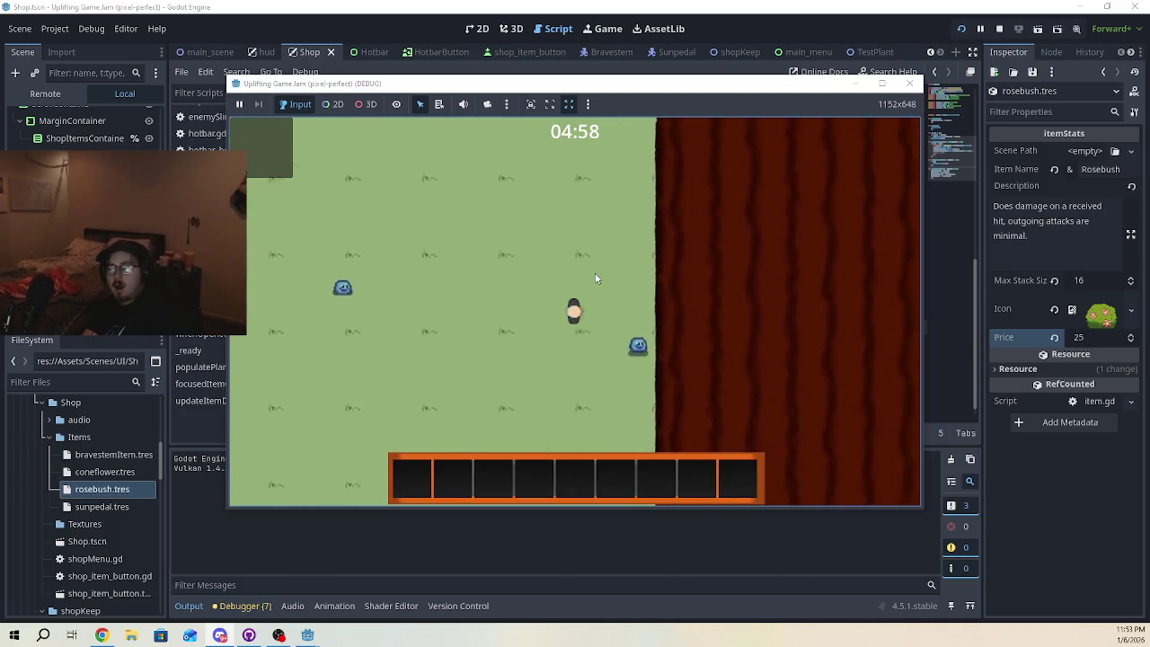
pyautogui.hotkey('w', 'd')
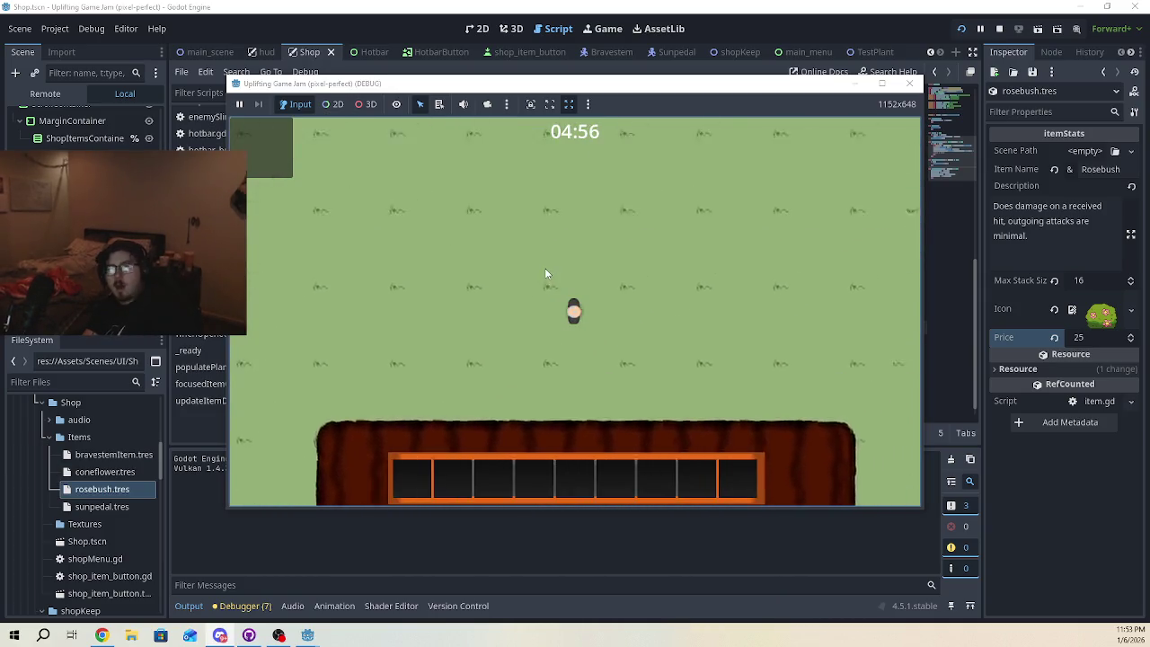
pyautogui.hotkey('w', 'd')
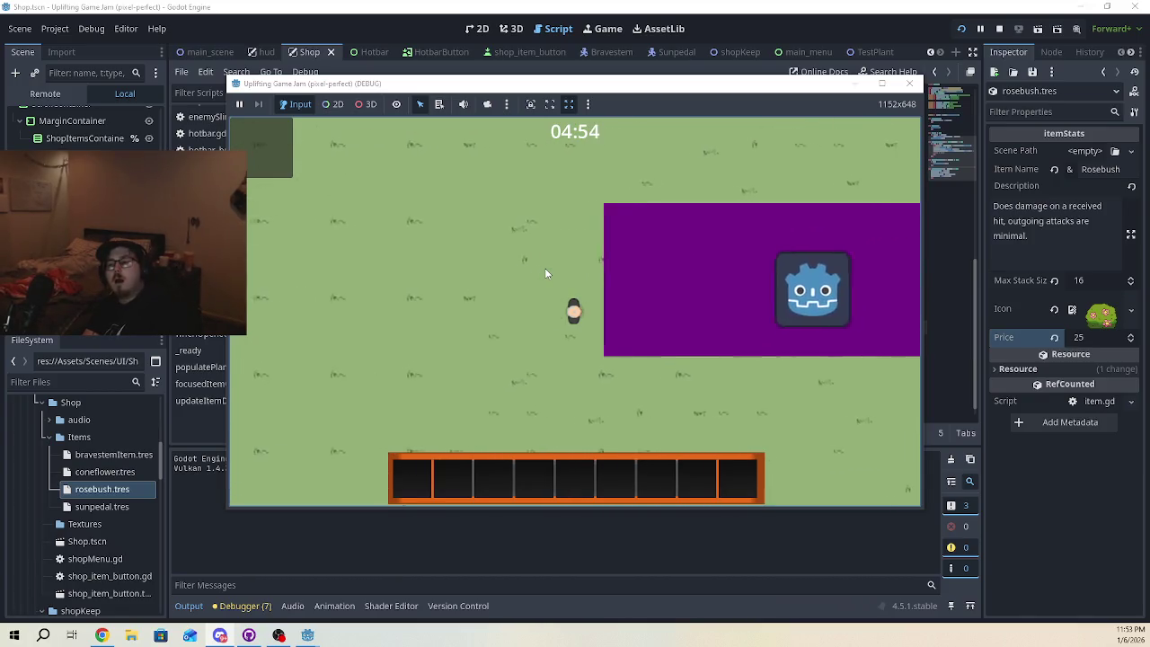
pyautogui.press('e')
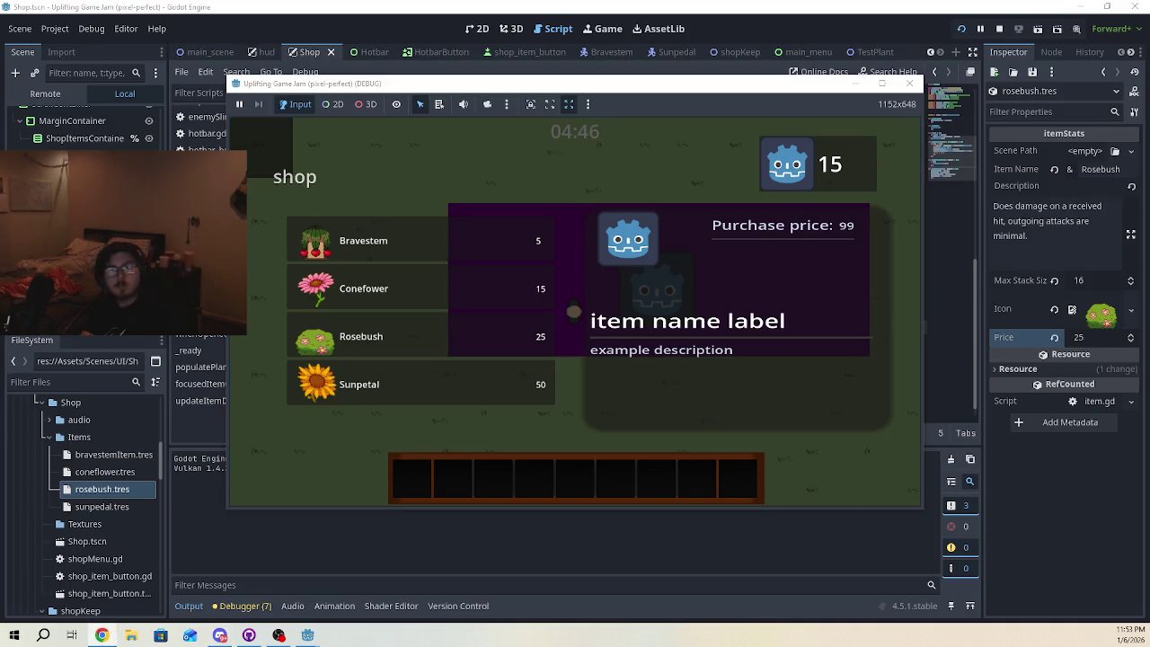
pyautogui.click(909, 81)
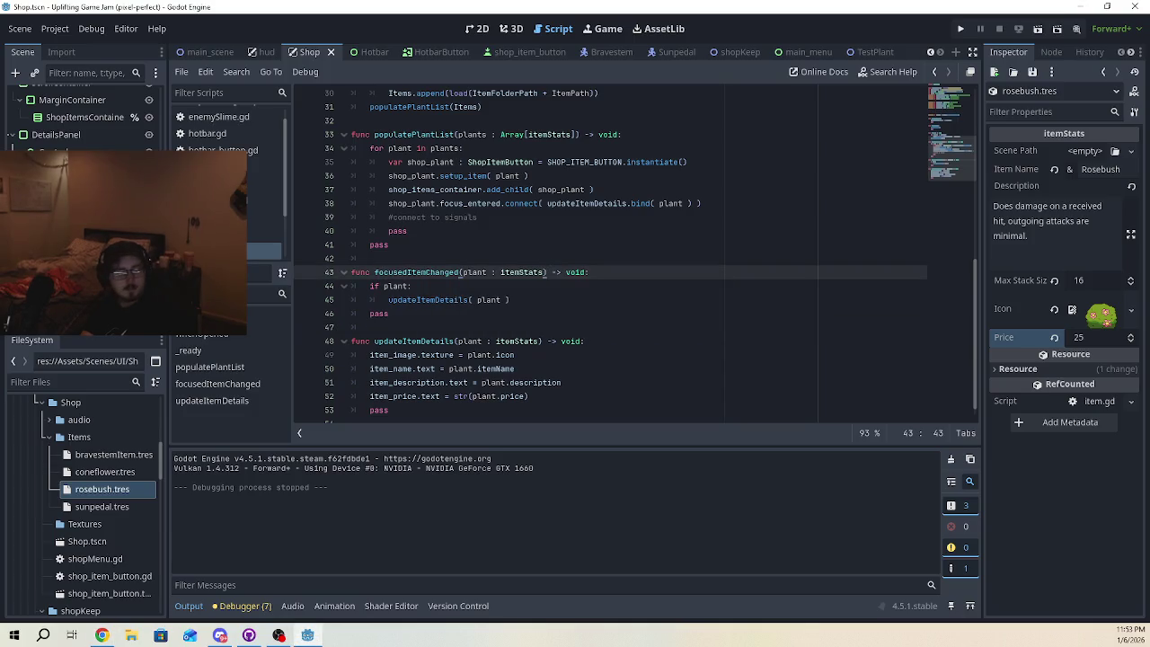
# - In GitHub Desktop, commit the five changed files with the summary 'shop almost done'
pyautogui.hotkey('alt', 'Tab')
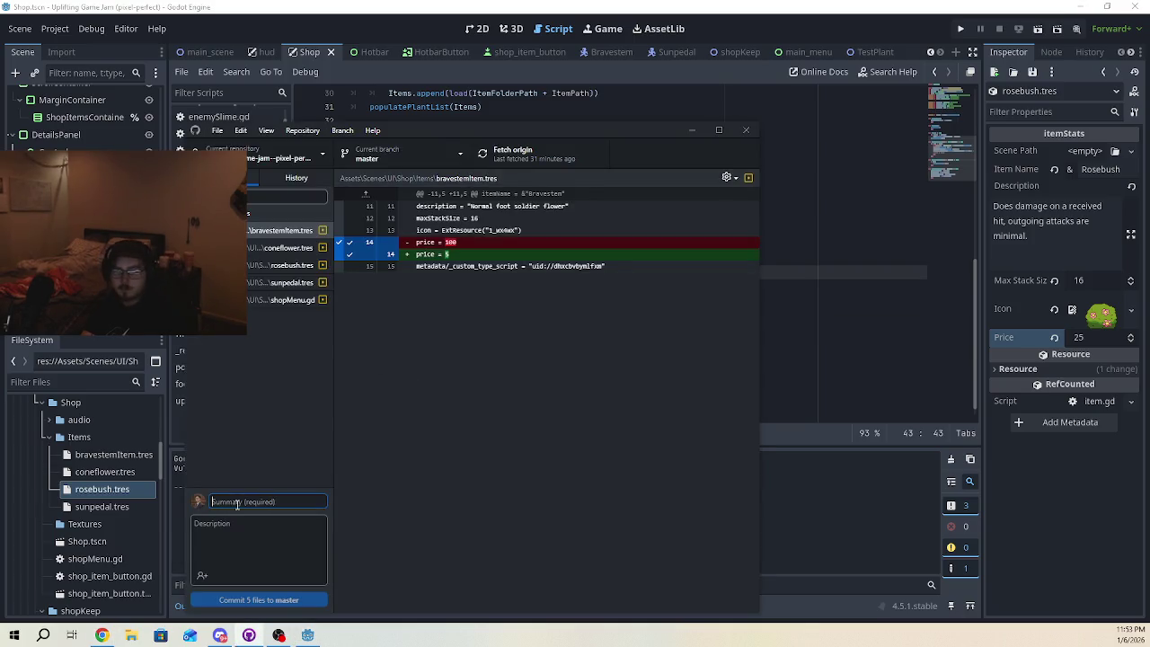
pyautogui.write('shop almost done')
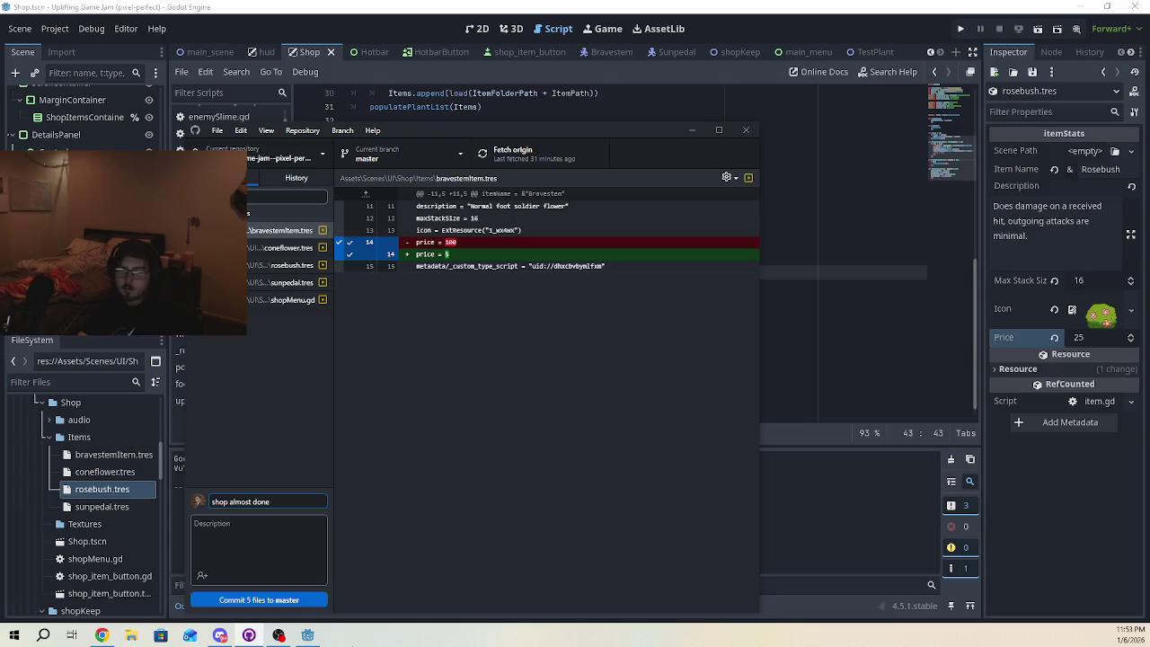
pyautogui.hotkey('ctrl', 'Return')
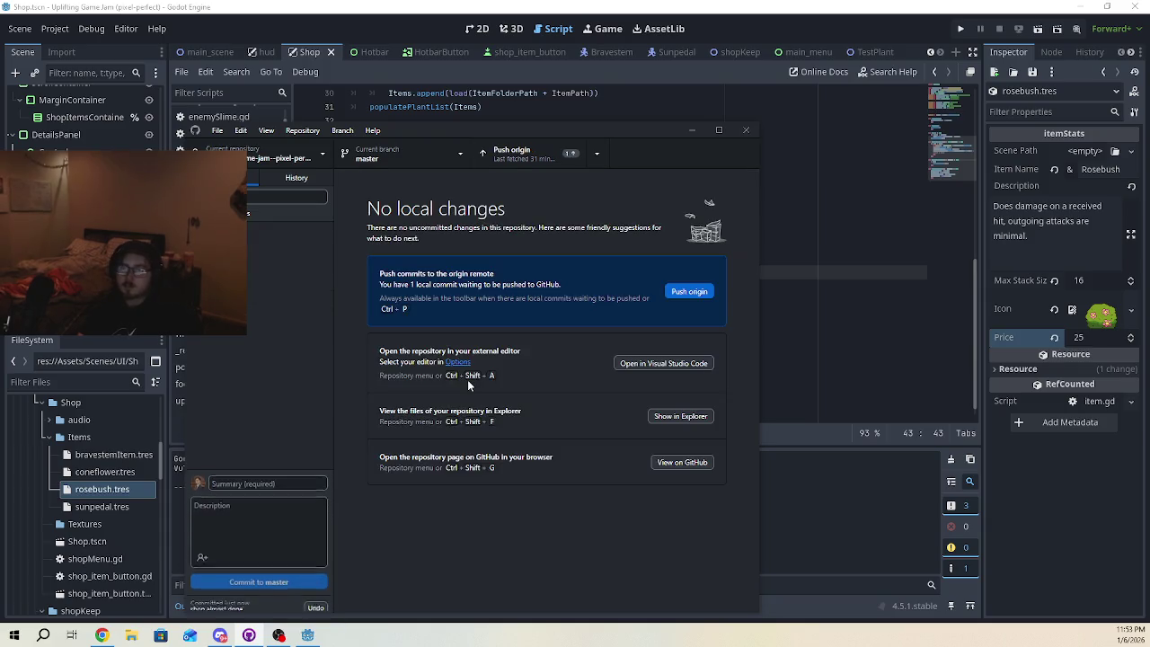
# - Fetch and pull the remote's newer commits into master, then return to Godot
pyautogui.click(548, 154)
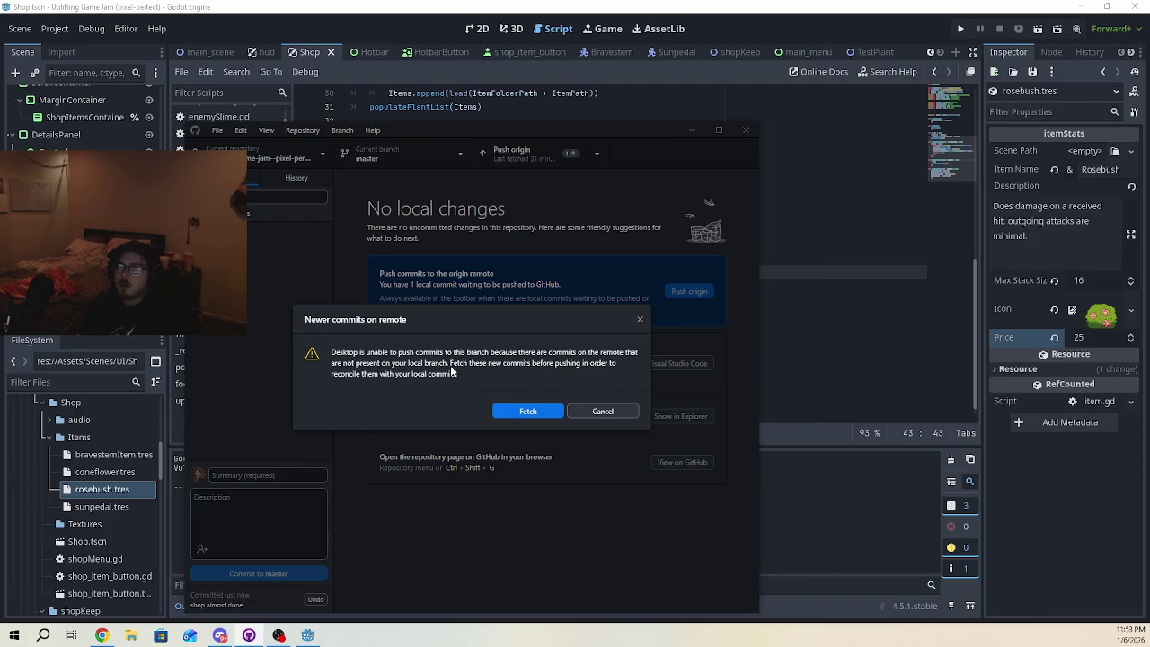
pyautogui.click(551, 411)
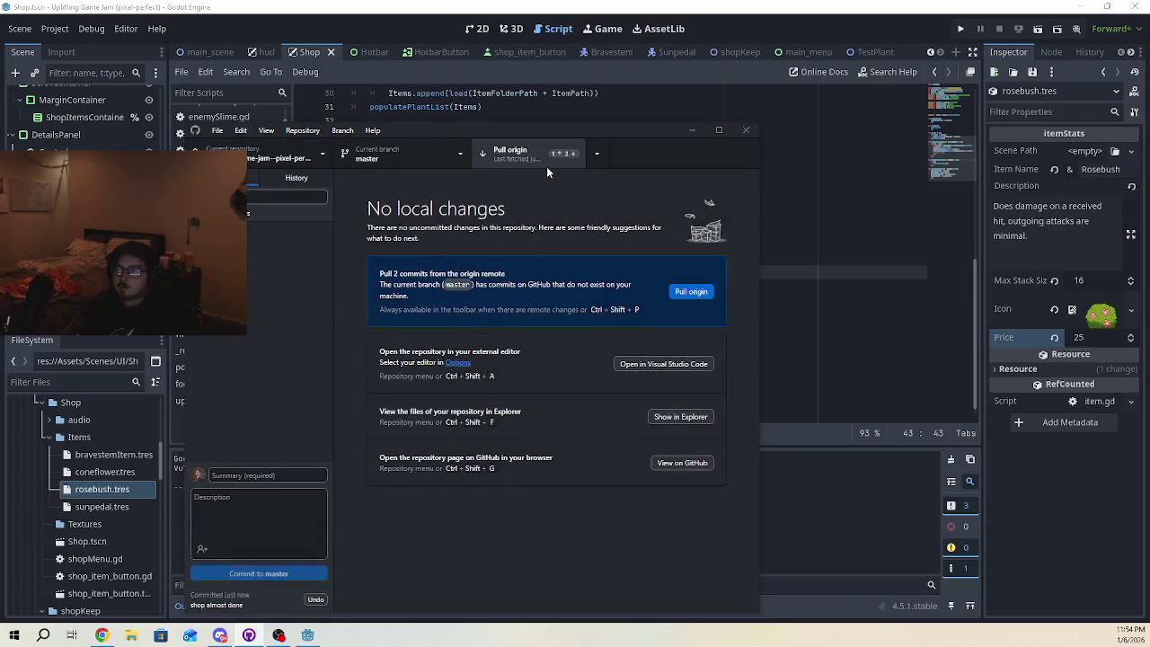
pyautogui.click(547, 166)
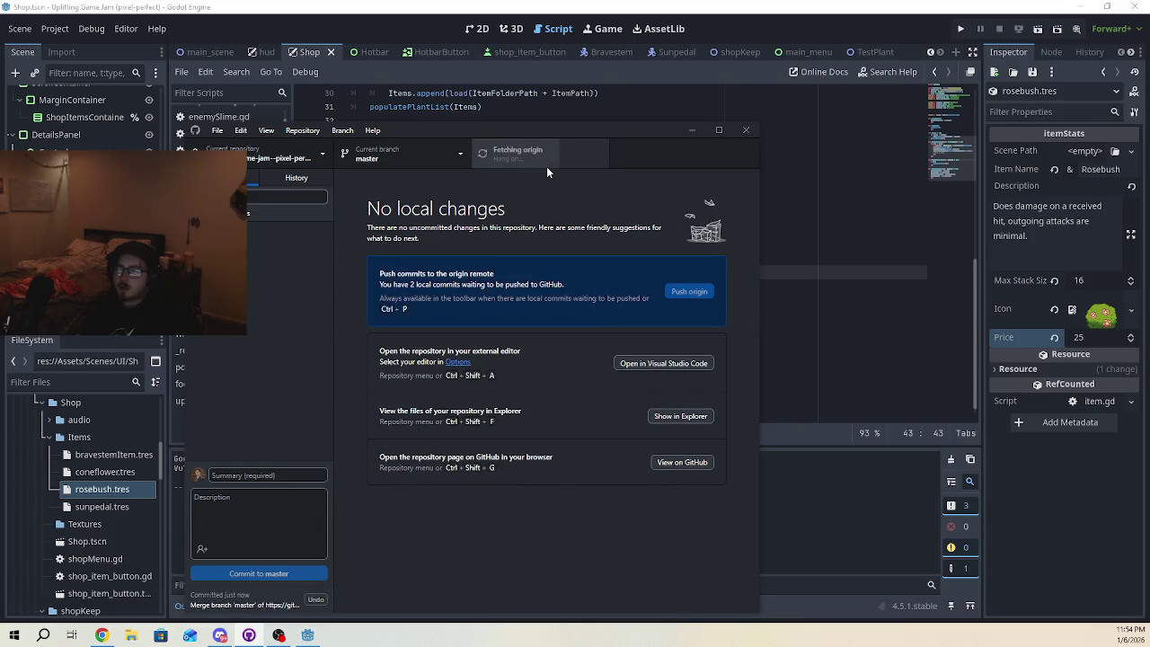
pyautogui.click(816, 241)
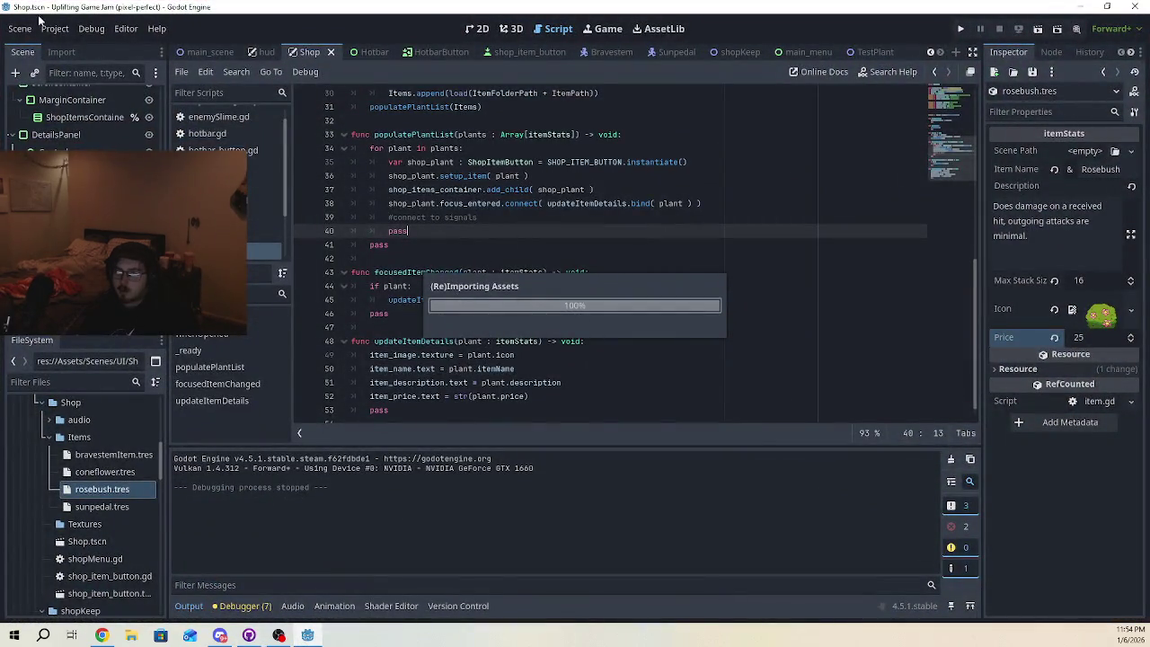
# - Dismiss the Scene menu and scroll back up in the shopMenu.gd script editor
pyautogui.click(12, 25)
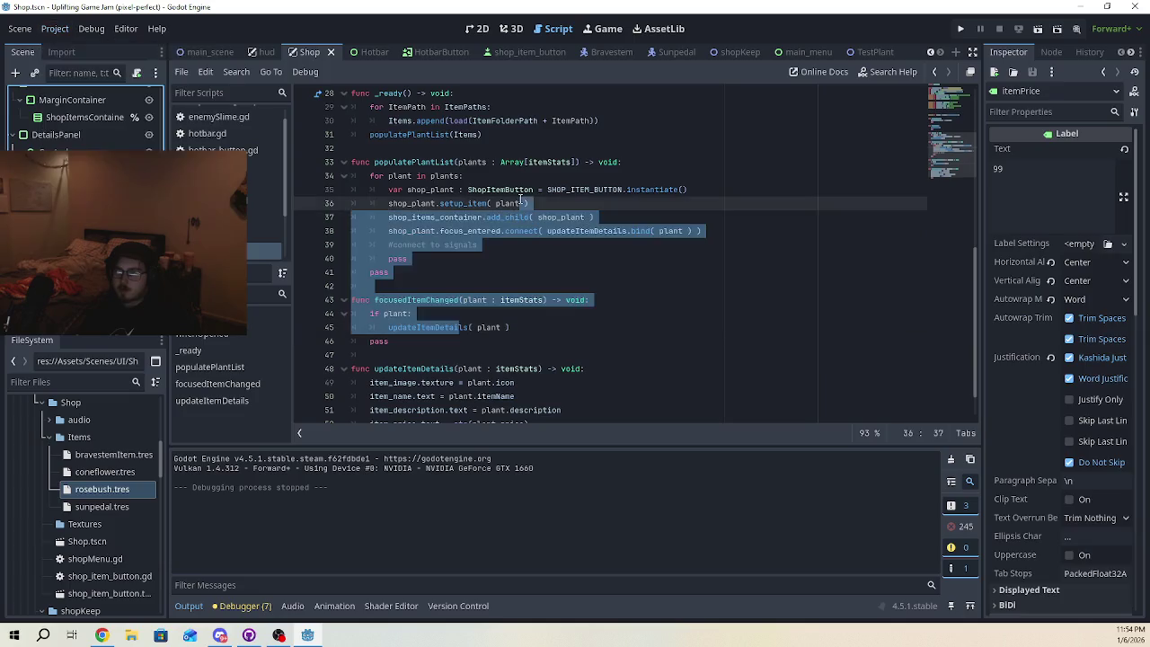
pyautogui.click(633, 332)
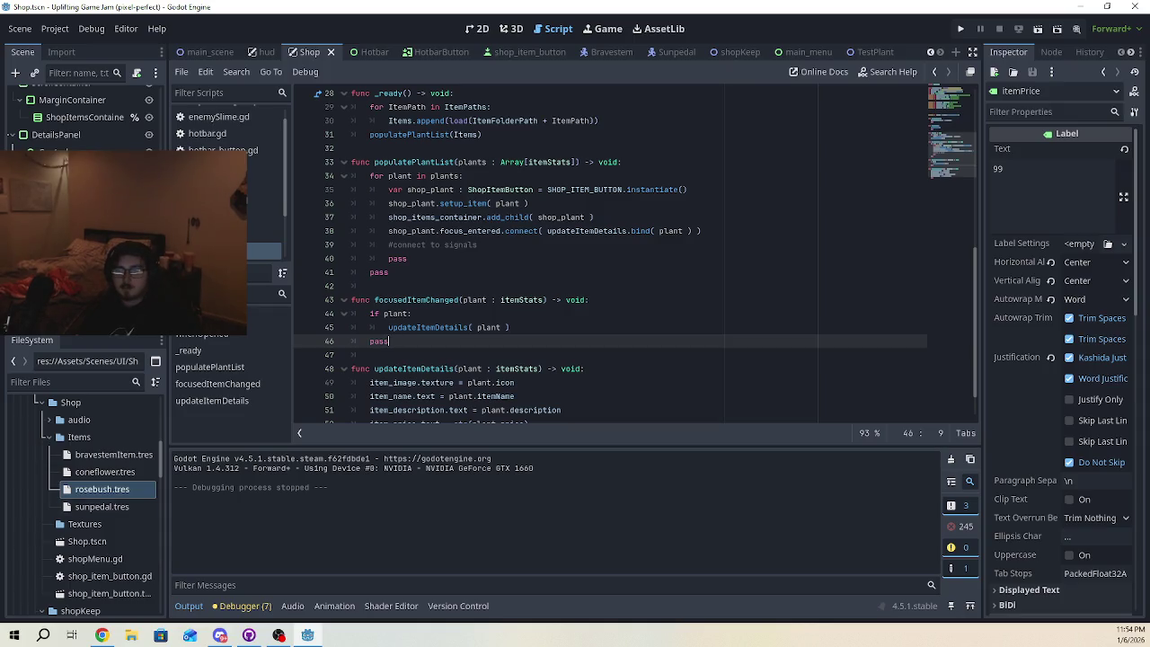
pyautogui.scroll(5, 59, 518)
pyautogui.scroll(3, 79, 501)
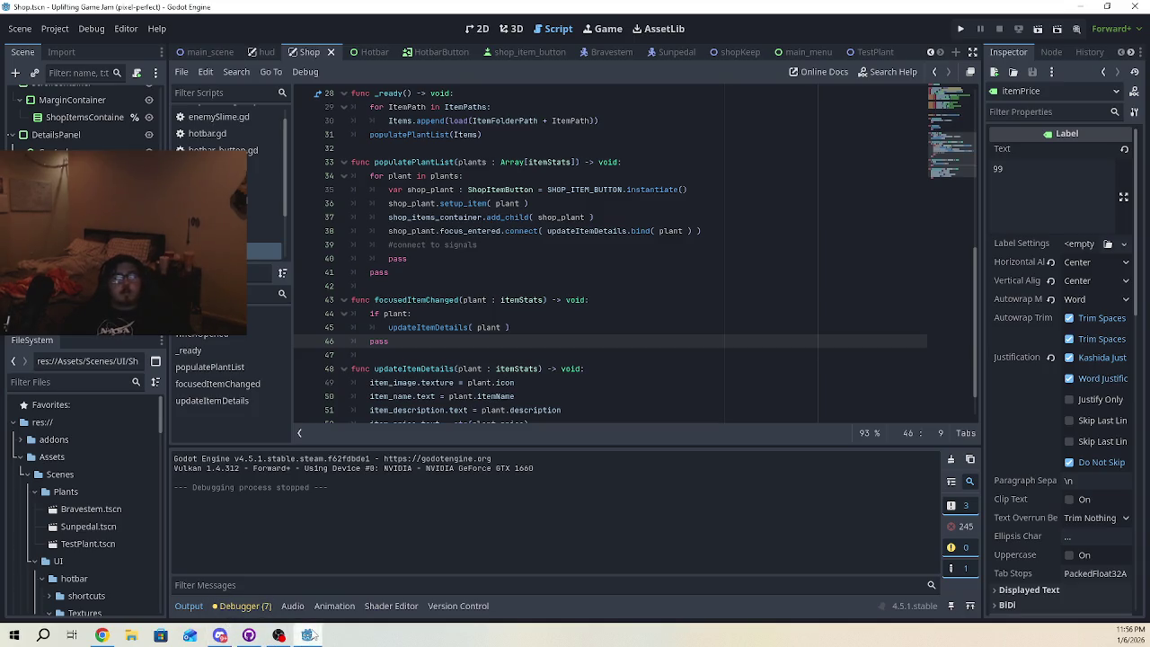
# - Pull the one newer remote commit in GitHub Desktop, then hide it to return to Godot
pyautogui.click(248, 635)
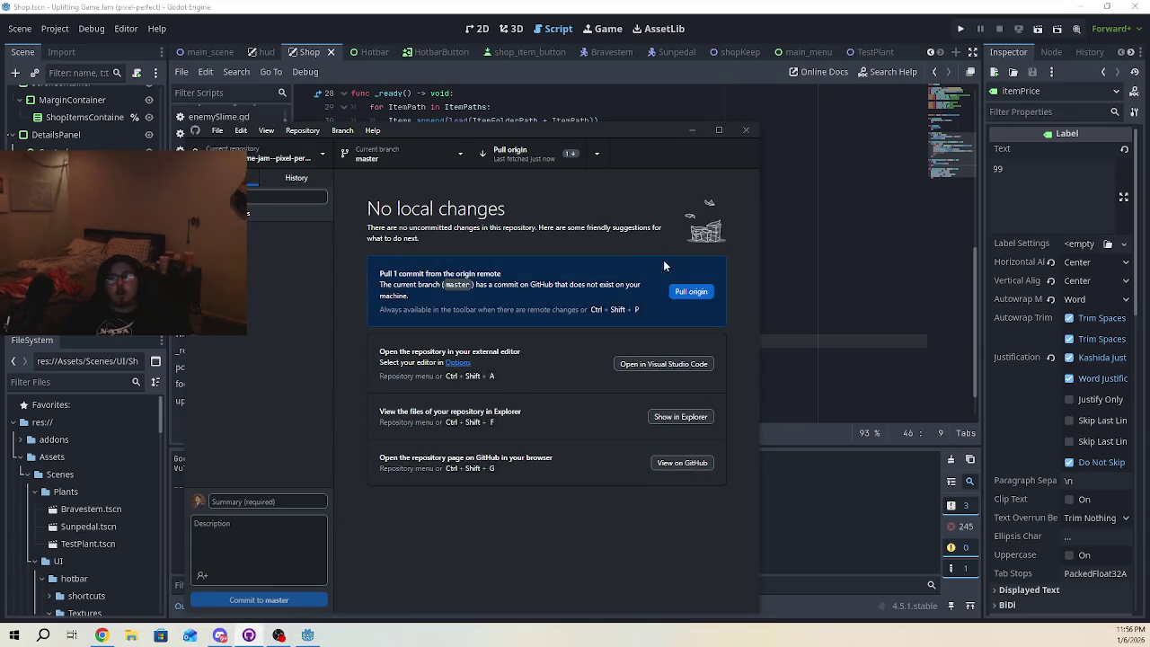
pyautogui.click(690, 292)
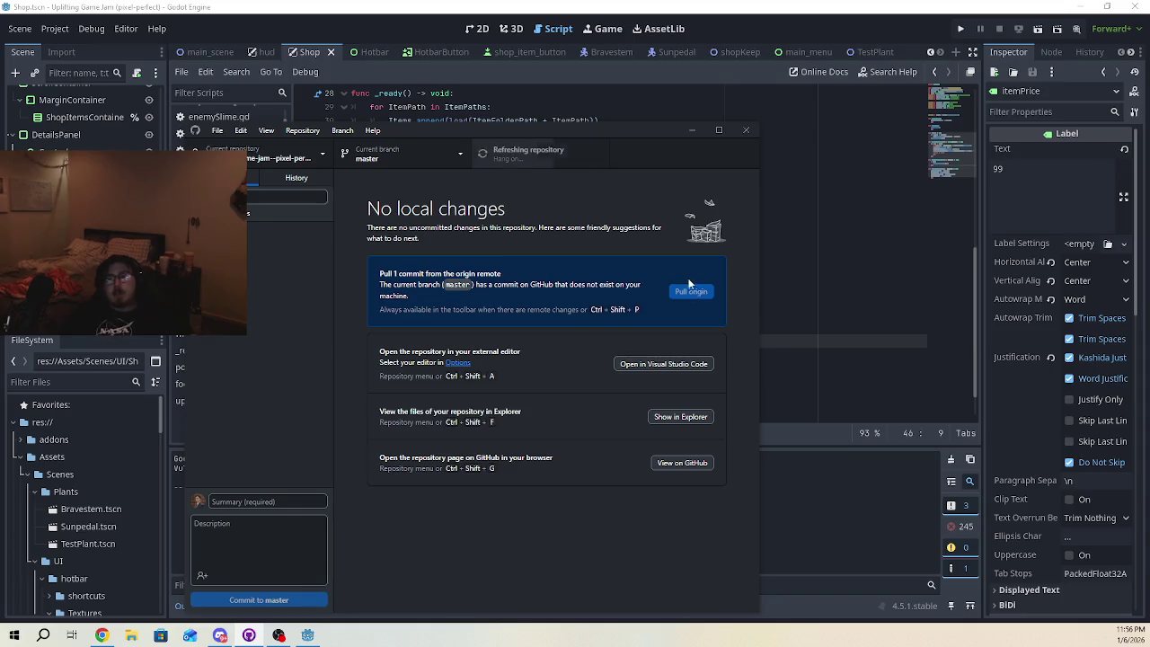
pyautogui.click(690, 131)
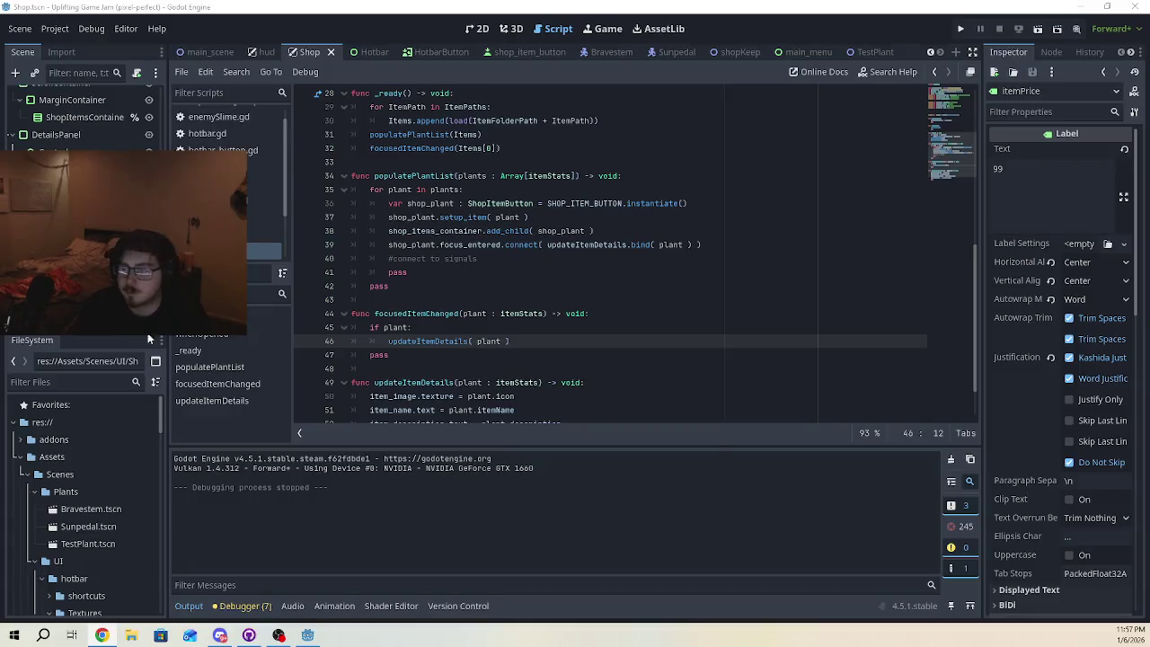
# - Below updateItemDetails, start a new function purchase_item( plant : itemStats )
pyautogui.scroll(-2, 620, 355)
pyautogui.click(569, 386)
pyautogui.click(569, 396)
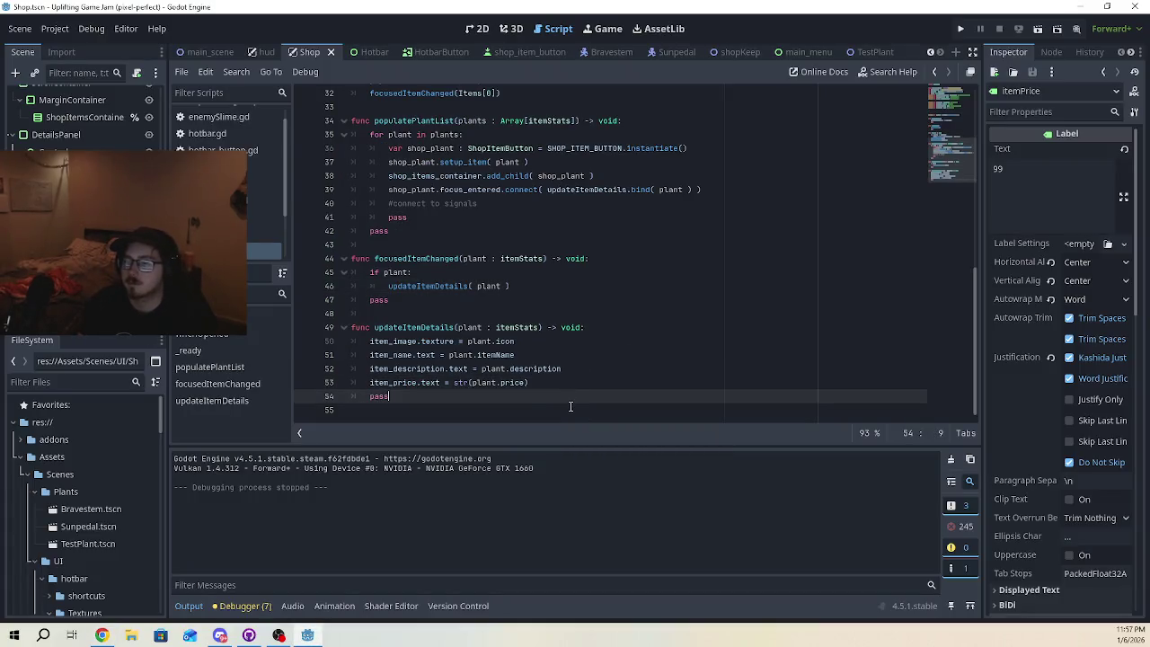
pyautogui.click(571, 412)
pyautogui.press('Return')
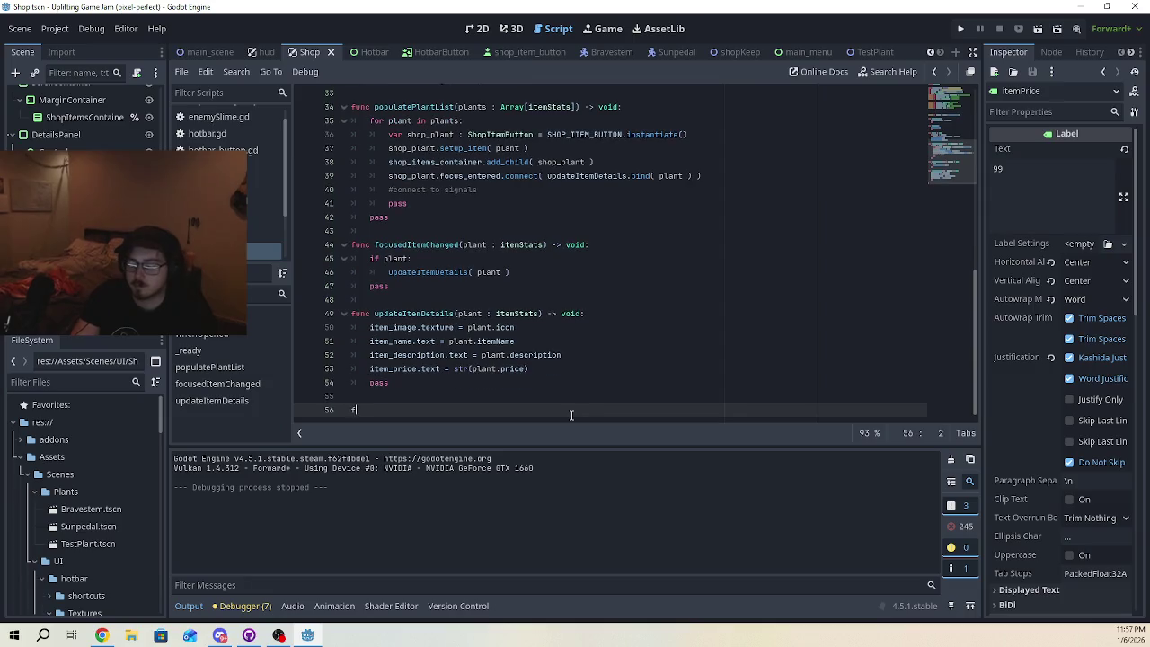
pyautogui.write('func purchase_item')
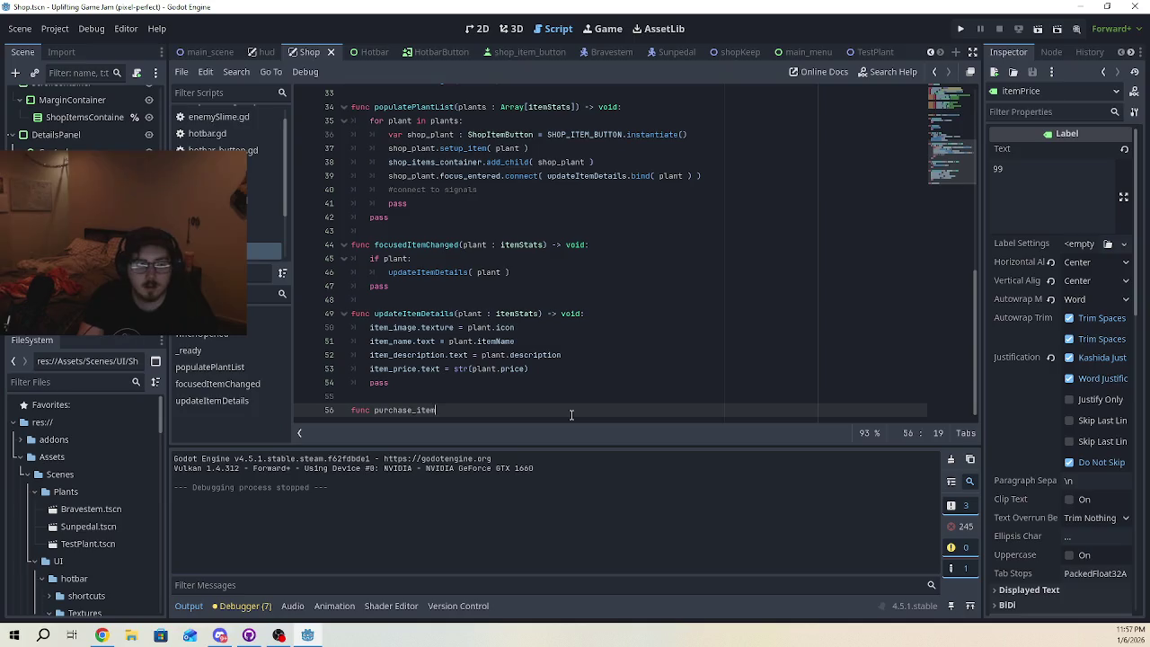
pyautogui.press('BackSpace')
pyautogui.write('(')
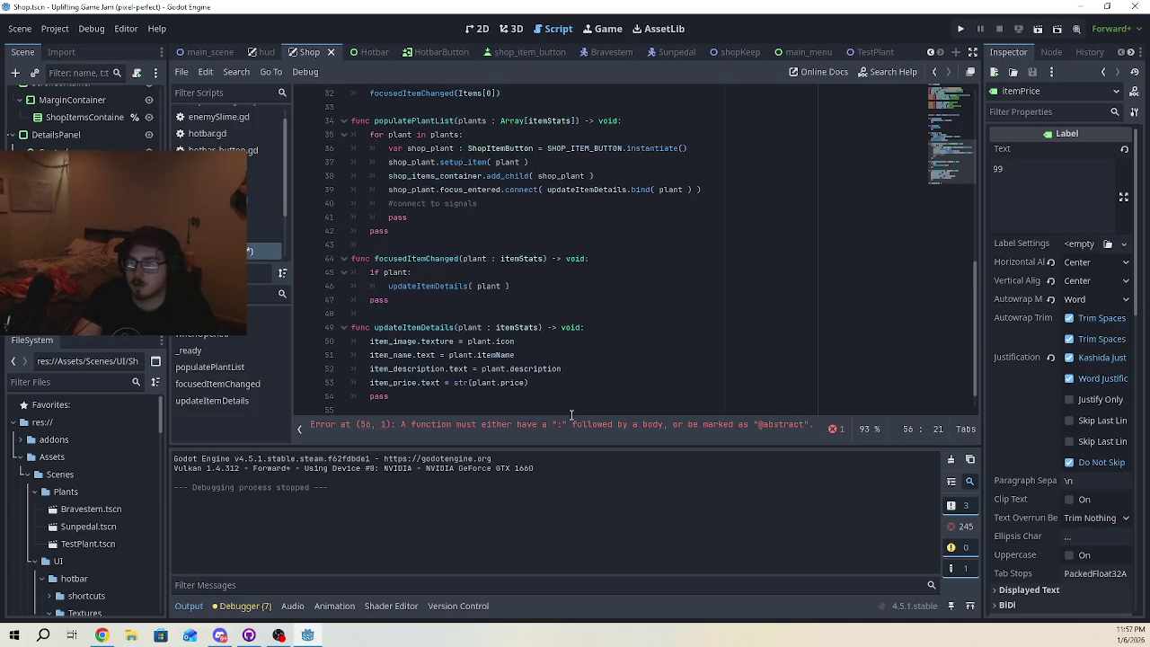
pyautogui.write(' p')
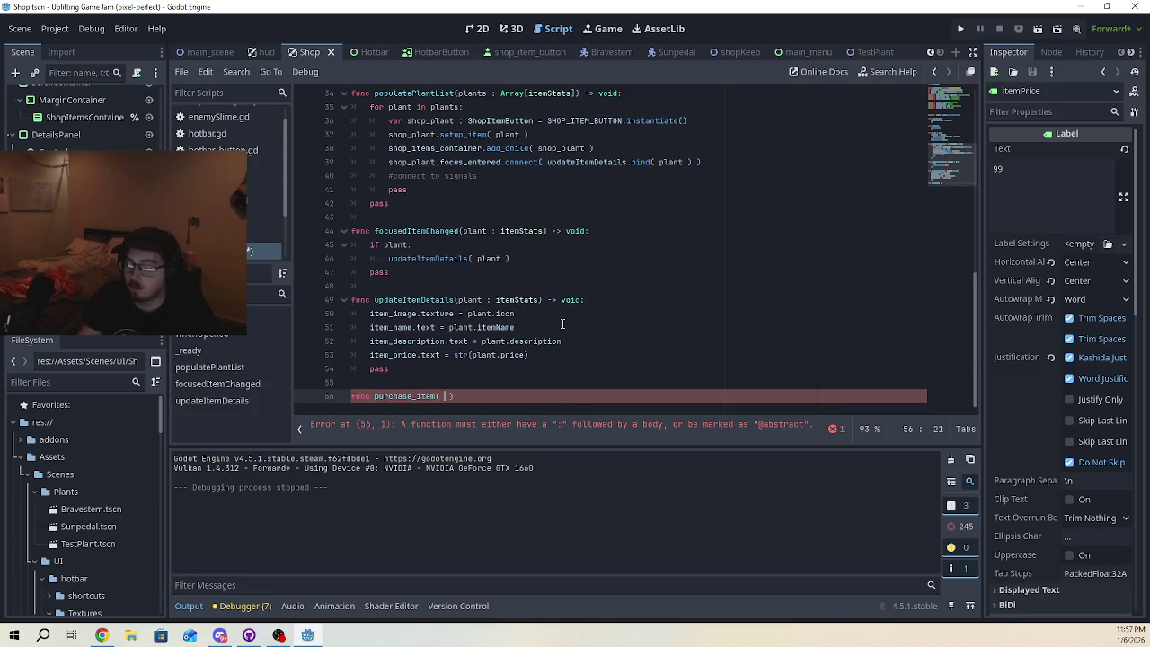
pyautogui.write('lant ')
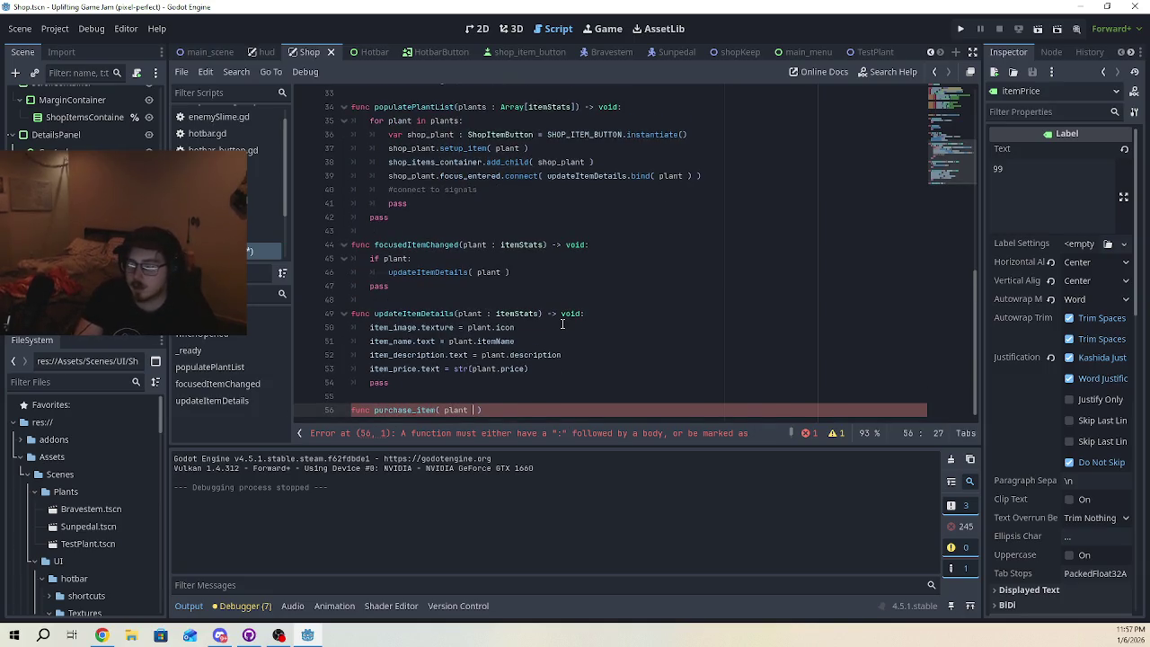
pyautogui.write(': itemStast')
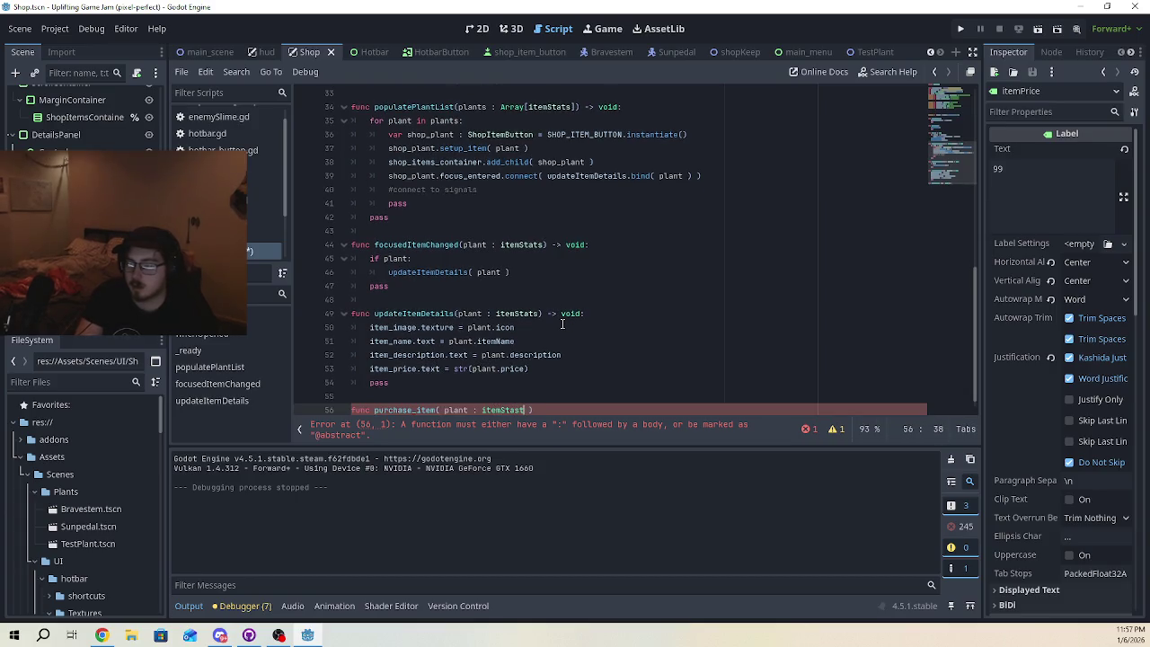
pyautogui.press('BackSpace')
pyautogui.press('BackSpace')
pyautogui.write('ts')
# - Finish the signature with -> void:, give it a pass body and a blank line above pass
pyautogui.press('End')
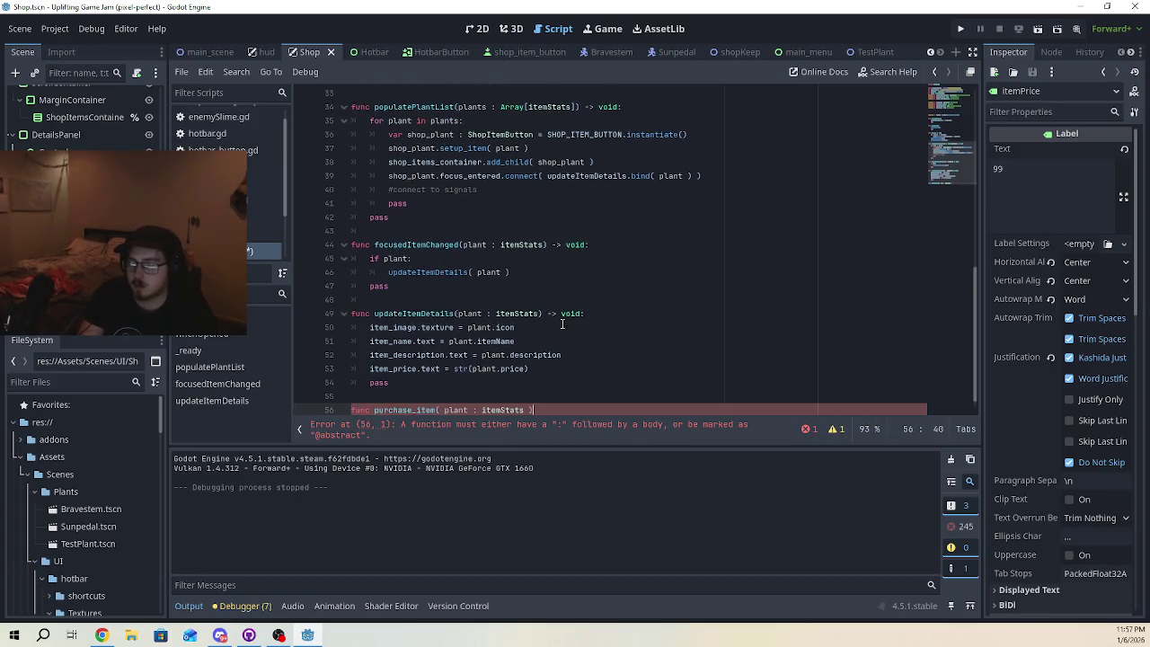
pyautogui.write('-> ')
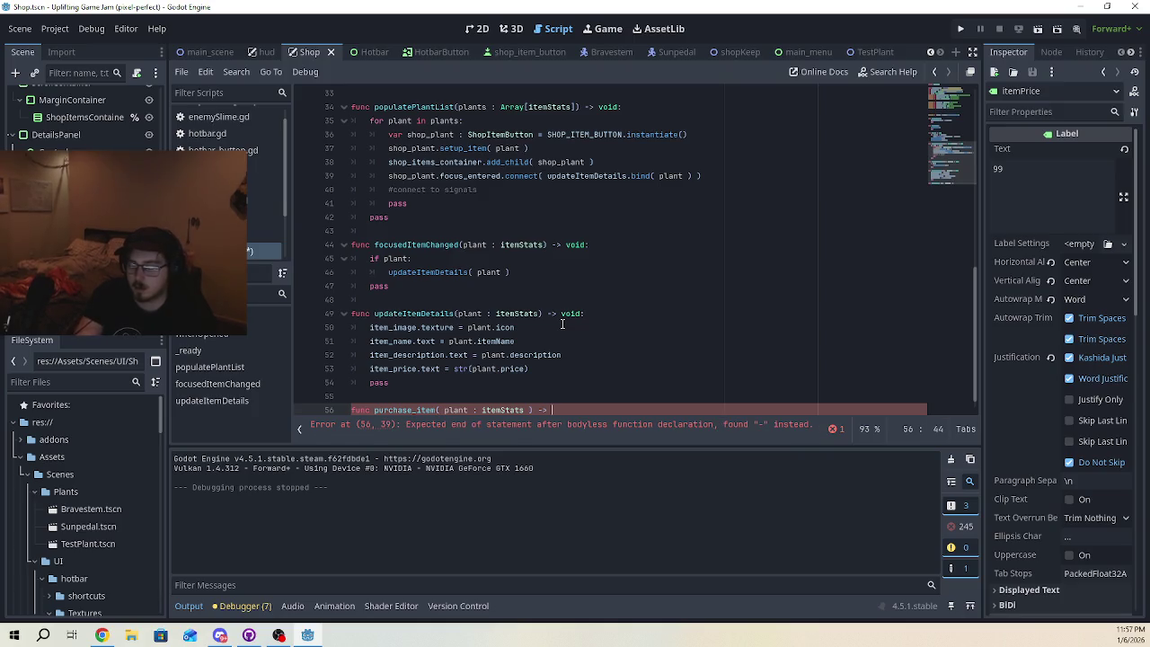
pyautogui.write('void:')
pyautogui.press('Return')
pyautogui.write('pass')
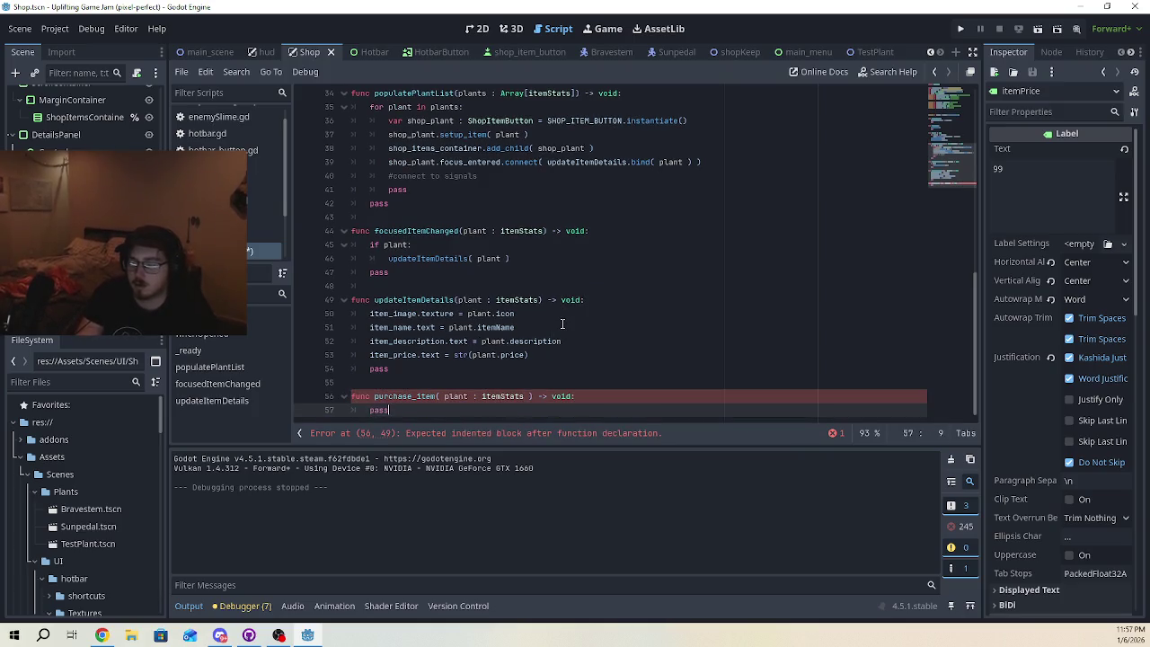
pyautogui.hotkey('ctrl', 'shift', 'Return')
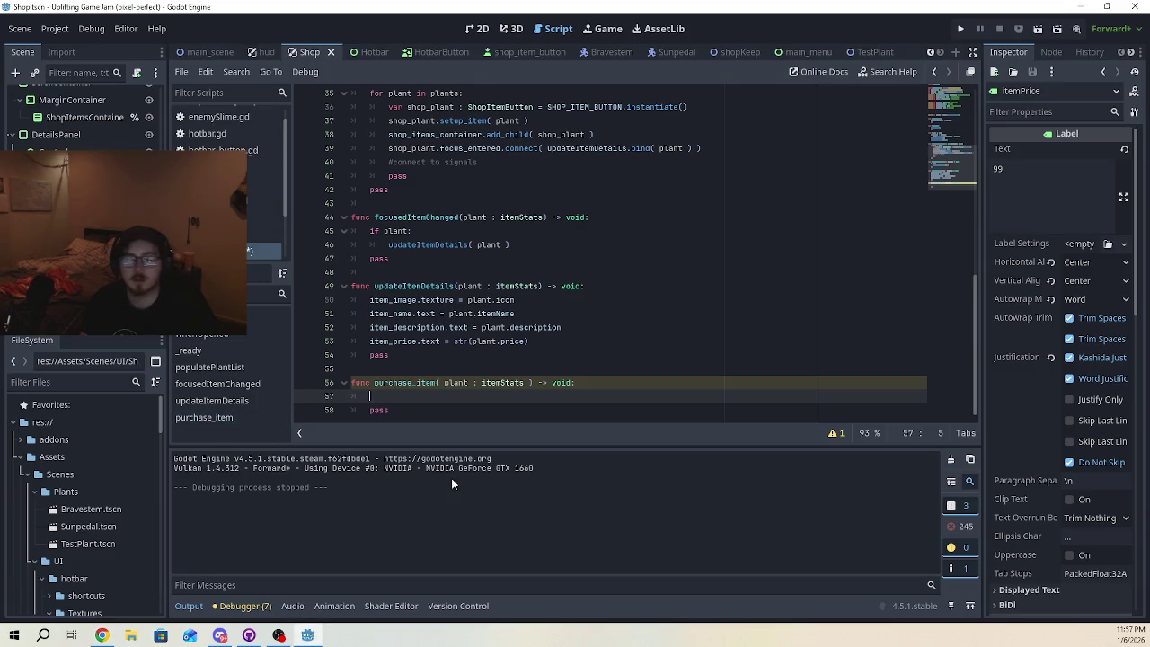
# - Start the line var canPurchase : bool inside purchase_item
pyautogui.write('var')
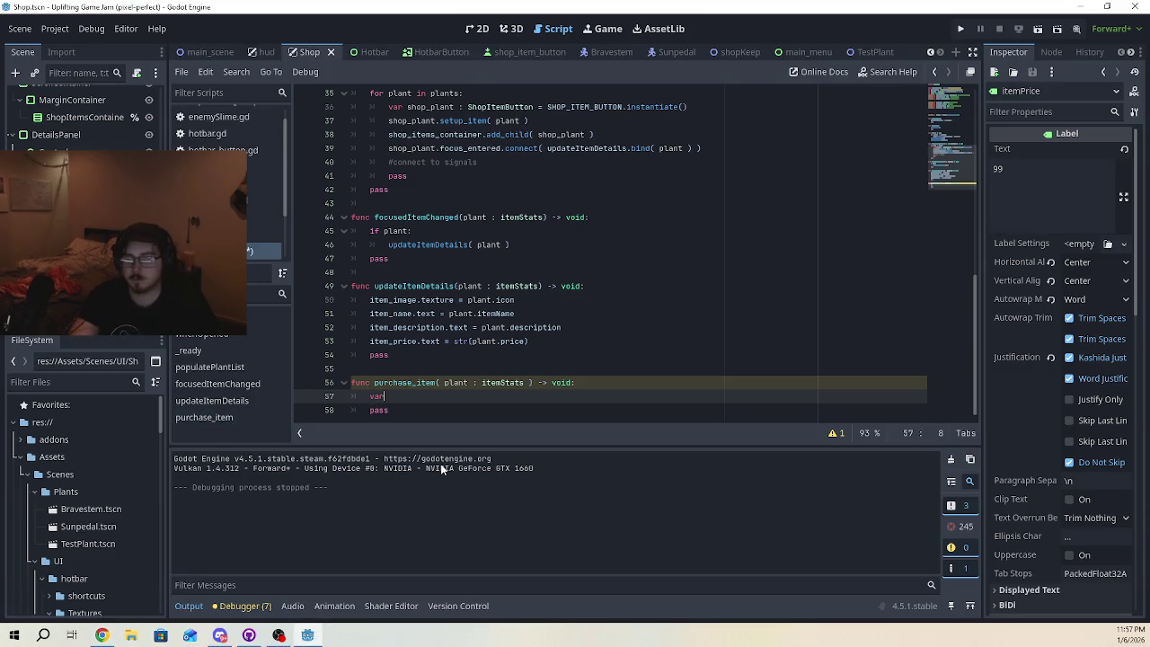
pyautogui.write(' canPurchase =')
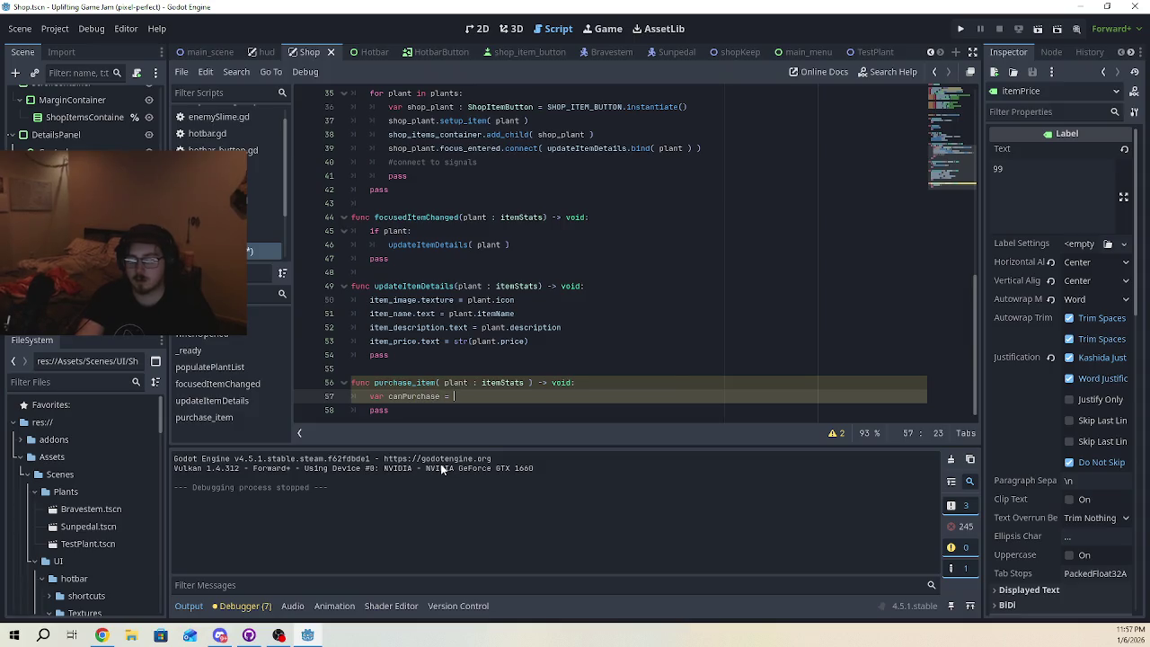
pyautogui.hotkey('ctrl', 'space')
pyautogui.write(': bool =')
pyautogui.write(' get')
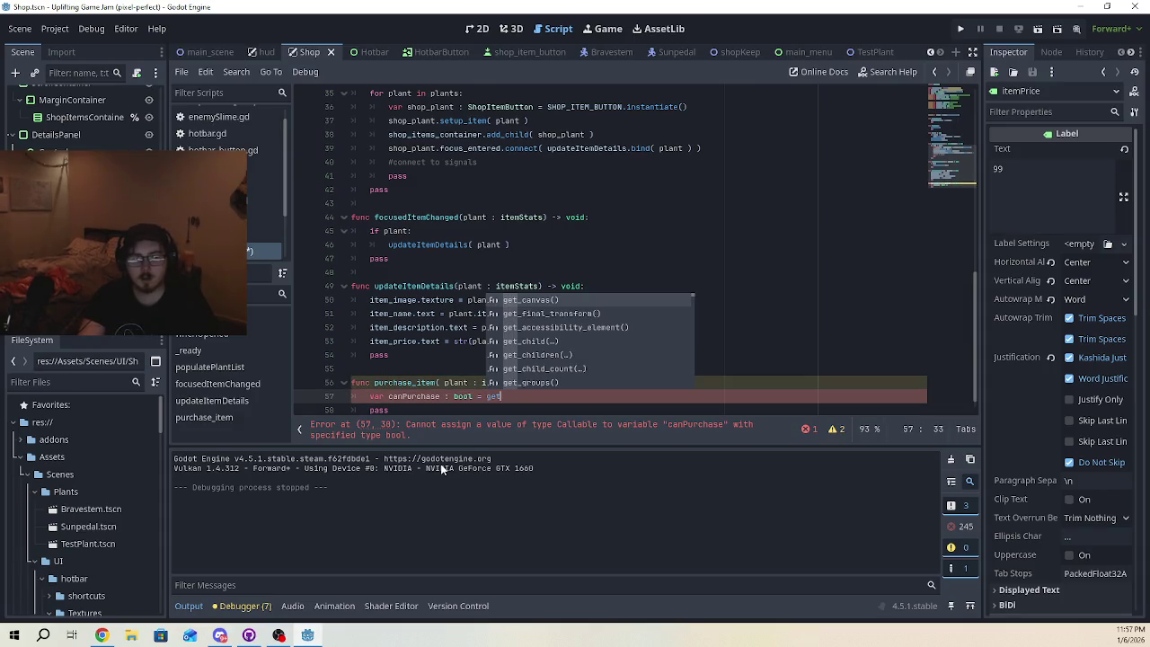
pyautogui.press('Down')
pyautogui.press('Down')
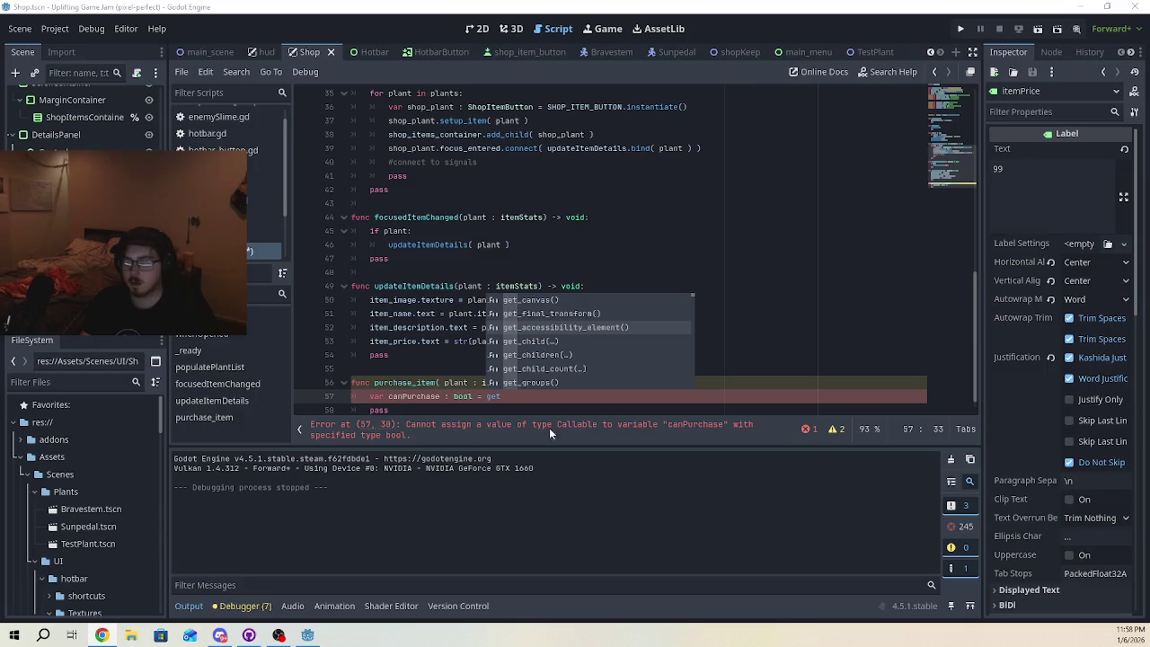
pyautogui.press('Escape')
pyautogui.scroll(7, 546, 377)
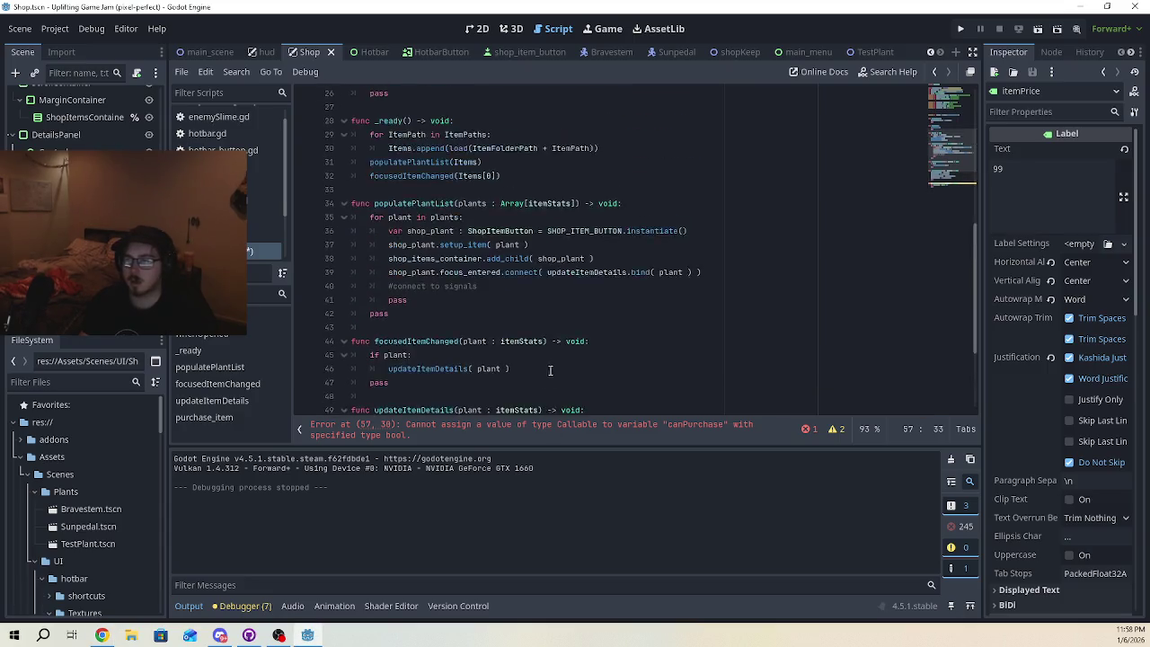
pyautogui.scroll(-6, 555, 379)
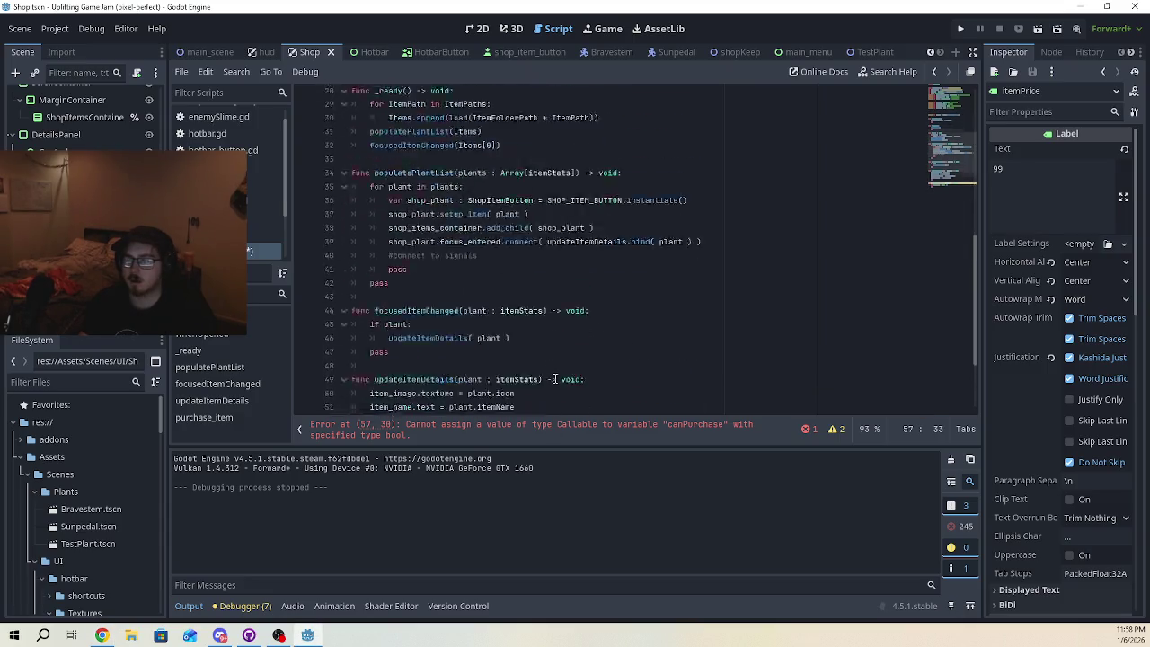
pyautogui.scroll(6, 554, 381)
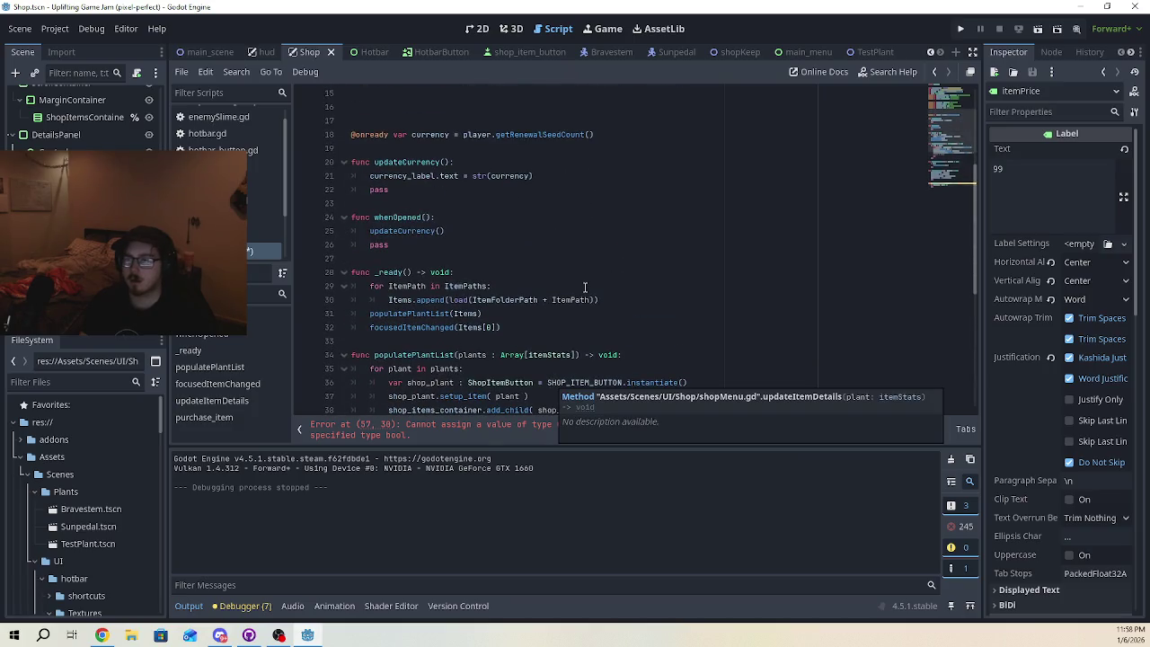
pyautogui.scroll(2, 586, 288)
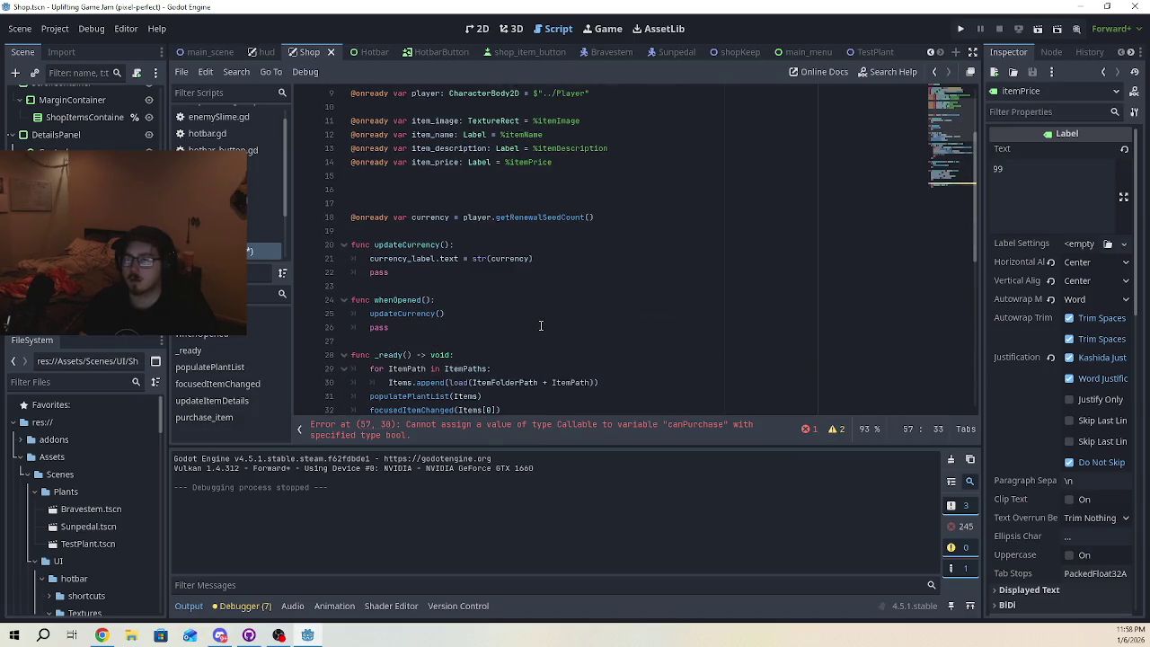
pyautogui.scroll(-9, 541, 325)
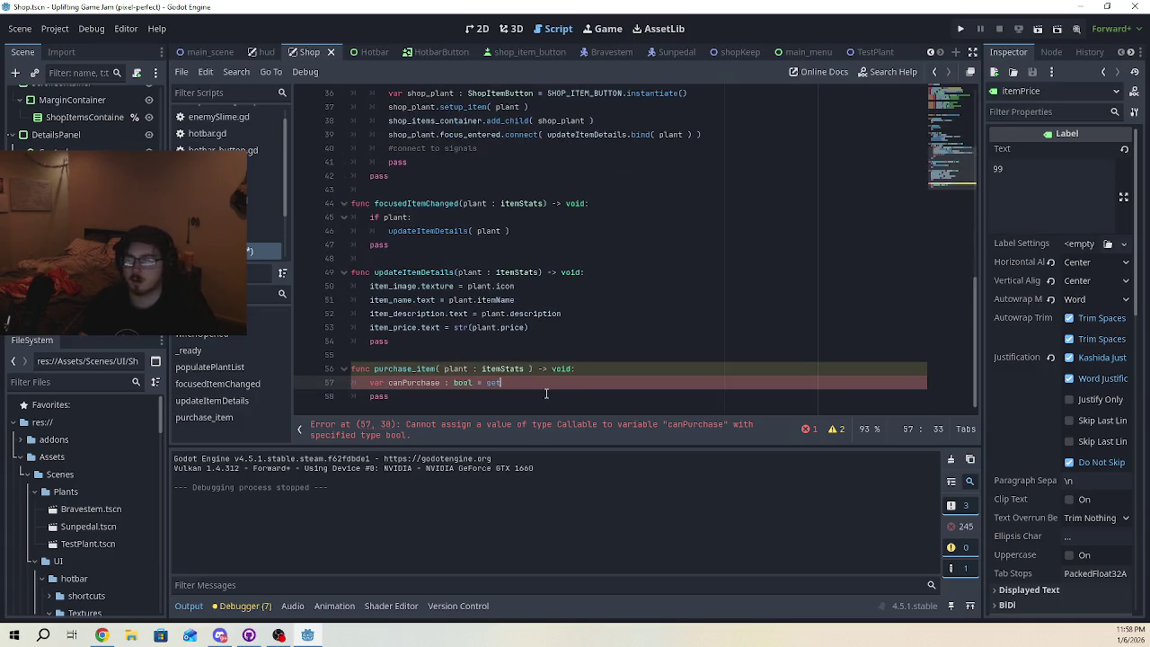
# - Set canPurchase's value to currency >= plant.price
pyautogui.press('BackSpace')
pyautogui.press('BackSpace')
pyautogui.press('BackSpace')
pyautogui.write('cuure')
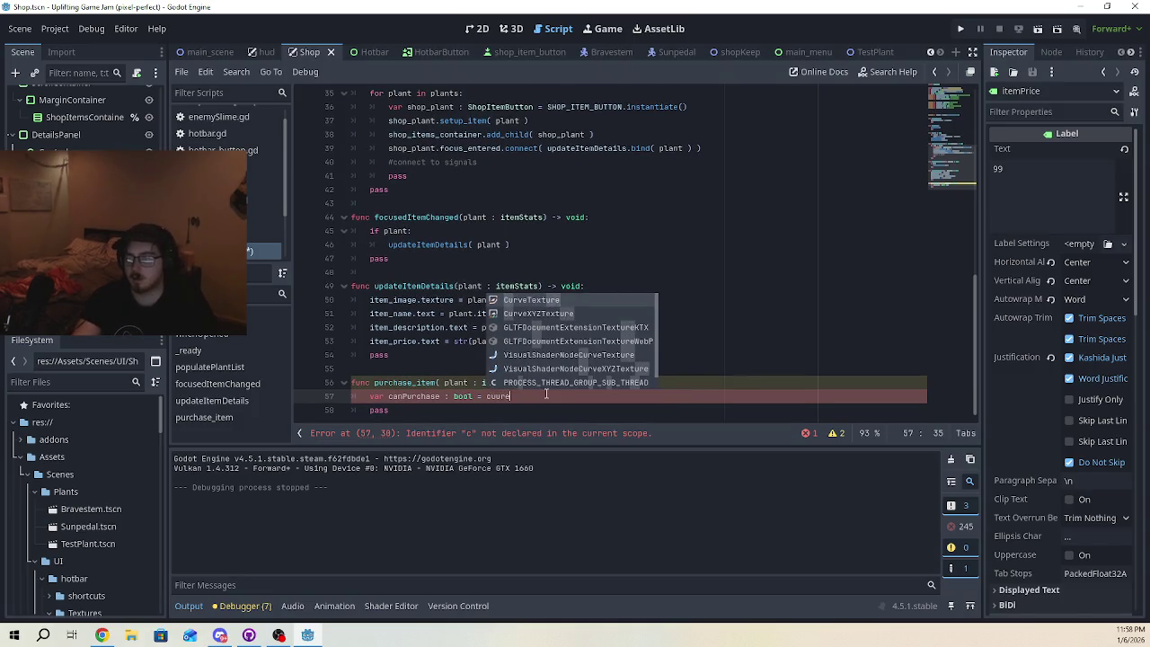
pyautogui.press('BackSpace')
pyautogui.press('BackSpace')
pyautogui.press('BackSpace')
pyautogui.write('rr')
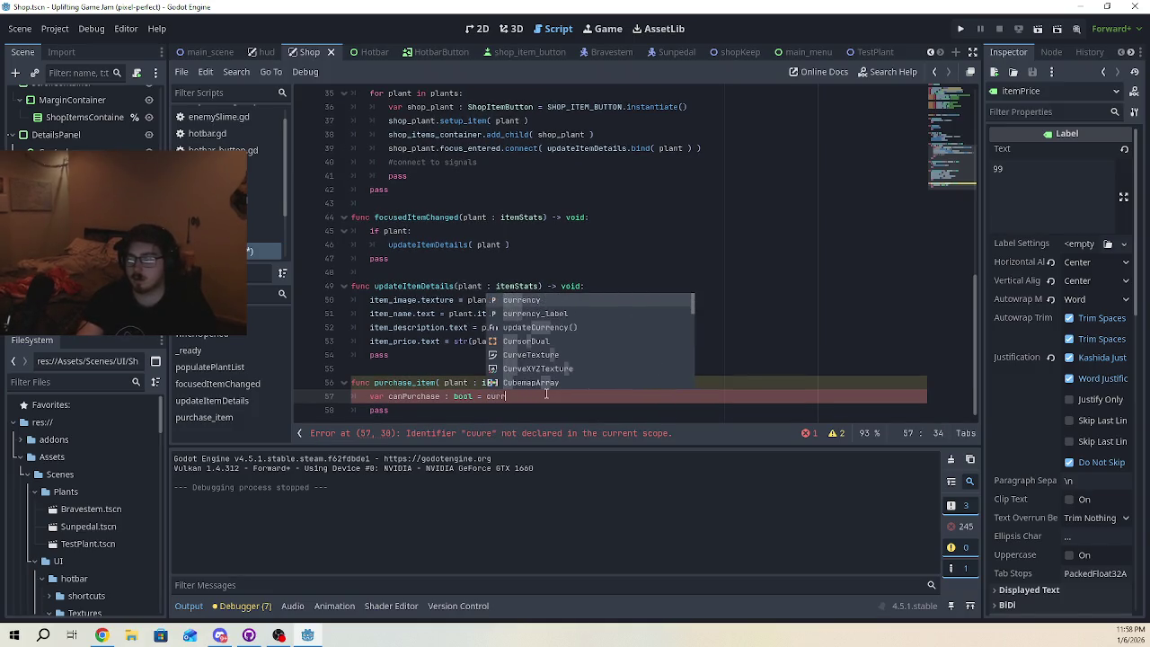
pyautogui.press('Return')
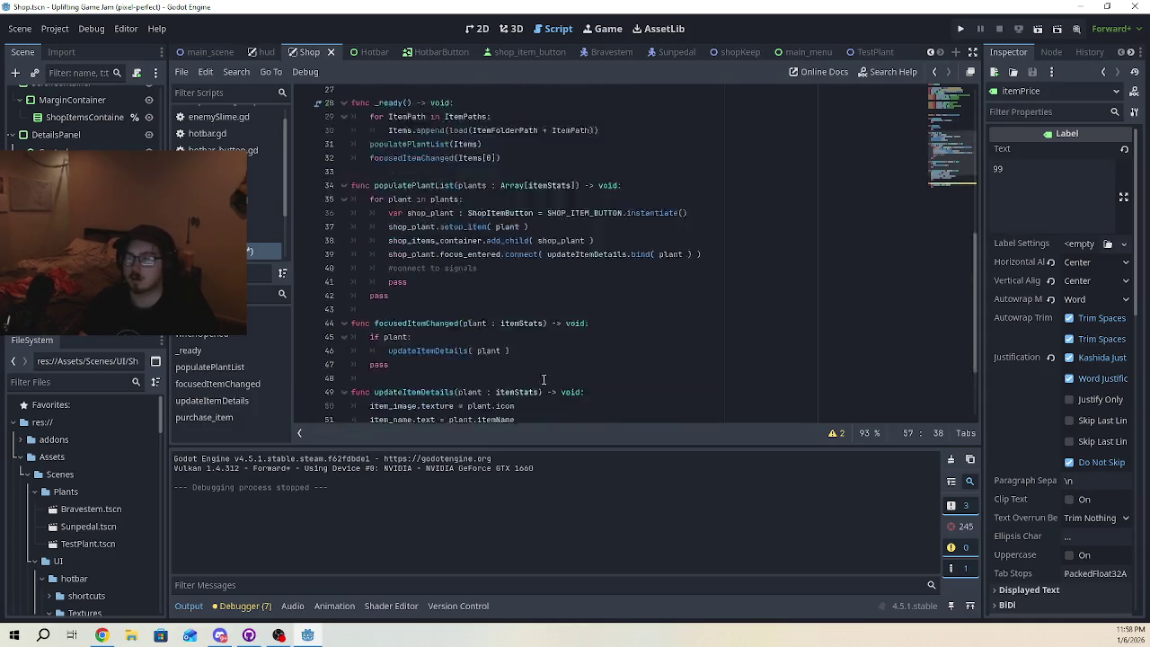
pyautogui.scroll(9, 462, 289)
pyautogui.scroll(-9, 462, 289)
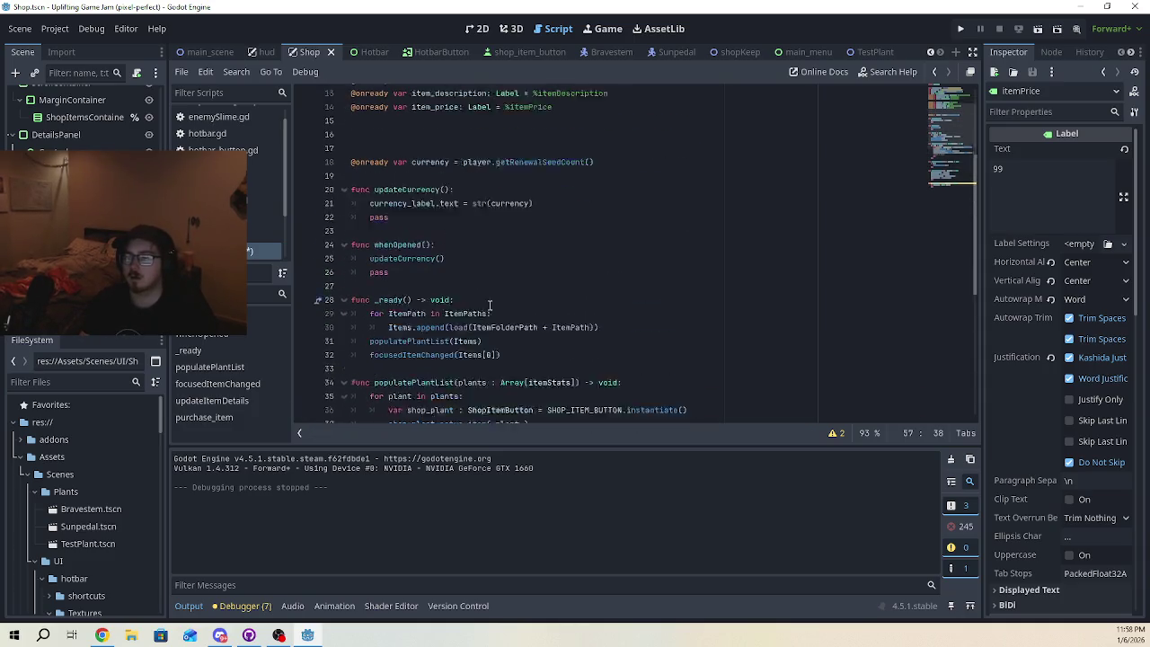
pyautogui.write('>=')
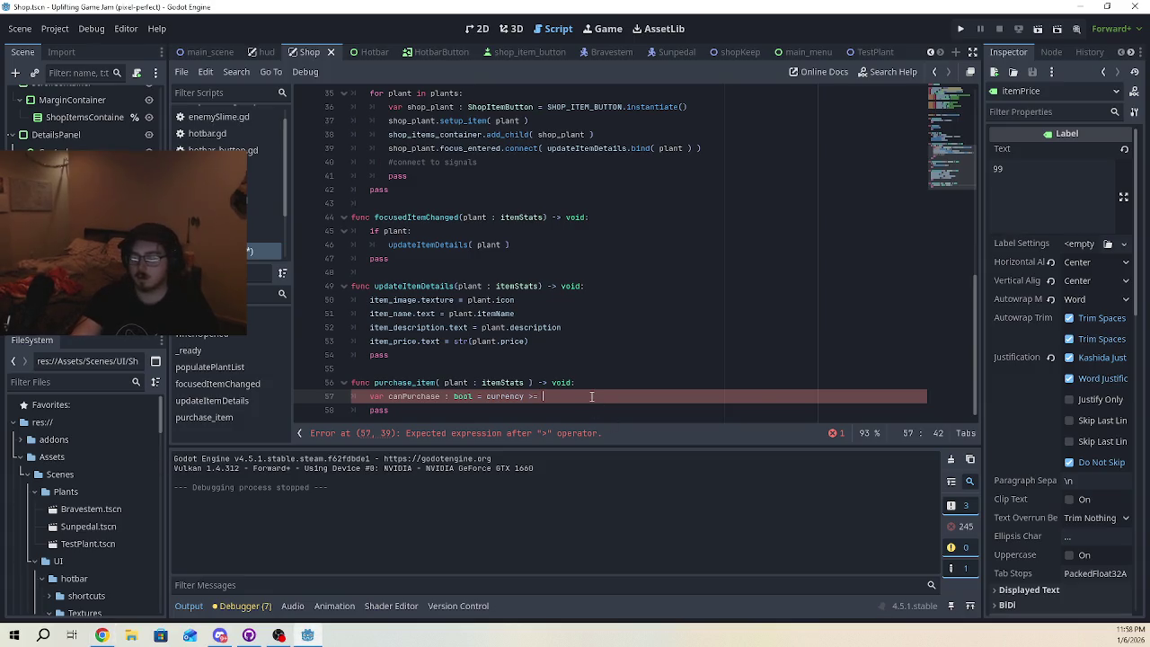
pyautogui.write('item')
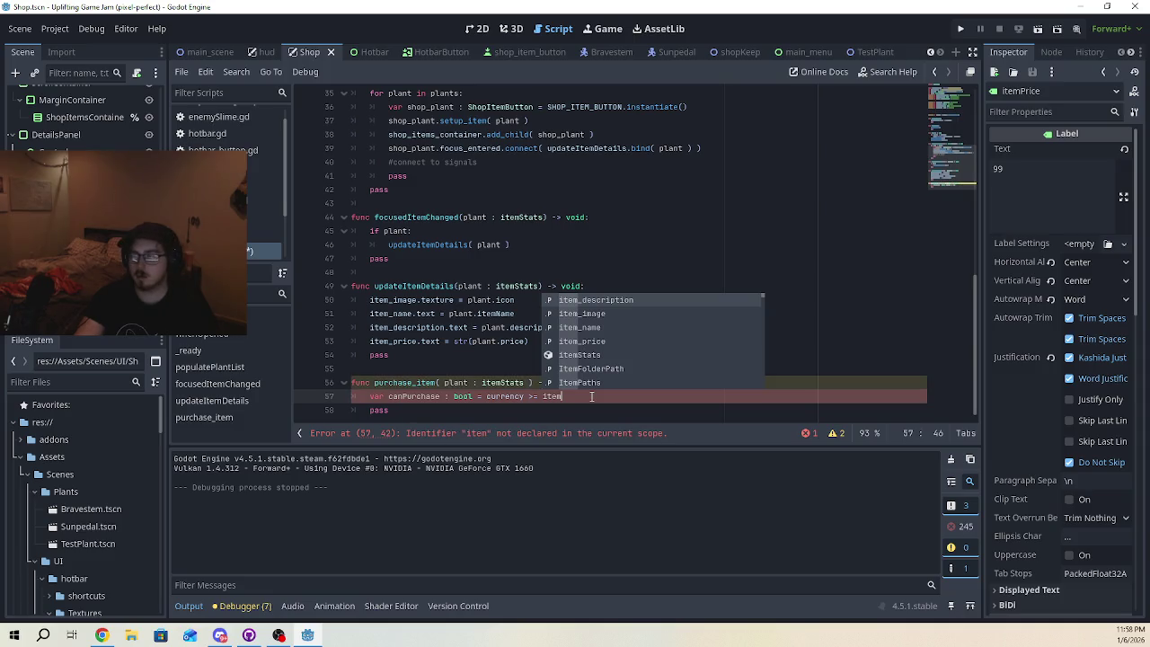
pyautogui.write('.price')
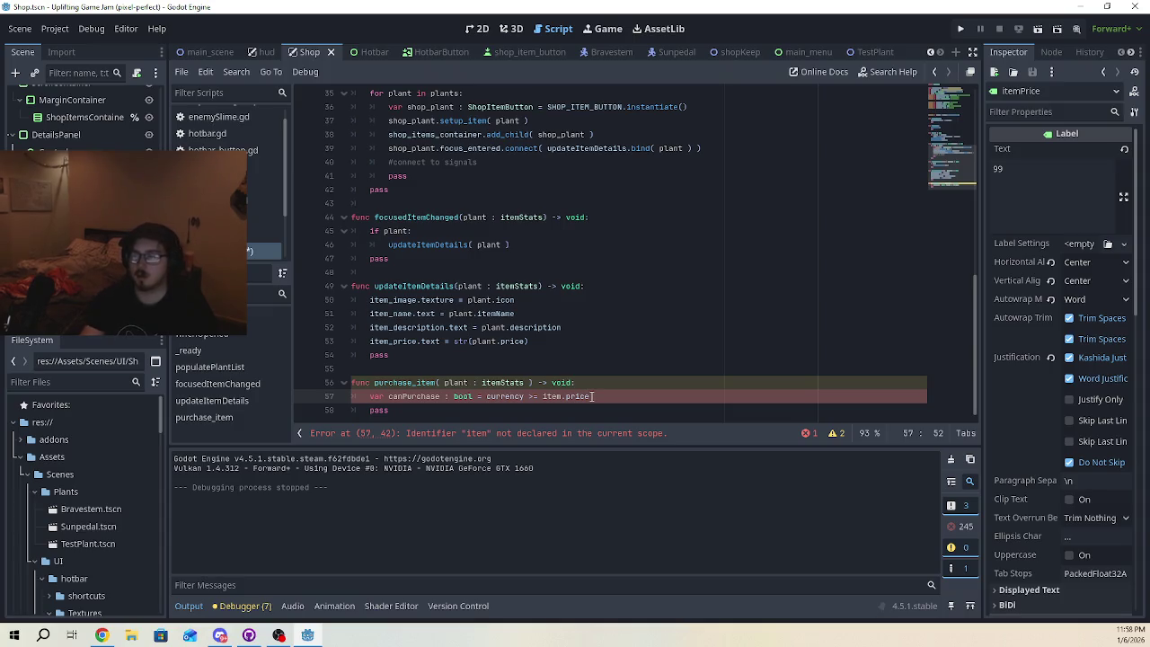
pyautogui.press('Left')
pyautogui.press('Left')
pyautogui.press('Left')
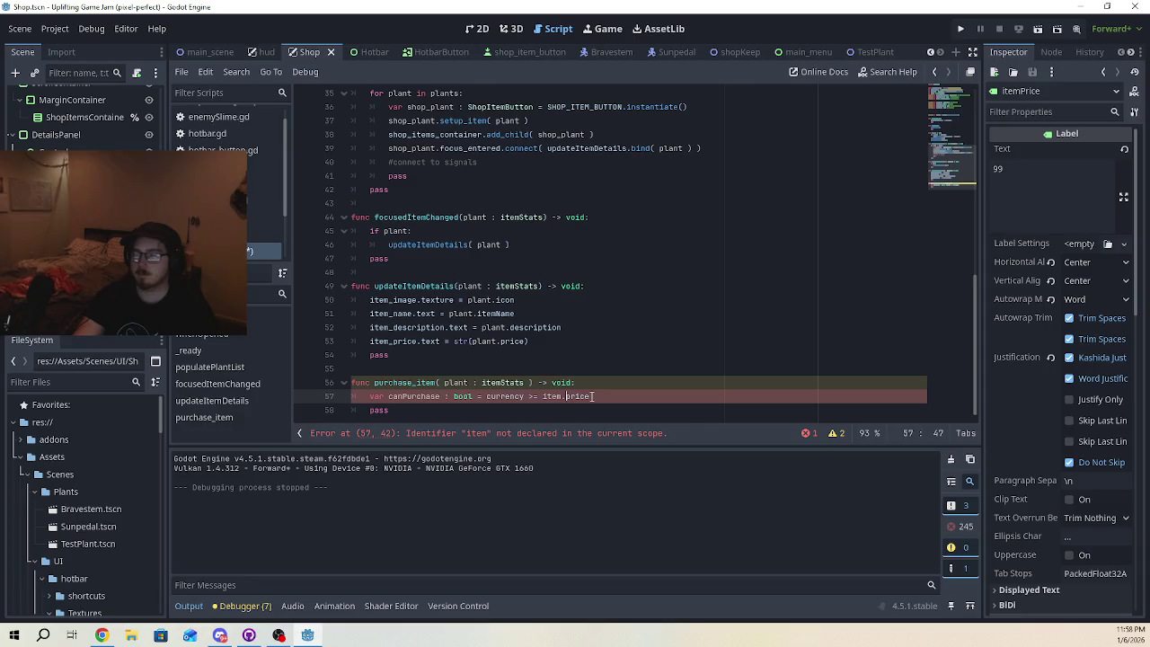
pyautogui.press('Left')
pyautogui.press('BackSpace')
pyautogui.press('BackSpace')
pyautogui.press('BackSpace')
pyautogui.write('pla')
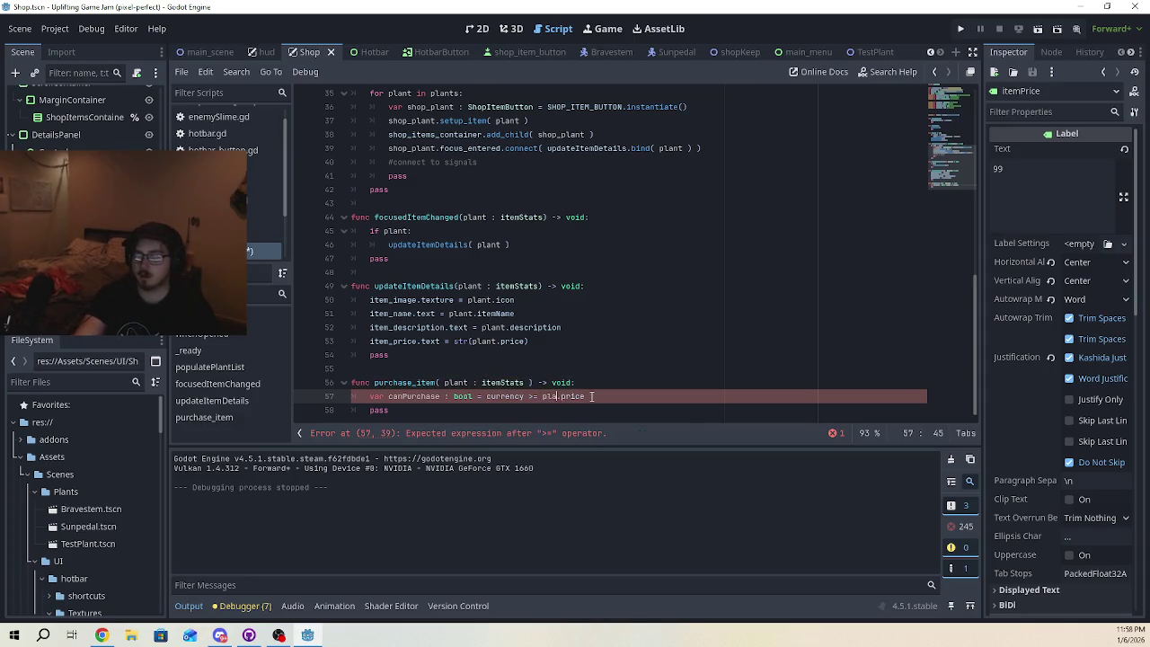
pyautogui.write('nt')
pyautogui.click(606, 396)
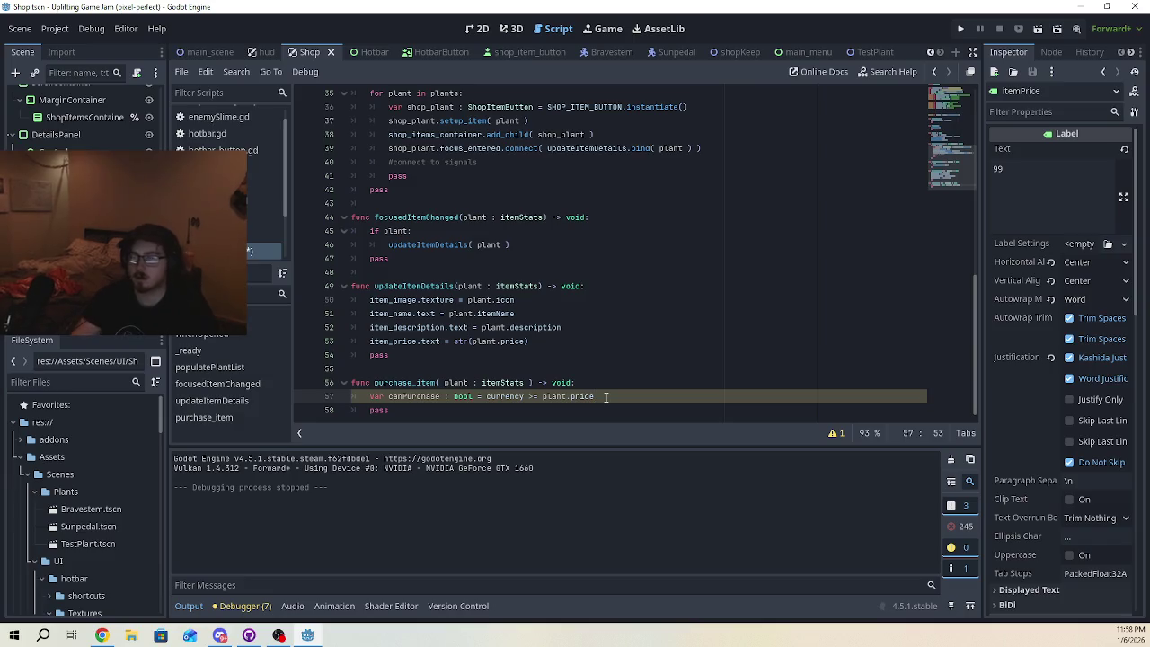
# - Add an if canPurchase: line below the affordability check
pyautogui.press('Return')
pyautogui.press('Return')
pyautogui.write('if can')
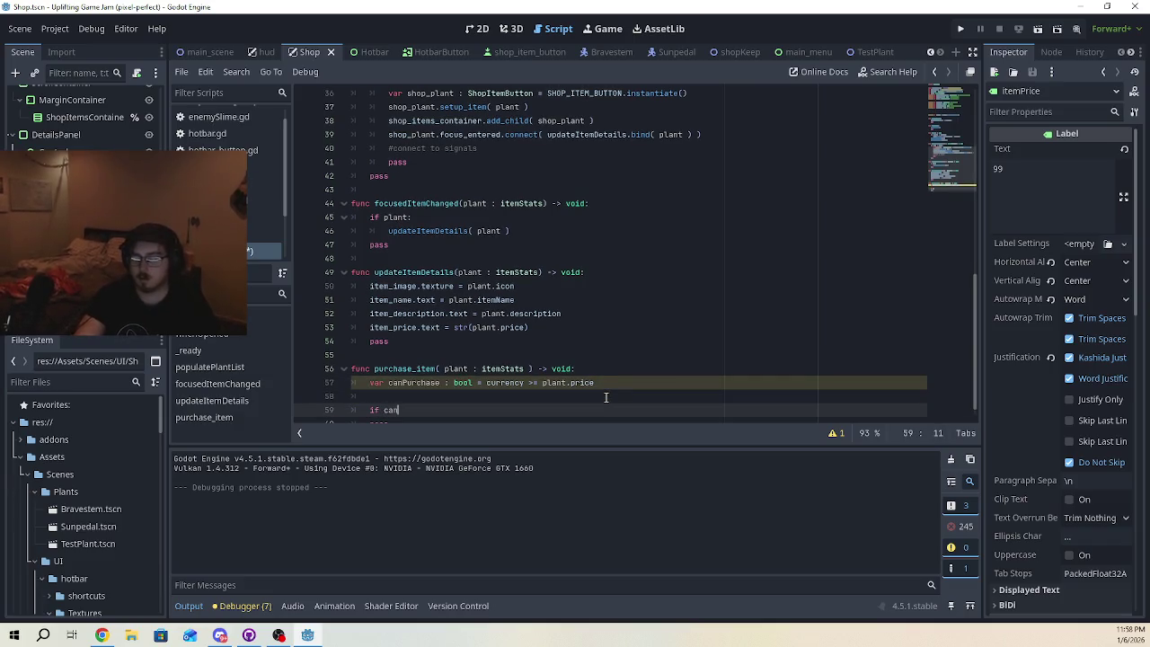
pyautogui.write('_purchase')
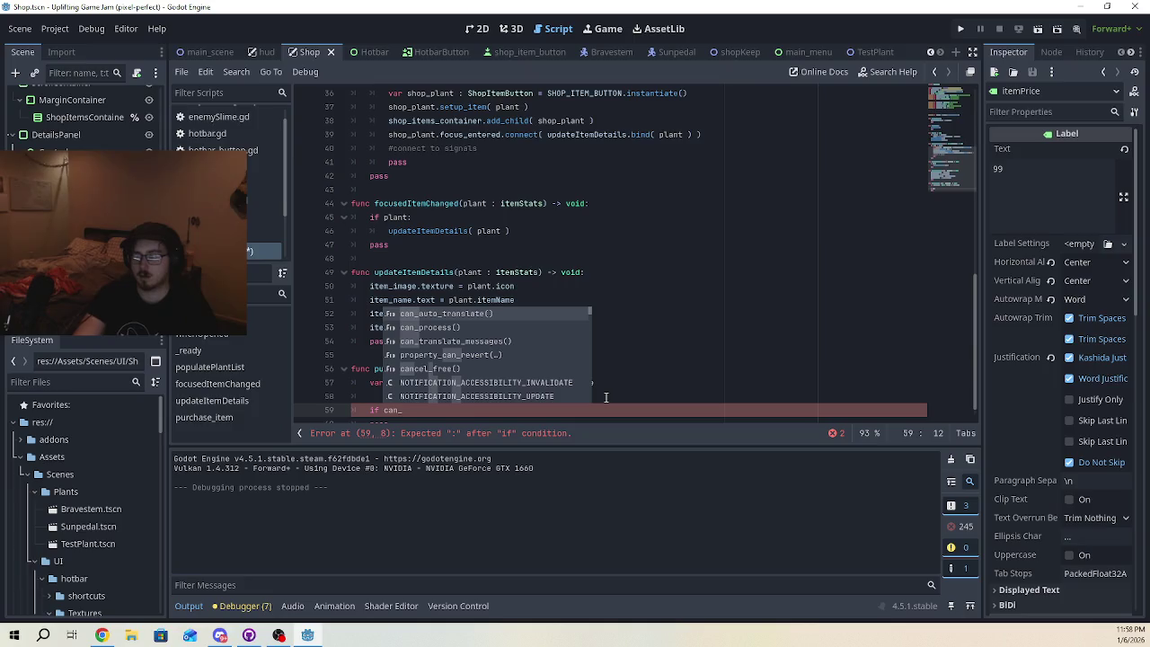
pyautogui.press('BackSpace')
pyautogui.press('BackSpace')
pyautogui.press('BackSpace')
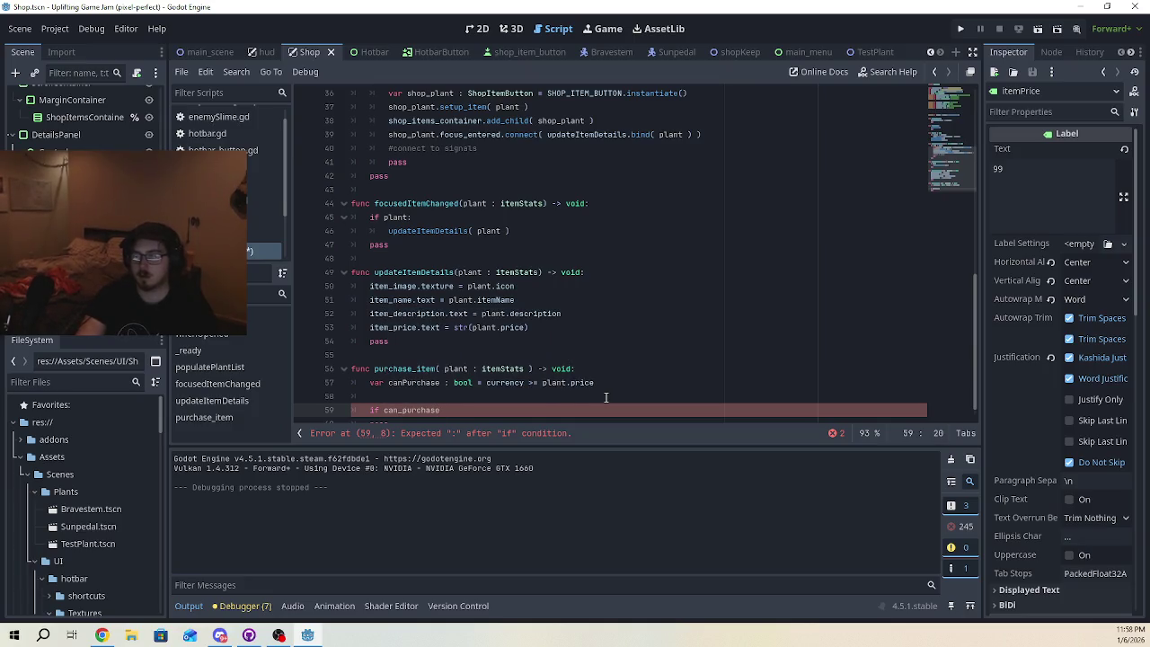
pyautogui.write('P')
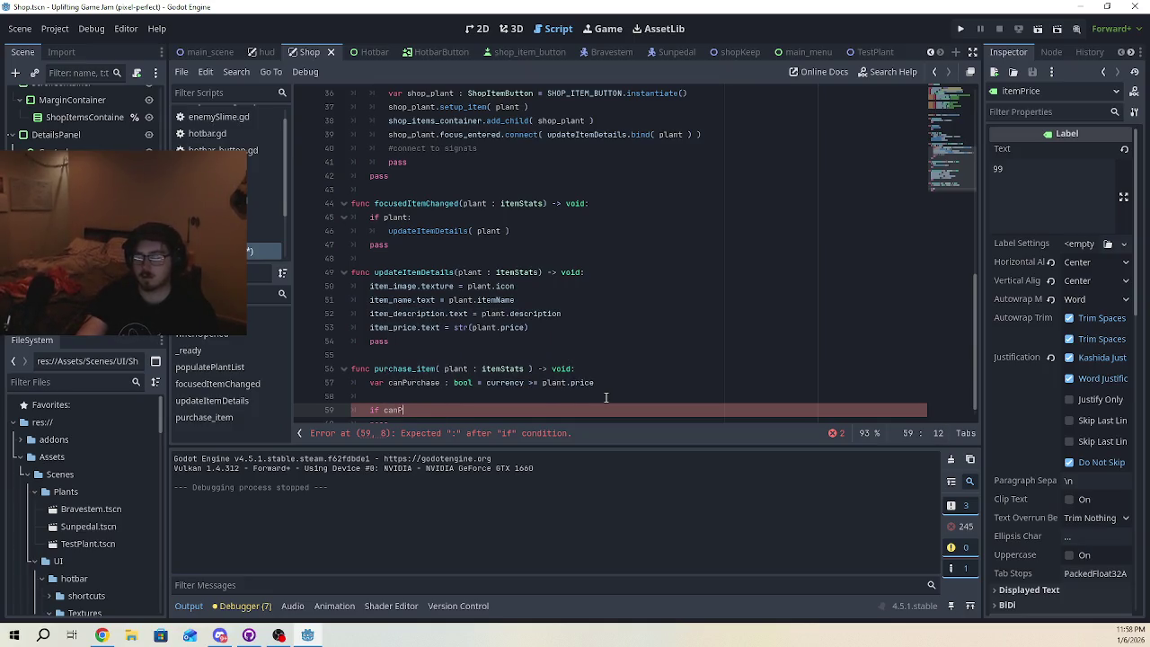
pyautogui.write('urcha')
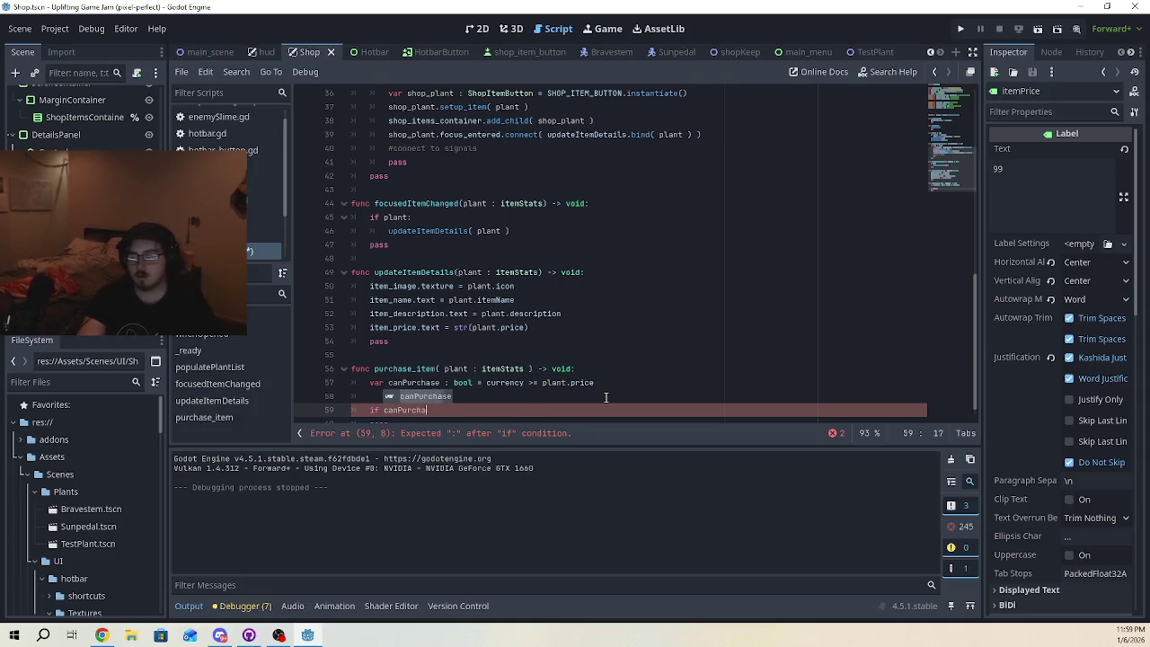
pyautogui.press('Return')
pyautogui.write(':')
pyautogui.press('Return')
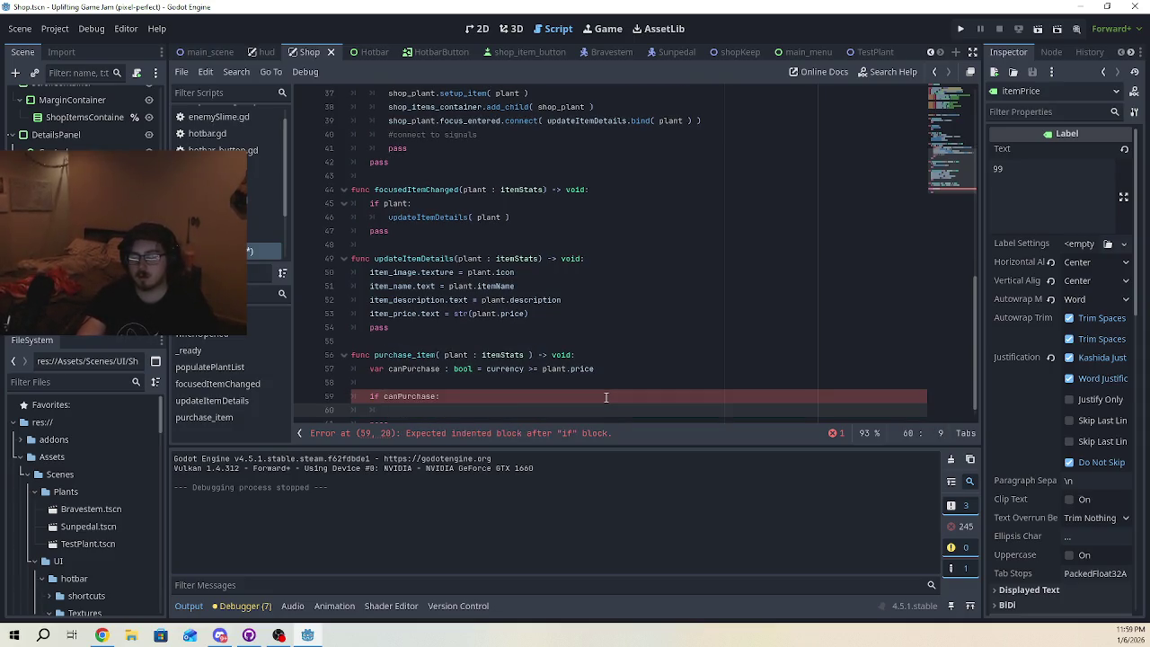
# - Add an else: branch, with pass under the if and a #play audio comment under else
pyautogui.press('Return')
pyautogui.write('e')
pyautogui.press('BackSpace')
pyautogui.press('BackSpace')
pyautogui.write('else:')
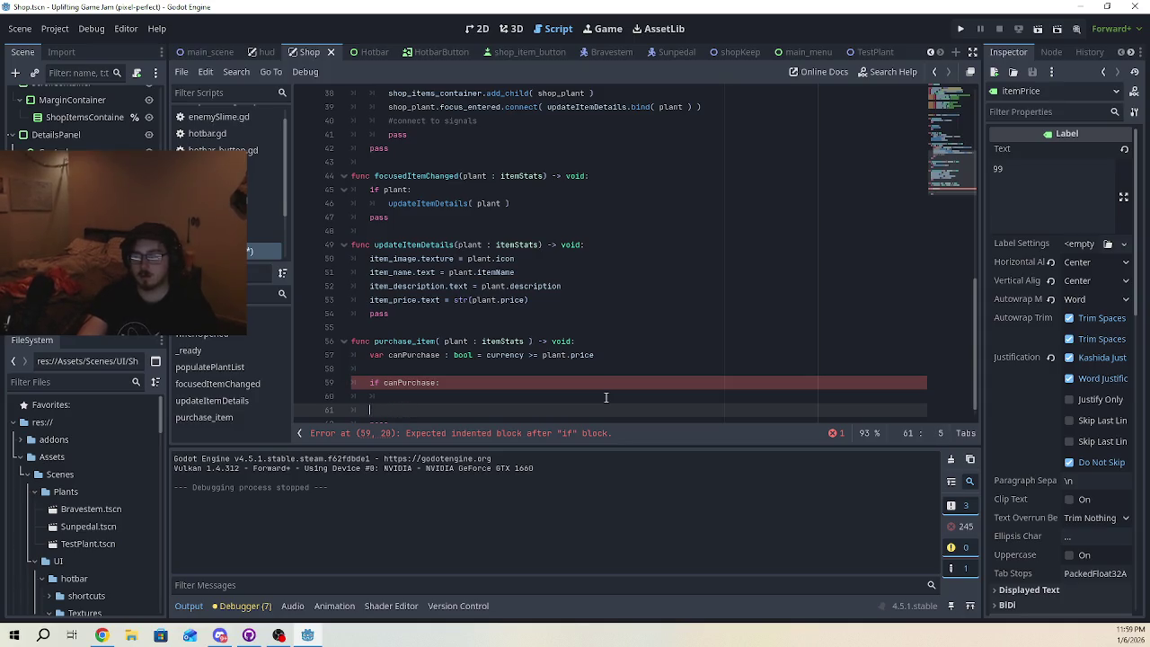
pyautogui.press('Return')
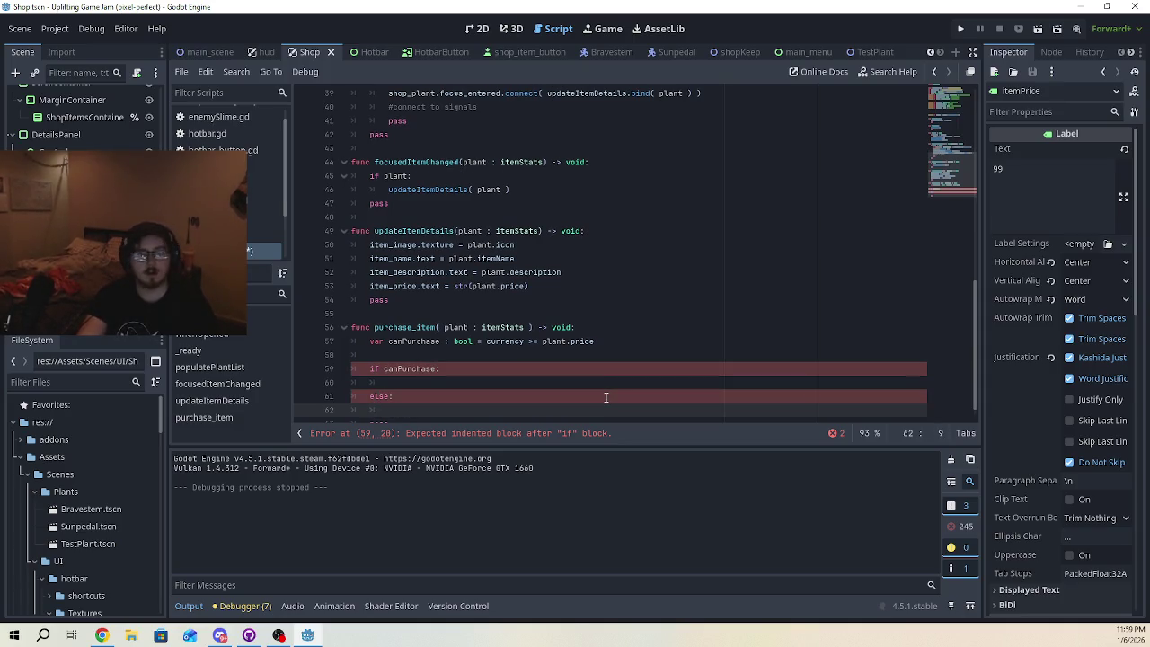
pyautogui.click(480, 383)
pyautogui.write('pass')
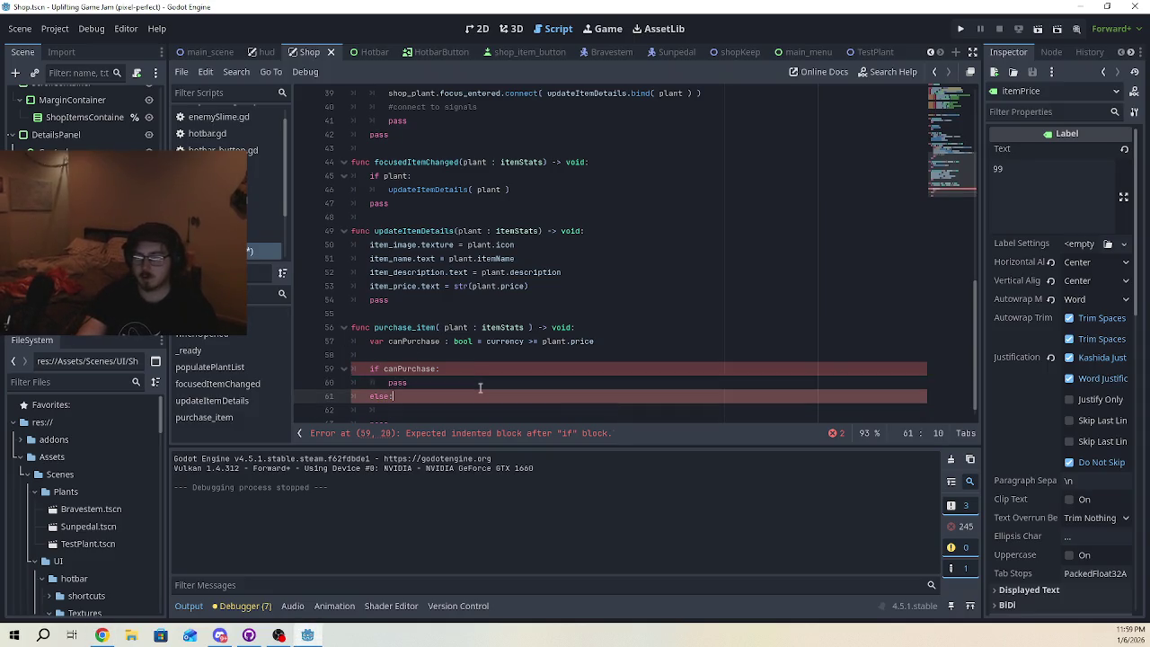
pyautogui.press('Down')
pyautogui.press('Down')
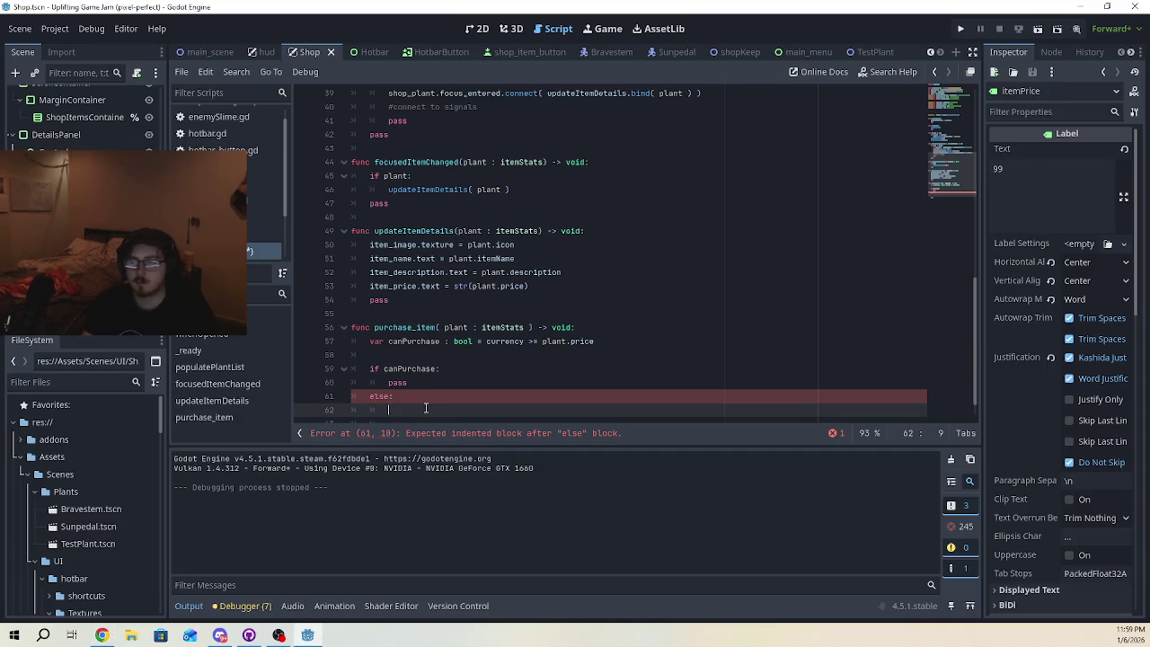
pyautogui.write('#play audio')
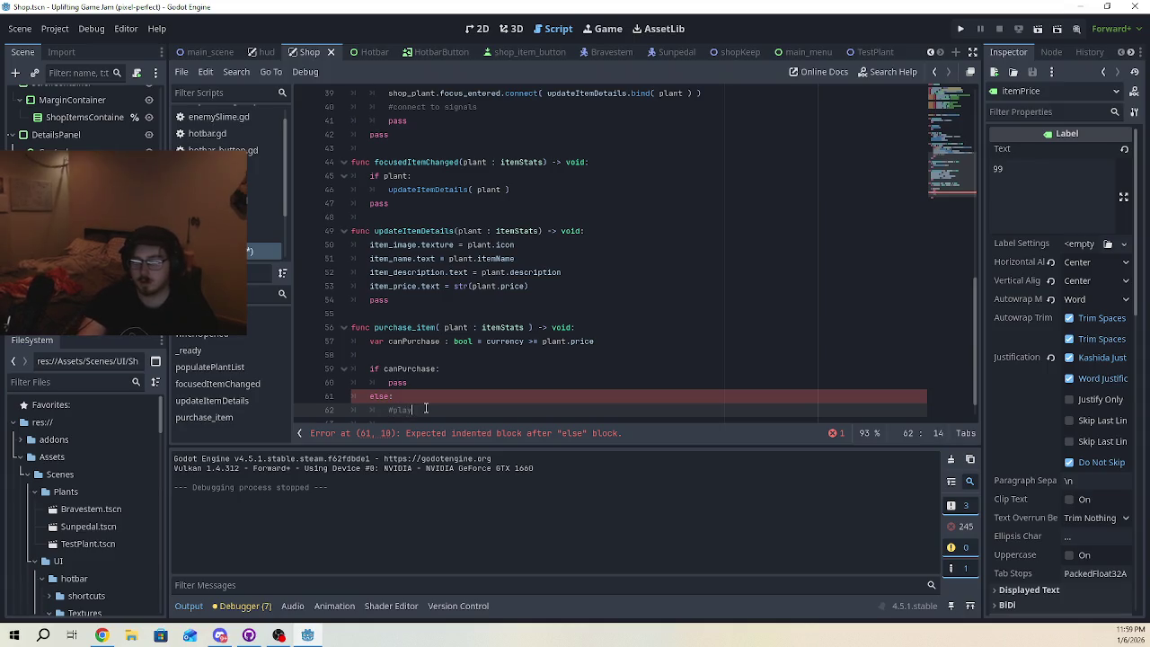
pyautogui.press('Return')
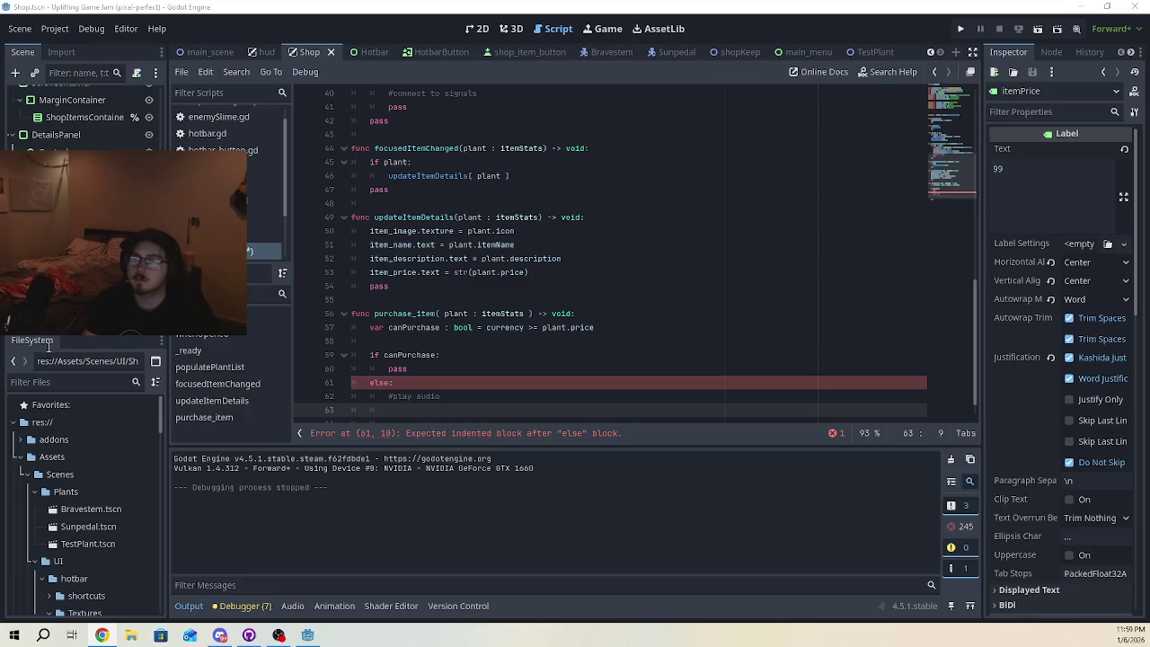
pyautogui.scroll(2, 81, 117)
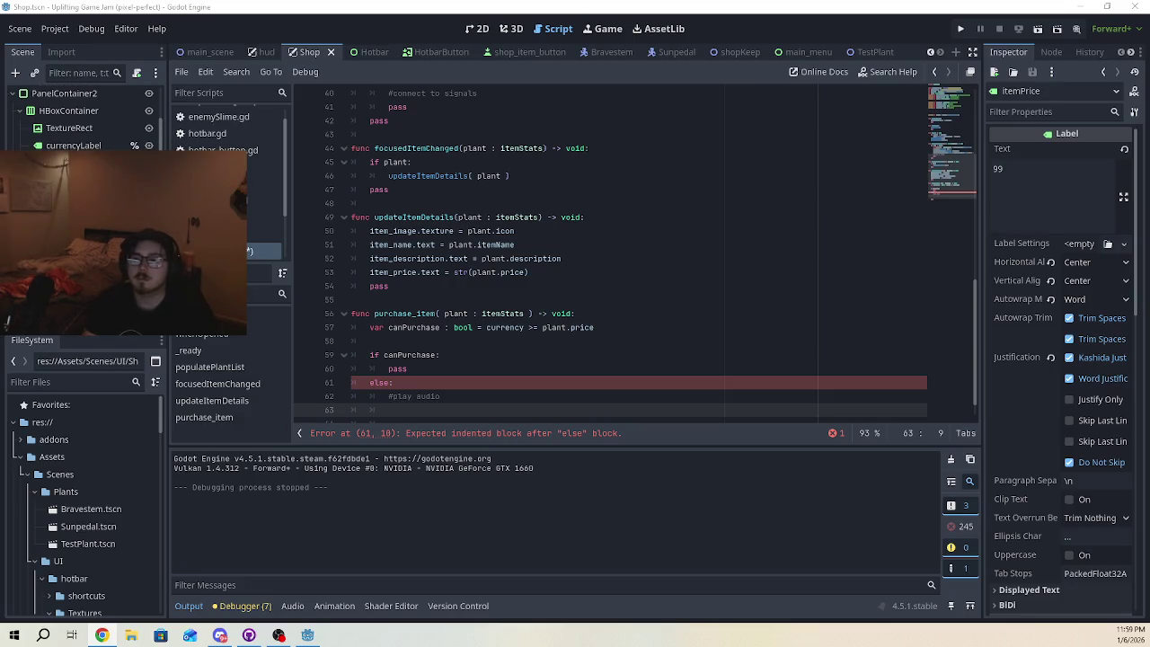
# - Drag the AnimationPlayer node into the Shop script as an onready animation_player reference
pyautogui.click(80, 135)
pyautogui.scroll(12, 539, 251)
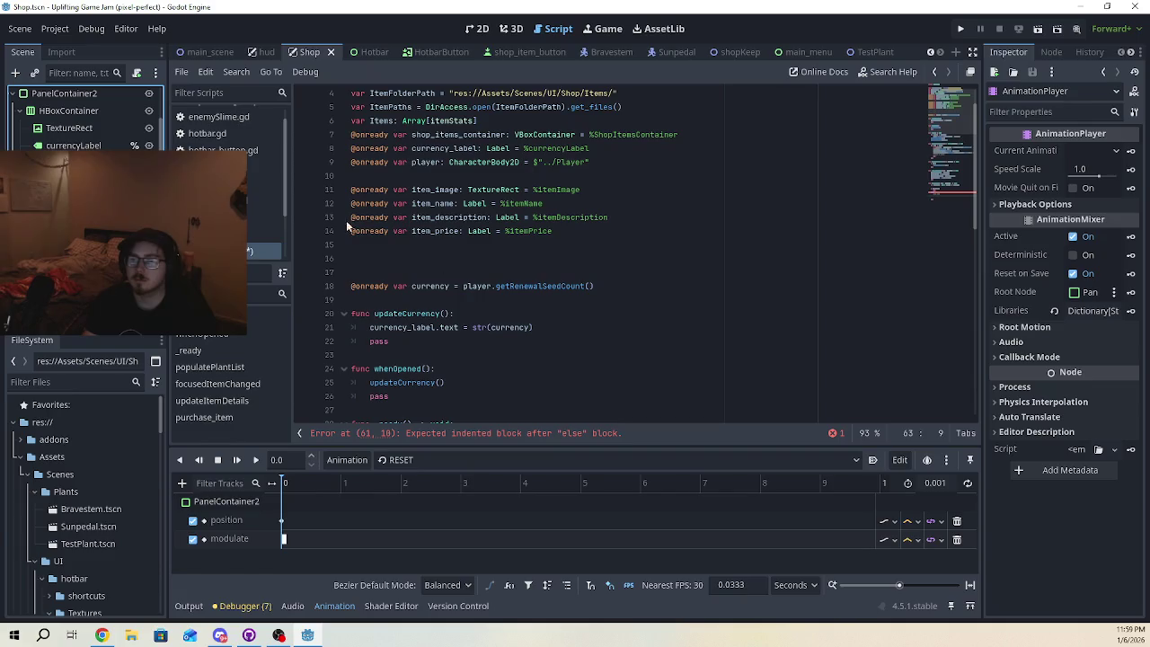
pyautogui.moveTo(72, 144); pyautogui.dragTo(352, 176)
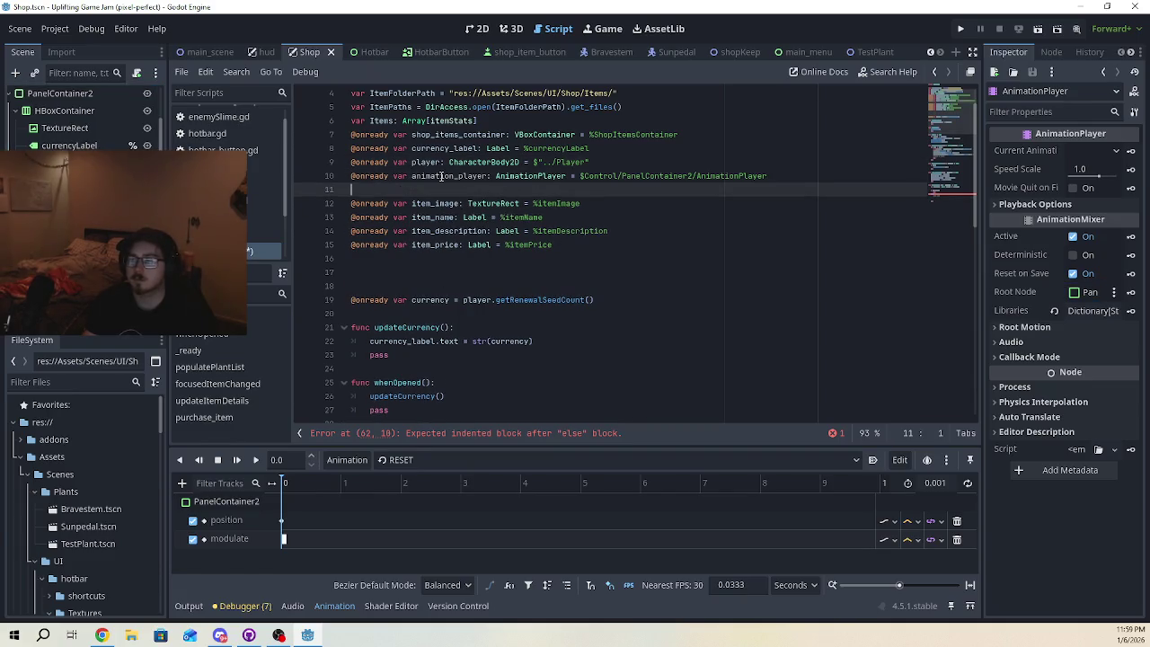
pyautogui.doubleClick(438, 176)
pyautogui.scroll(-13, 596, 267)
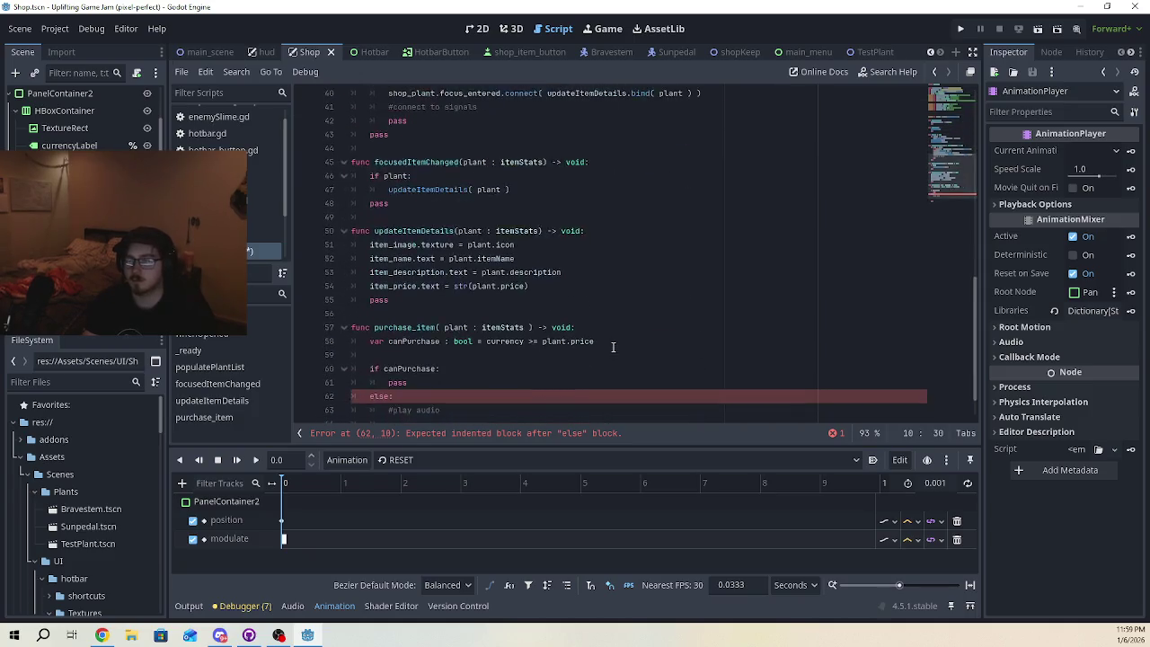
# - Add animation_player.play("notEnoughMoney") inside purchase_item's else block
pyautogui.click(483, 382)
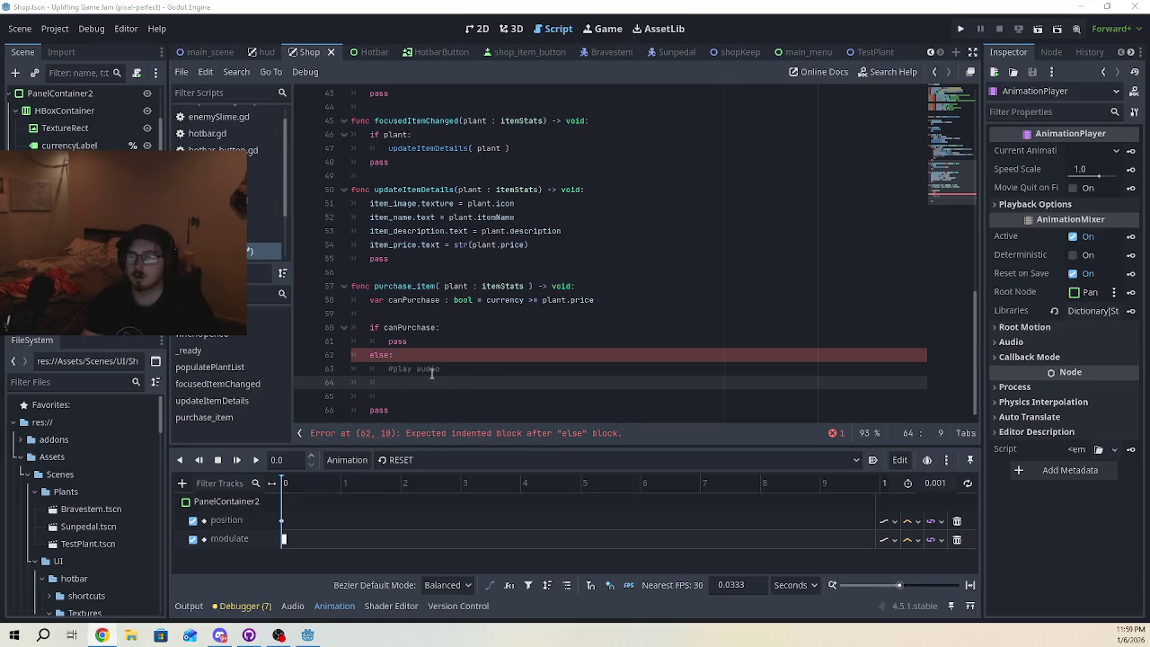
pyautogui.write('animation_player')
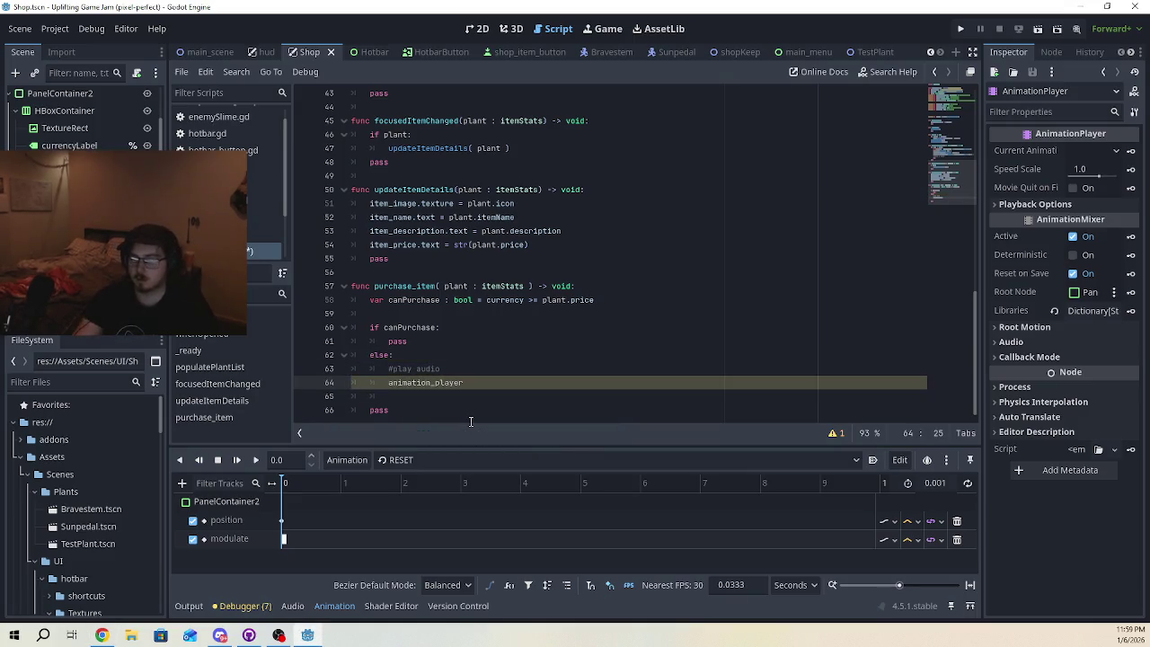
pyautogui.write('.play()')
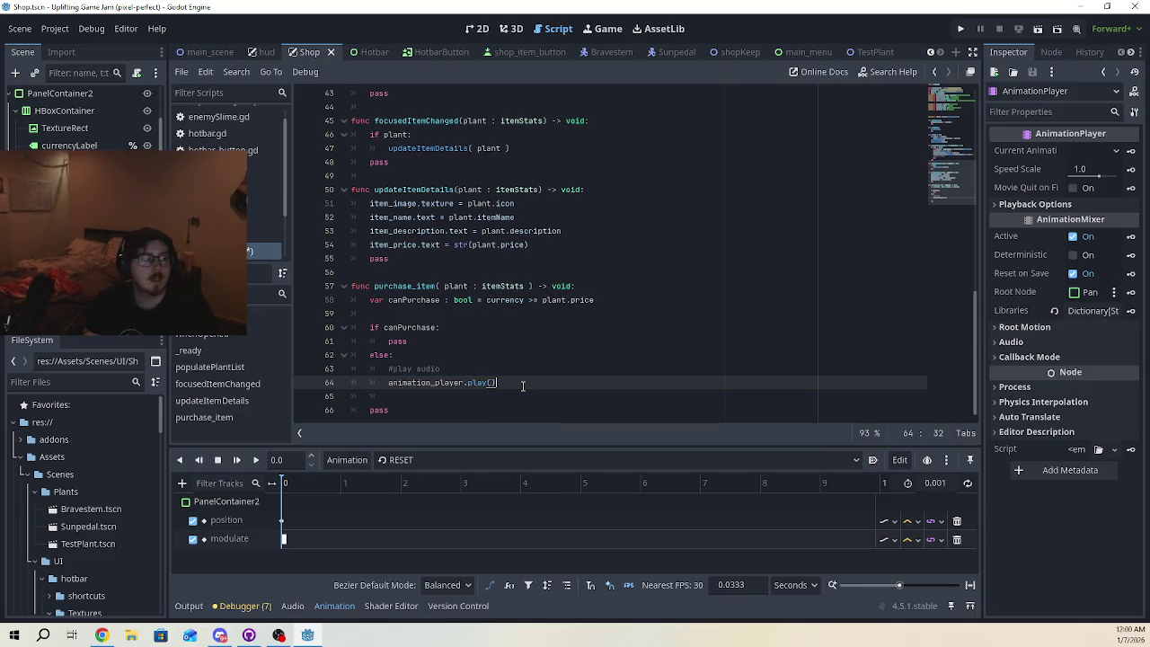
pyautogui.press('Left')
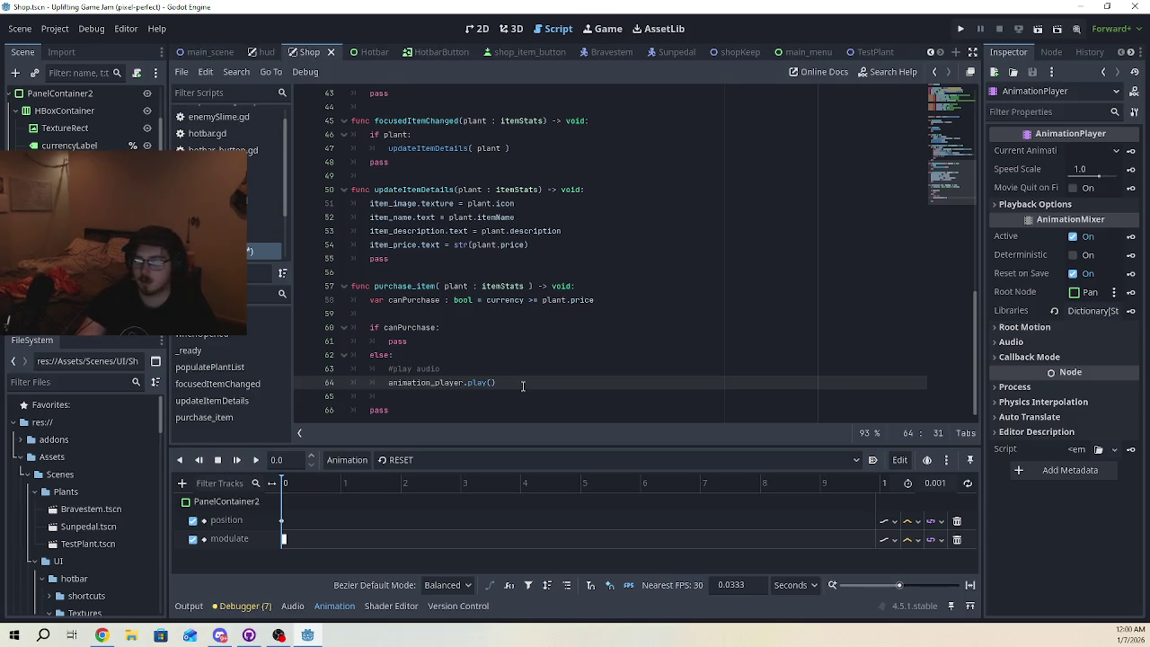
pyautogui.write('"')
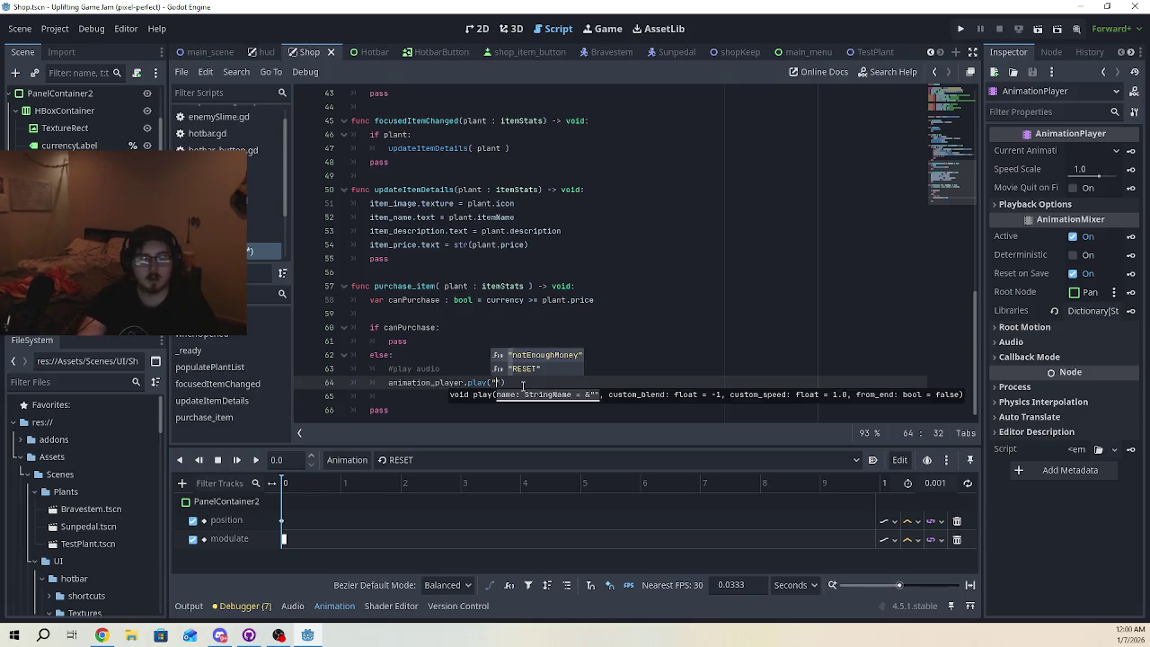
pyautogui.write('no')
pyautogui.press('Return')
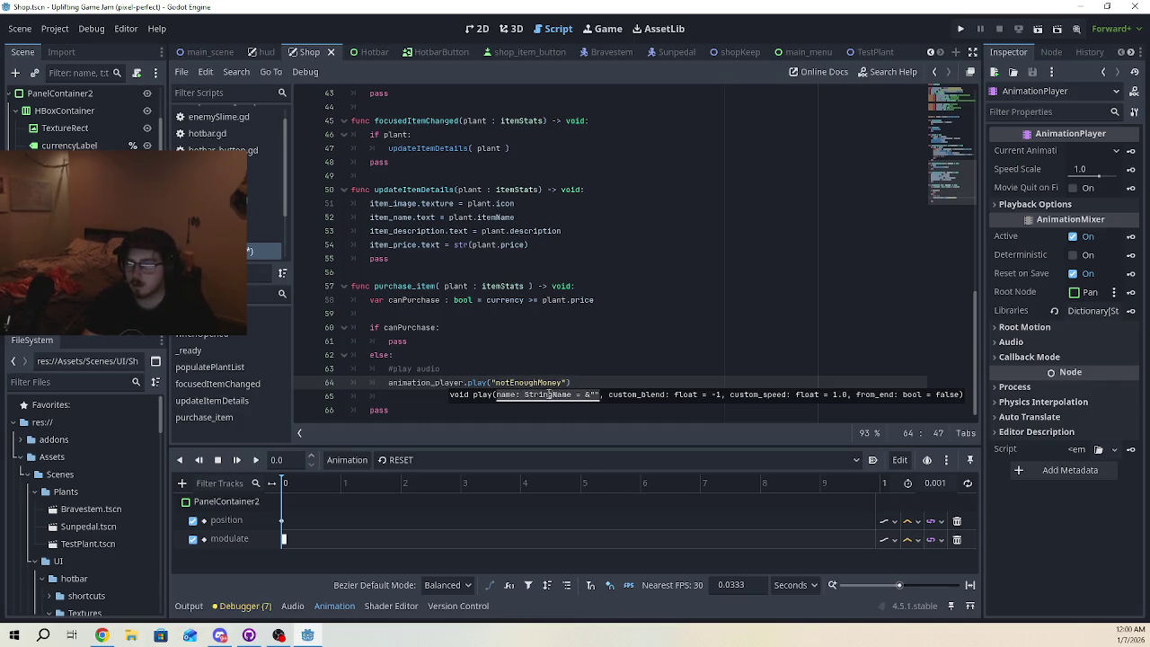
pyautogui.click(579, 381)
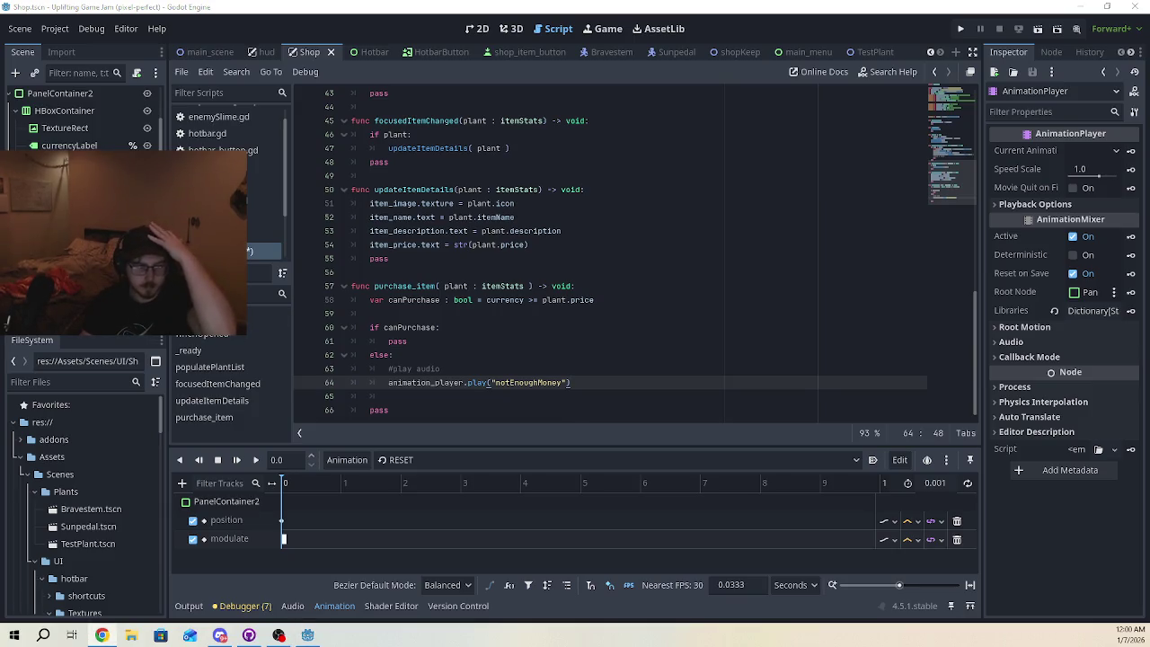
# - Add animation_player.seek(0) below the play call and save the script
pyautogui.click(492, 398)
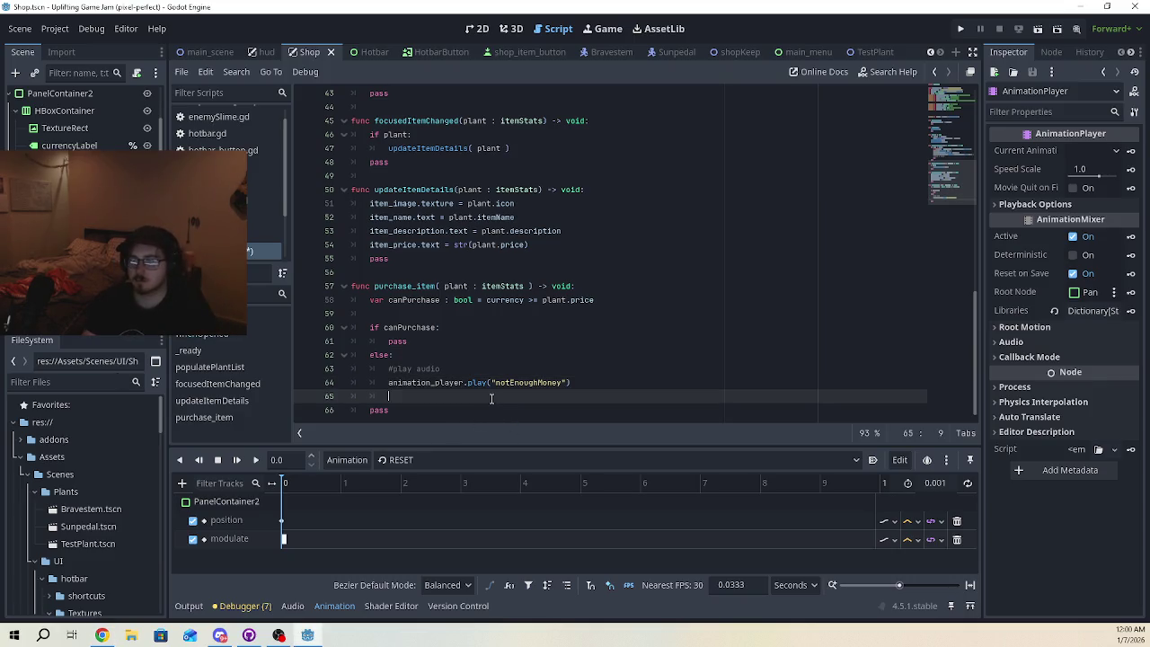
pyautogui.write('animation_player.seek(')
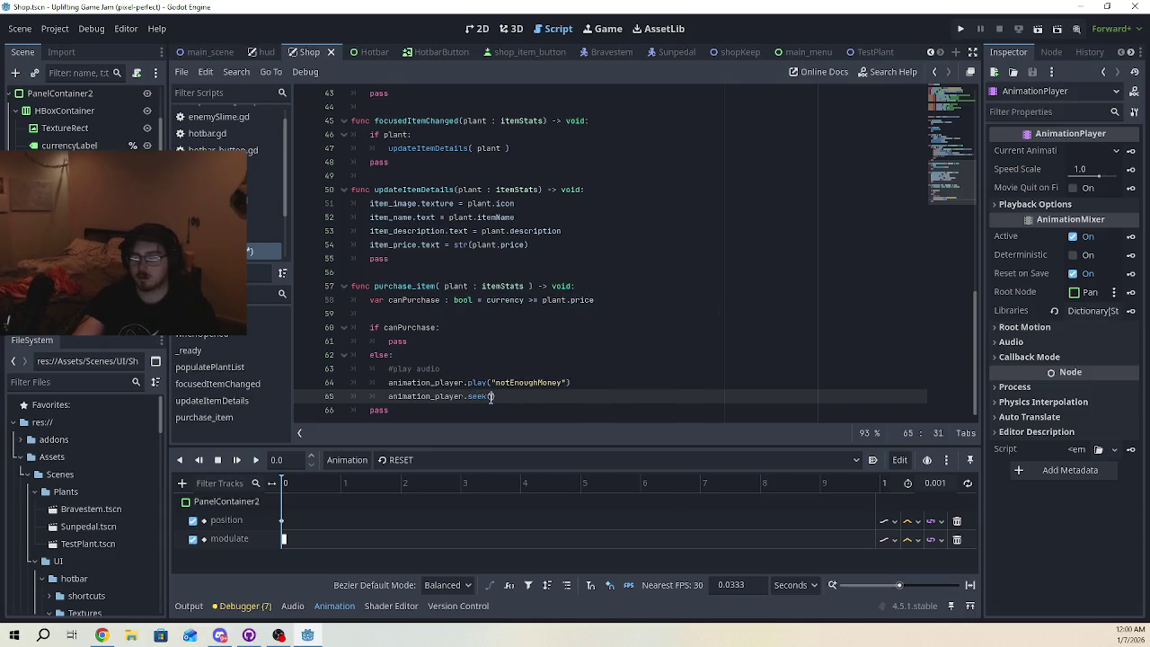
pyautogui.write('0')
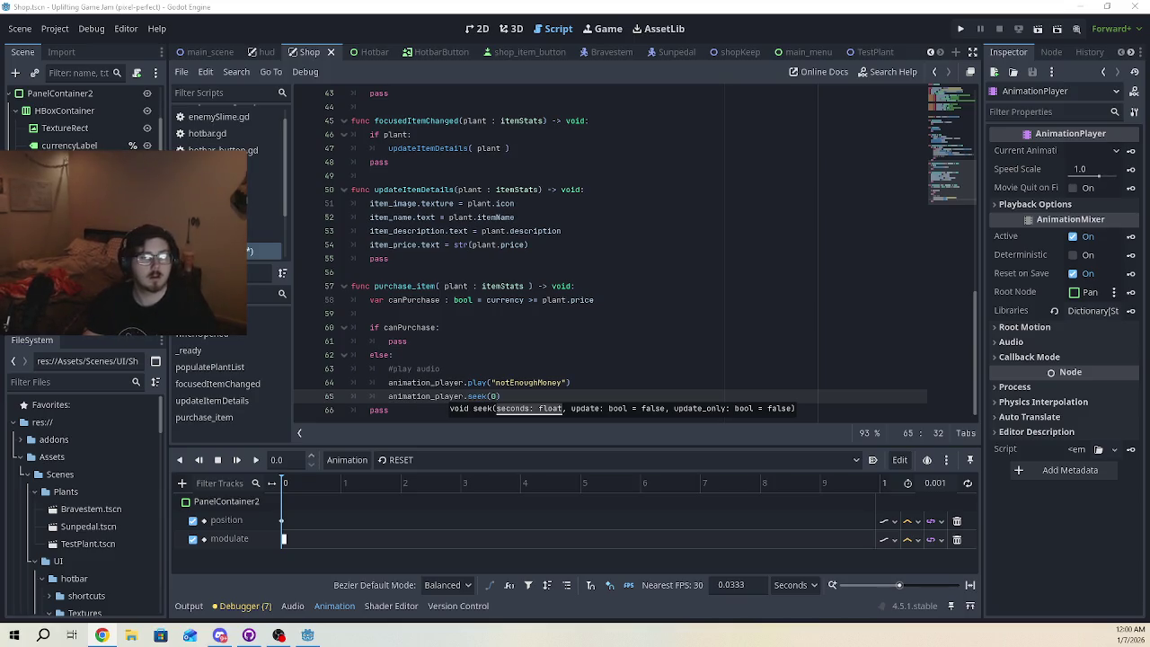
pyautogui.click(634, 327)
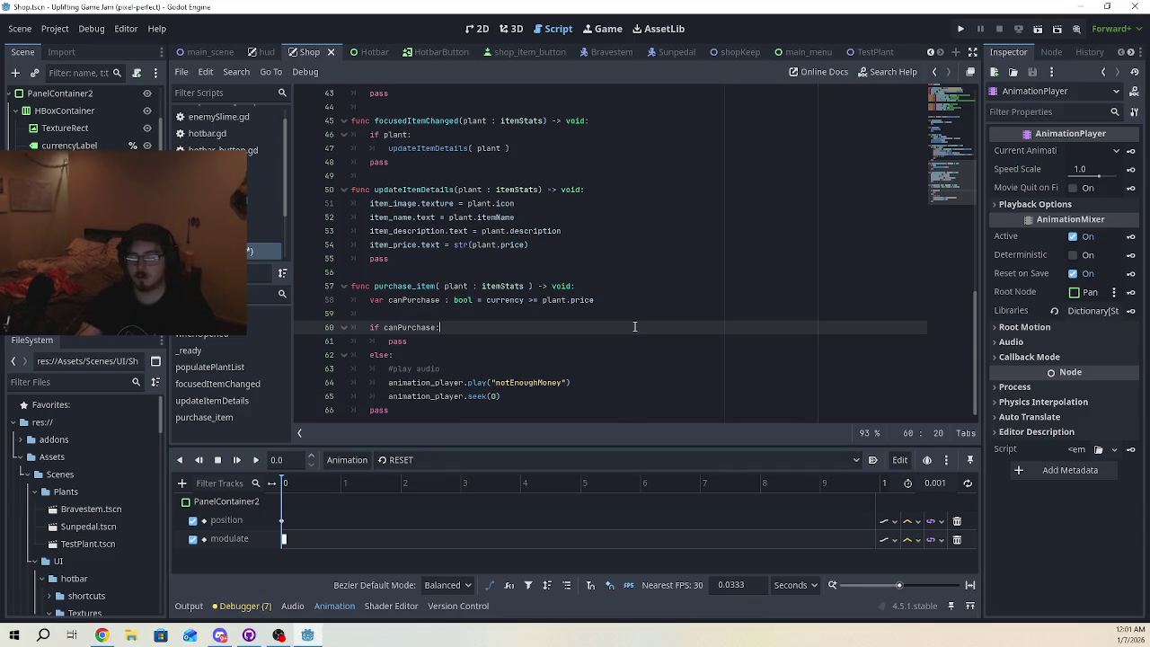
pyautogui.hotkey('ctrl', 's')
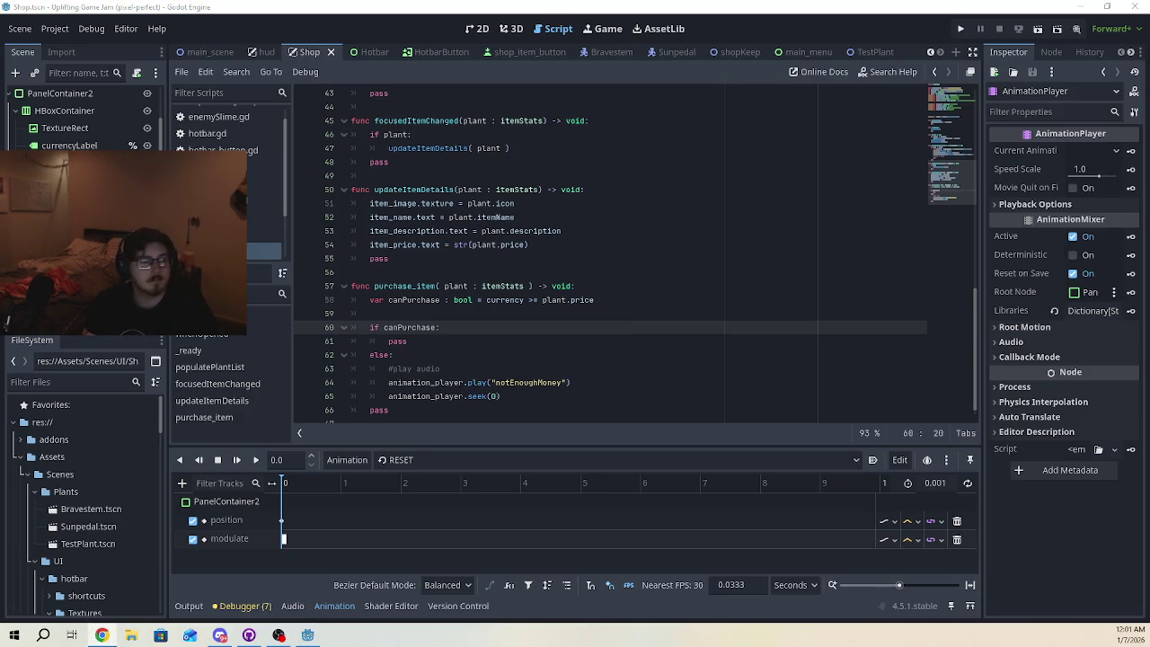
# - Run the game with F5, start it, and walk the player to the shopkeeper
pyautogui.click(524, 258)
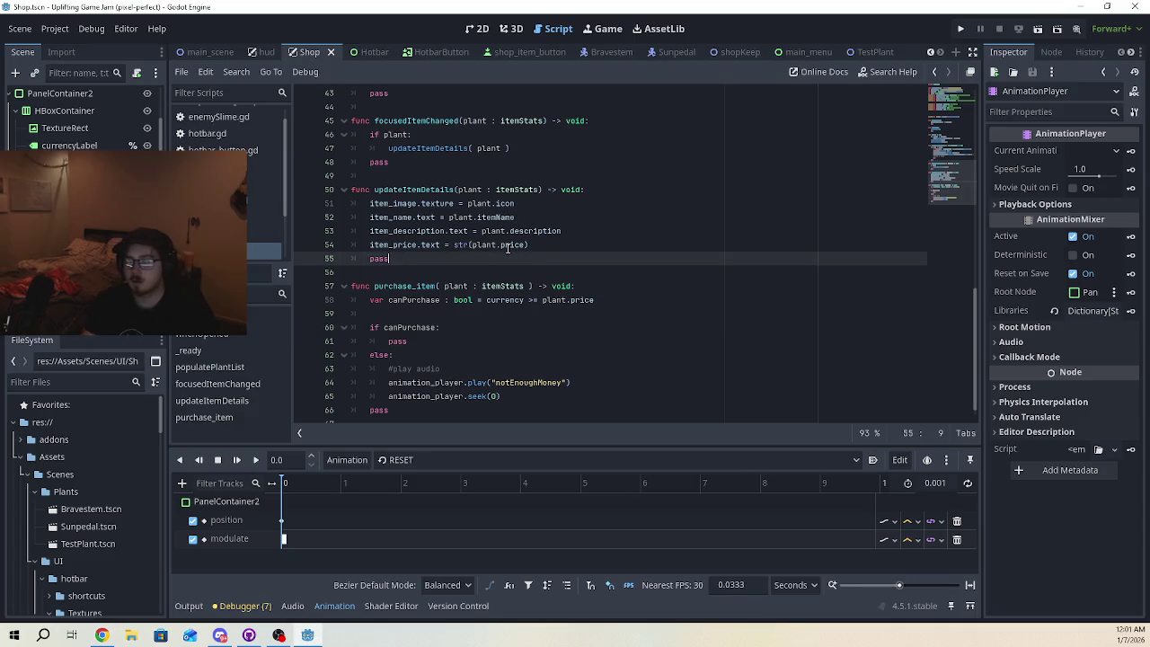
pyautogui.press('F5')
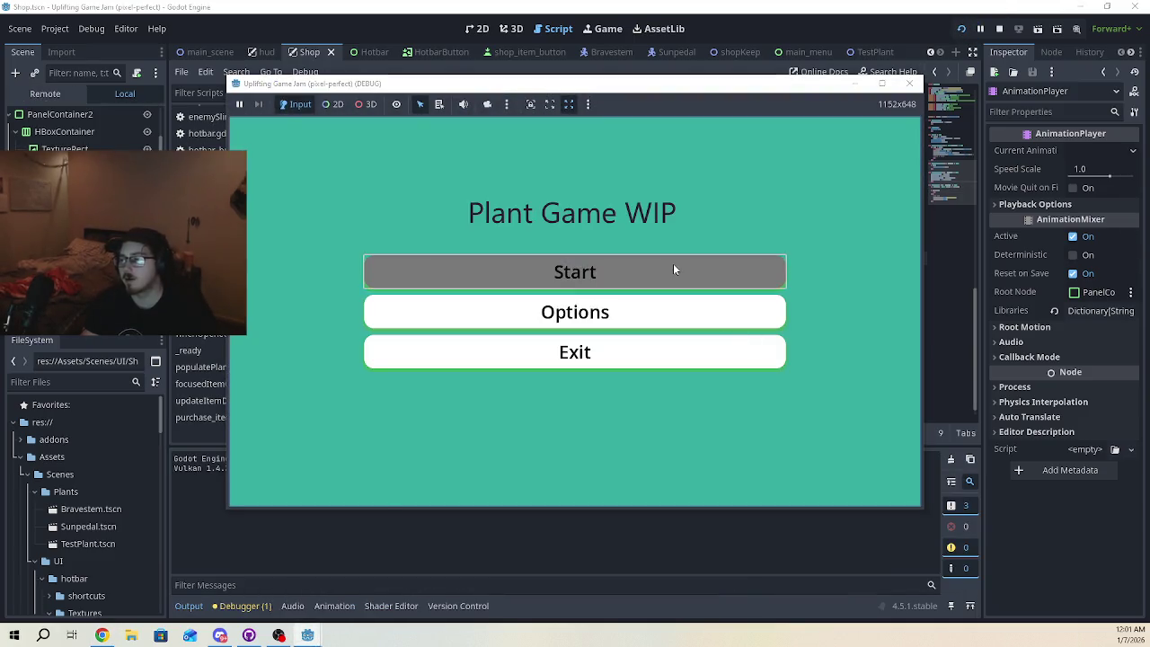
pyautogui.click(675, 266)
pyautogui.press('d')
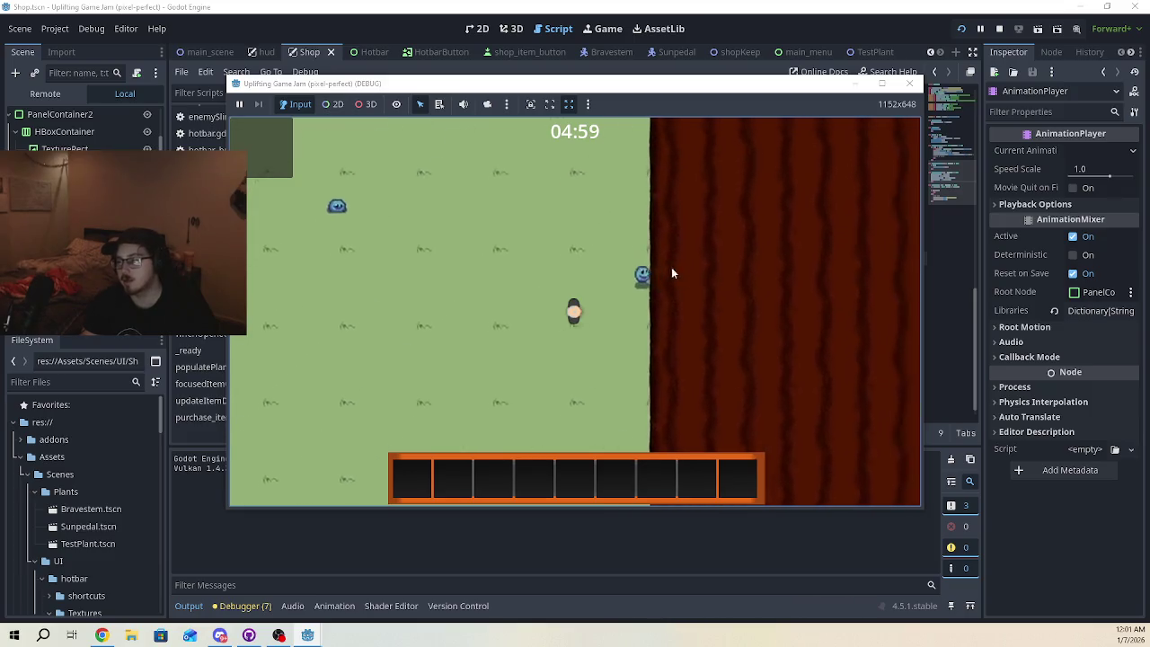
pyautogui.press('s')
pyautogui.press('w')
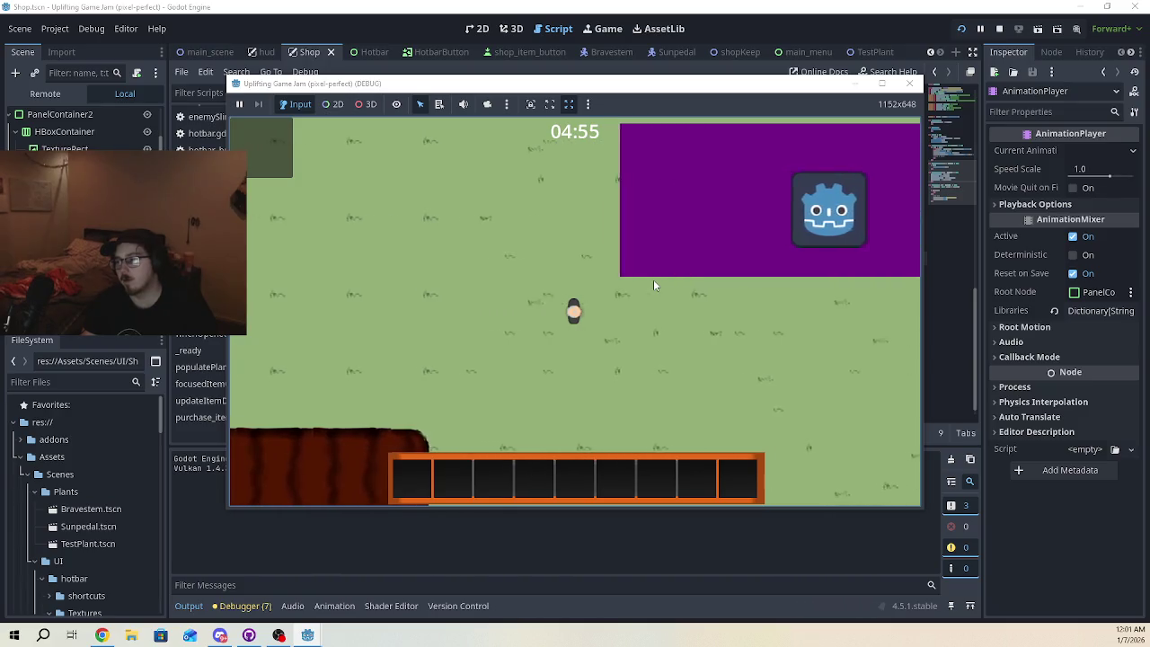
pyautogui.press('w')
# - Browse Bravestem, Conefower, Rosebush and Sunpetal in the shop list, then close the game
pyautogui.click(449, 284)
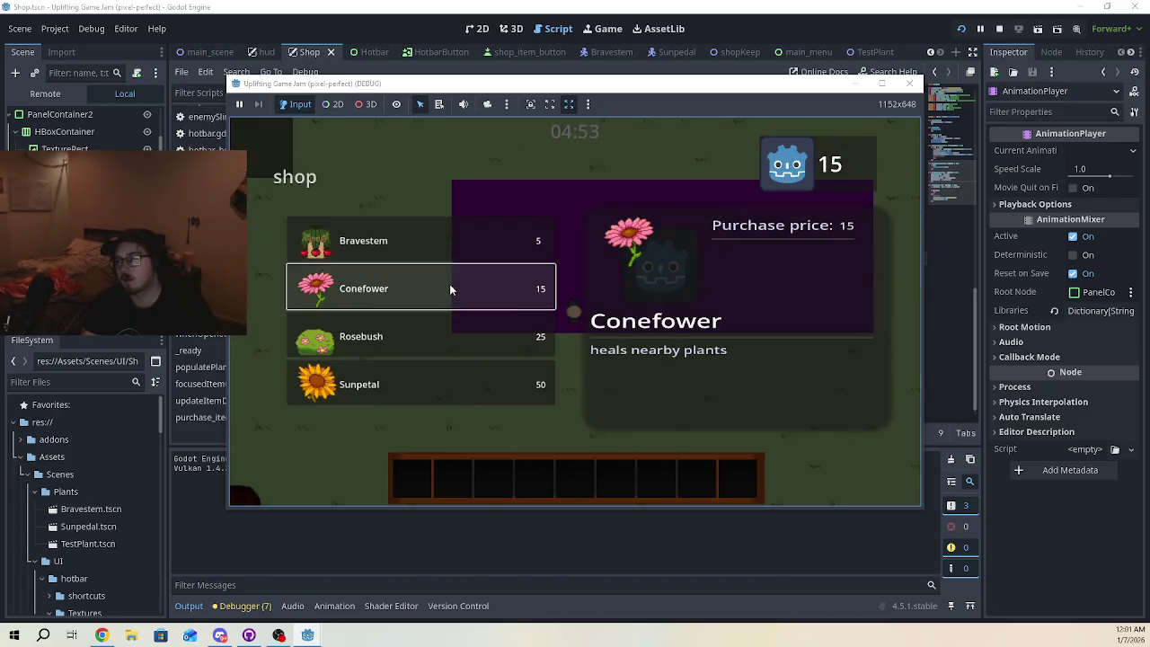
pyautogui.click(447, 337)
pyautogui.click(464, 257)
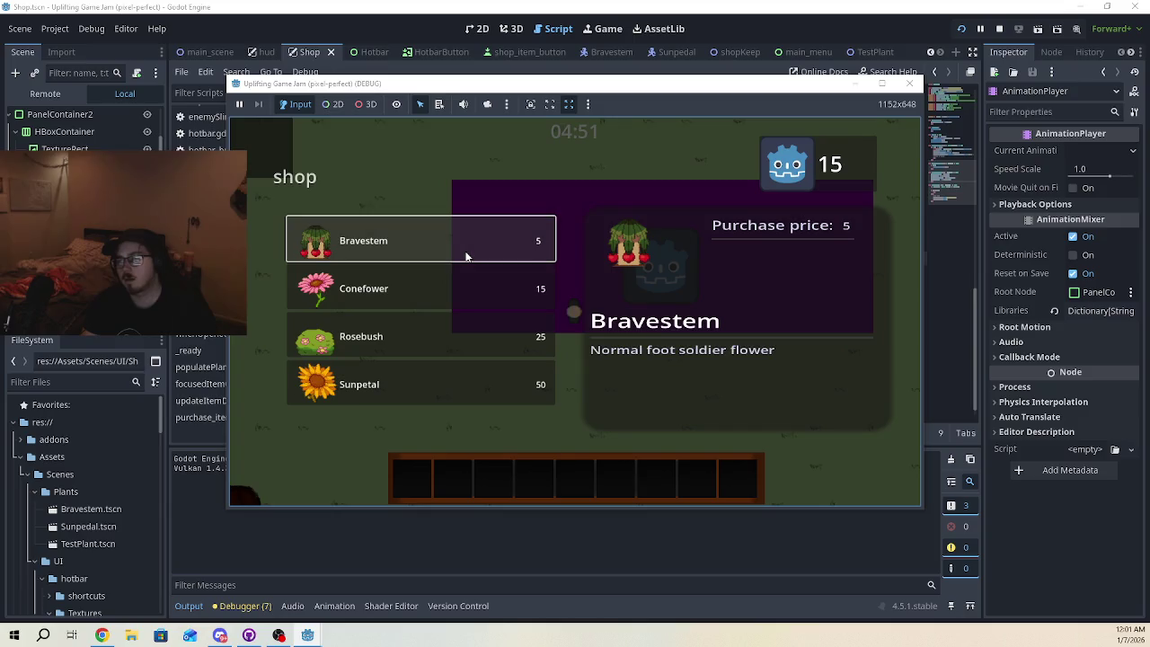
pyautogui.click(465, 275)
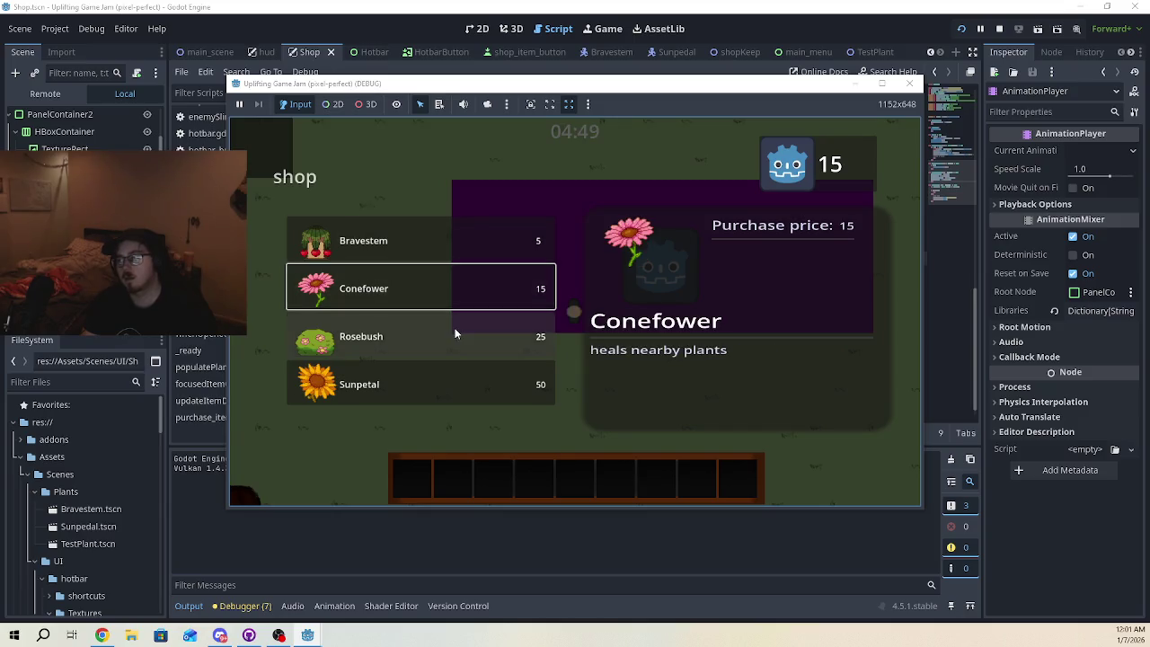
pyautogui.click(454, 325)
pyautogui.click(468, 256)
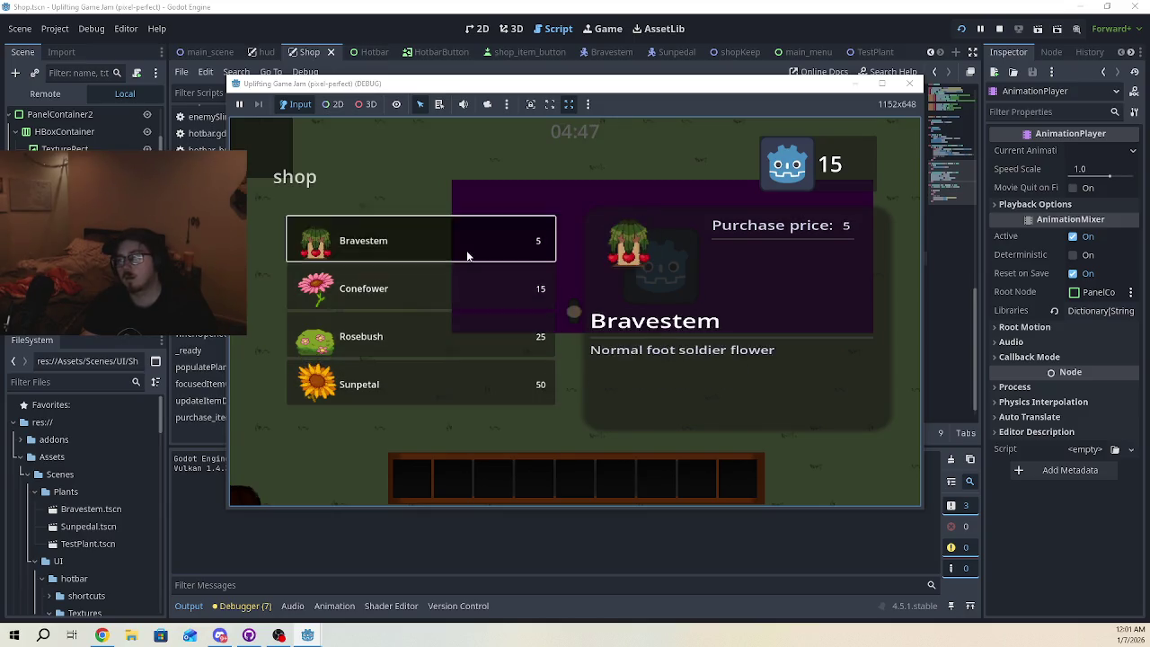
pyautogui.click(463, 287)
pyautogui.click(386, 383)
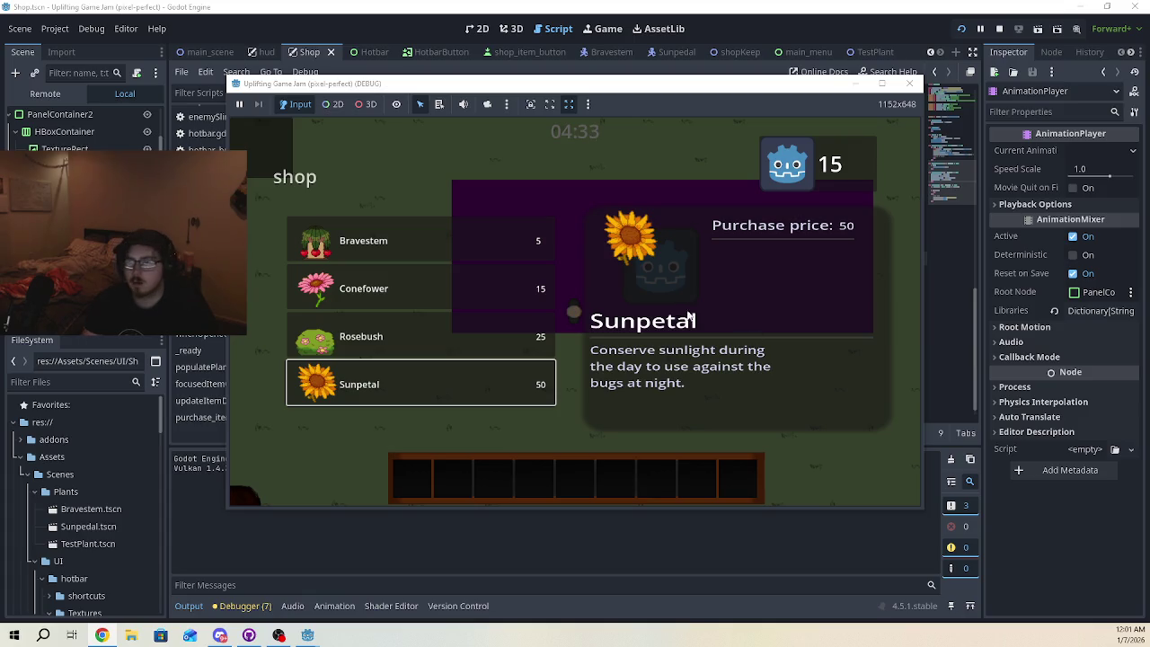
pyautogui.click(418, 337)
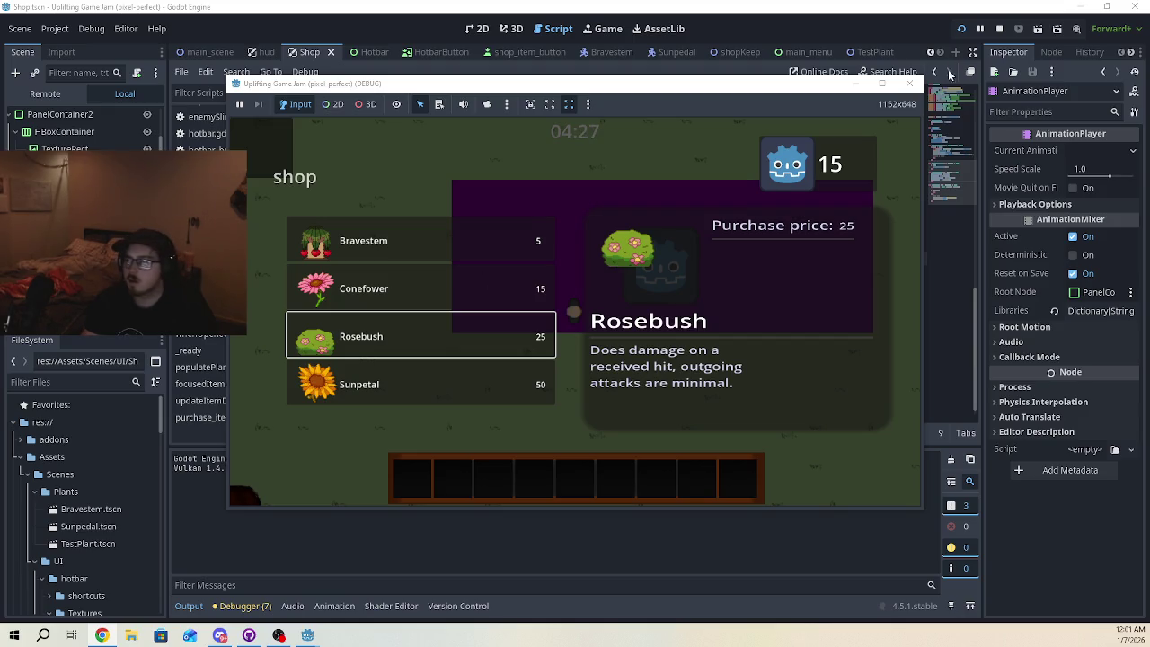
pyautogui.click(909, 82)
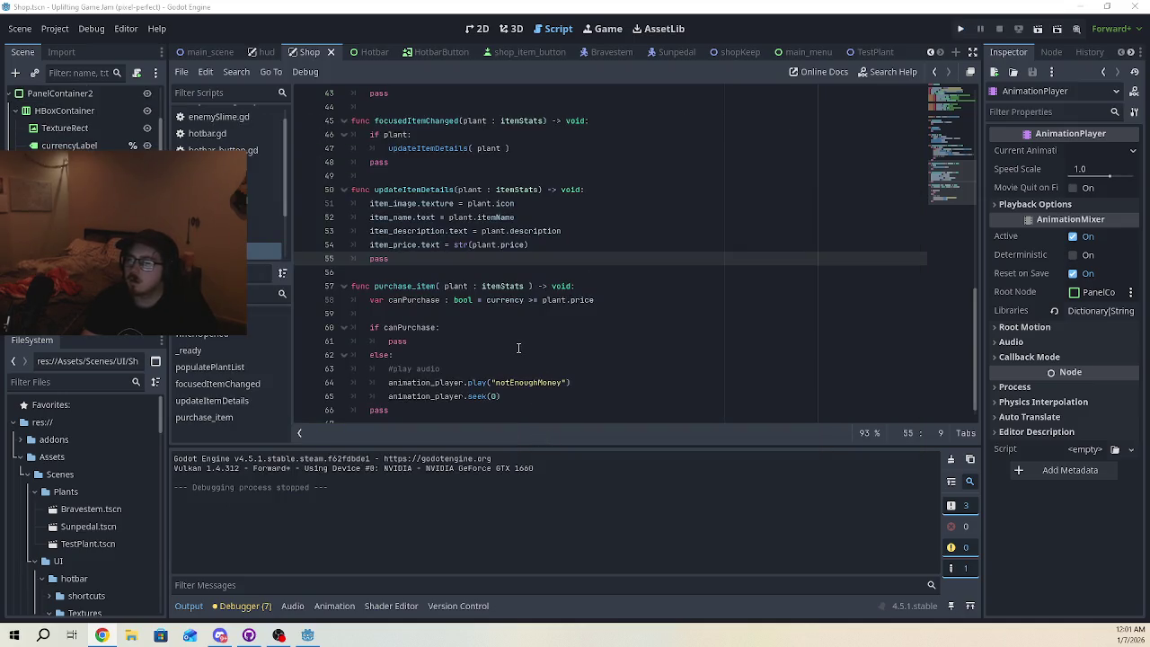
pyautogui.scroll(-1, 519, 348)
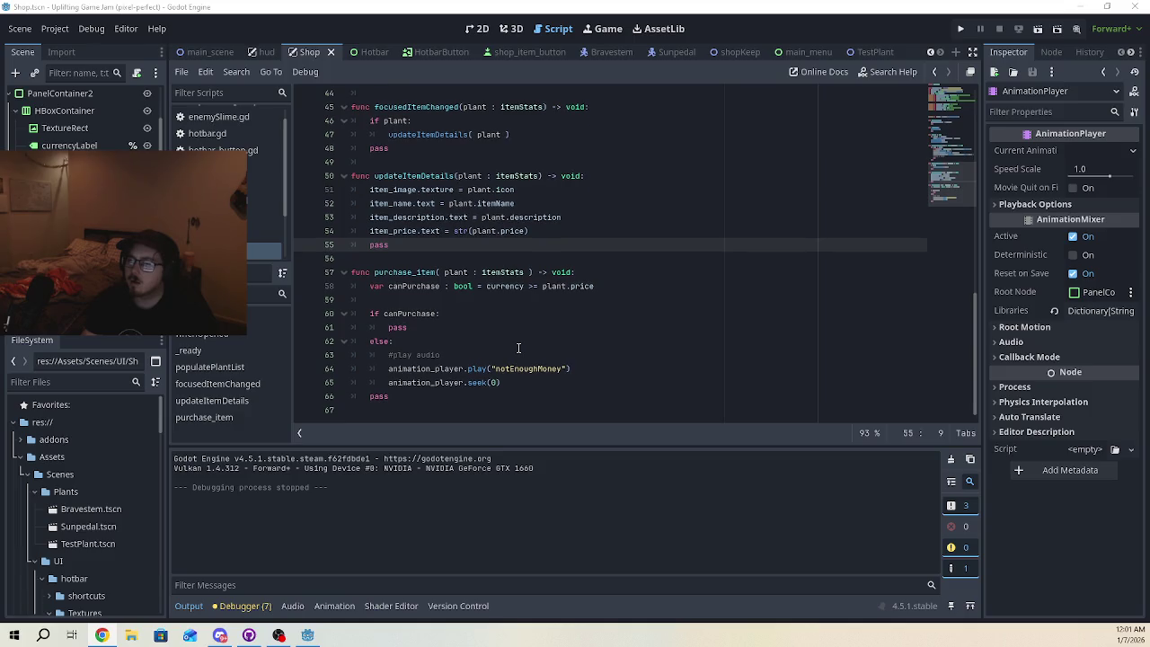
pyautogui.scroll(4, 519, 347)
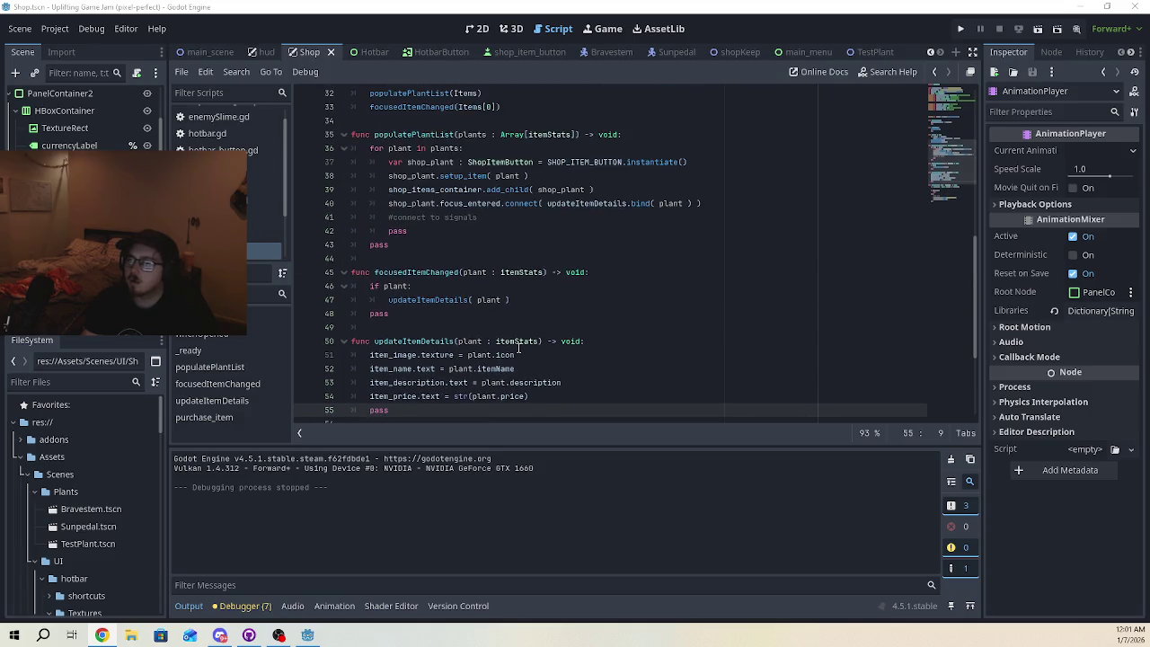
pyautogui.scroll(-4, 518, 347)
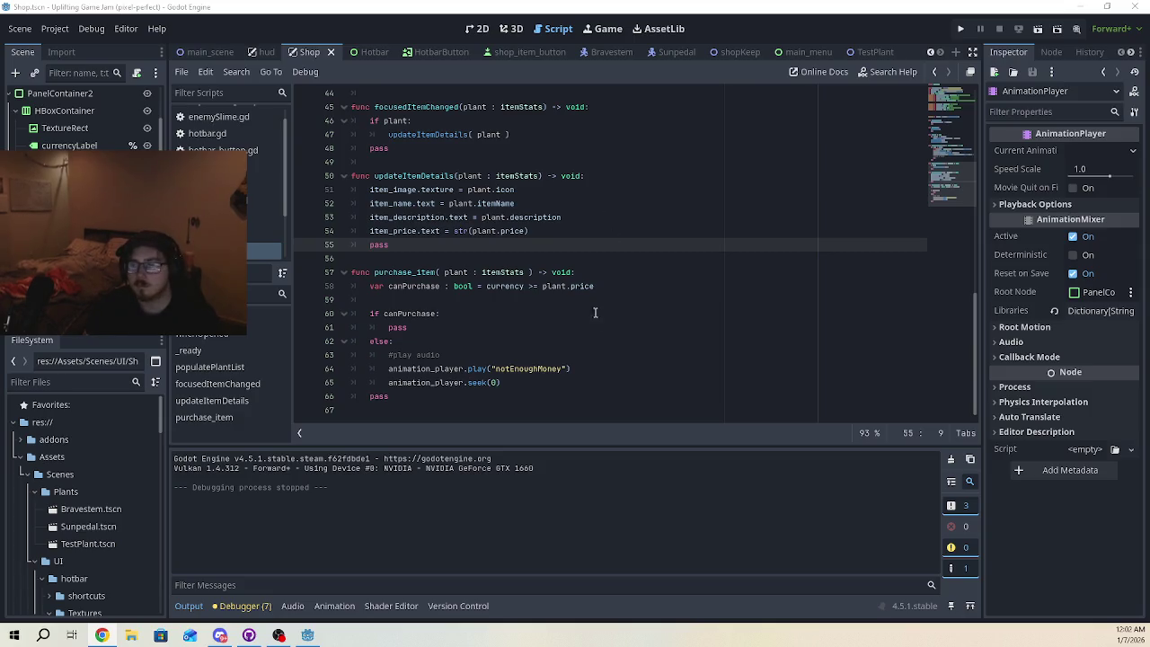
pyautogui.scroll(4, 594, 315)
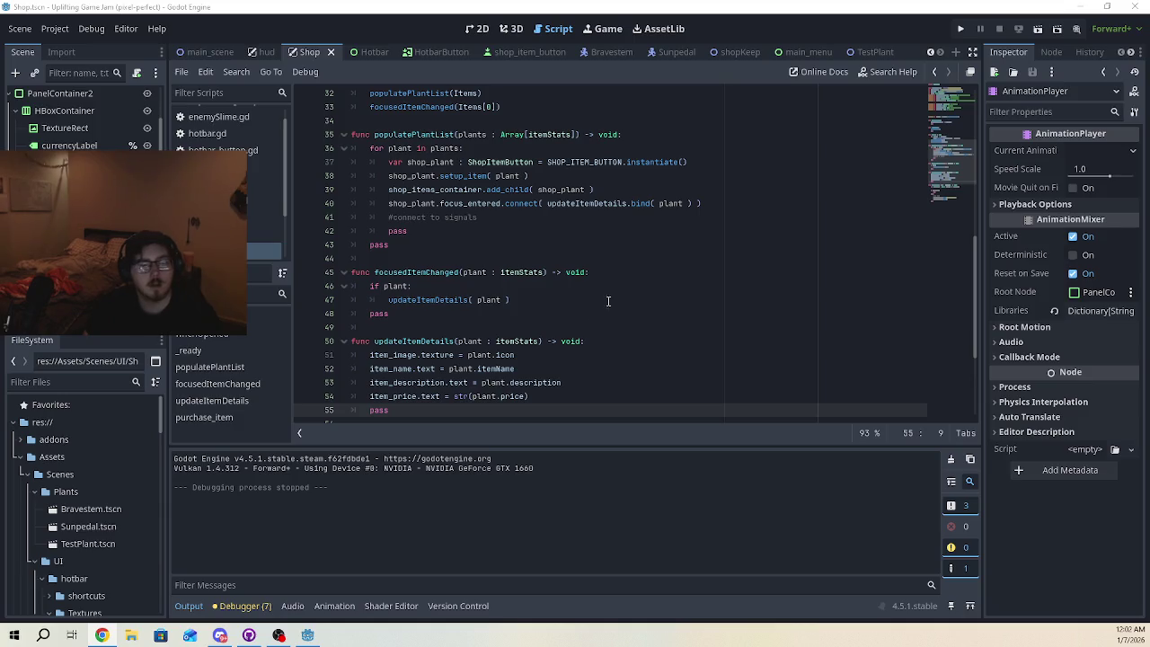
# - Add line 41: shop_plant.pressed.connect( purchase_item.bind( plant ) ) below the focus connection
pyautogui.click(722, 207)
pyautogui.press('Return')
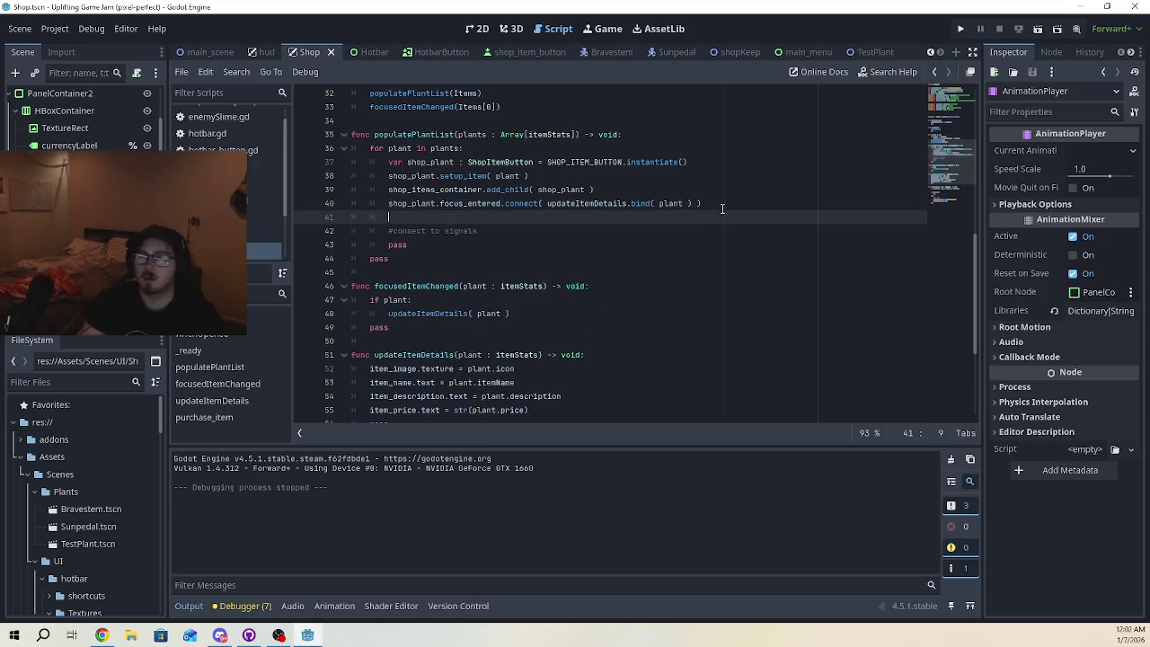
pyautogui.write('shop')
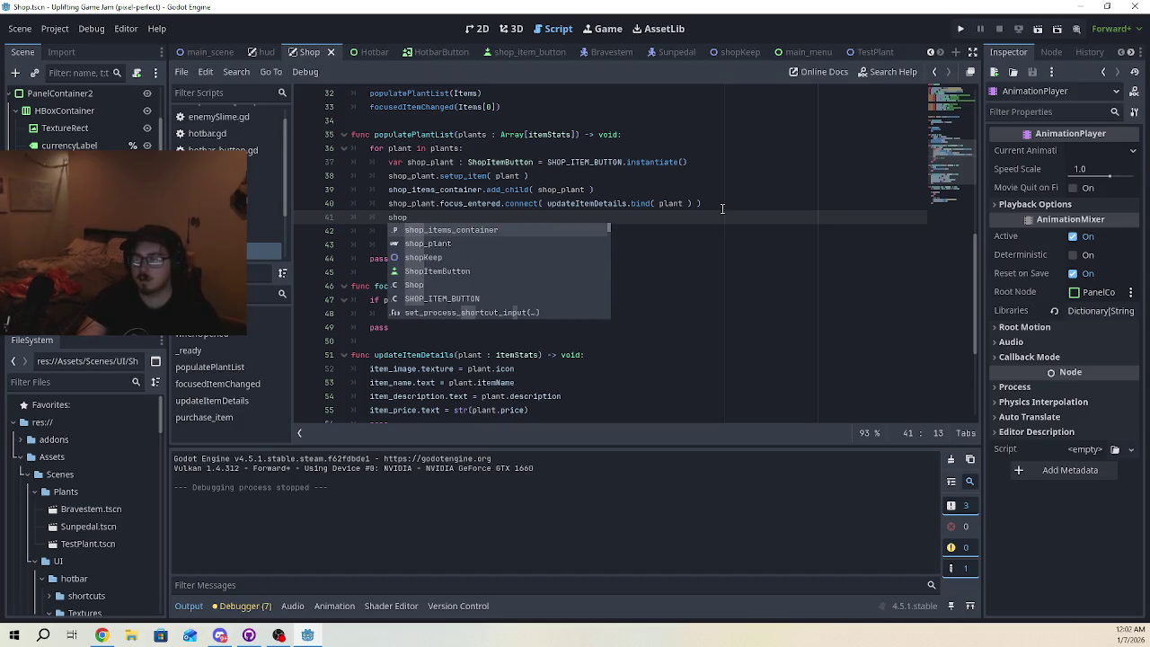
pyautogui.write('_p')
pyautogui.press('Return')
pyautogui.write('.')
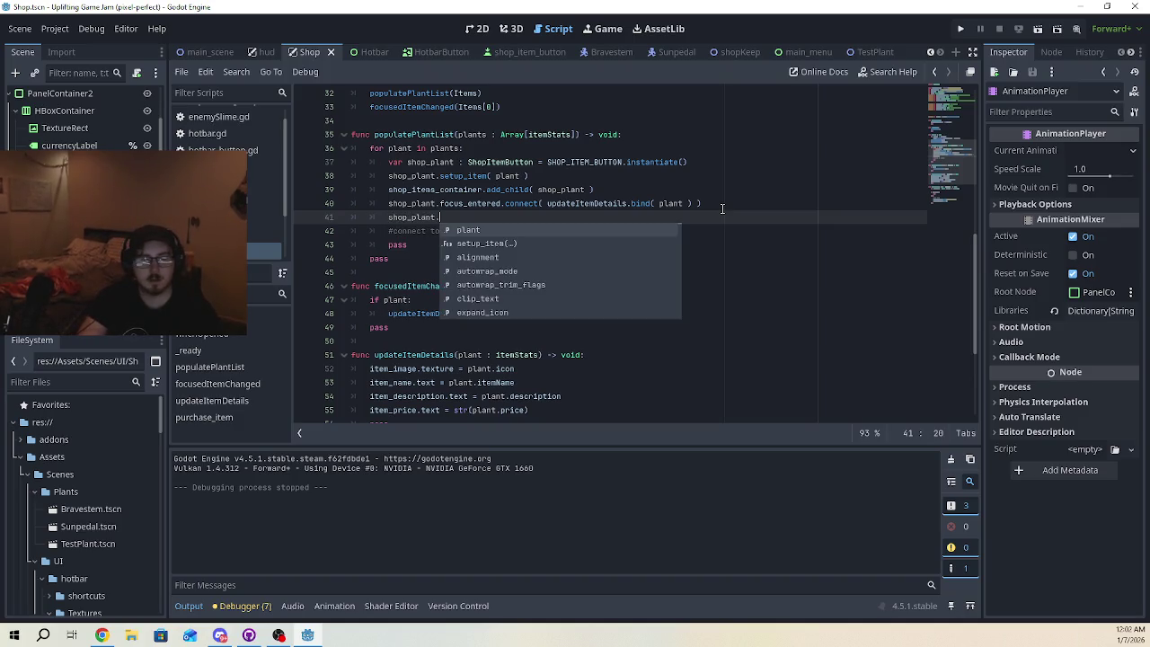
pyautogui.write('pressed.')
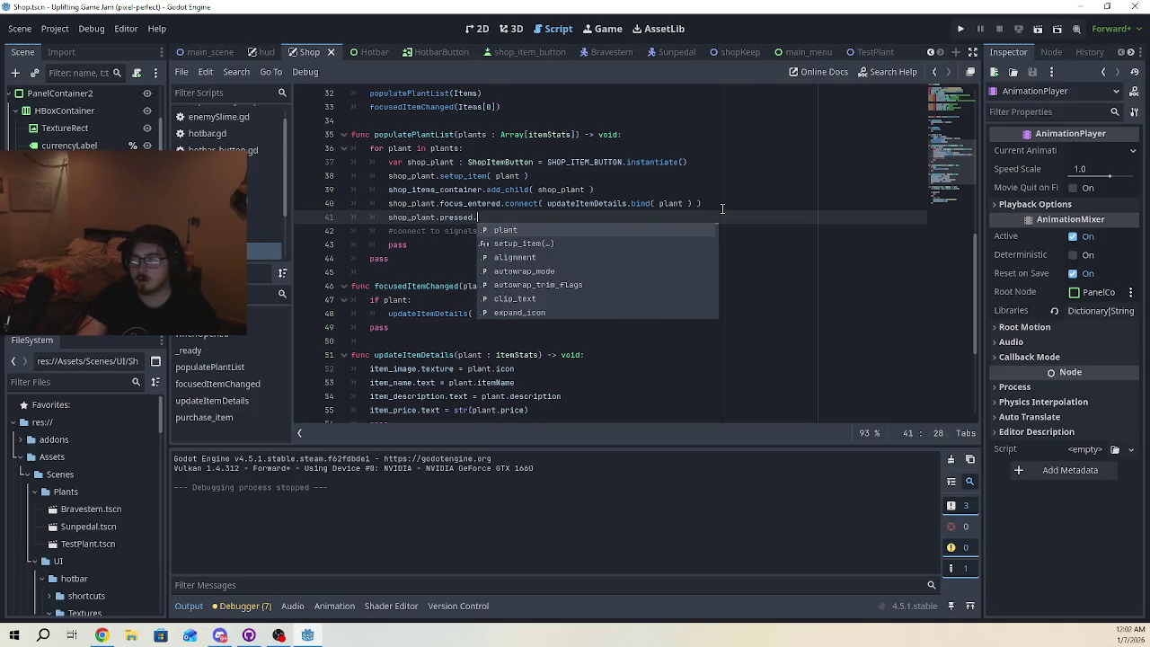
pyautogui.write('connect')
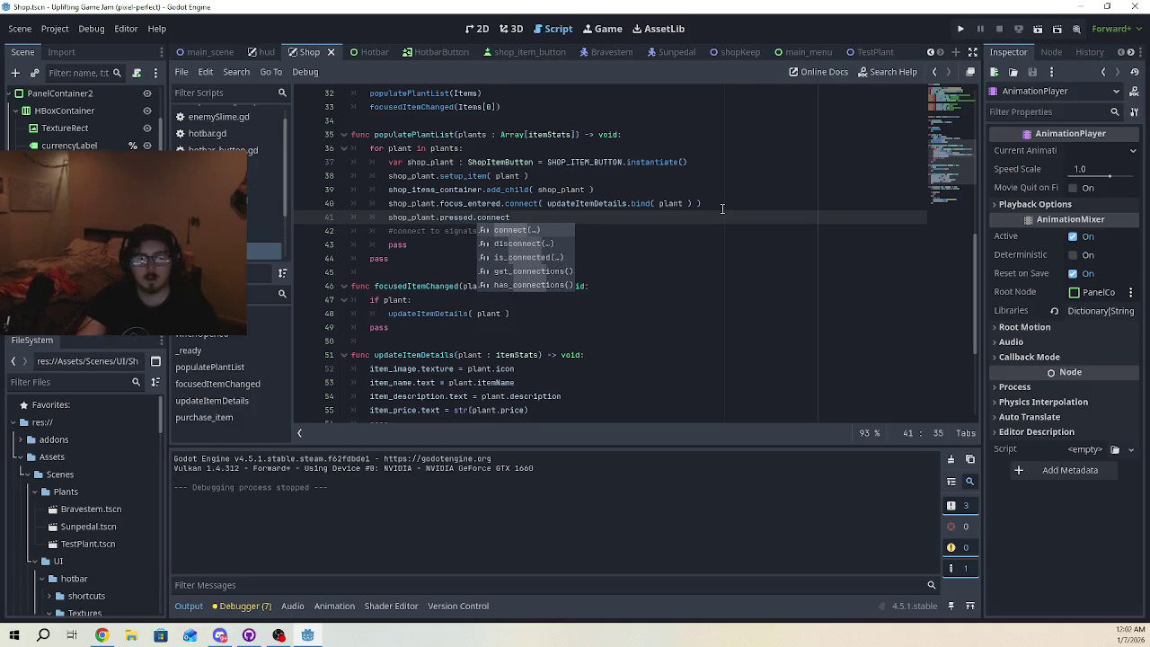
pyautogui.write('()')
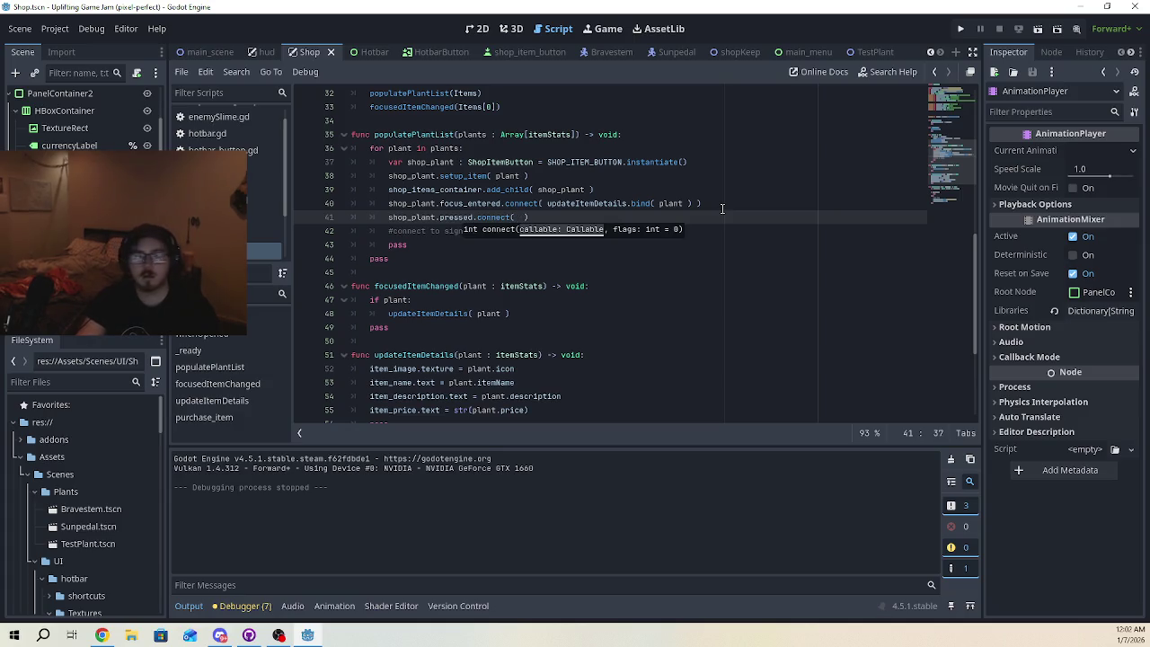
pyautogui.write('ur')
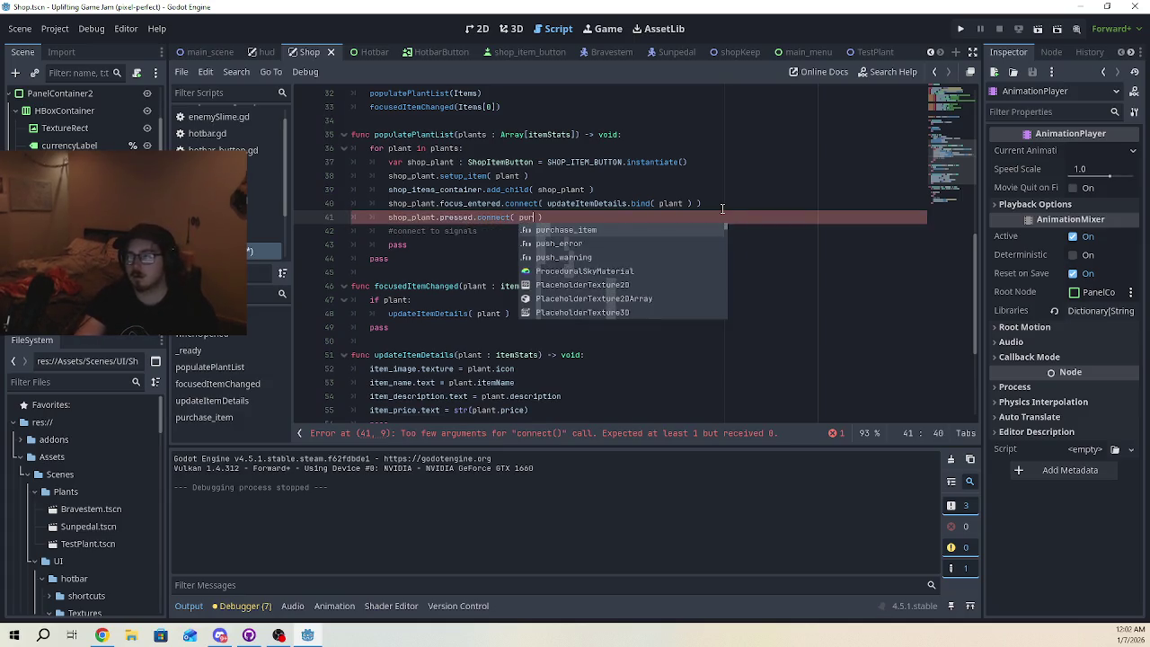
pyautogui.press('Return')
pyautogui.write('.')
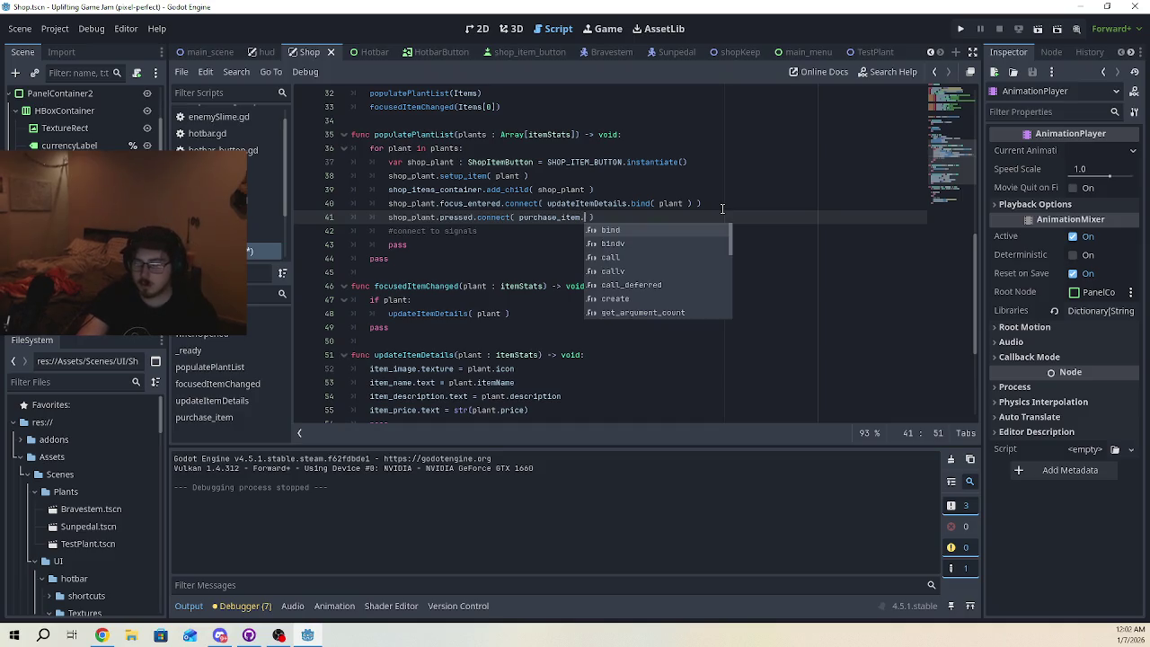
pyautogui.write('bind')
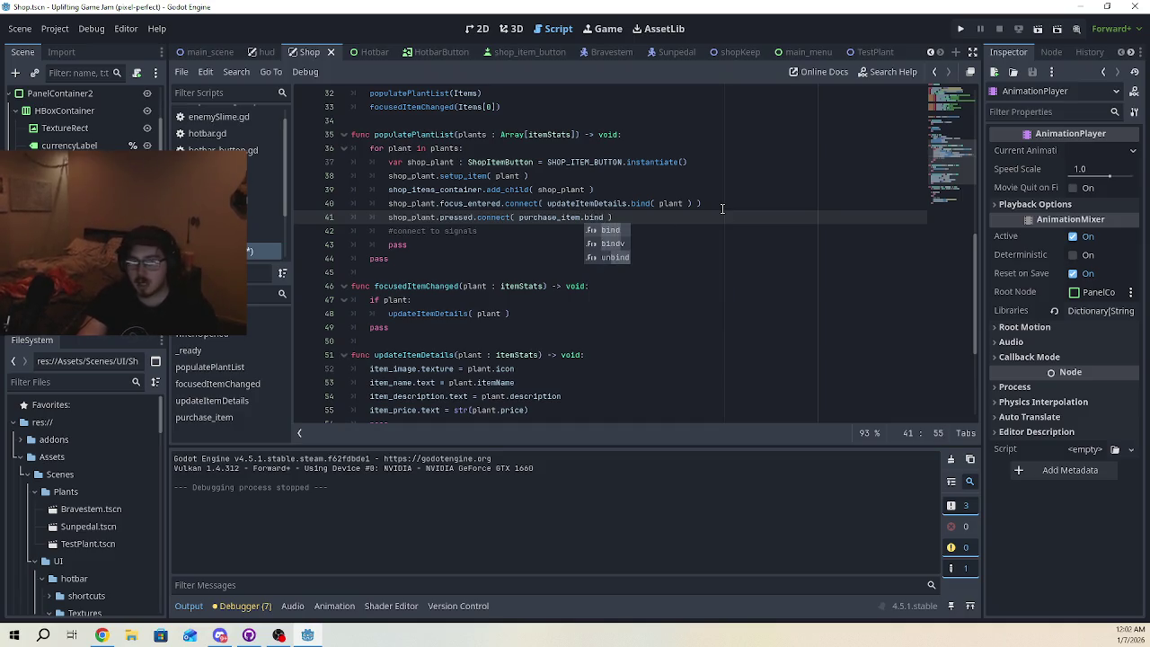
pyautogui.write('( ')
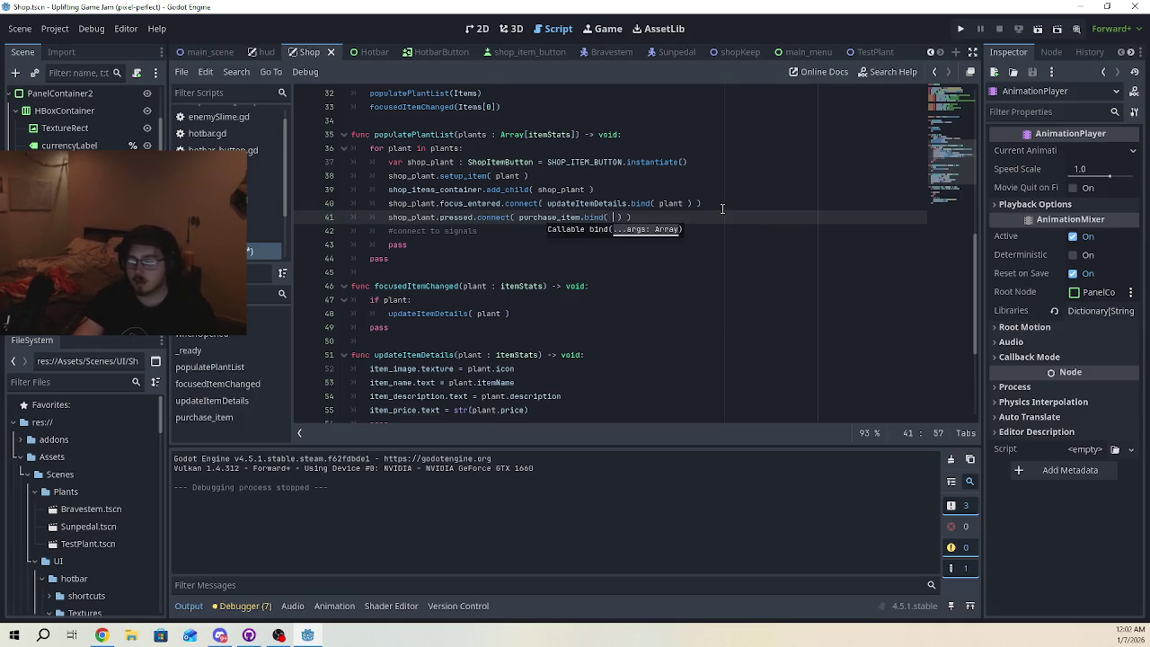
pyautogui.write('plant')
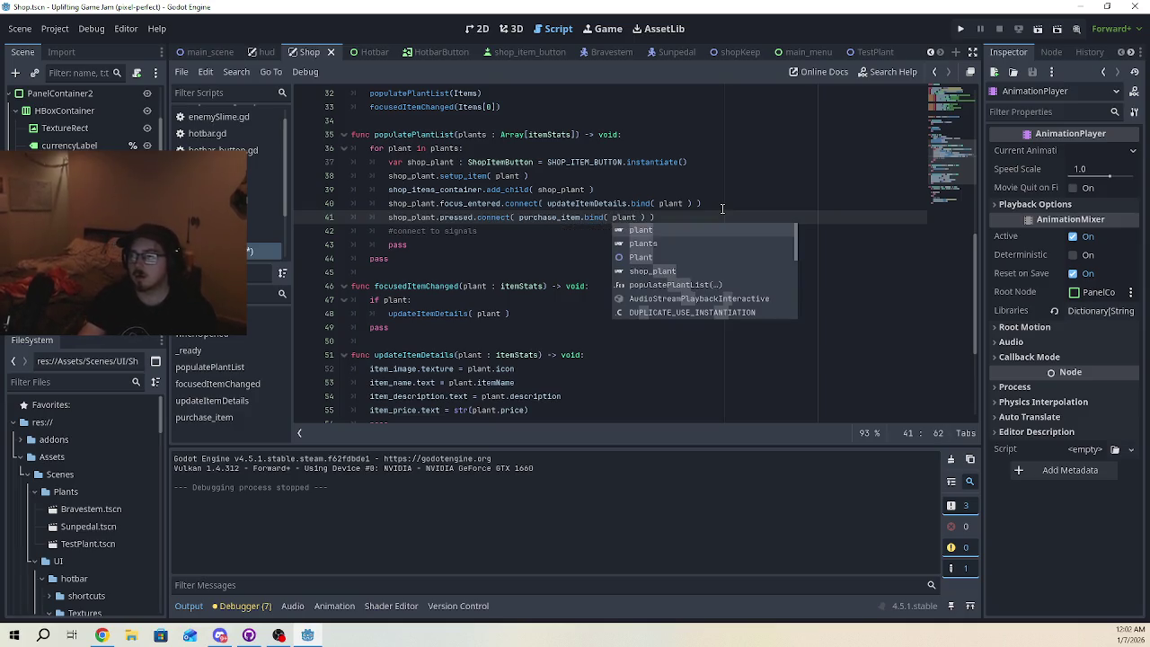
# - Run the project, start playing, and walk the player into the shop
pyautogui.click(960, 28)
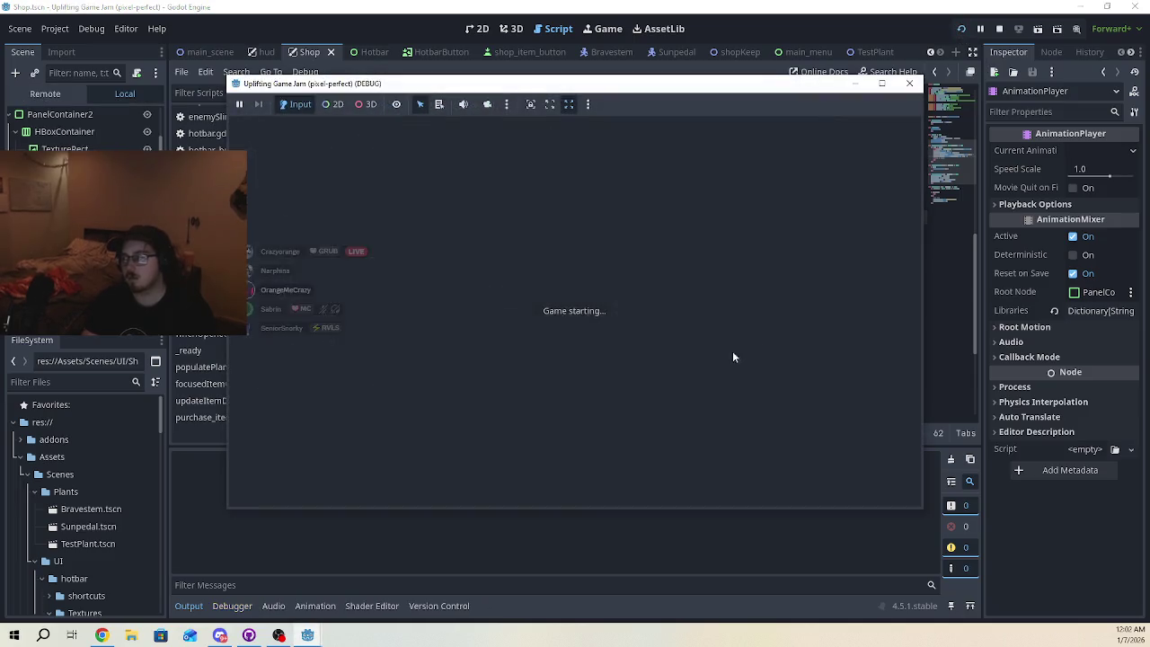
pyautogui.click(608, 320)
pyautogui.click(602, 272)
pyautogui.press('d')
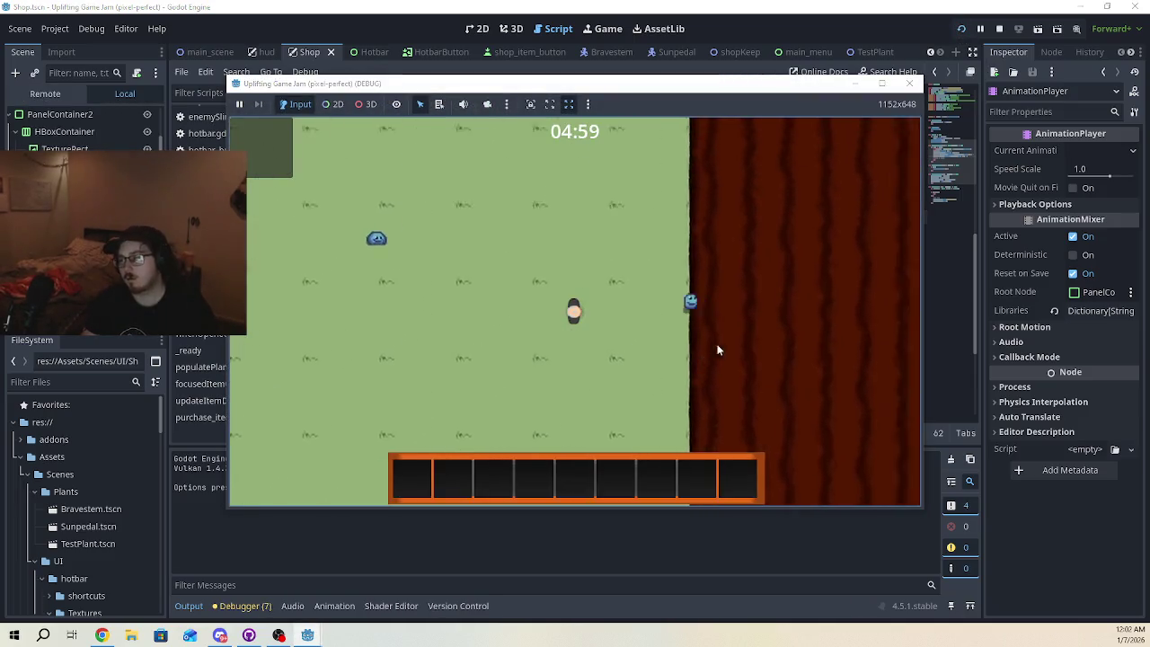
pyautogui.press('w')
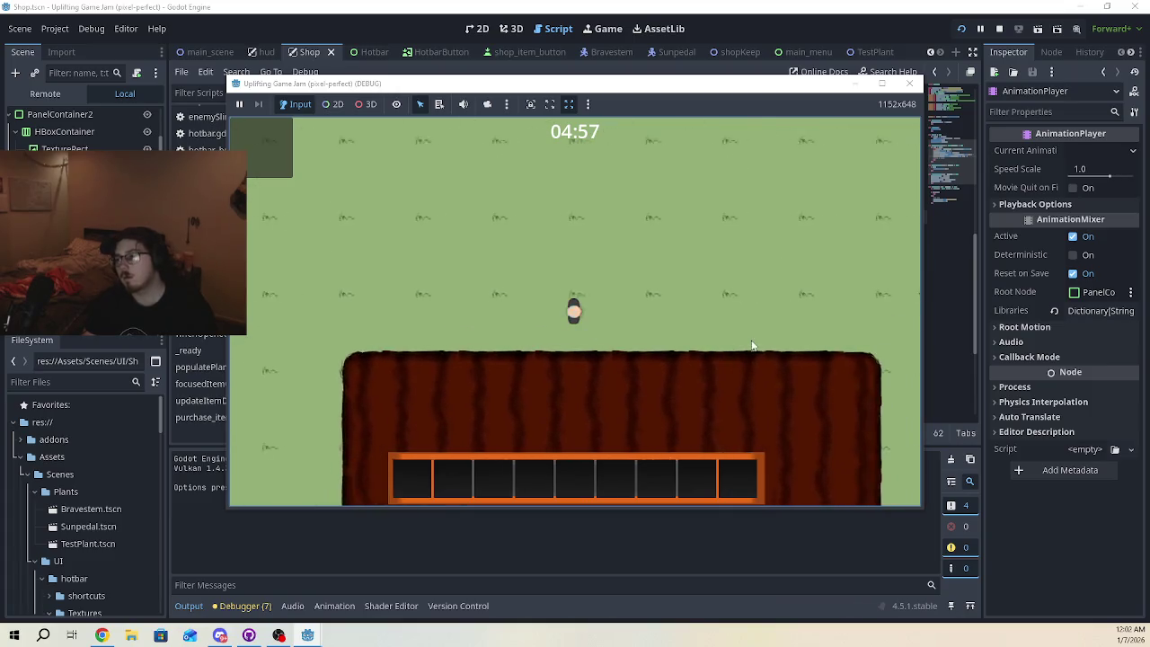
pyautogui.press('d')
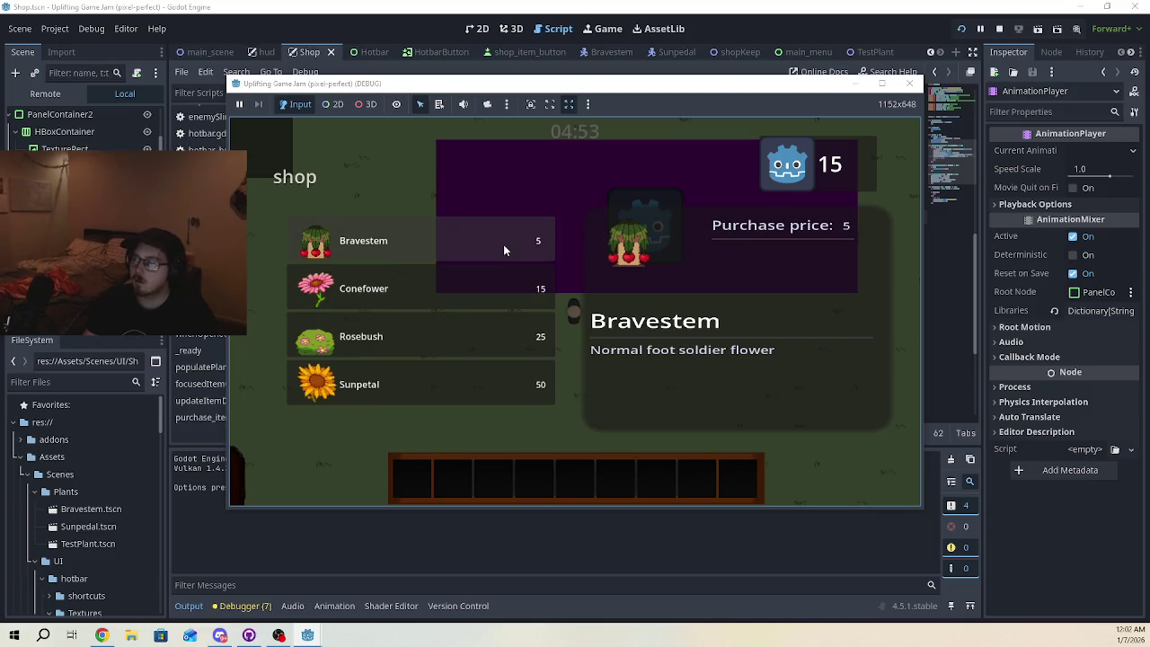
# - Repeatedly try buying unaffordable Sunpetal and Rosebush to watch the 15-coin counter flash red
pyautogui.click(503, 245)
pyautogui.click(511, 277)
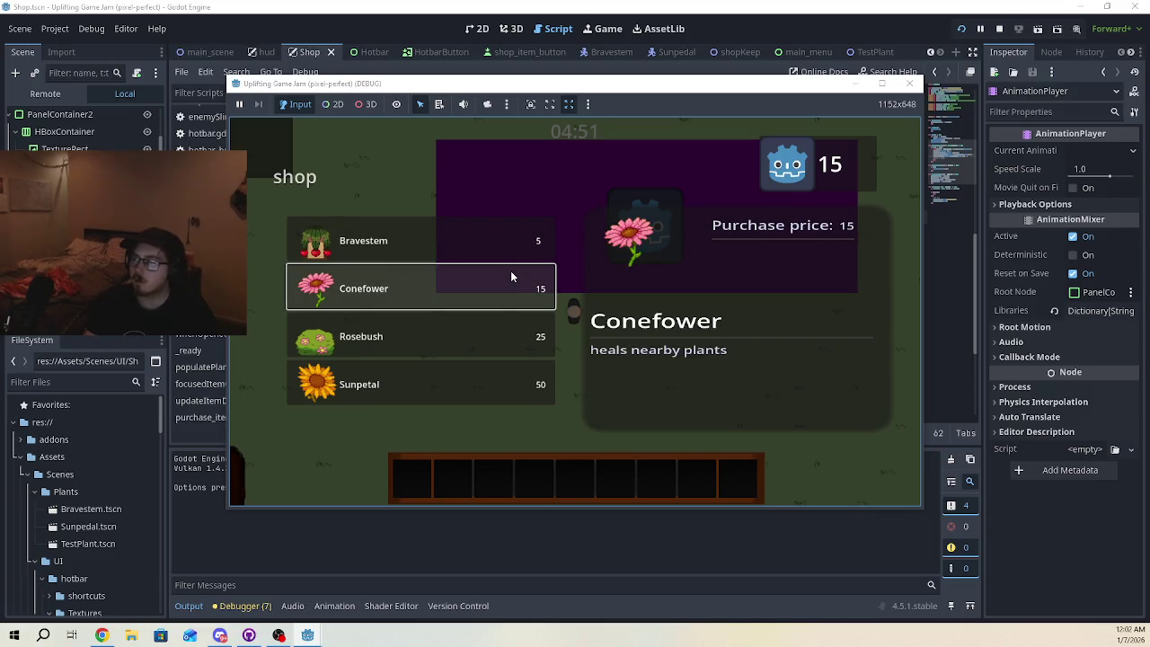
pyautogui.click(512, 337)
pyautogui.click(509, 383)
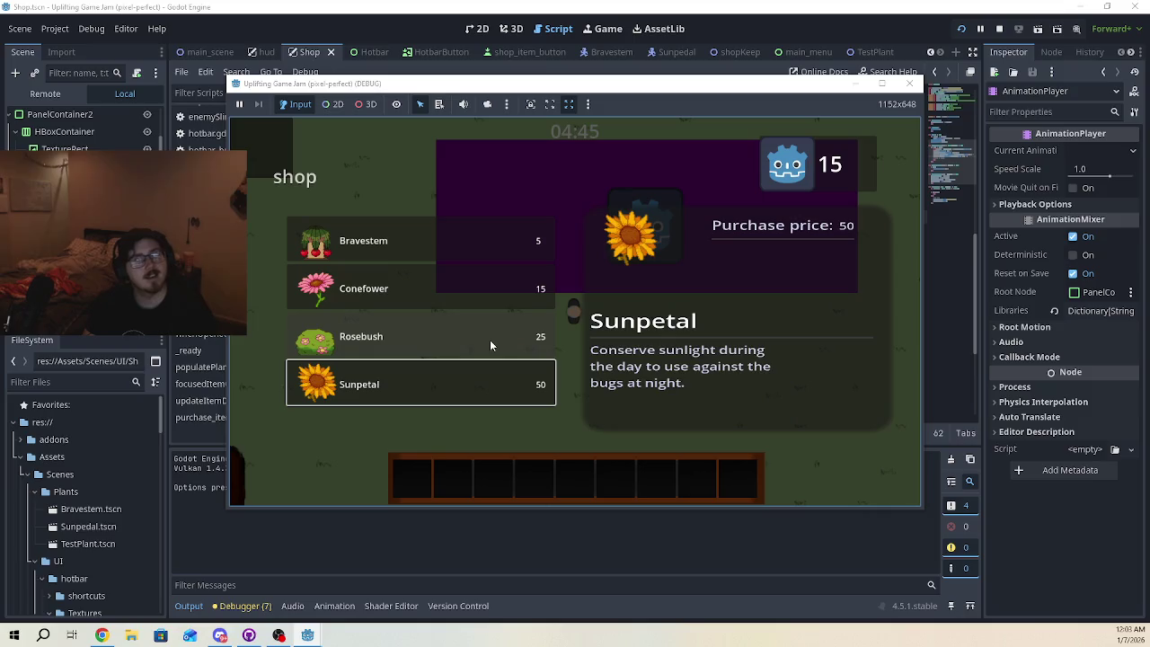
pyautogui.click(477, 363)
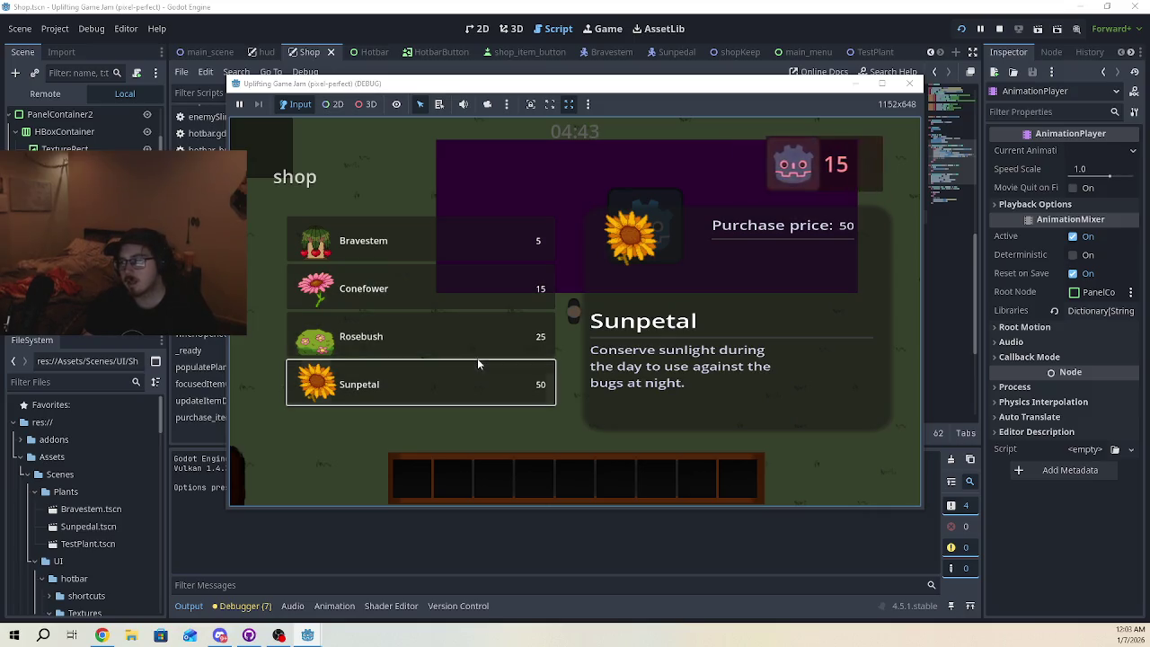
pyautogui.click(477, 352)
pyautogui.click(481, 378)
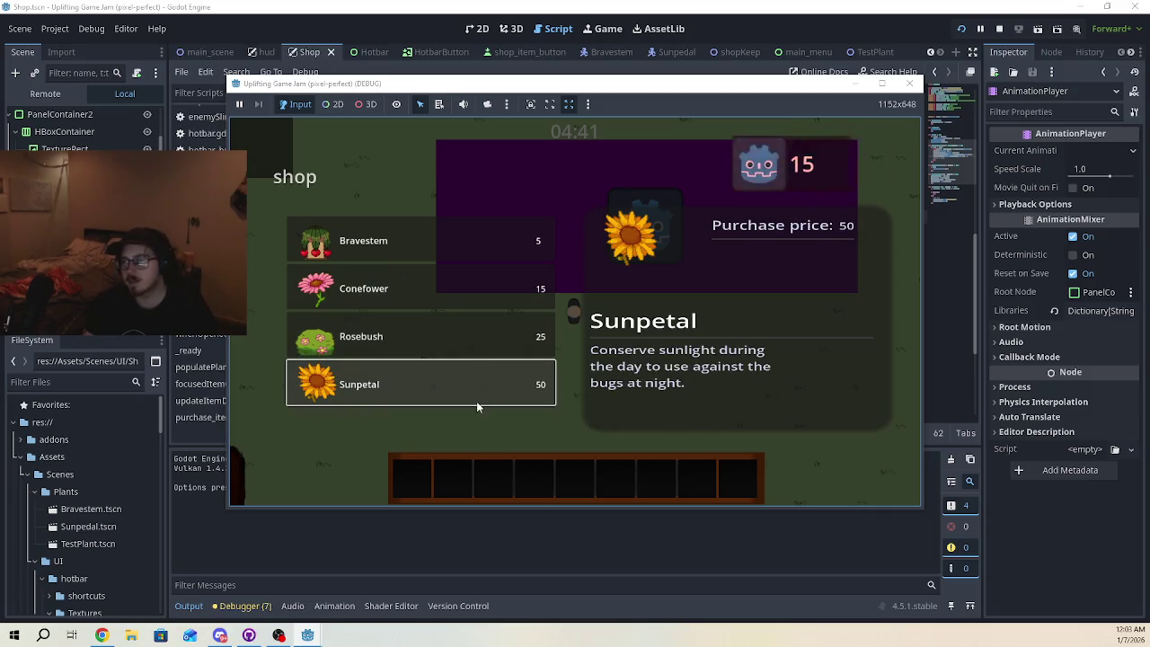
pyautogui.click(470, 340)
pyautogui.click(485, 298)
pyautogui.click(495, 372)
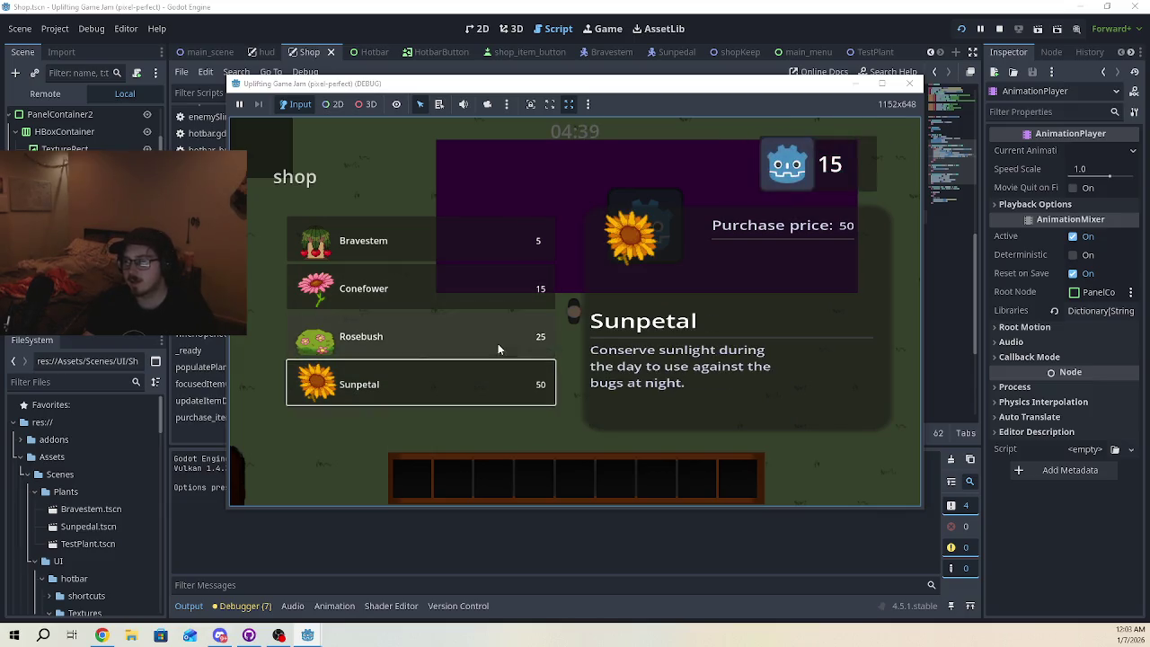
pyautogui.click(497, 346)
pyautogui.click(500, 385)
pyautogui.click(505, 334)
pyautogui.click(504, 389)
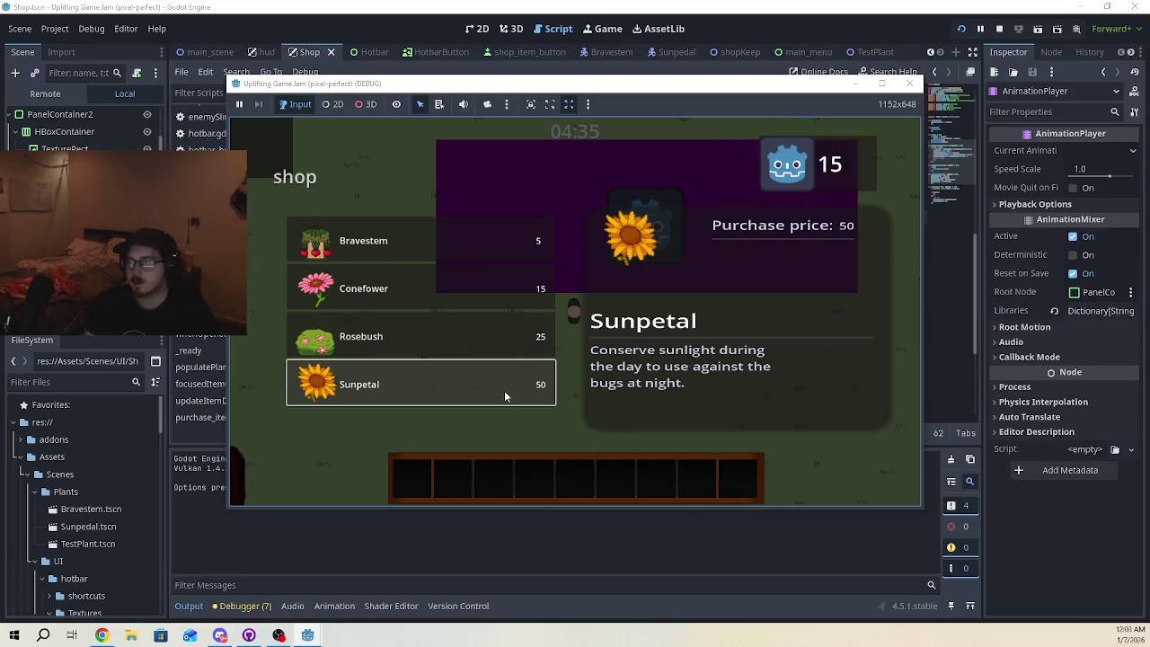
pyautogui.click(508, 345)
pyautogui.click(508, 384)
pyautogui.click(504, 340)
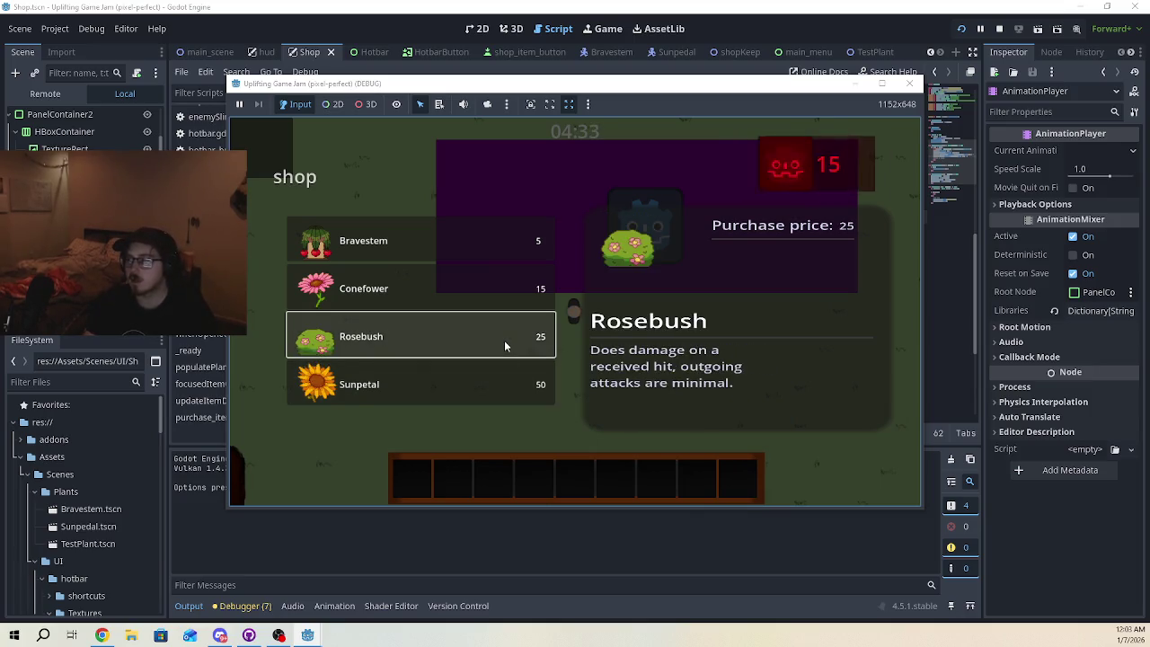
pyautogui.click(506, 385)
pyautogui.click(496, 334)
pyautogui.click(506, 380)
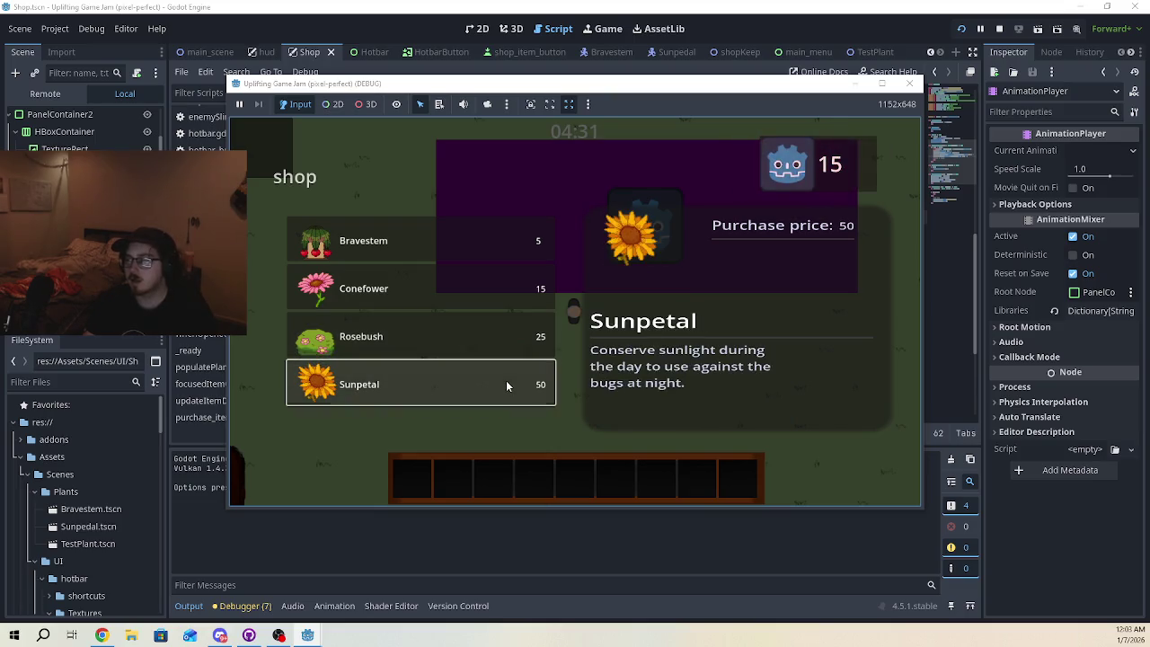
pyautogui.click(504, 334)
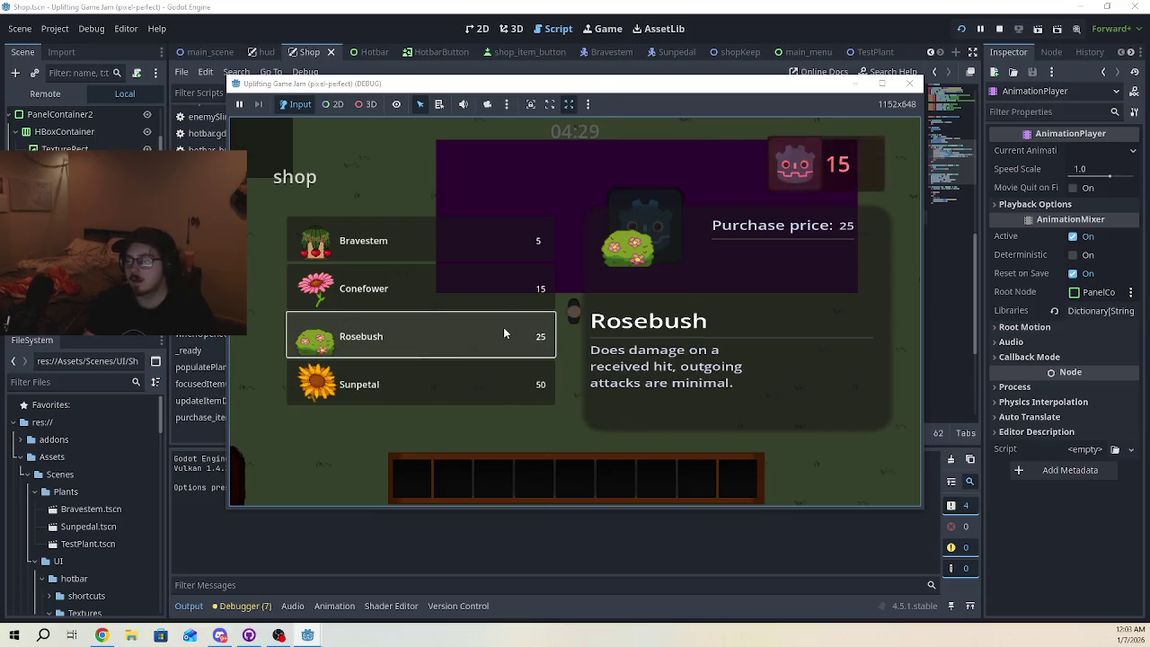
pyautogui.click(496, 363)
pyautogui.click(493, 335)
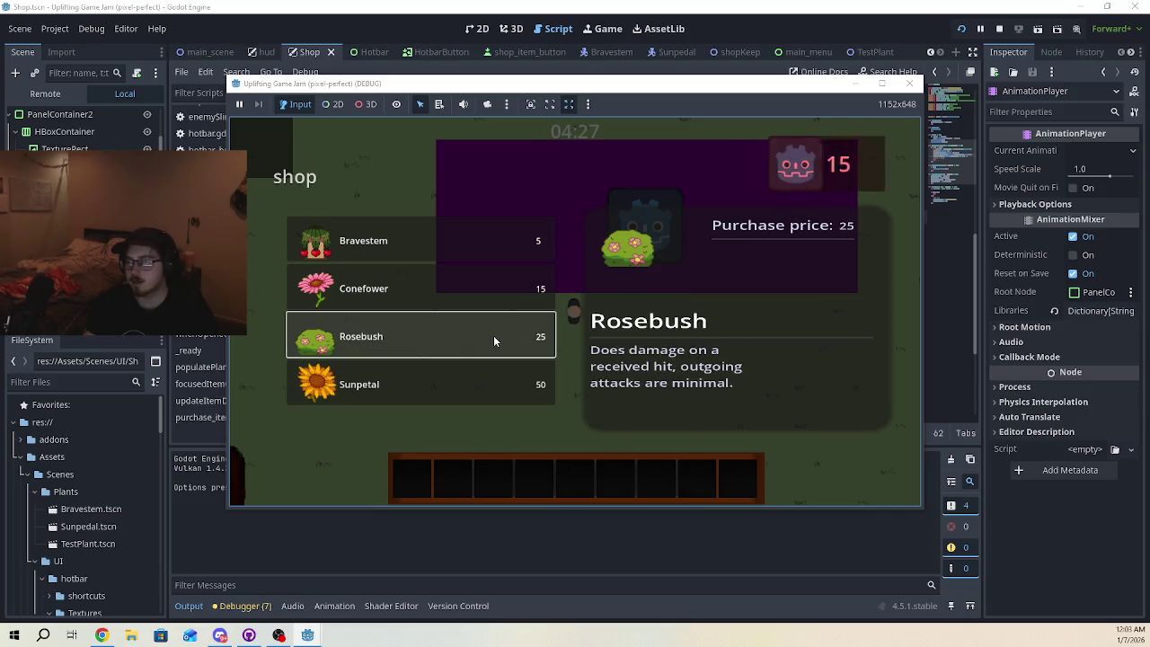
pyautogui.click(495, 386)
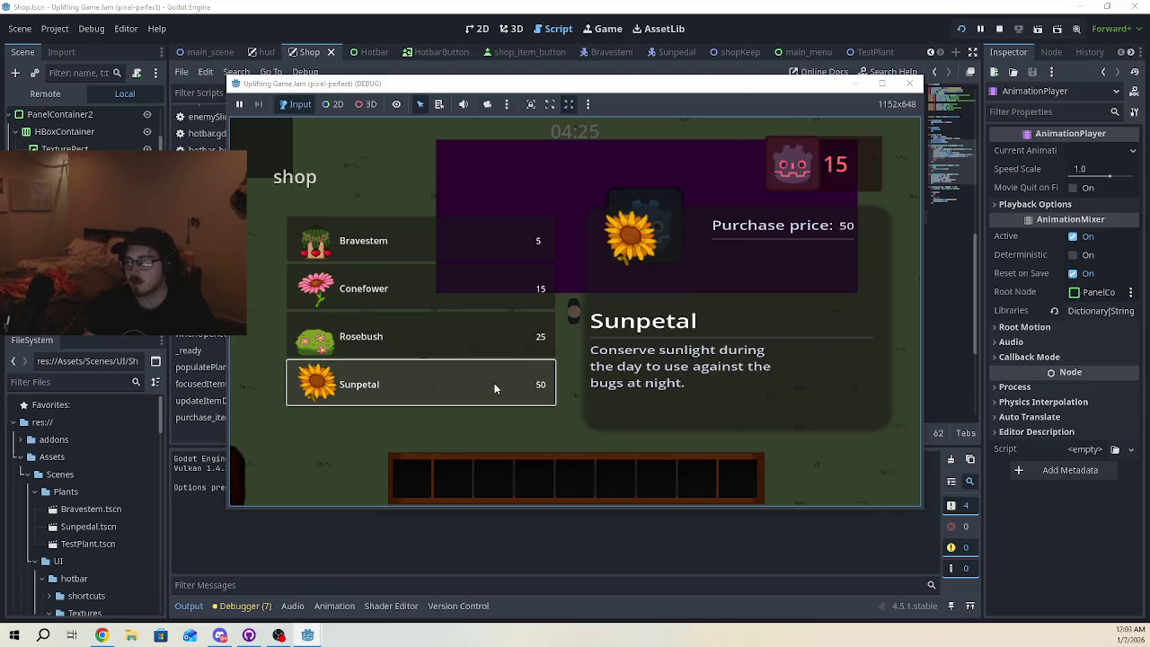
pyautogui.click(485, 339)
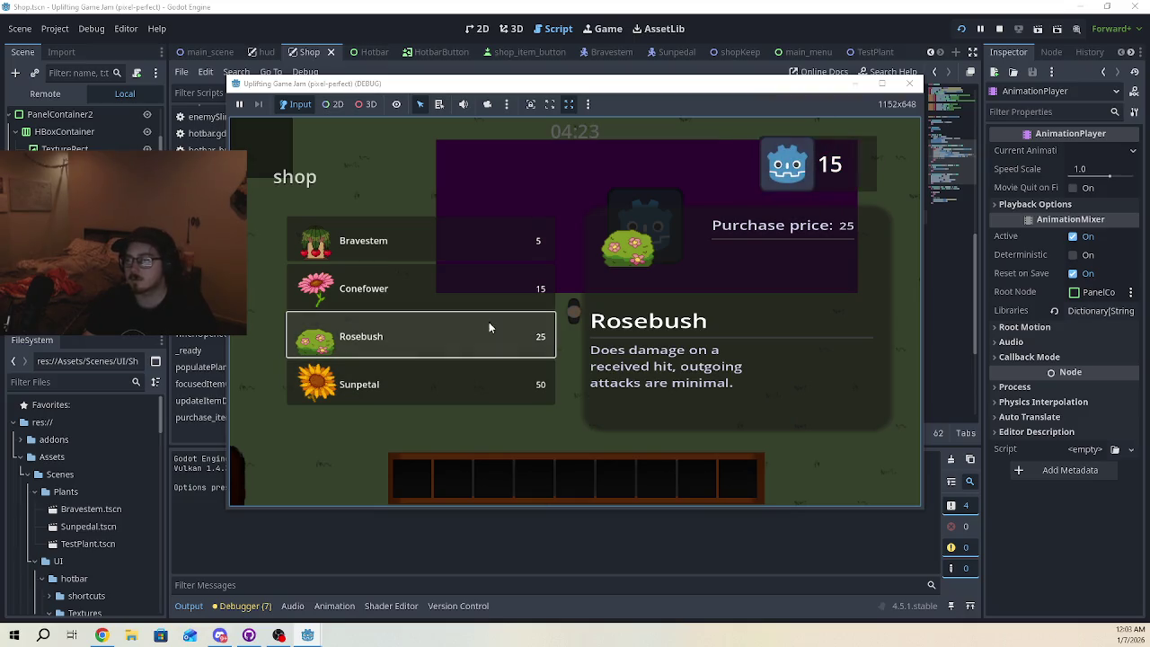
# - Step through the shop list with the Up and Down arrow keys, then close the game
pyautogui.click(422, 252)
pyautogui.press('Down')
pyautogui.press('Up')
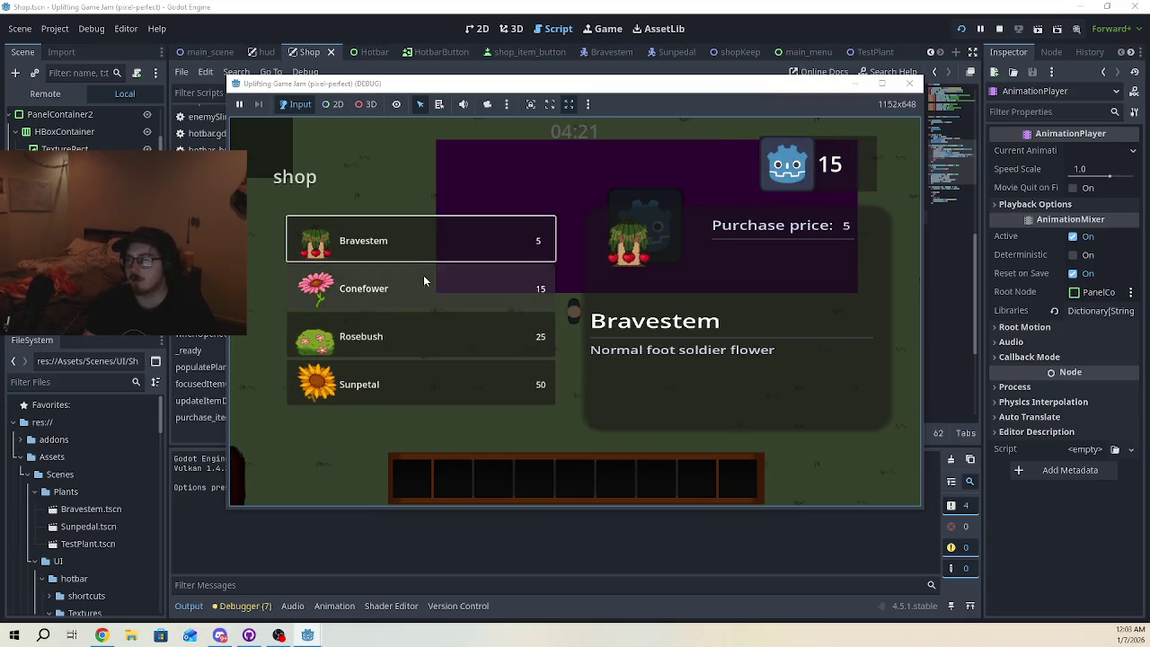
pyautogui.press('Down')
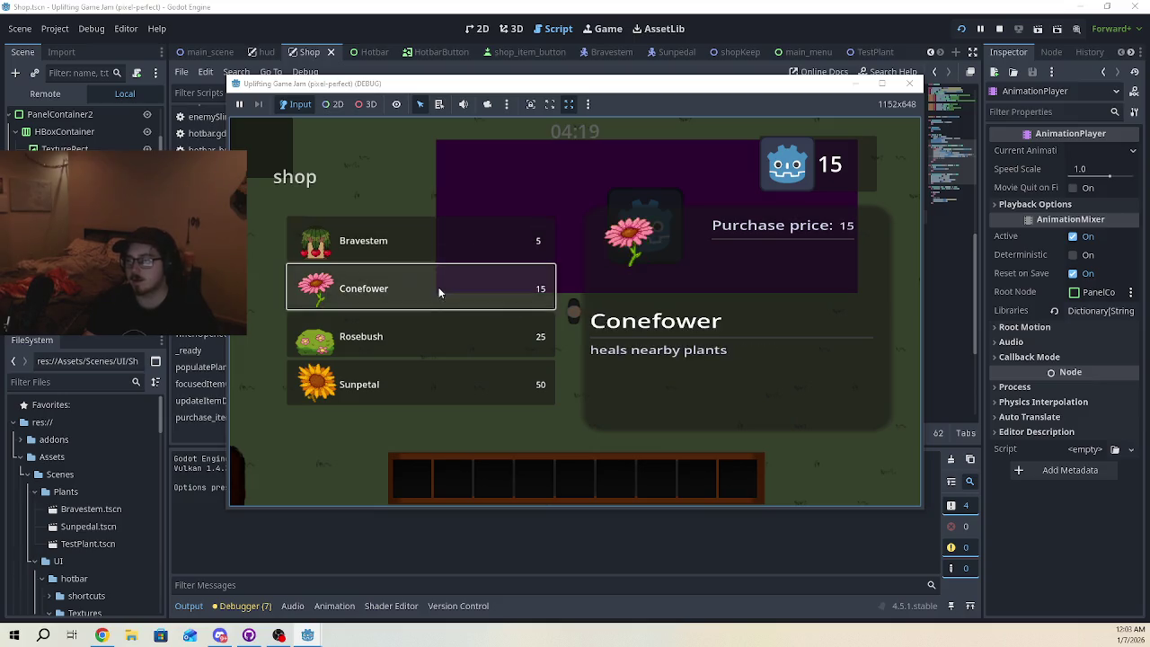
pyautogui.press('Up')
pyautogui.press('Down')
pyautogui.press('Down')
pyautogui.press('Down')
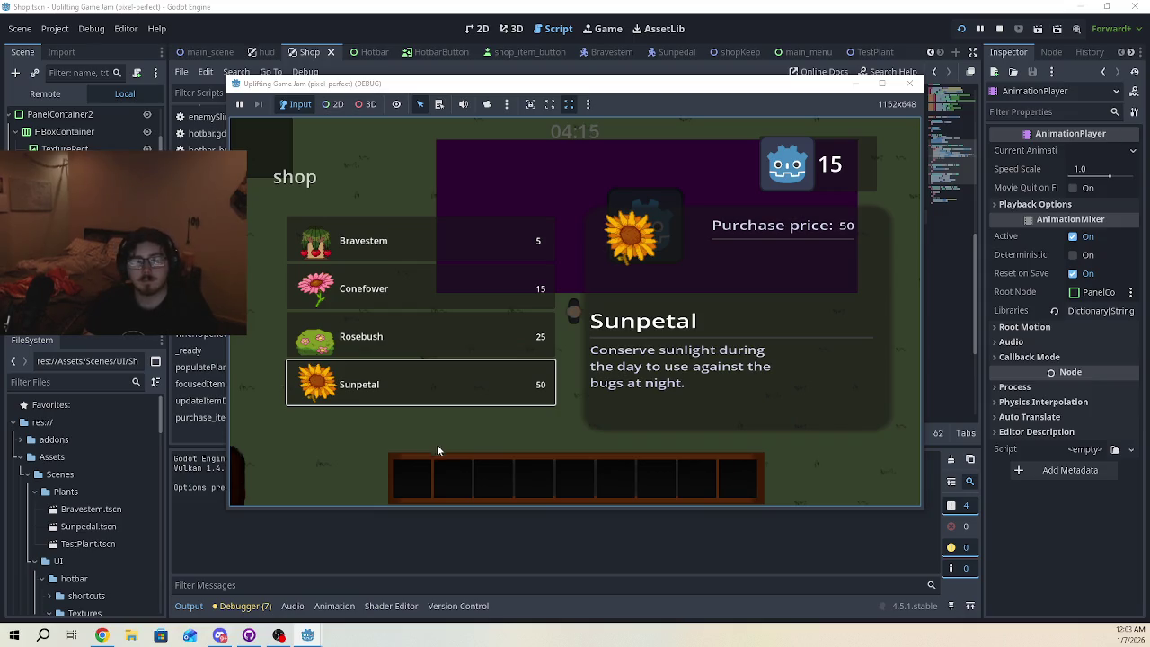
pyautogui.click(911, 87)
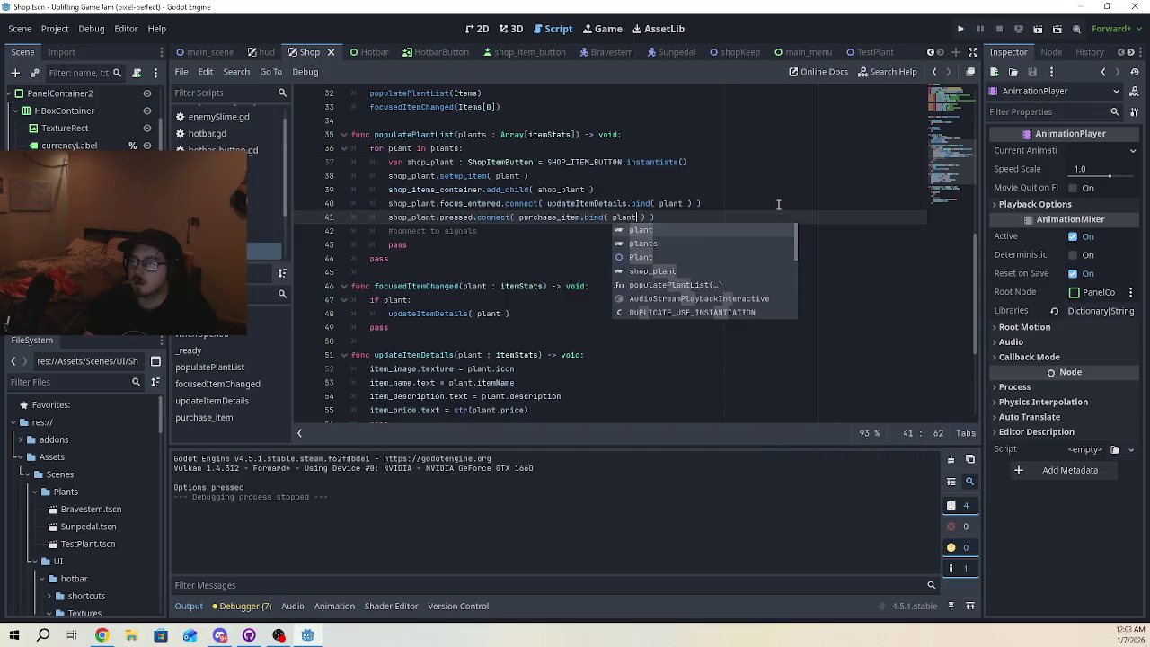
pyautogui.click(492, 286)
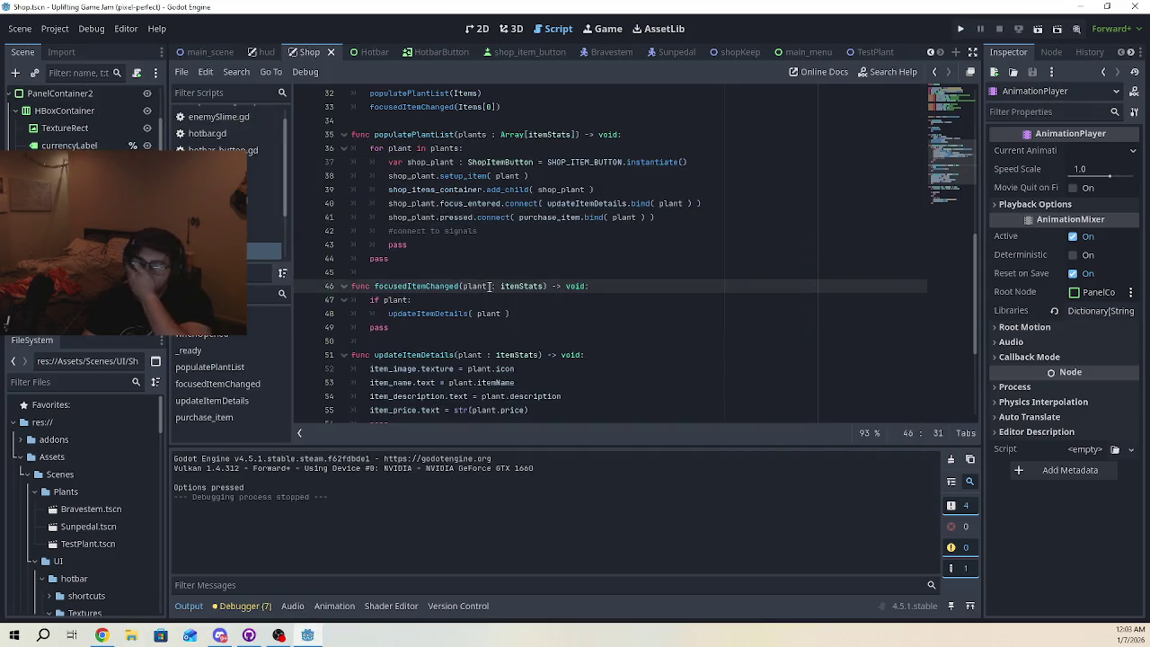
pyautogui.doubleClick(460, 217)
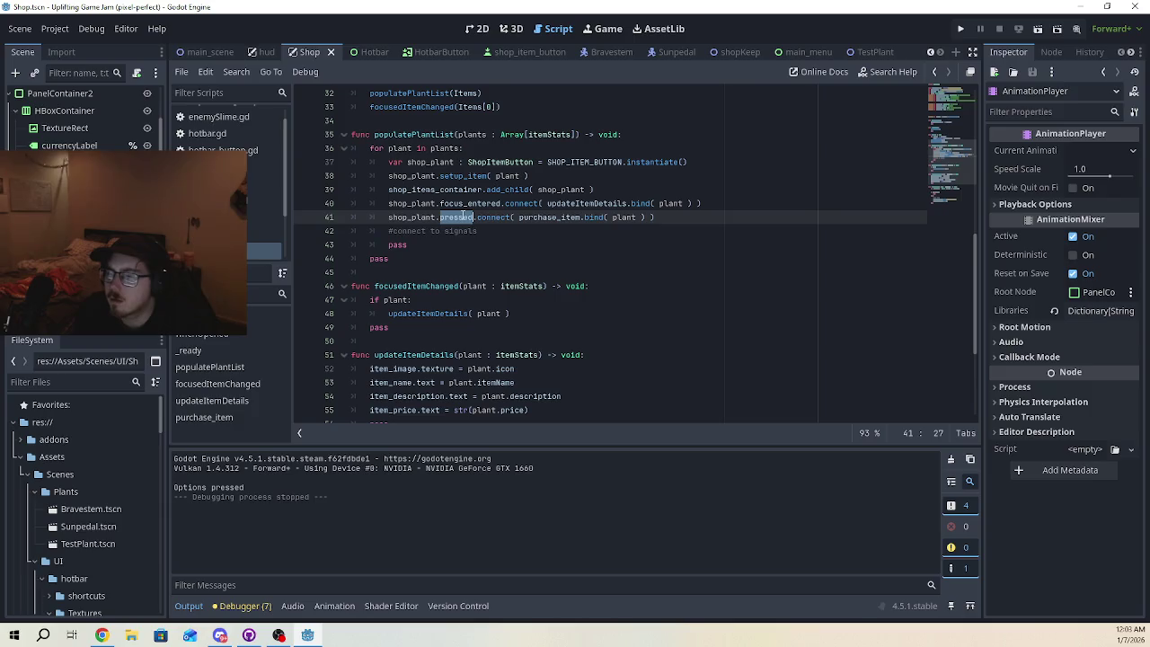
pyautogui.doubleClick(483, 217)
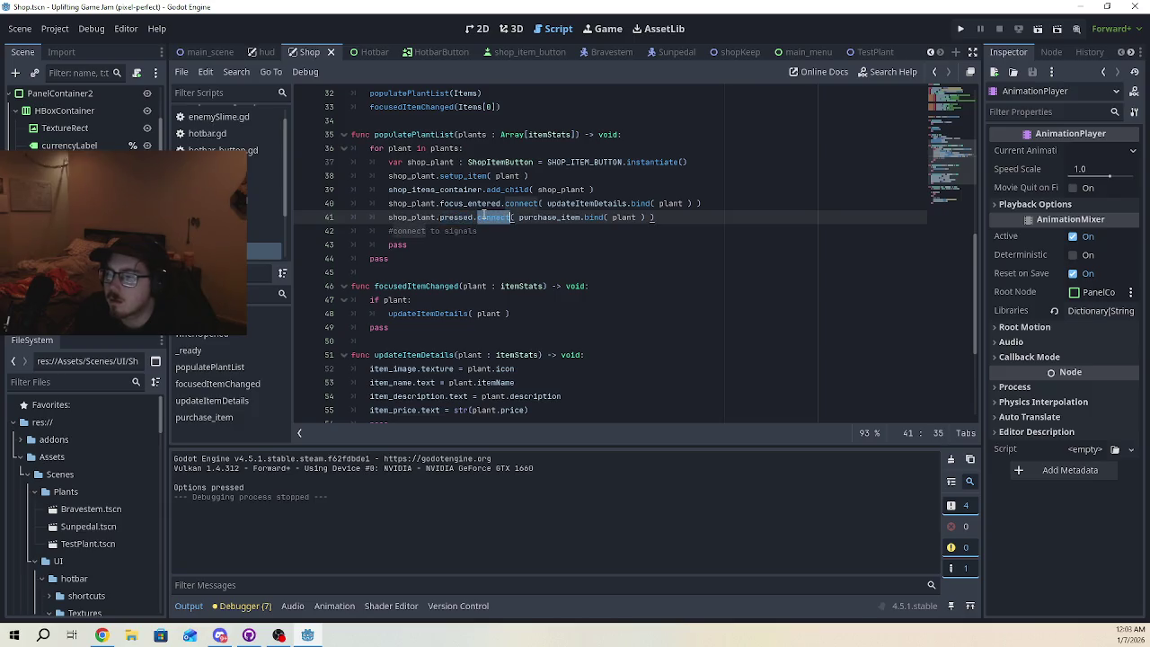
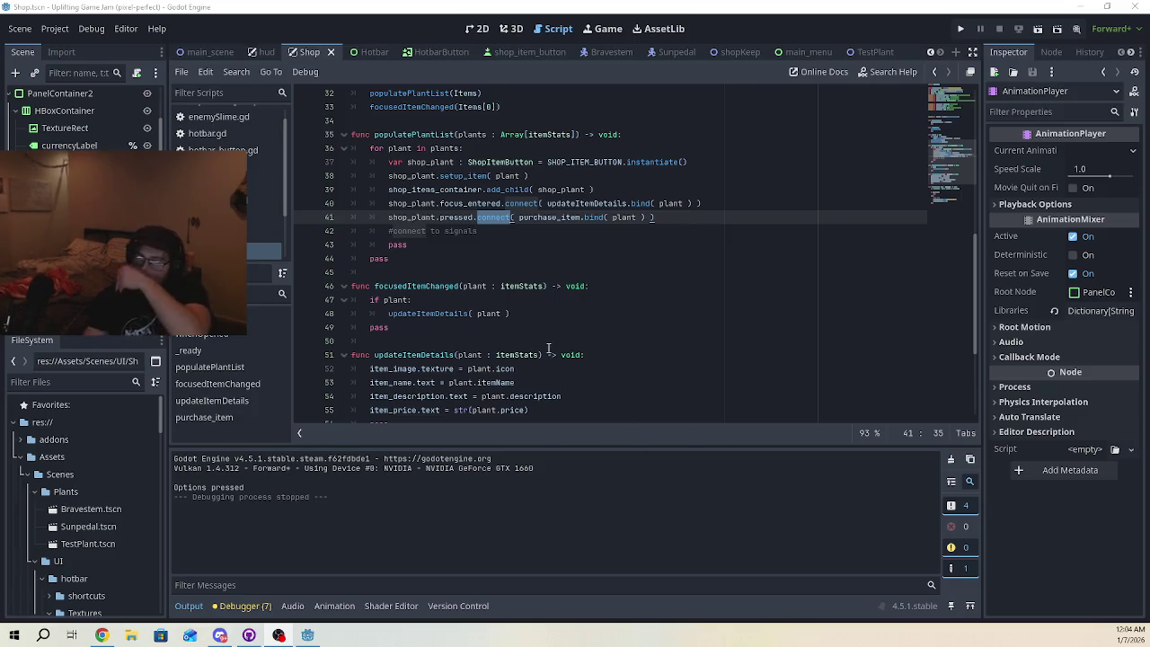
# - Open the Player scene and its player.gd script from the FileSystem dock
pyautogui.click(550, 271)
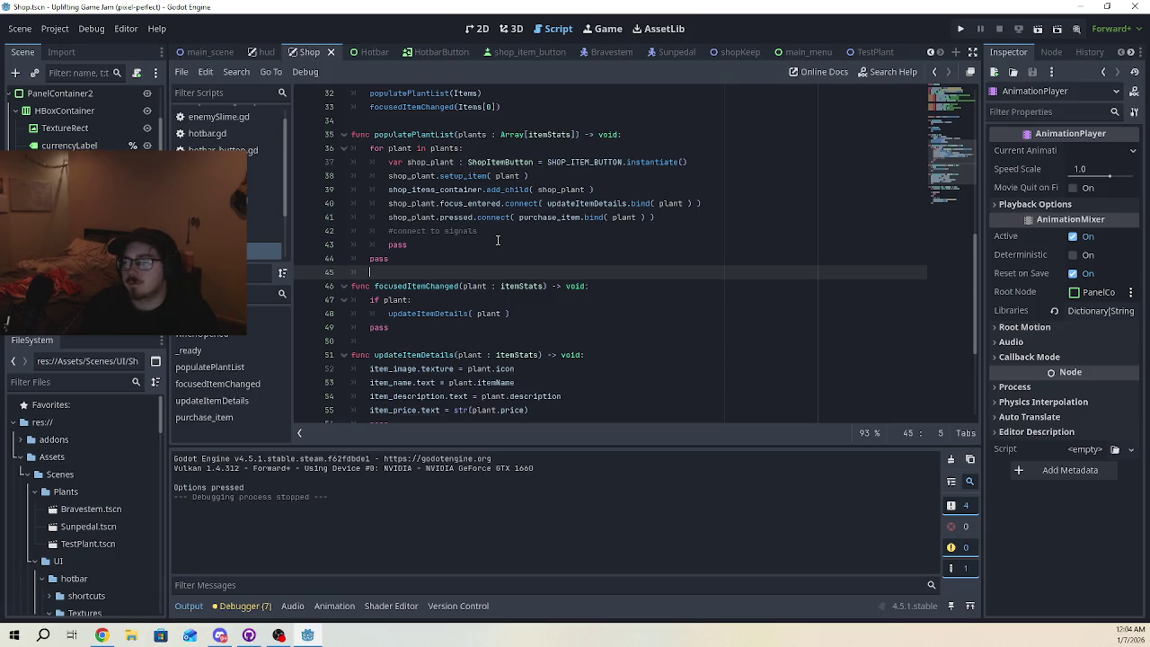
pyautogui.scroll(-4, 142, 429)
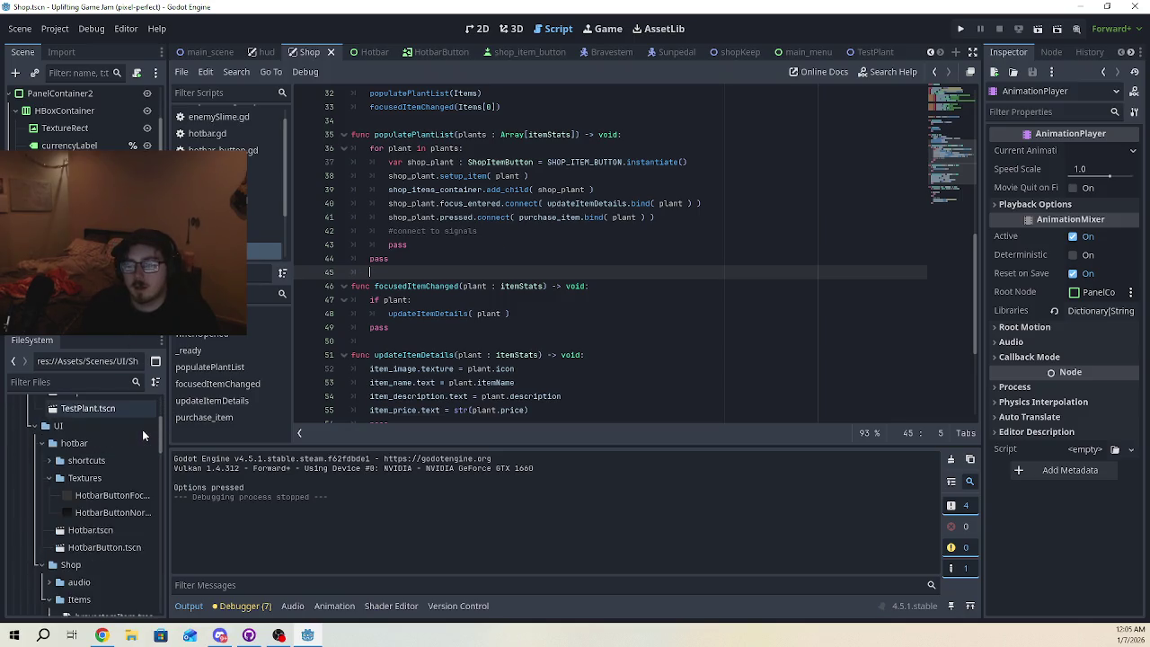
pyautogui.scroll(4, 142, 430)
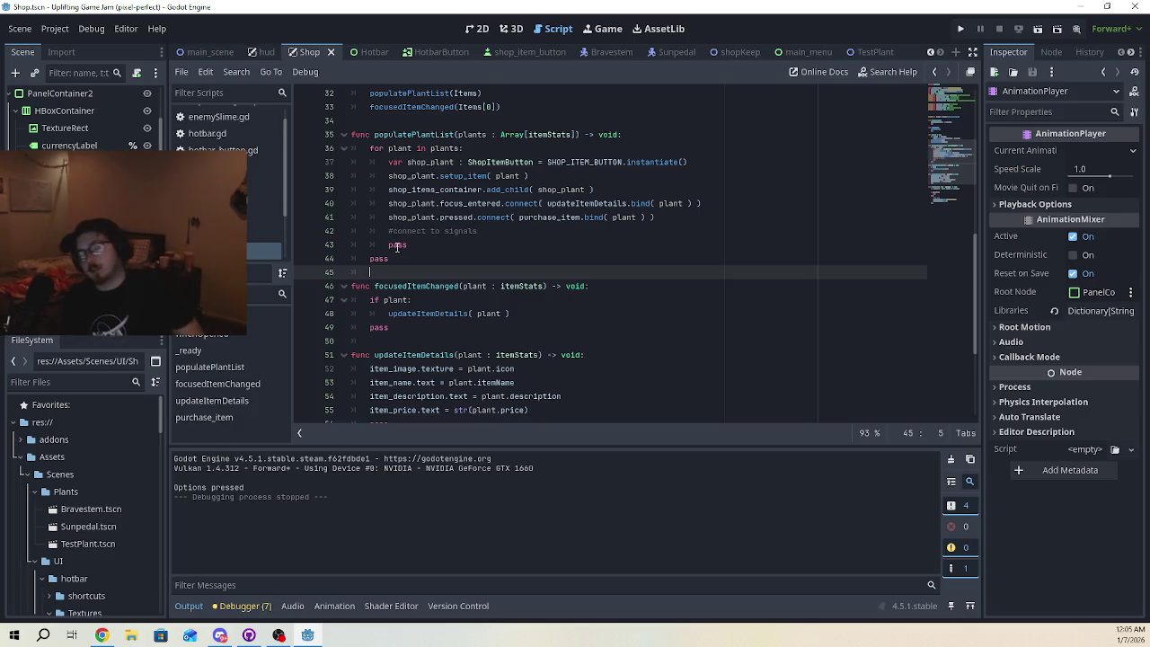
pyautogui.scroll(-5, 123, 494)
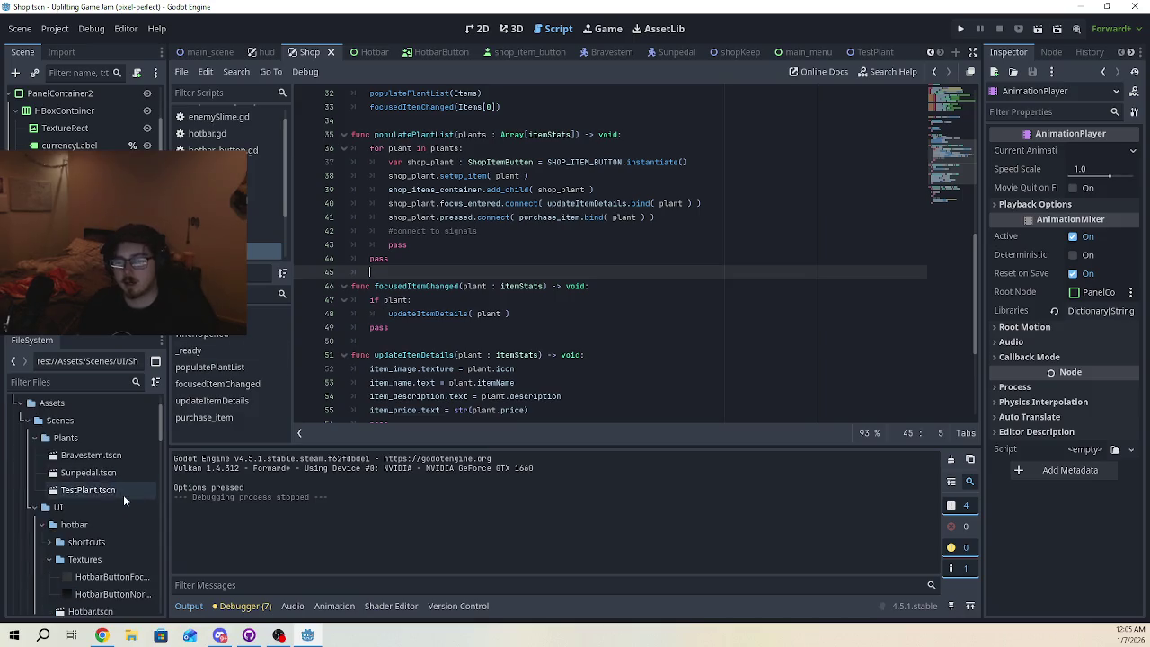
pyautogui.moveTo(119, 488)
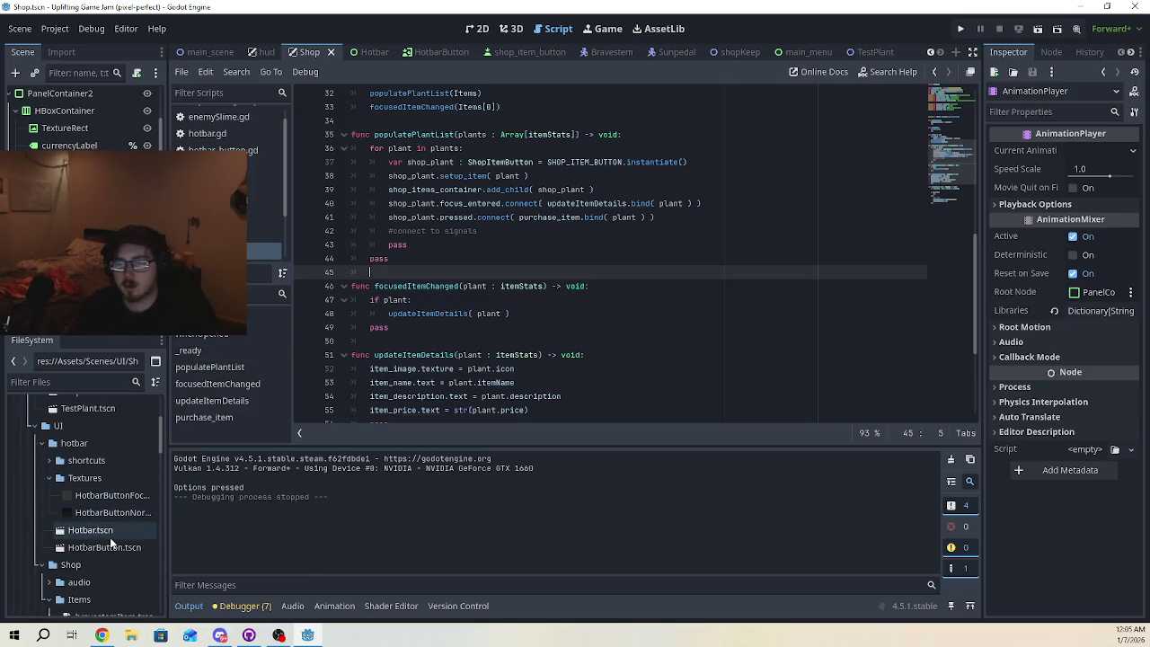
pyautogui.moveTo(111, 541)
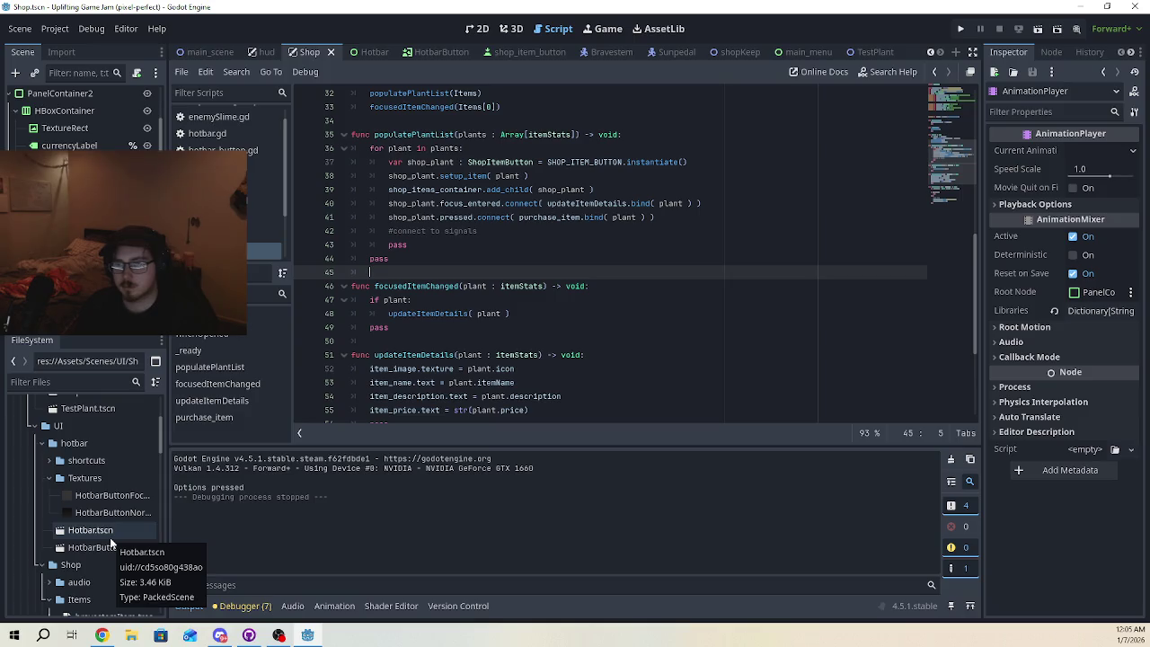
pyautogui.scroll(-8, 111, 542)
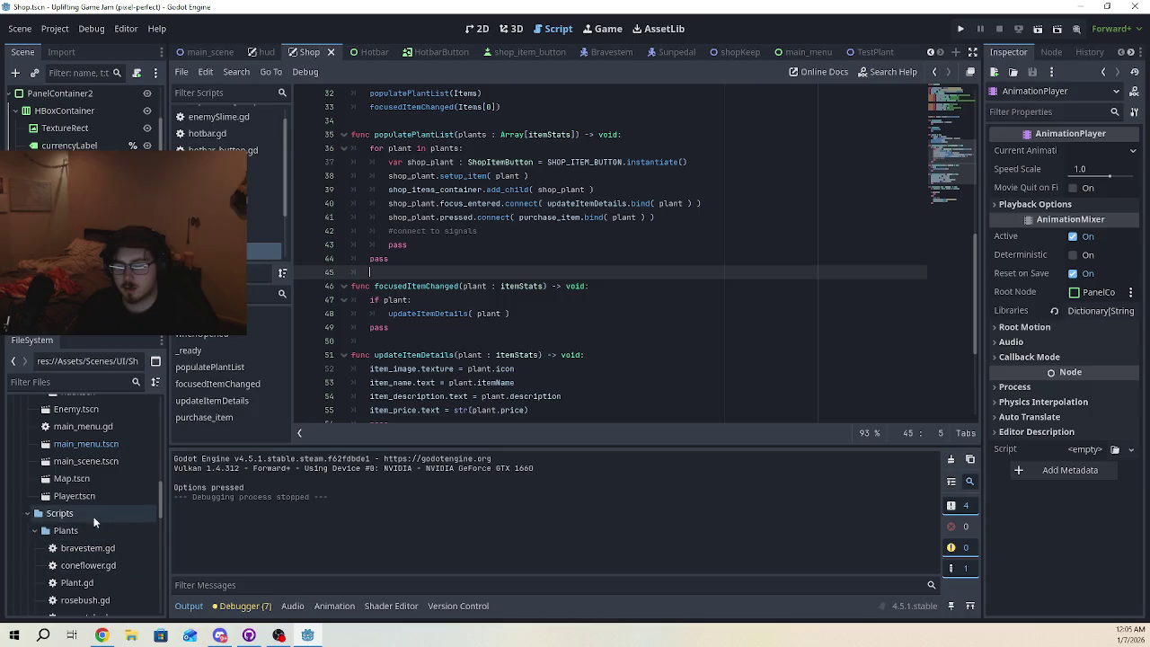
pyautogui.doubleClick(85, 497)
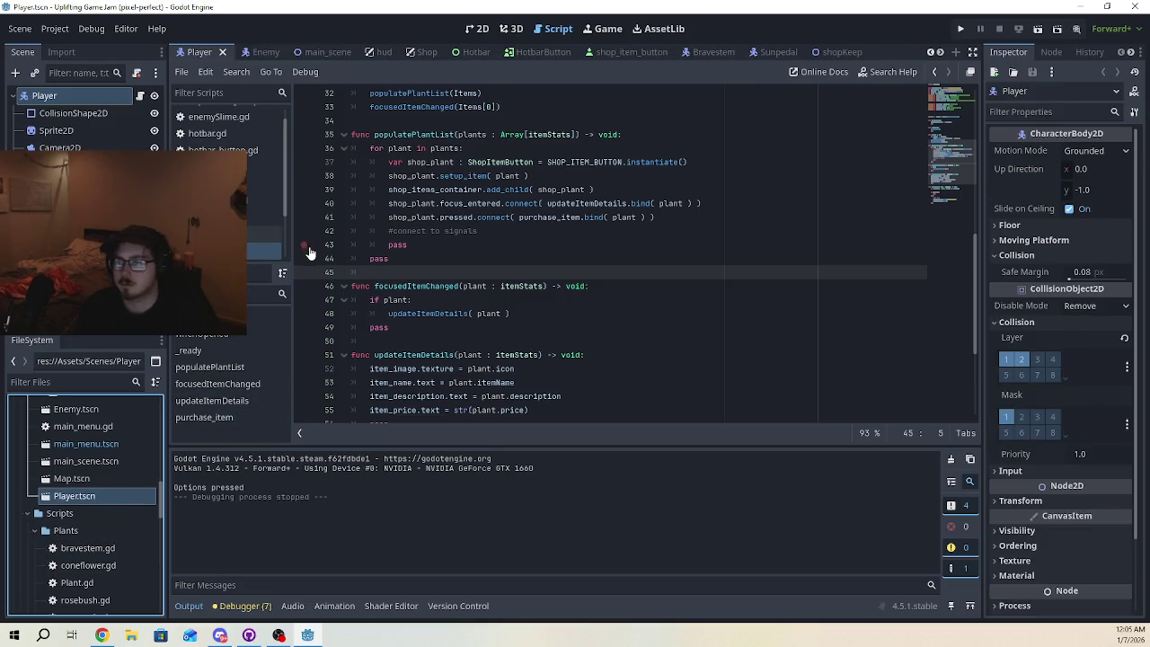
pyautogui.scroll(-6, 119, 495)
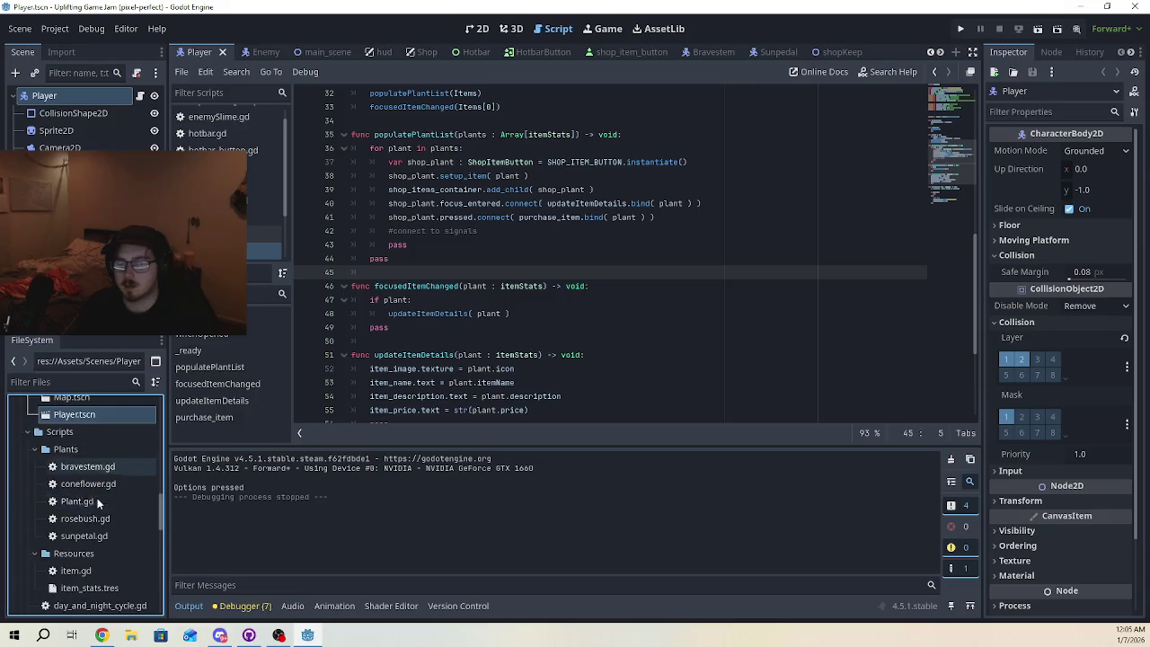
pyautogui.doubleClick(71, 557)
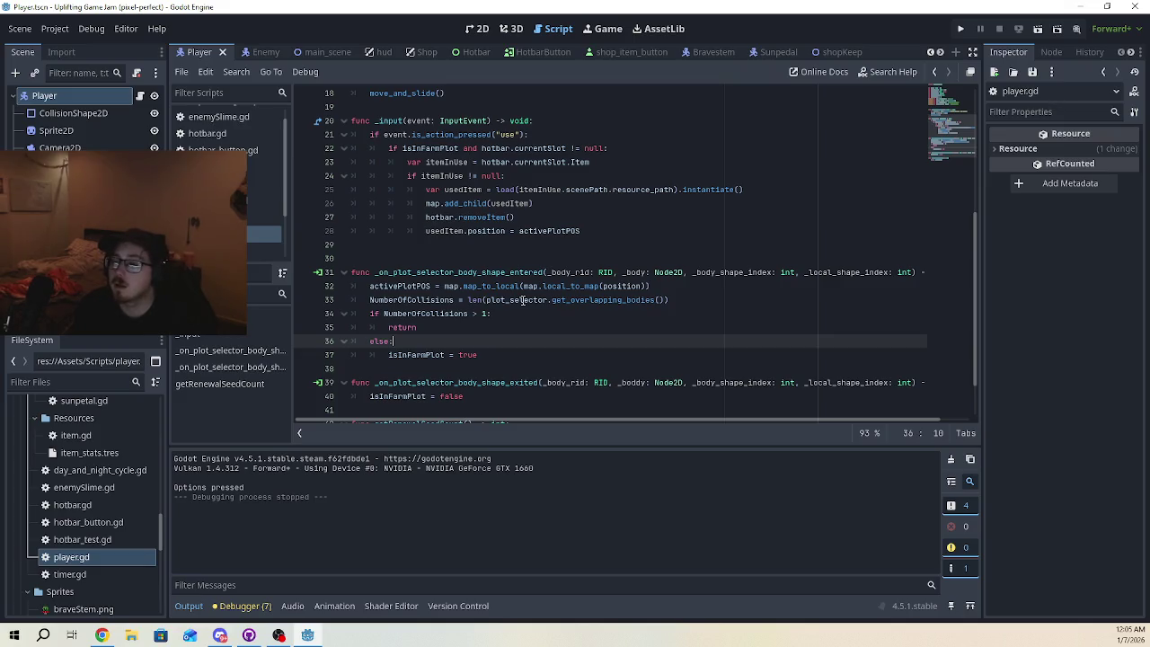
# - Narrow and then collapse the script list so player.gd fills a wider code editor
pyautogui.scroll(-3, 225, 179)
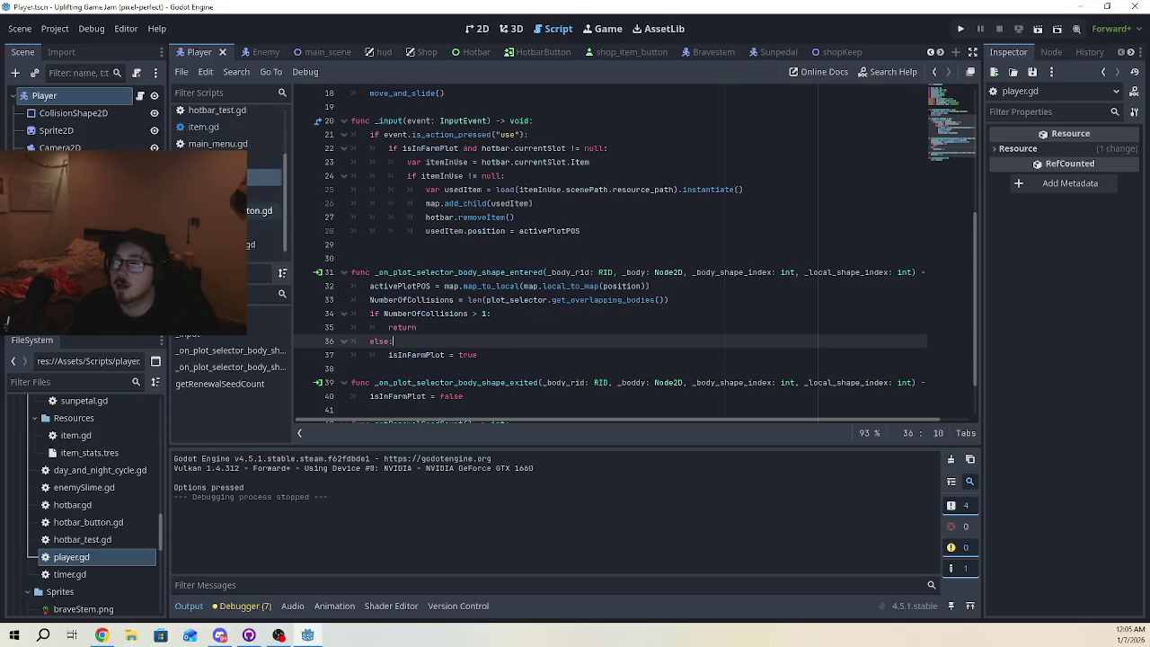
pyautogui.scroll(1, 266, 168)
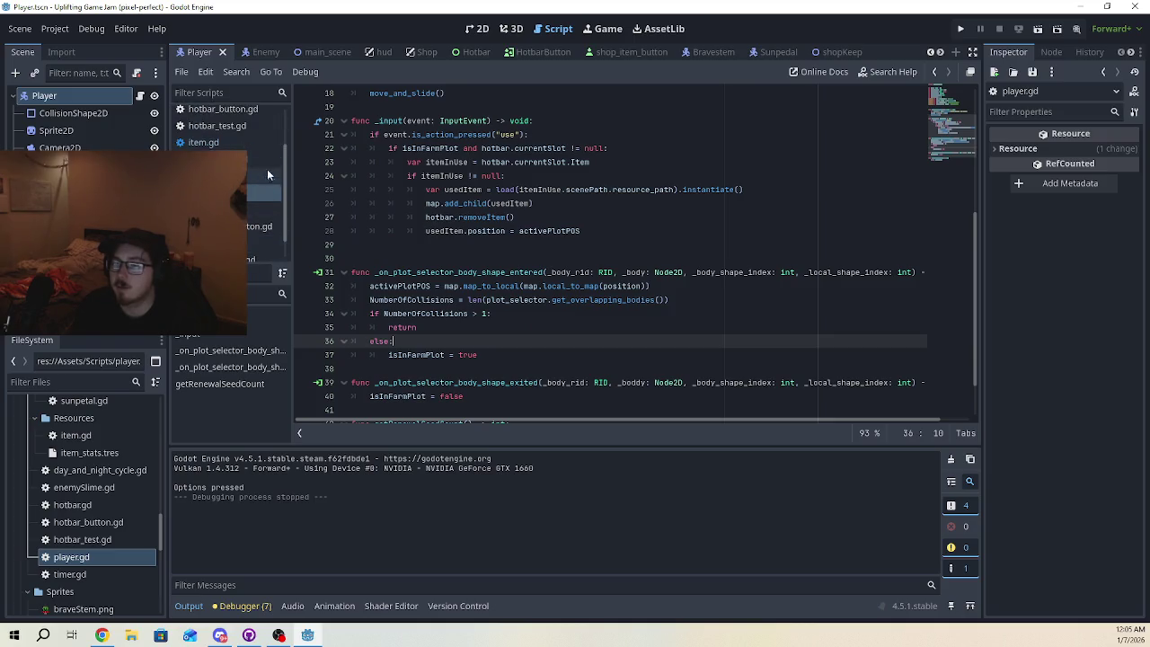
pyautogui.moveTo(289, 197); pyautogui.dragTo(230, 198)
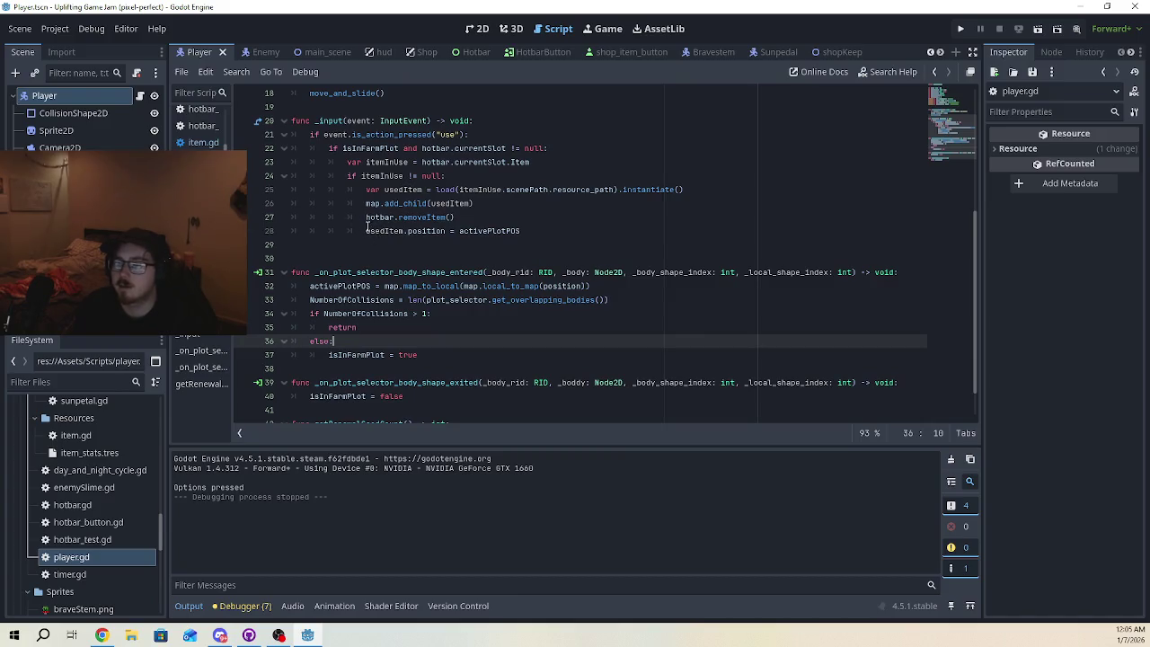
pyautogui.scroll(-1, 369, 228)
pyautogui.scroll(3, 370, 262)
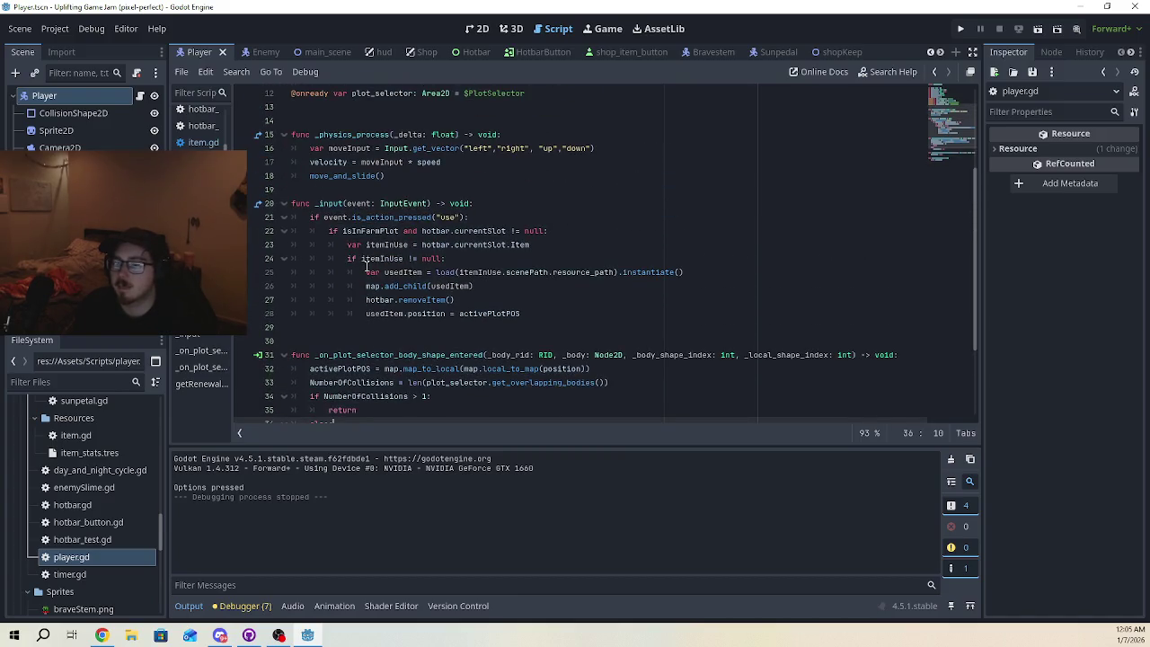
pyautogui.click(240, 432)
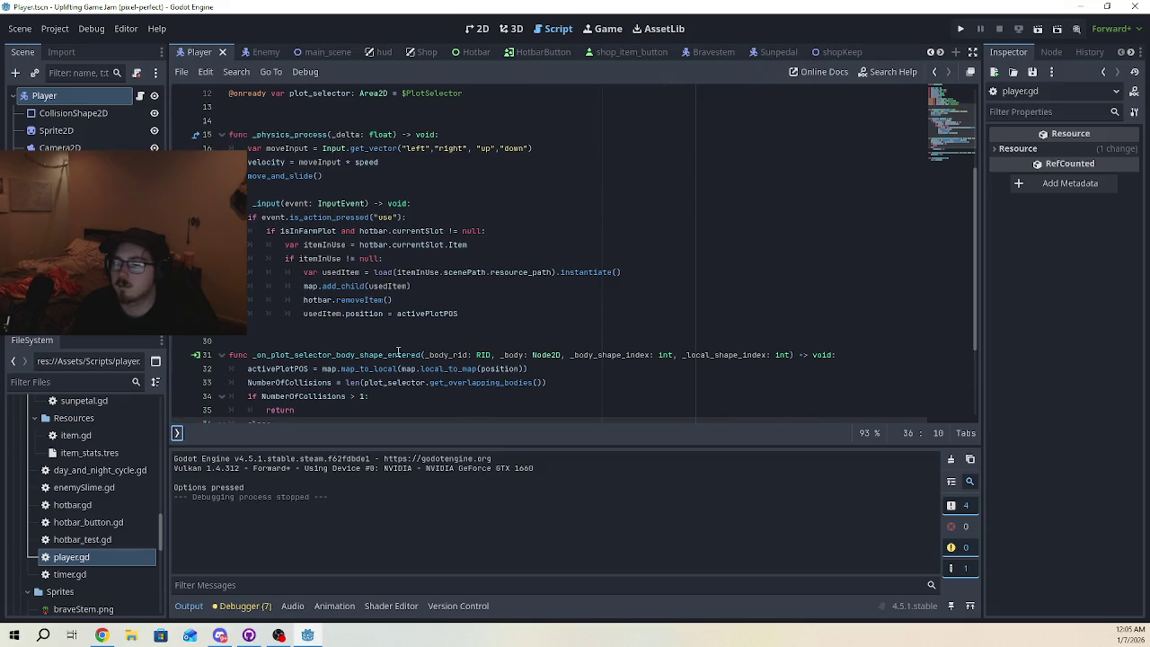
pyautogui.scroll(-3, 437, 299)
pyautogui.scroll(3, 422, 303)
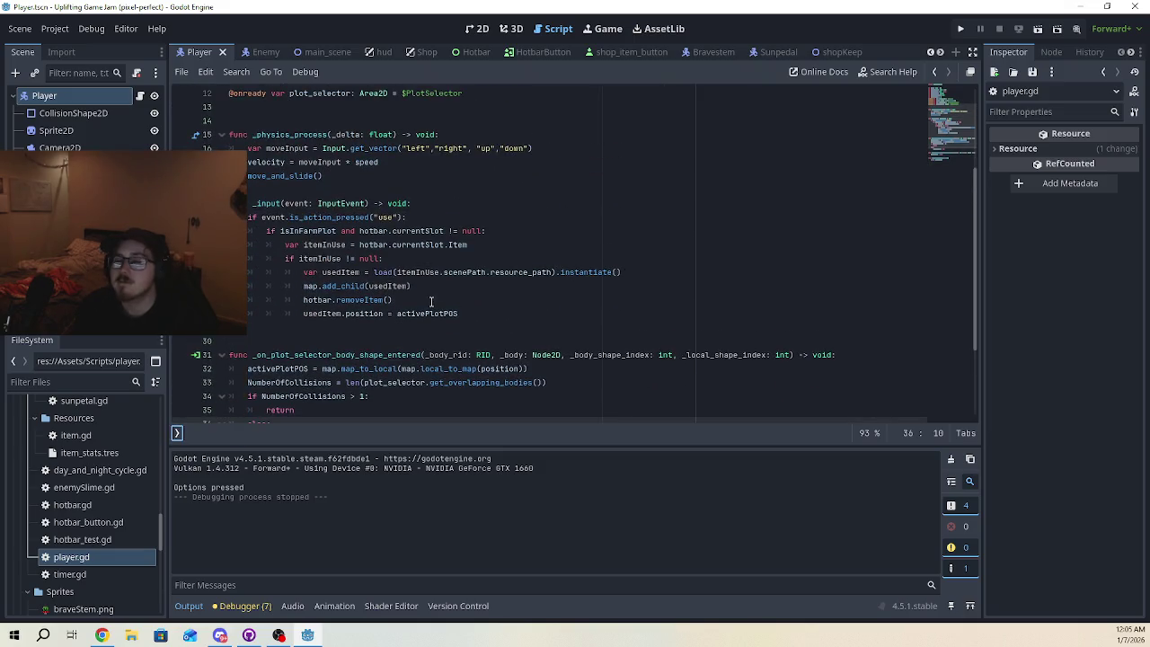
pyautogui.scroll(-3, 417, 305)
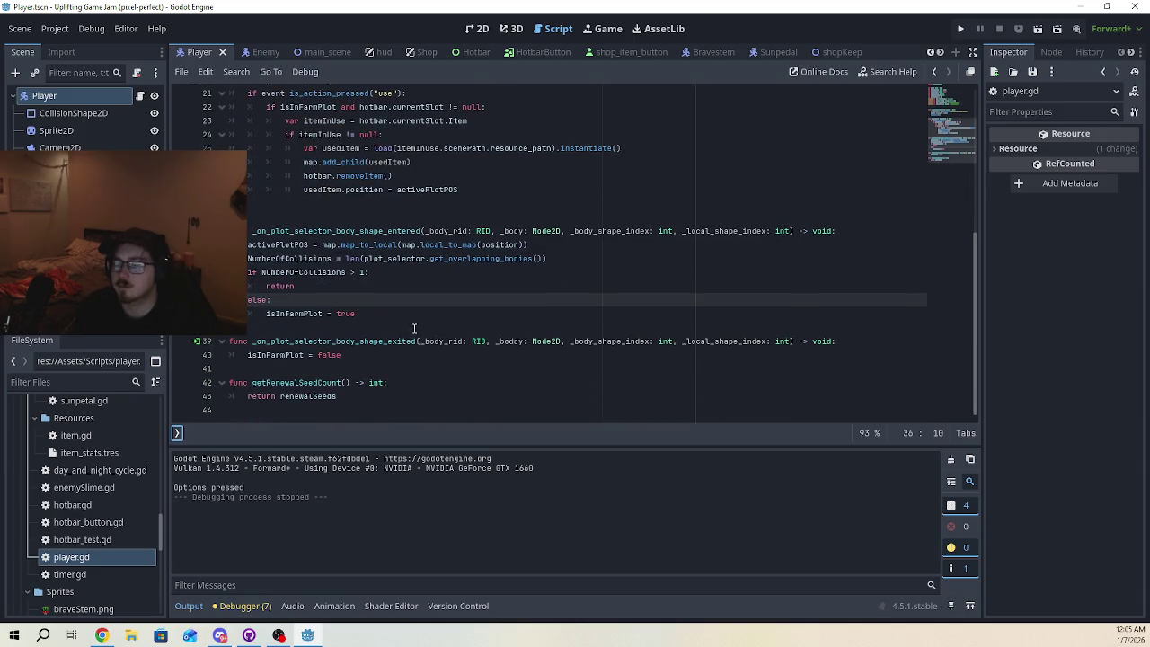
pyautogui.scroll(5, 414, 328)
pyautogui.scroll(-1, 415, 329)
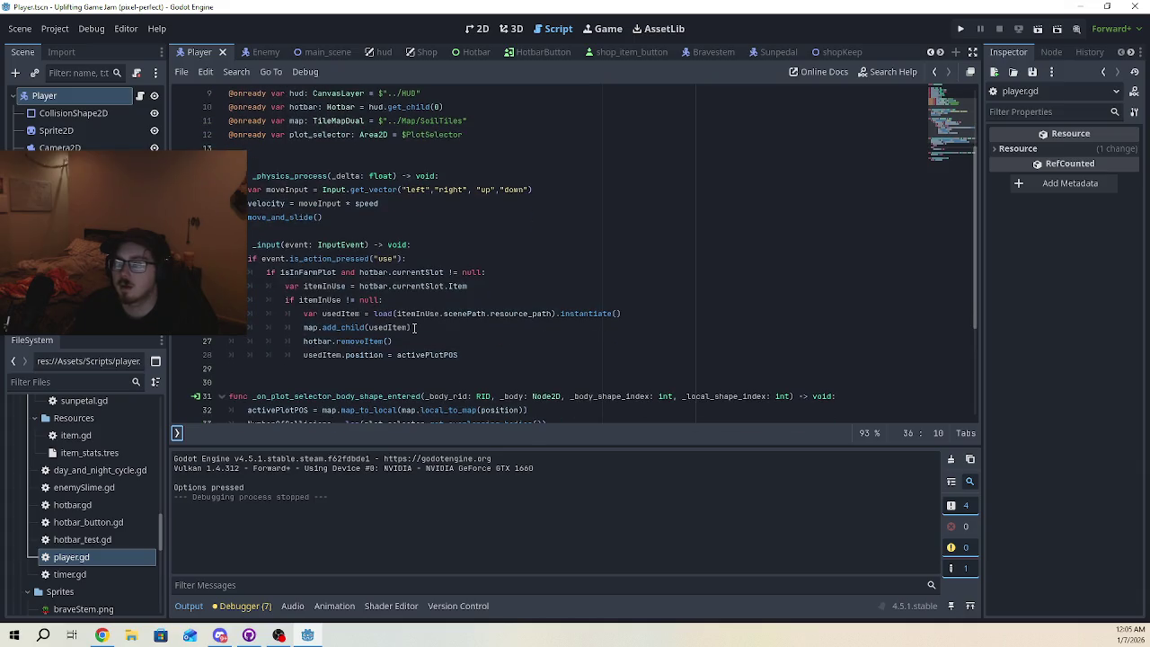
pyautogui.doubleClick(277, 245)
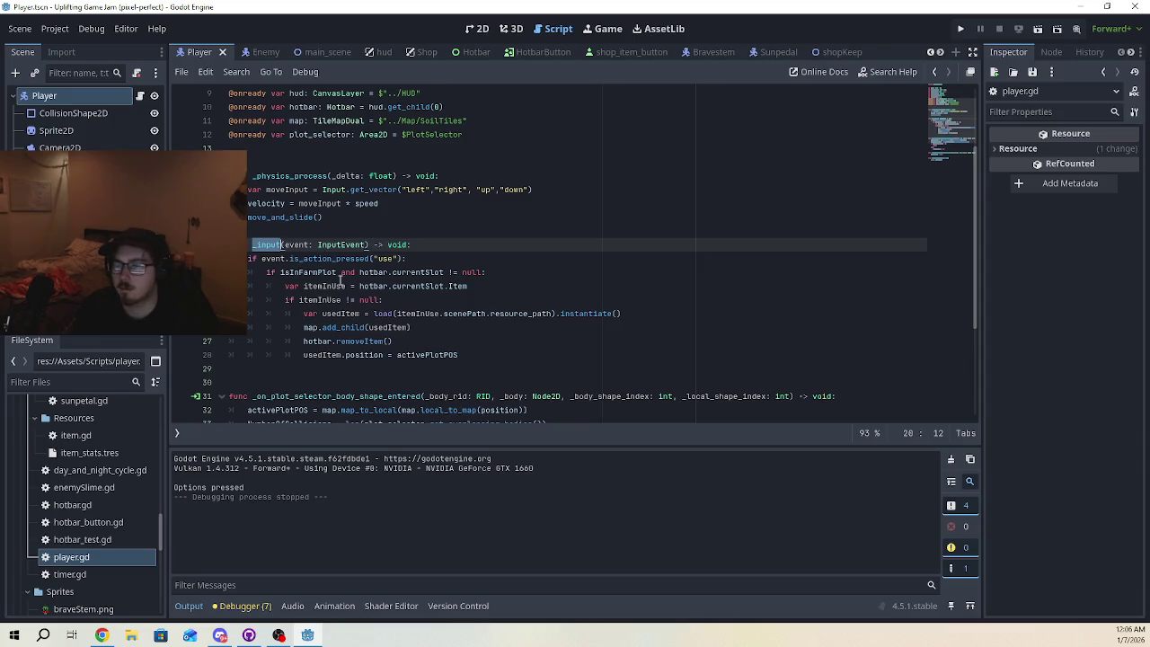
pyautogui.scroll(2, 342, 284)
pyautogui.scroll(1, 342, 285)
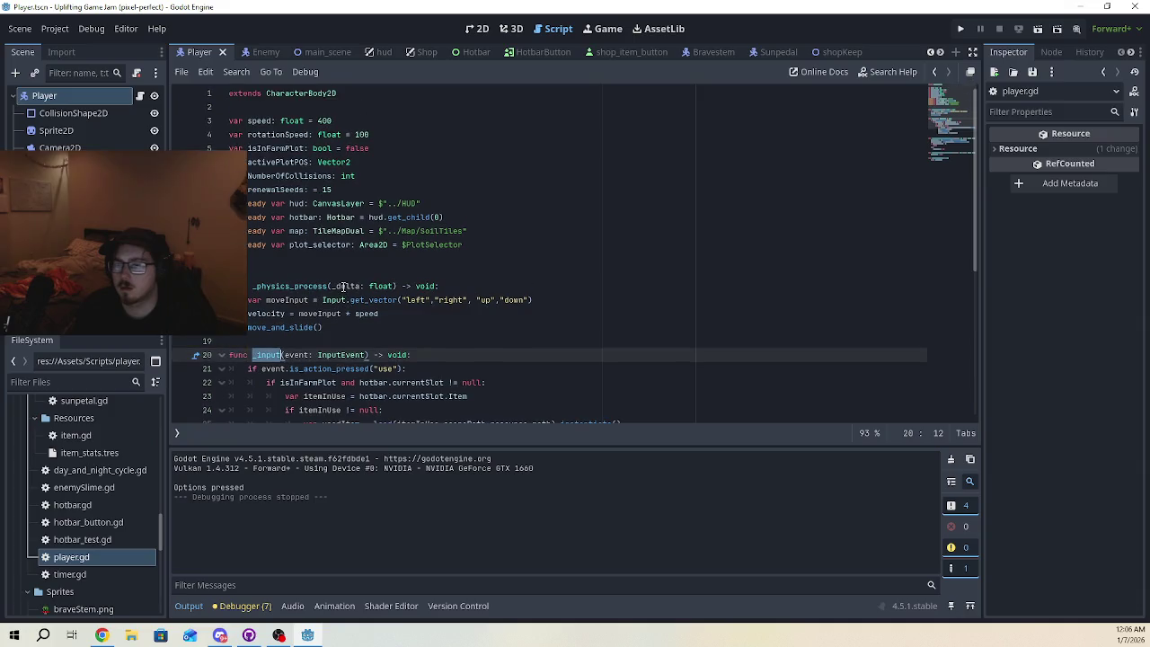
pyautogui.scroll(-5, 342, 286)
pyautogui.scroll(2, 352, 252)
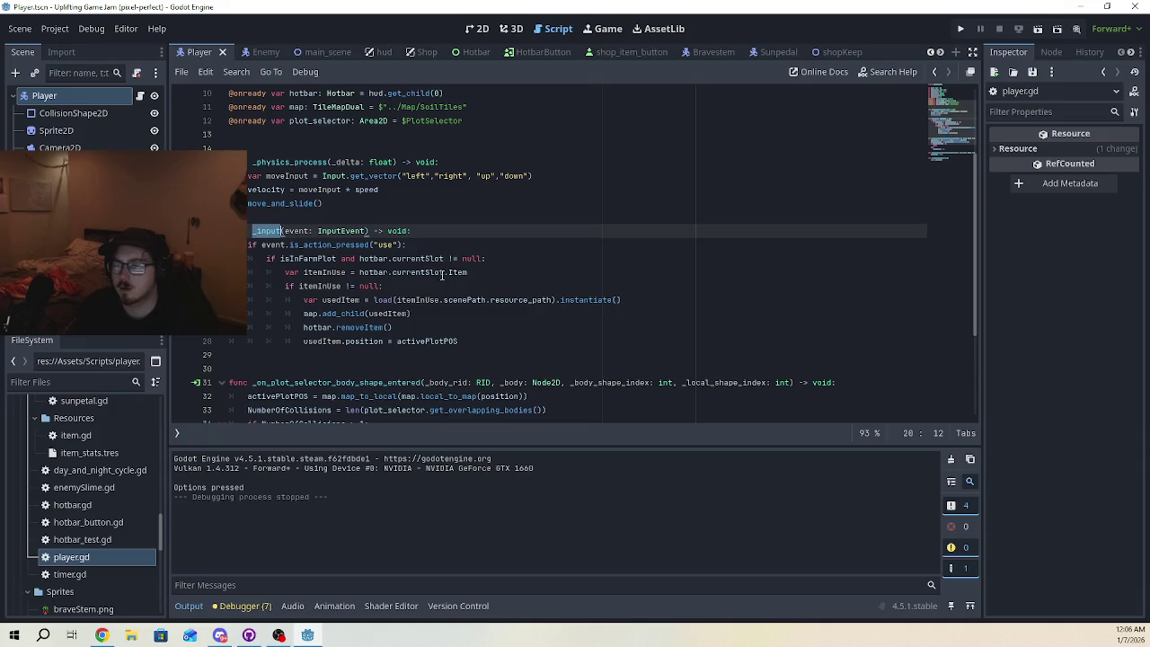
pyautogui.doubleClick(340, 299)
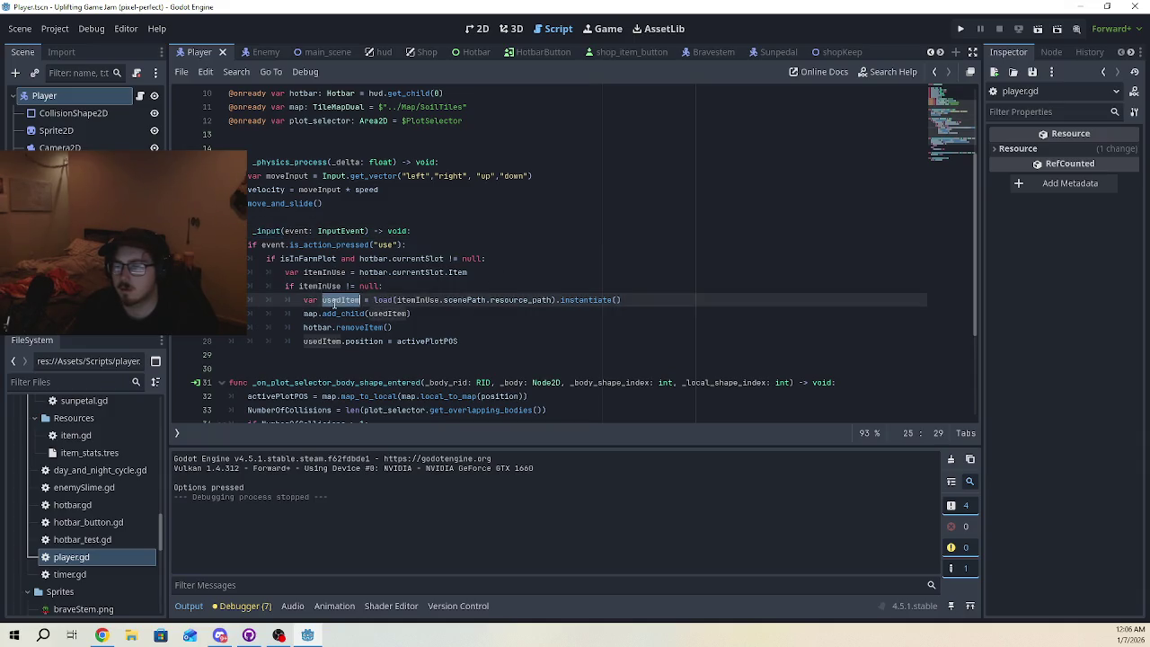
pyautogui.scroll(1, 388, 349)
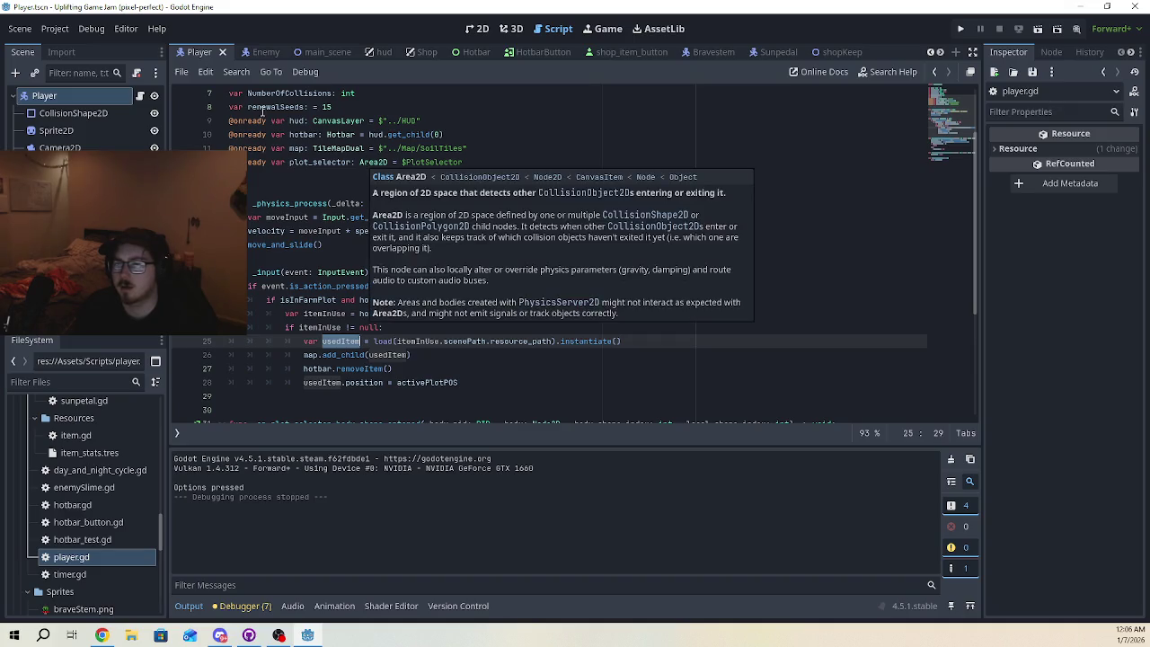
pyautogui.click(52, 29)
pyautogui.click(61, 46)
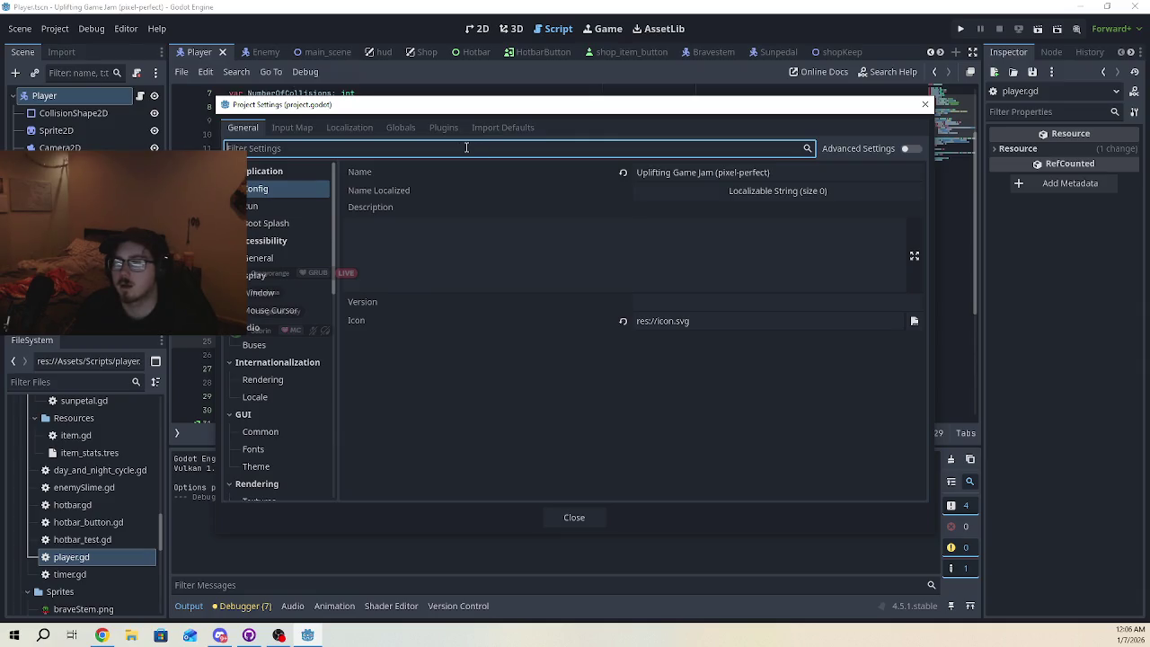
pyautogui.click(292, 127)
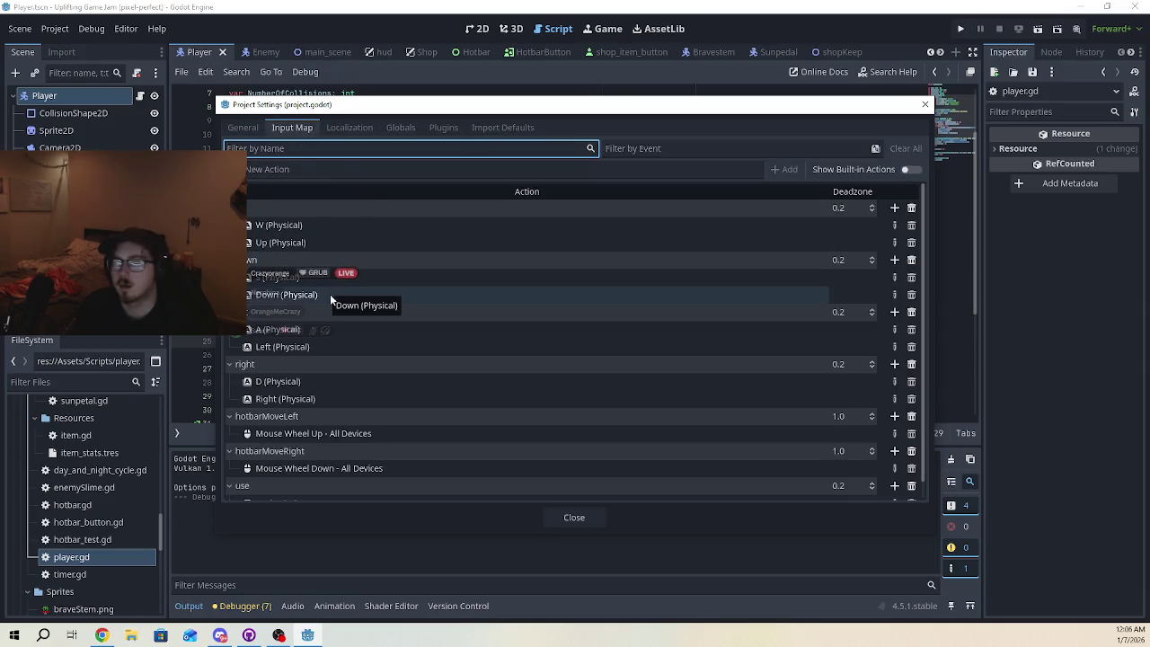
pyautogui.click(925, 104)
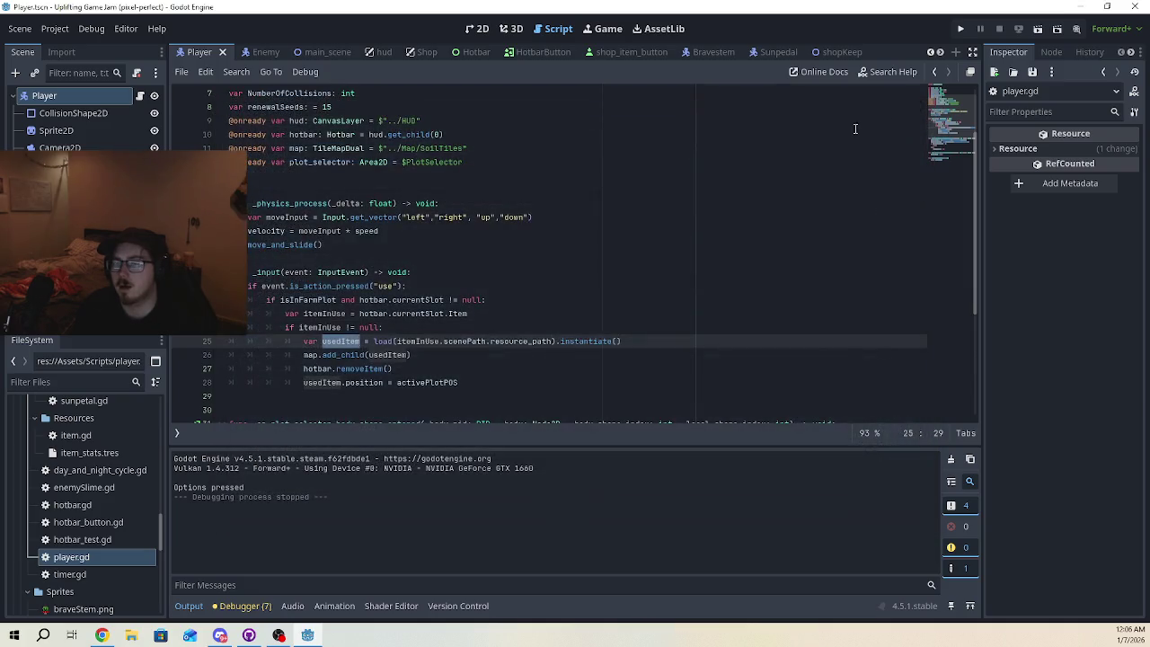
pyautogui.scroll(-2, 486, 254)
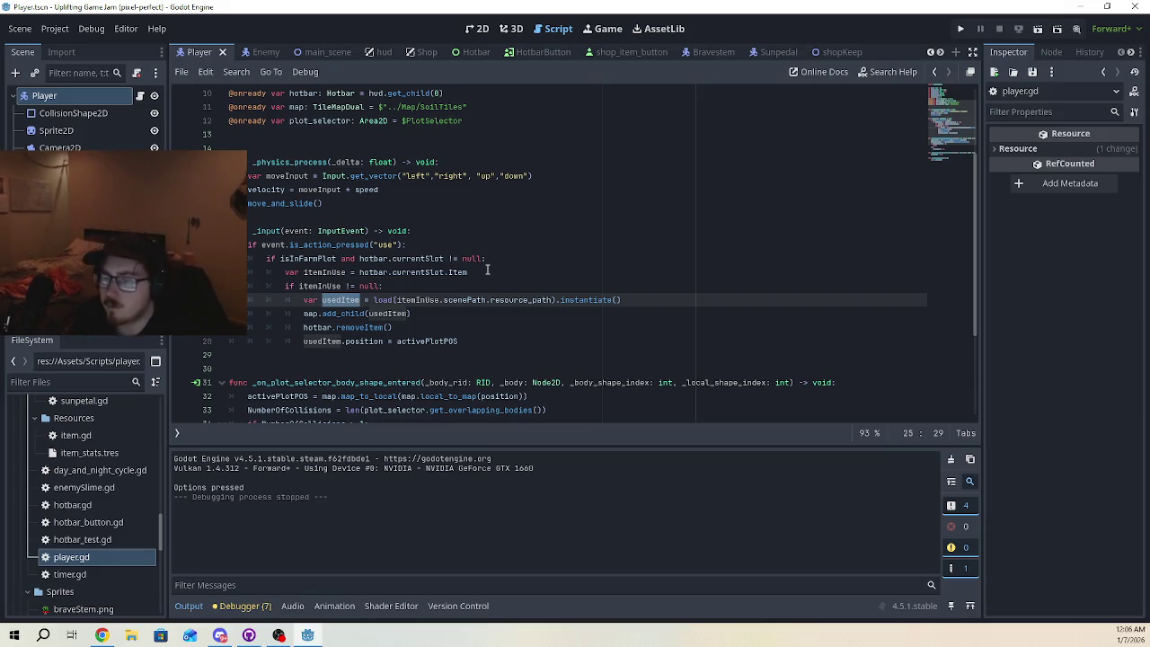
pyautogui.scroll(-2, 486, 270)
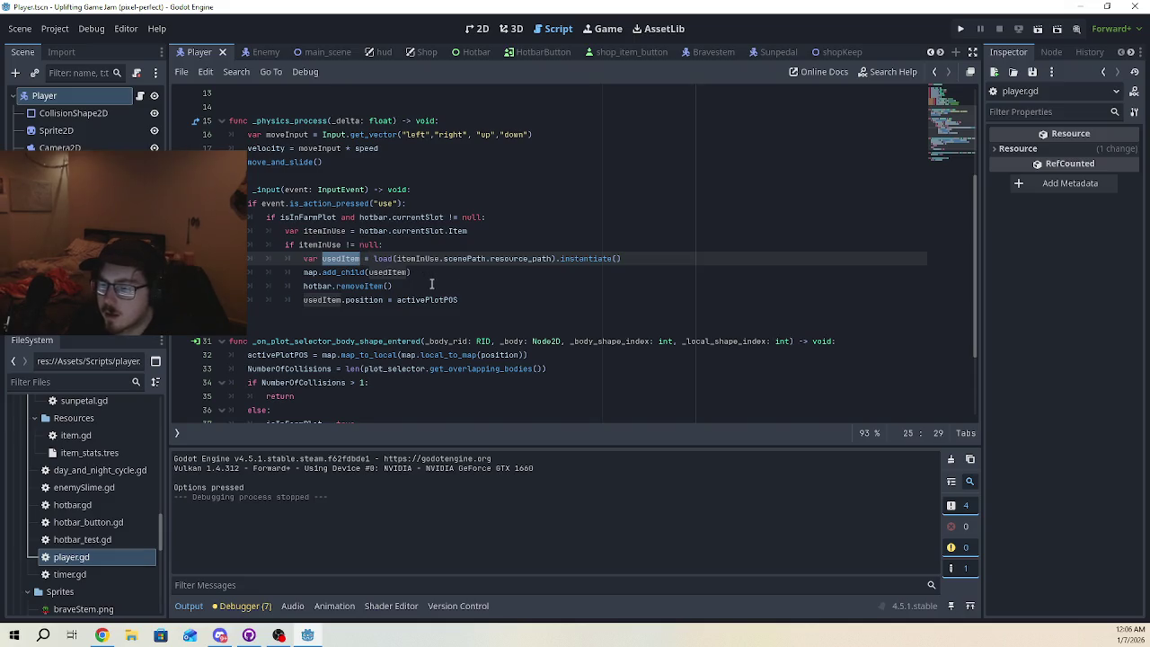
pyautogui.scroll(-1, 431, 284)
pyautogui.scroll(1, 432, 284)
pyautogui.moveTo(483, 300)
pyautogui.mouseDown()
pyautogui.moveTo(279, 216)
pyautogui.moveTo(248, 189)
pyautogui.mouseUp()
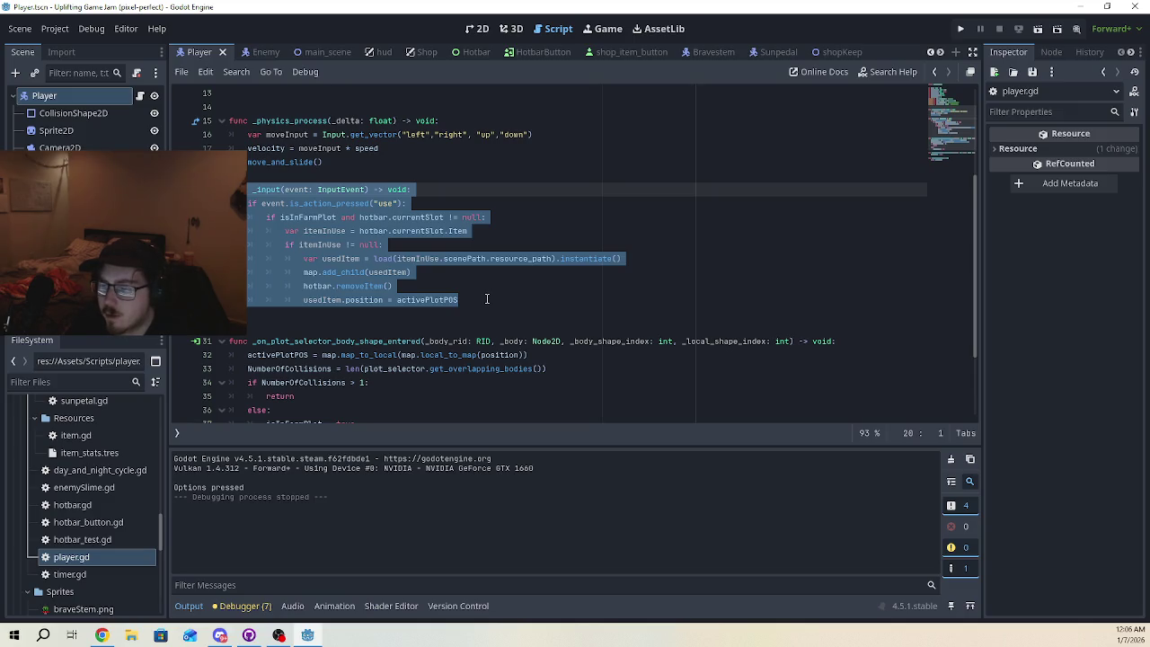
pyautogui.click(486, 298)
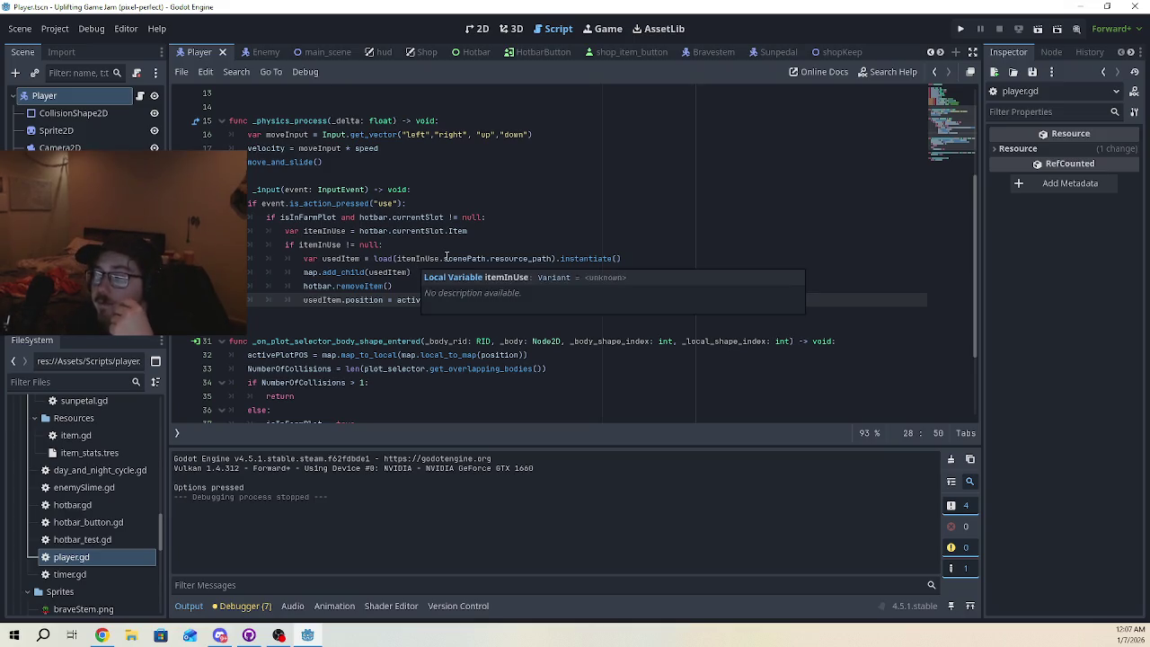
pyautogui.click(467, 243)
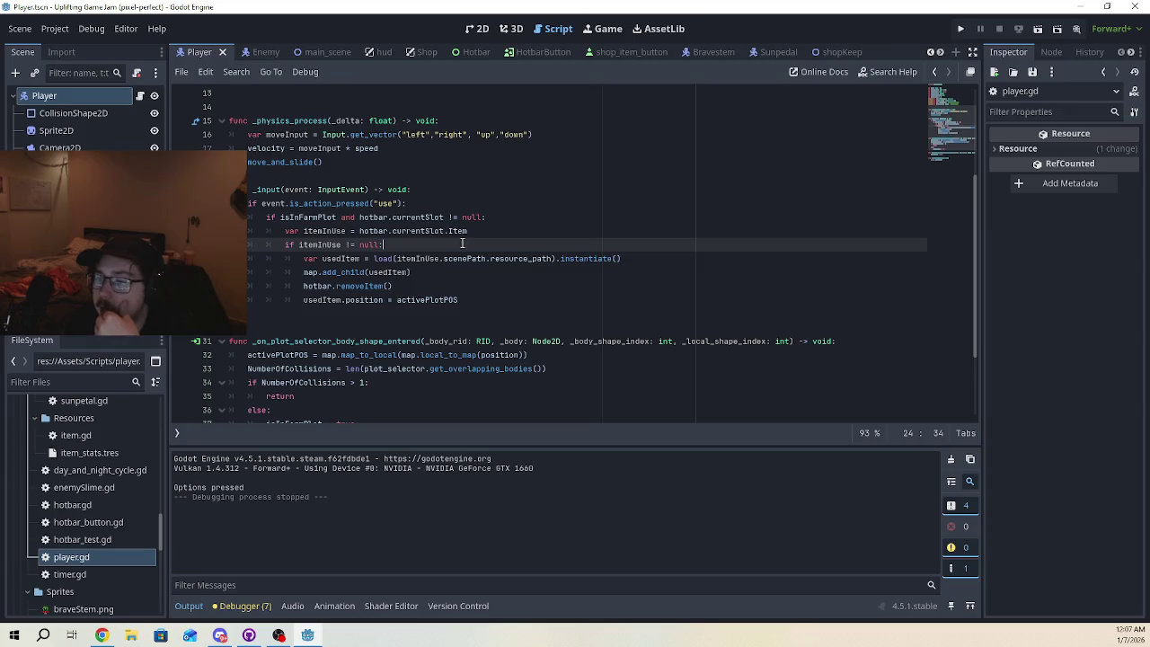
pyautogui.doubleClick(317, 244)
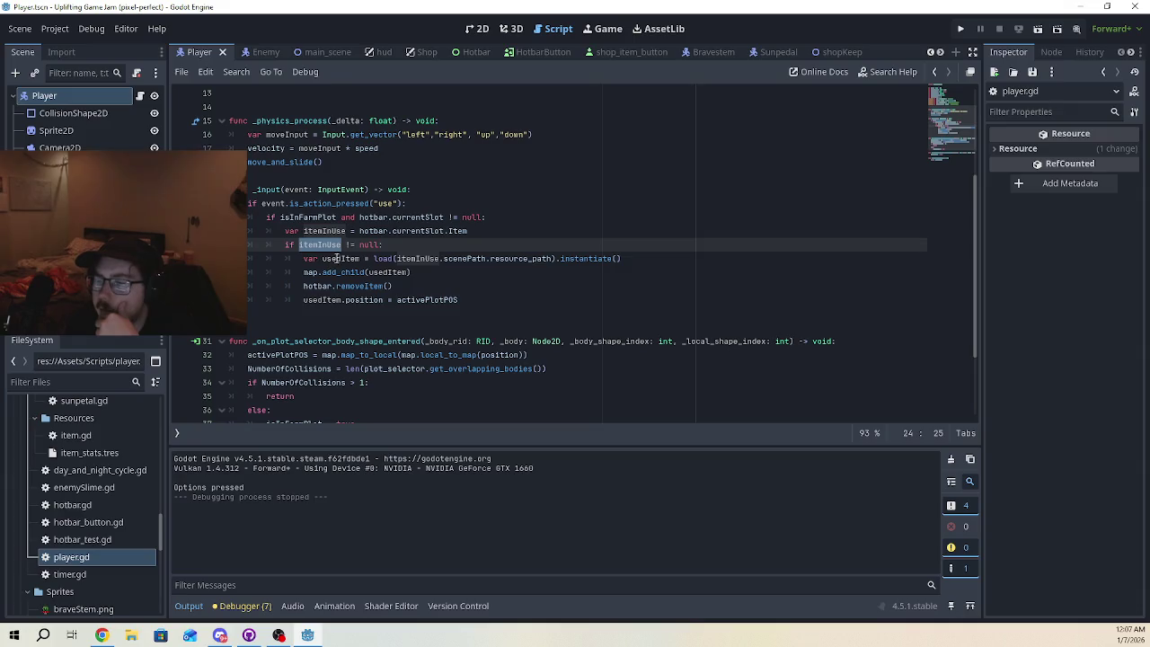
pyautogui.click(371, 231)
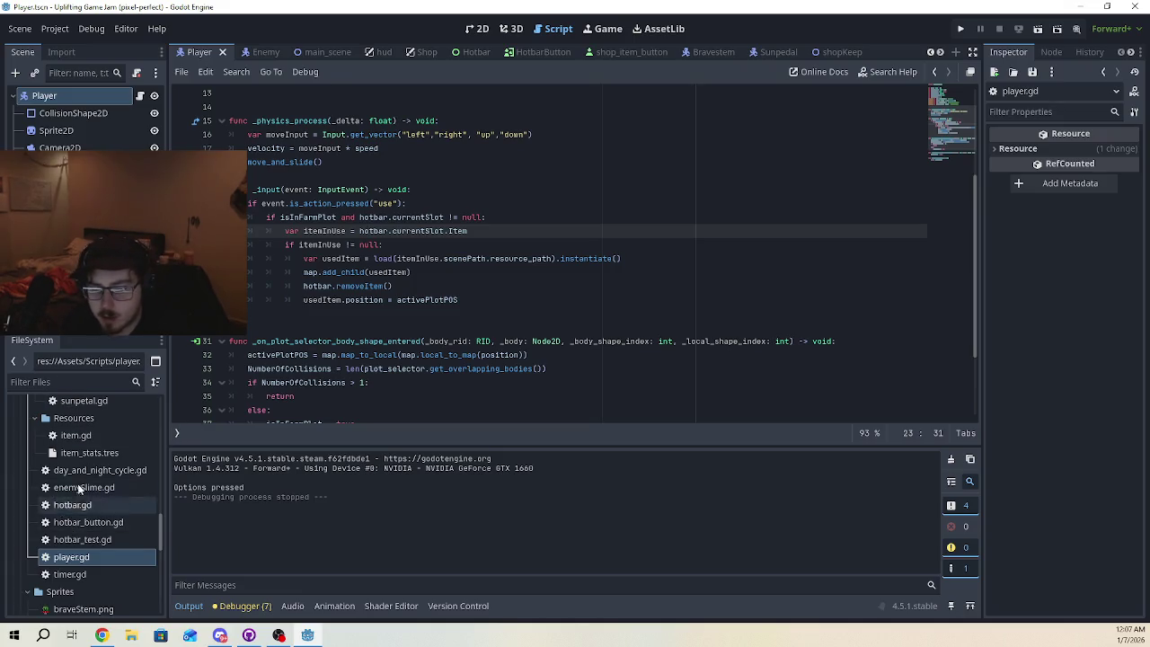
# - Open shopMenu.gd from the FileSystem dock
pyautogui.scroll(10, 72, 458)
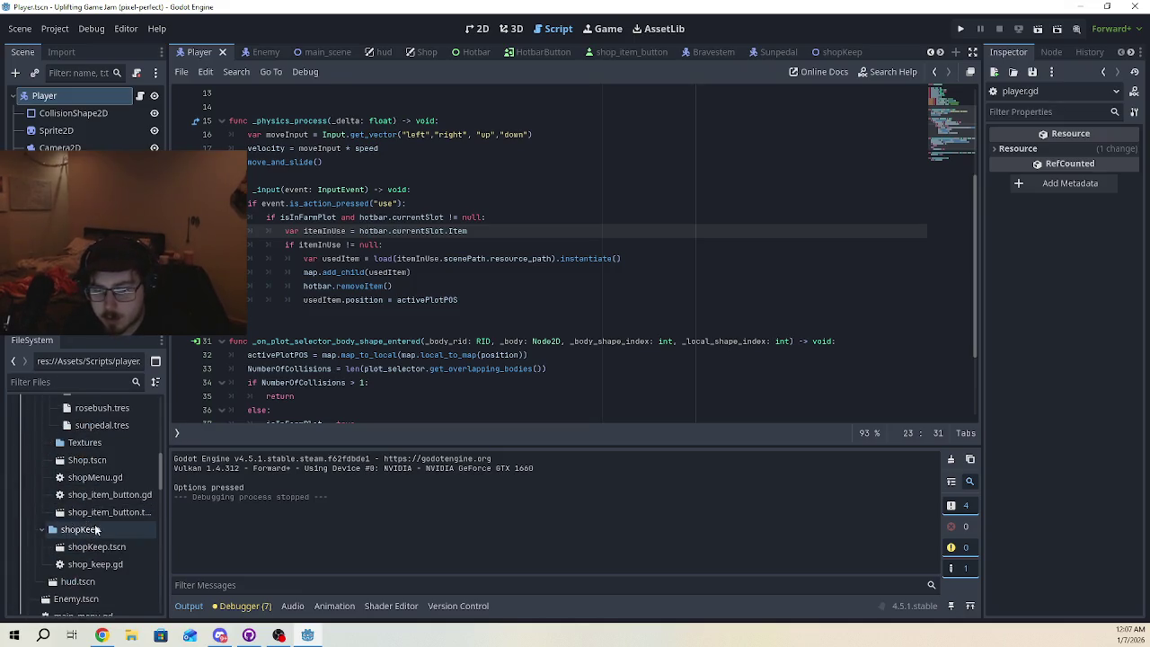
pyautogui.doubleClick(94, 477)
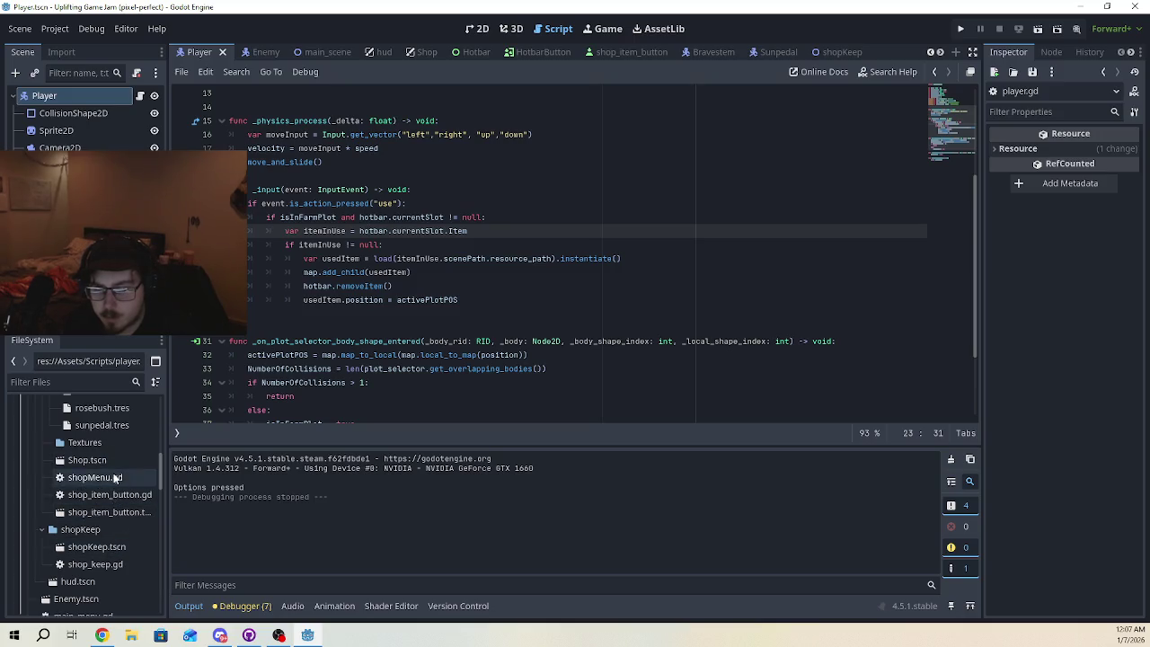
pyautogui.click(335, 217)
# - Inspect line 41's 'pressed' signal and its purchase_item.bind( plant ) argument, showing the pressed docs
pyautogui.doubleClick(335, 216)
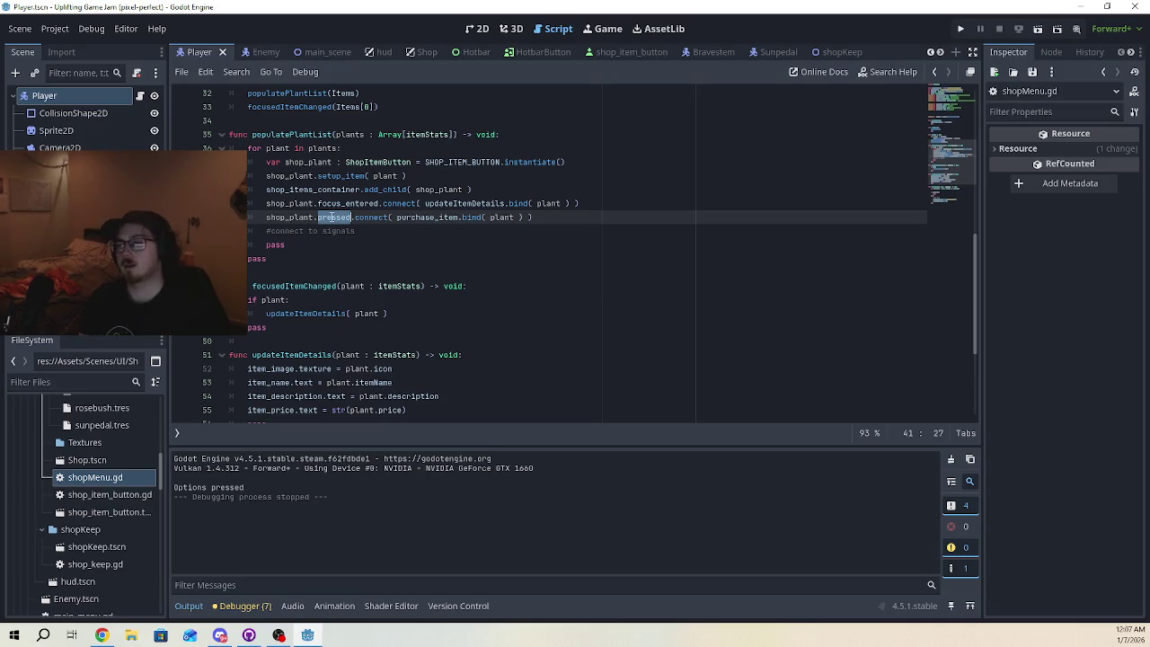
pyautogui.moveTo(396, 216); pyautogui.dragTo(526, 229)
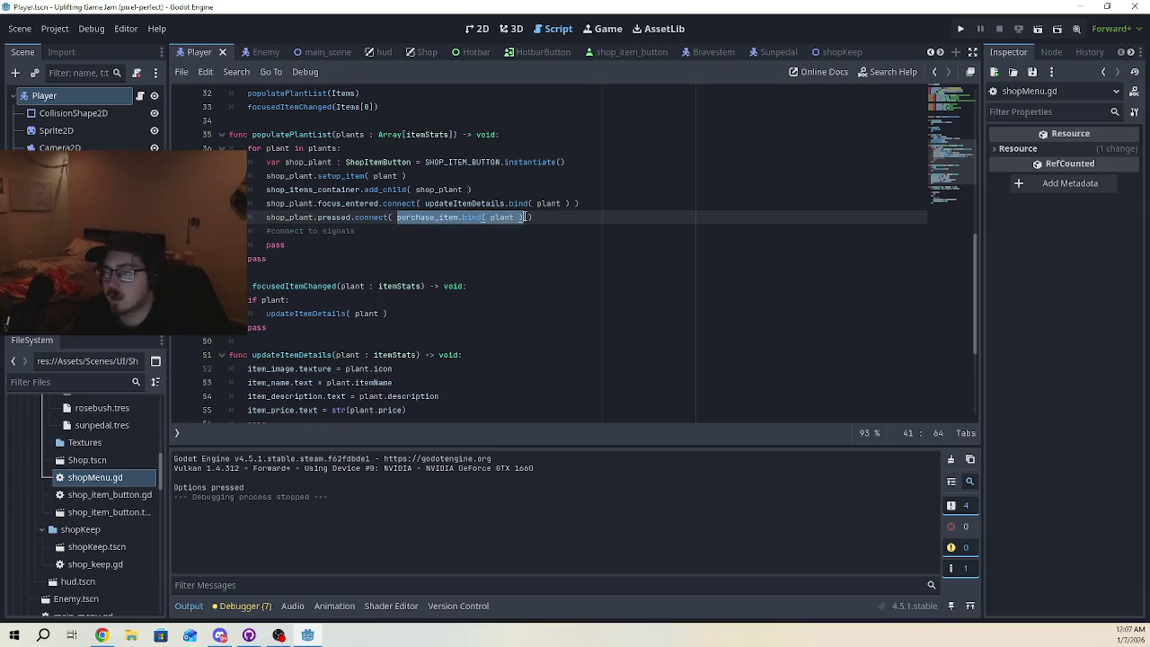
pyautogui.doubleClick(334, 217)
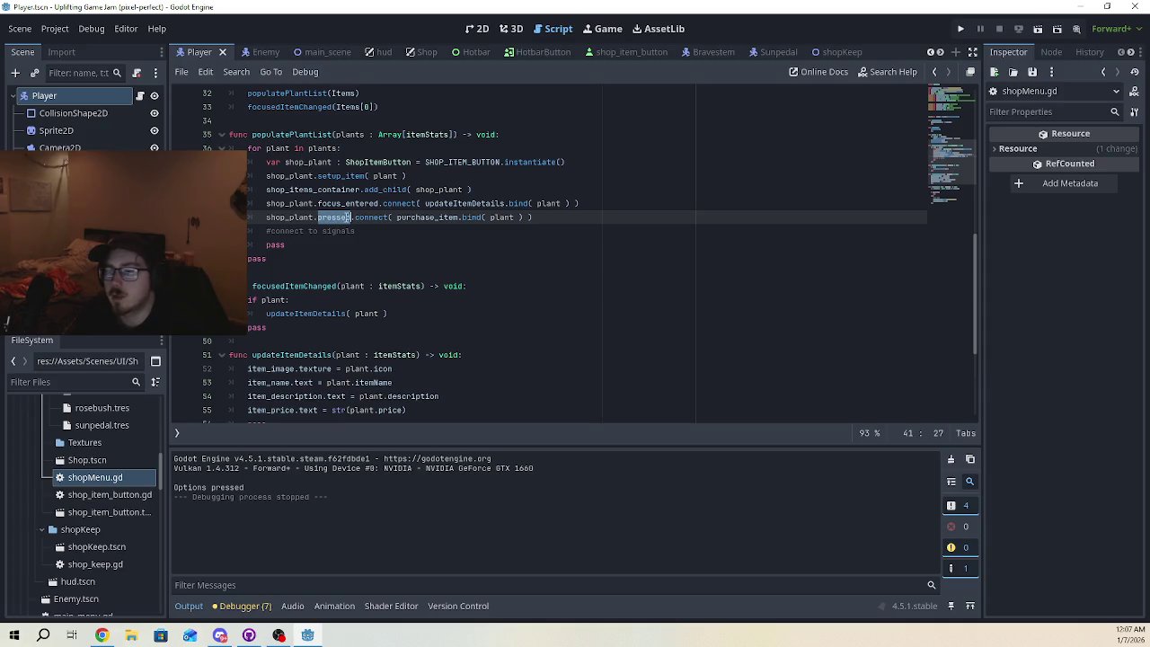
pyautogui.moveTo(355, 218)
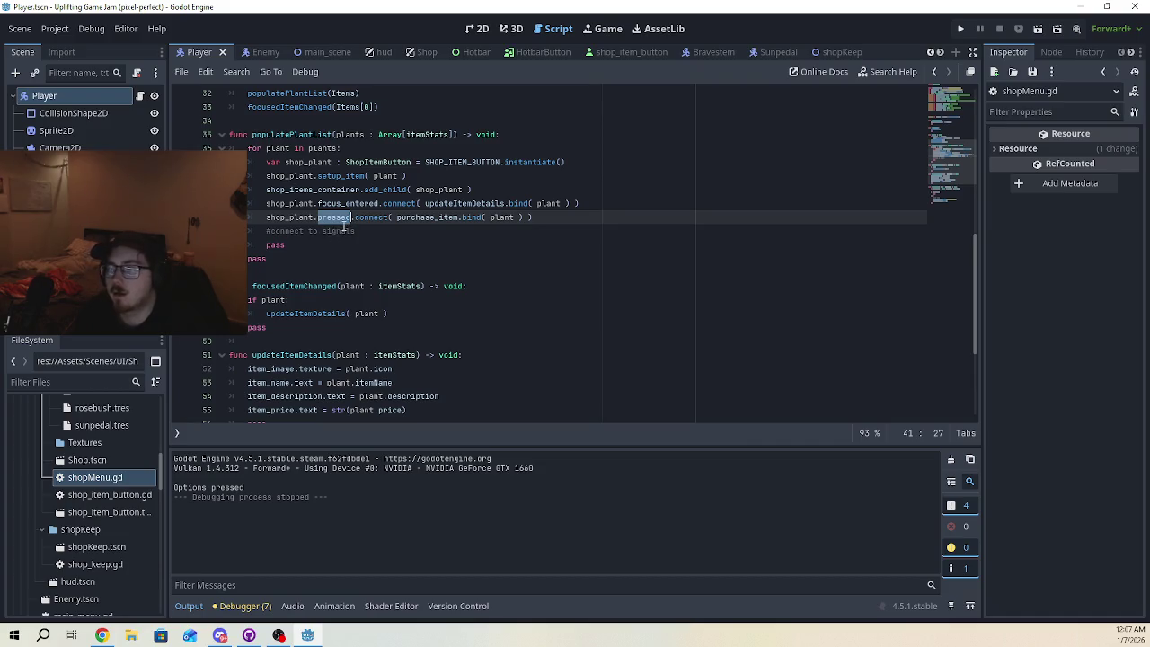
pyautogui.click(341, 218)
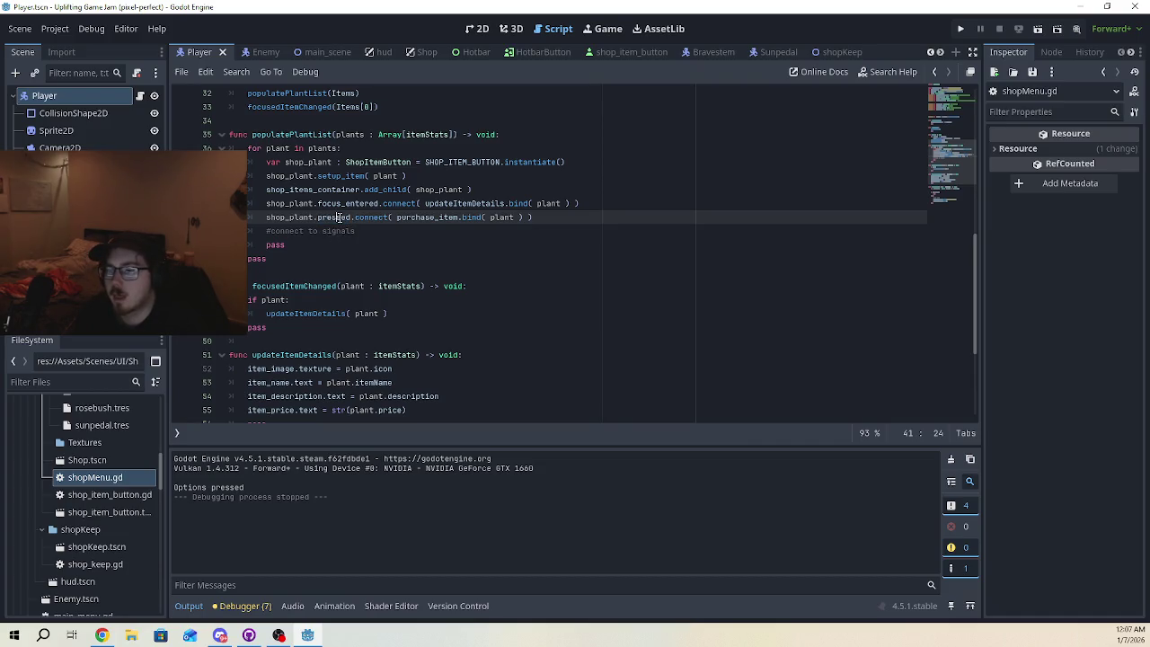
pyautogui.moveTo(342, 218)
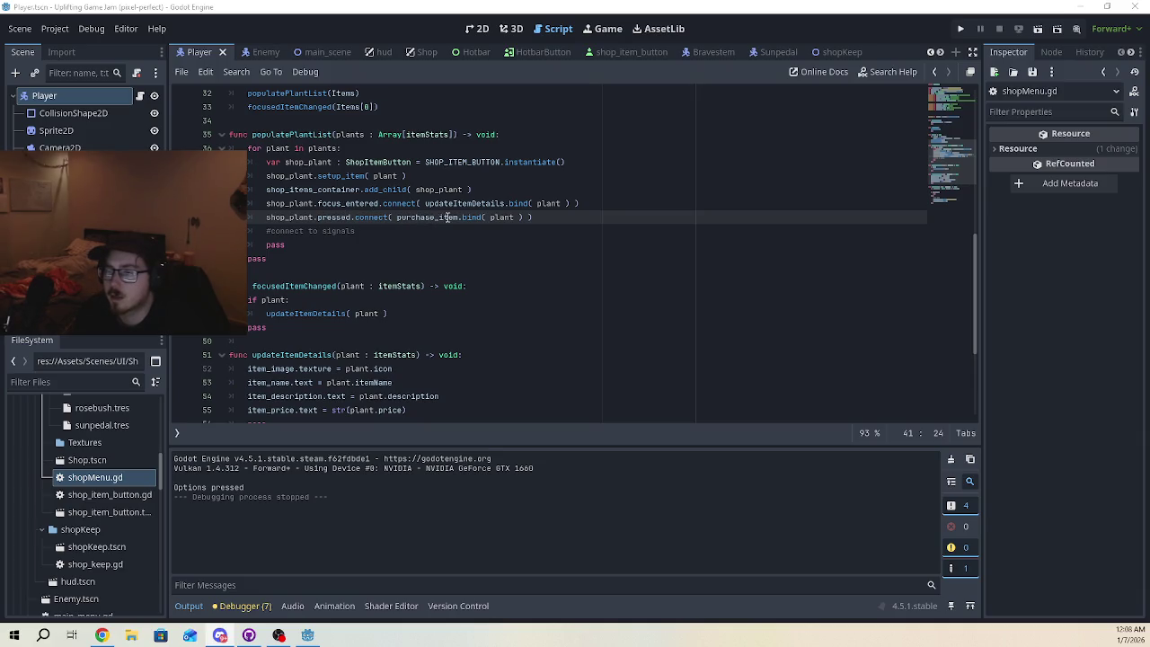
# - Select purchase_item in line 41's pressed connection after examining bind
pyautogui.doubleClick(474, 218)
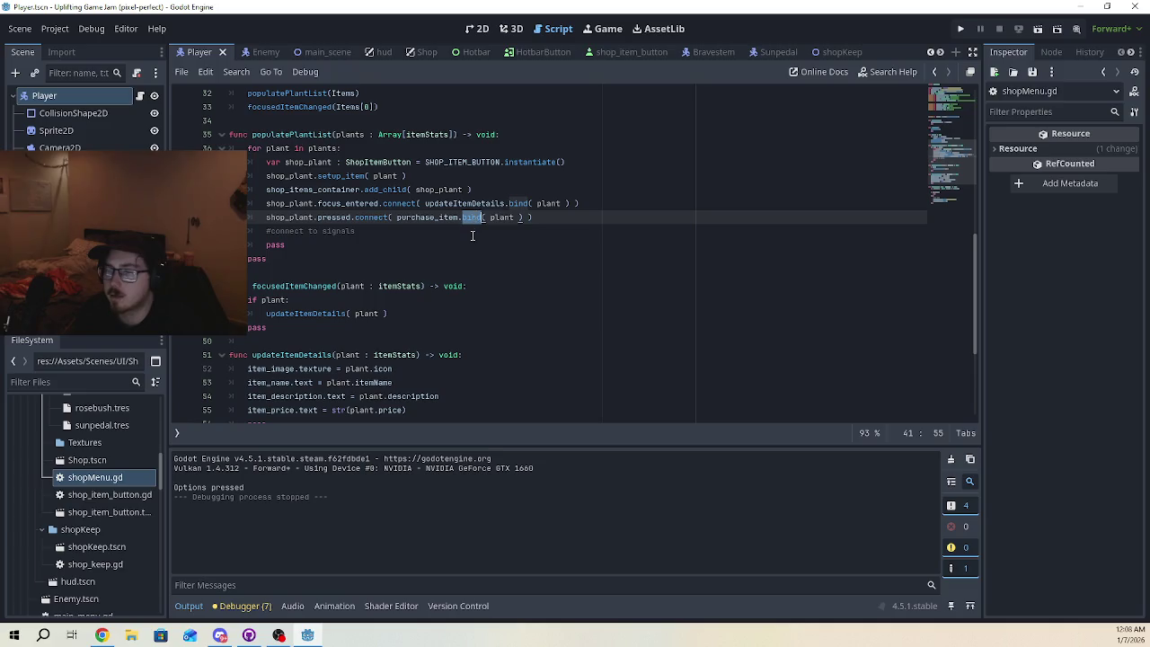
pyautogui.click(467, 217)
pyautogui.click(469, 245)
pyautogui.click(471, 218)
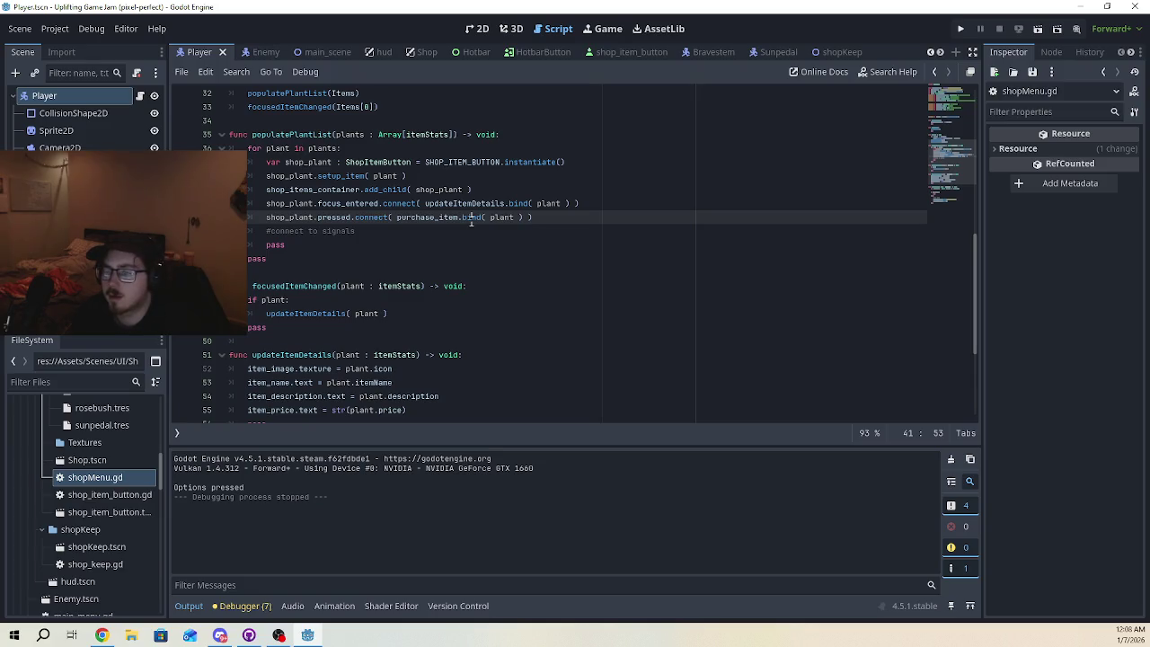
pyautogui.doubleClick(449, 219)
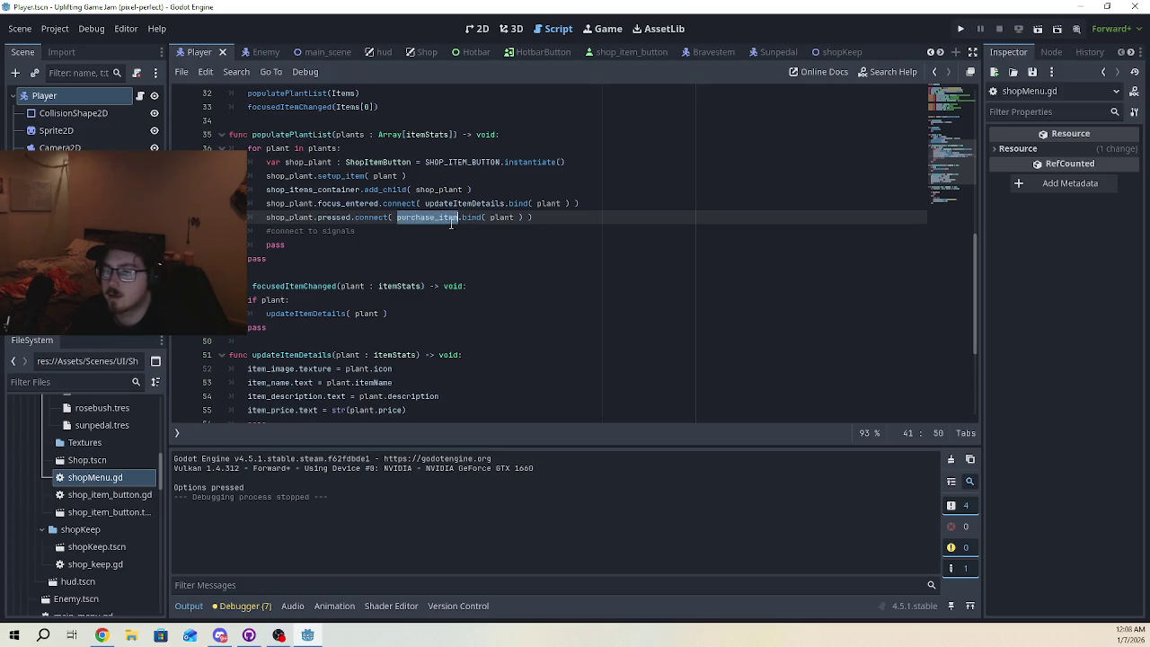
# - Scroll down to the purchase_item function comparing currency with plant.price and playing notEnoughMoney
pyautogui.scroll(2, 447, 241)
pyautogui.scroll(8, 448, 241)
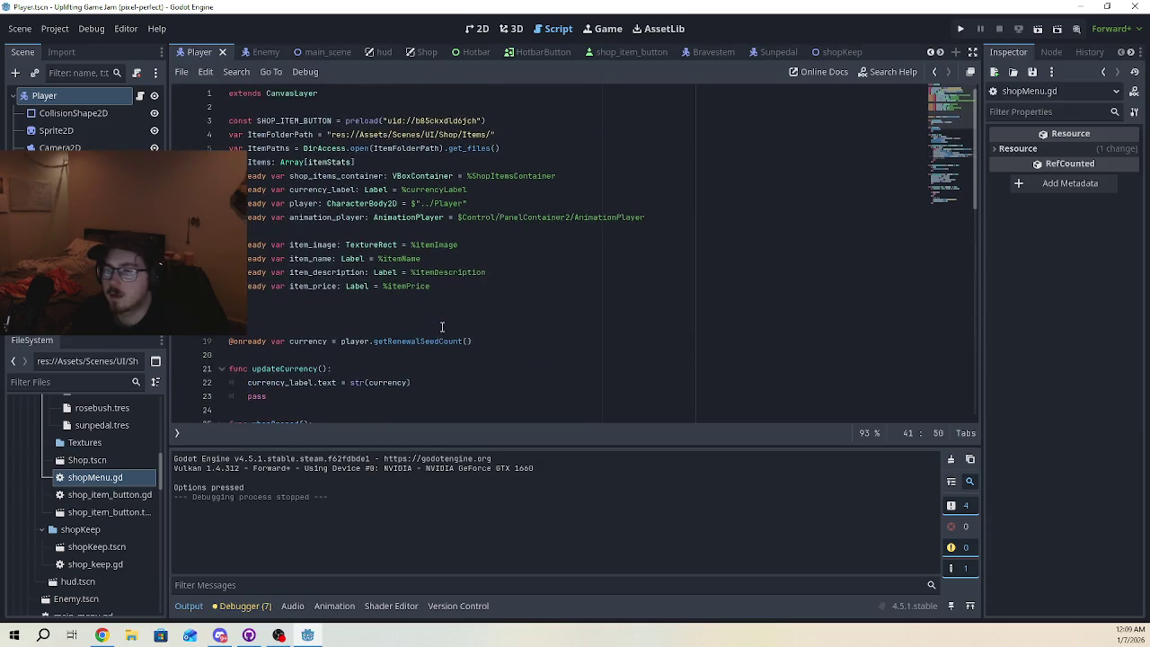
pyautogui.scroll(-9, 443, 337)
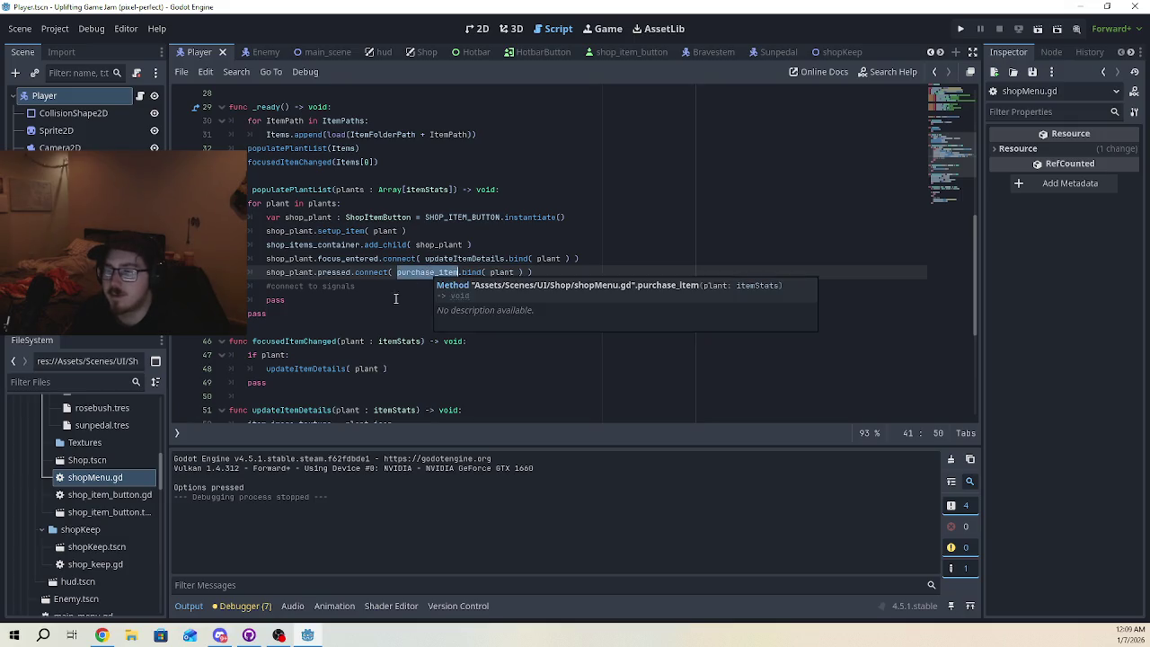
pyautogui.scroll(9, 454, 277)
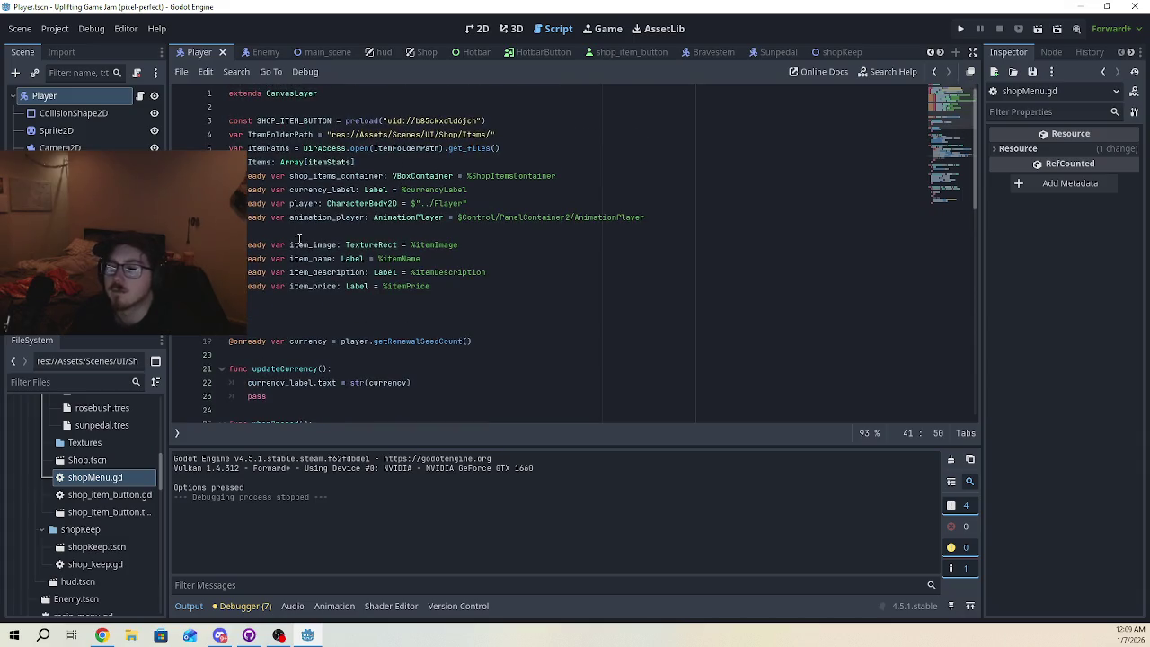
pyautogui.scroll(-5, 329, 275)
pyautogui.scroll(-5, 329, 274)
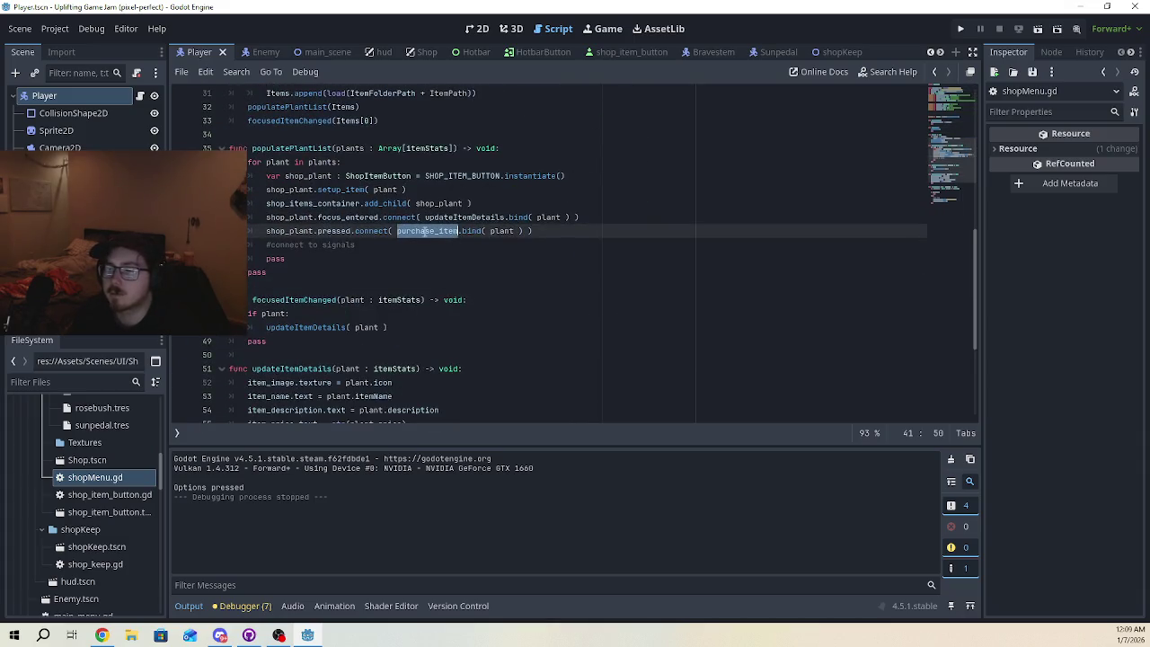
pyautogui.moveTo(424, 237)
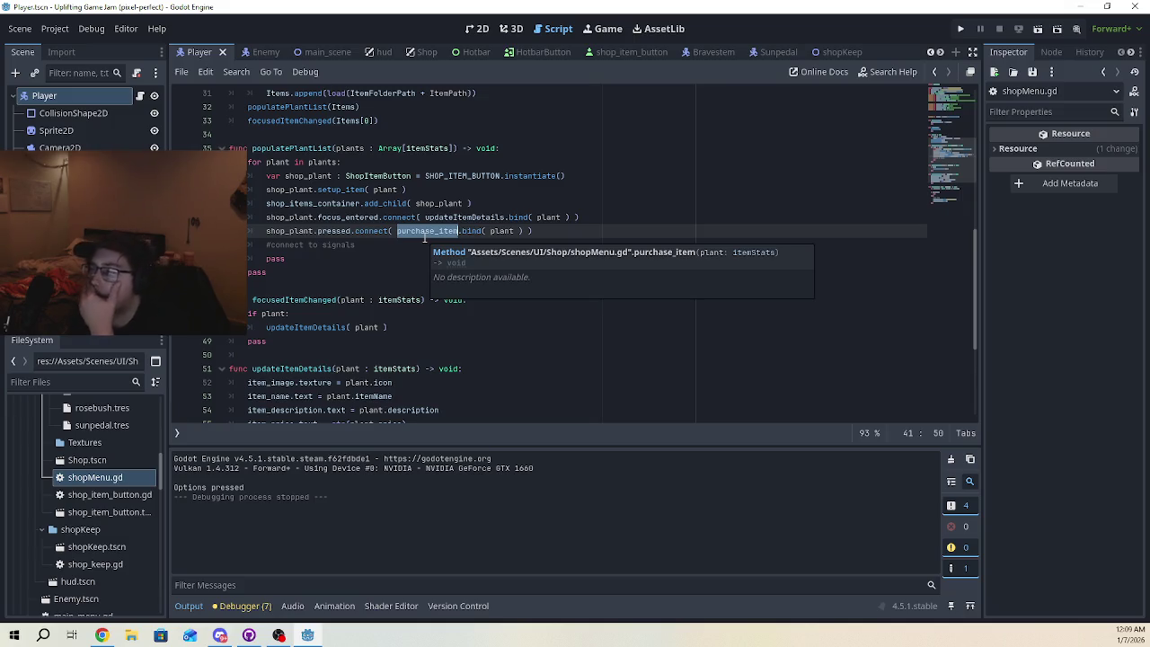
pyautogui.scroll(-5, 424, 237)
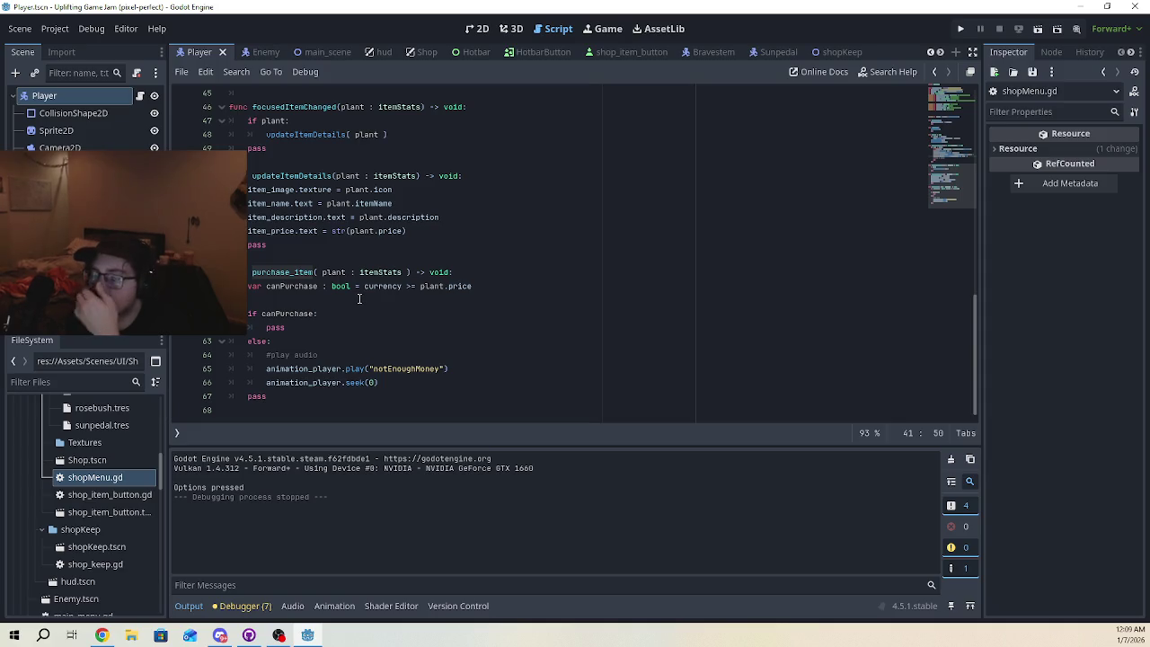
# - Scroll from purchase_item back up to the _ready and populatePlantList functions
pyautogui.scroll(4, 355, 299)
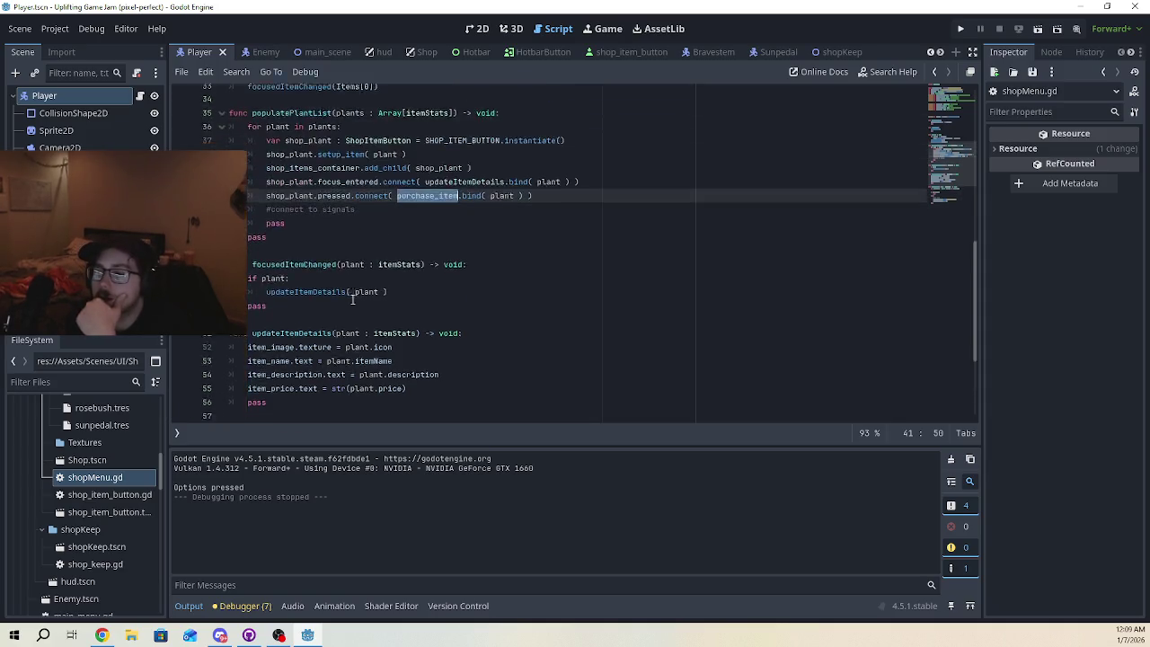
pyautogui.scroll(-4, 353, 307)
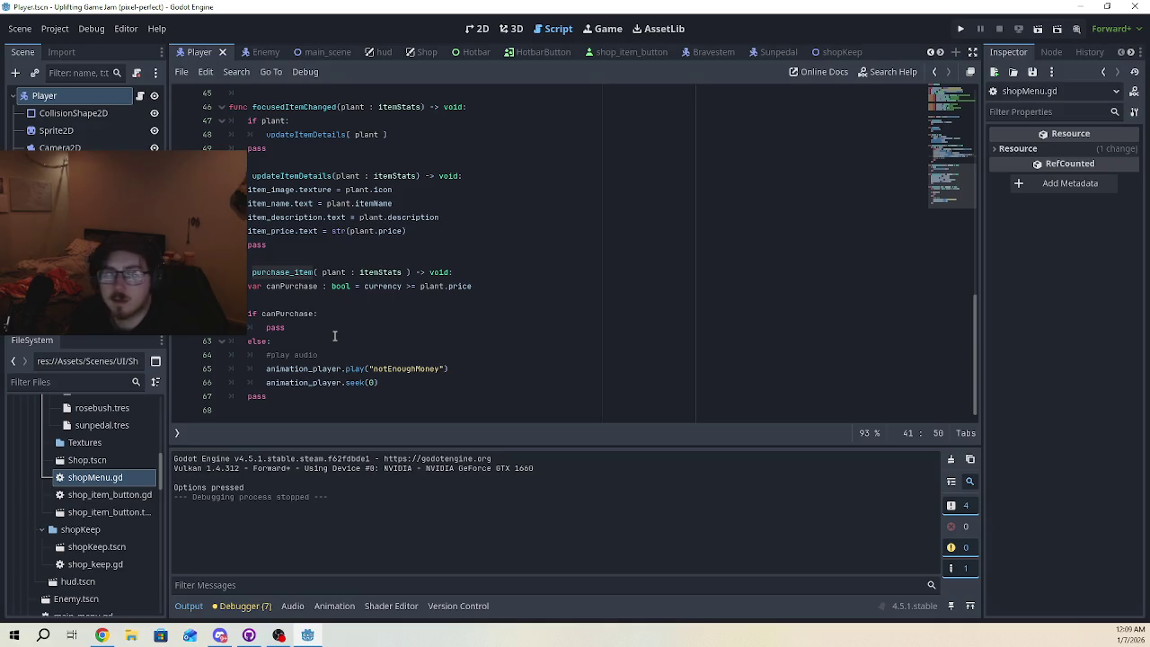
pyautogui.scroll(3, 334, 336)
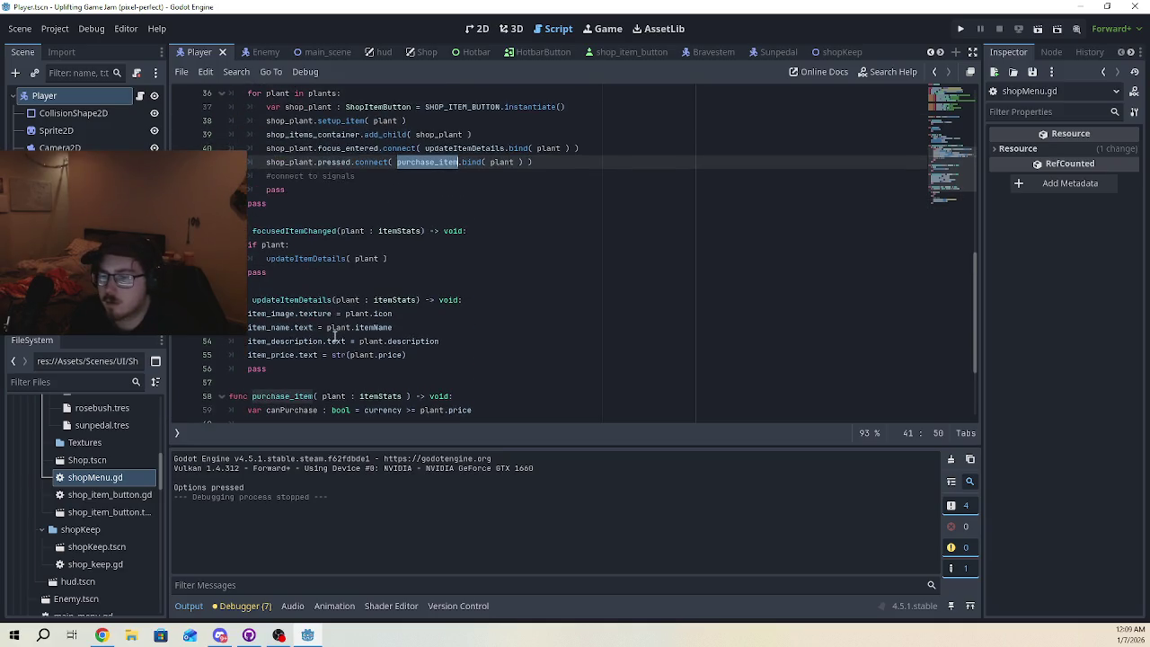
pyautogui.scroll(3, 332, 332)
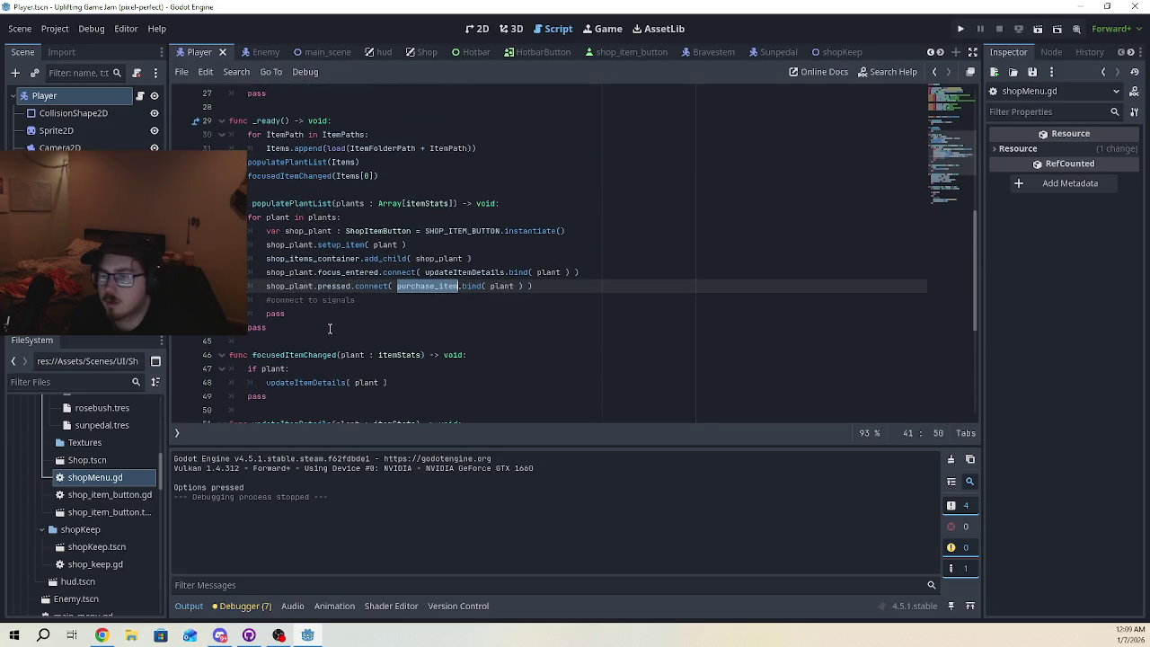
pyautogui.scroll(4, 330, 328)
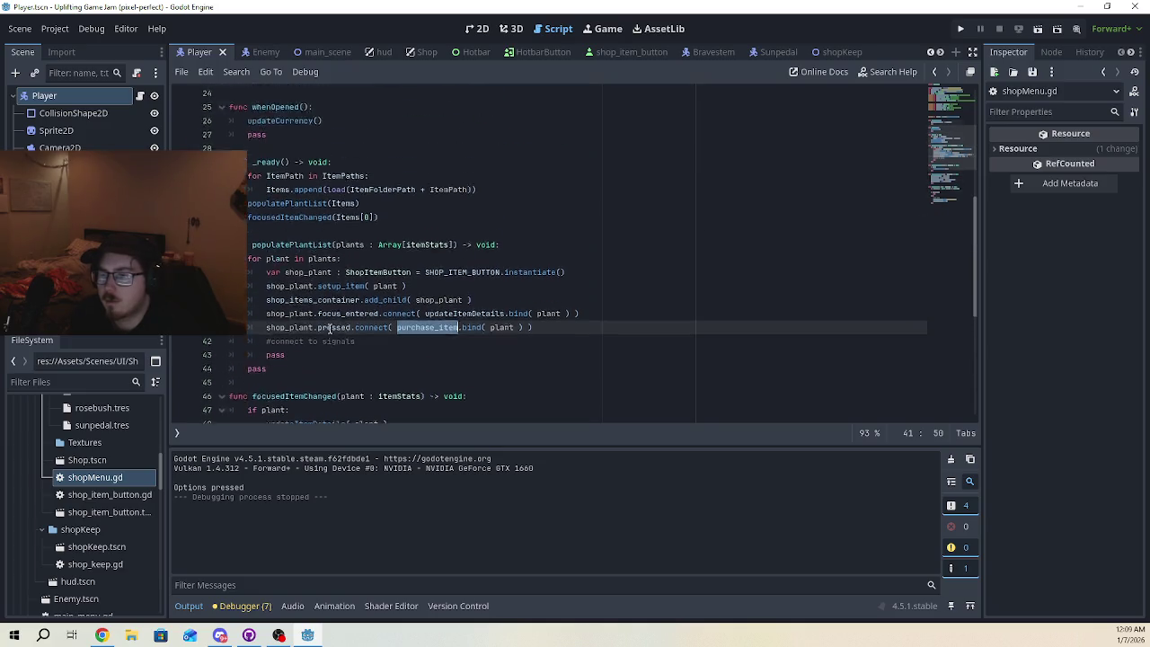
pyautogui.scroll(-3, 330, 329)
pyautogui.scroll(1, 329, 328)
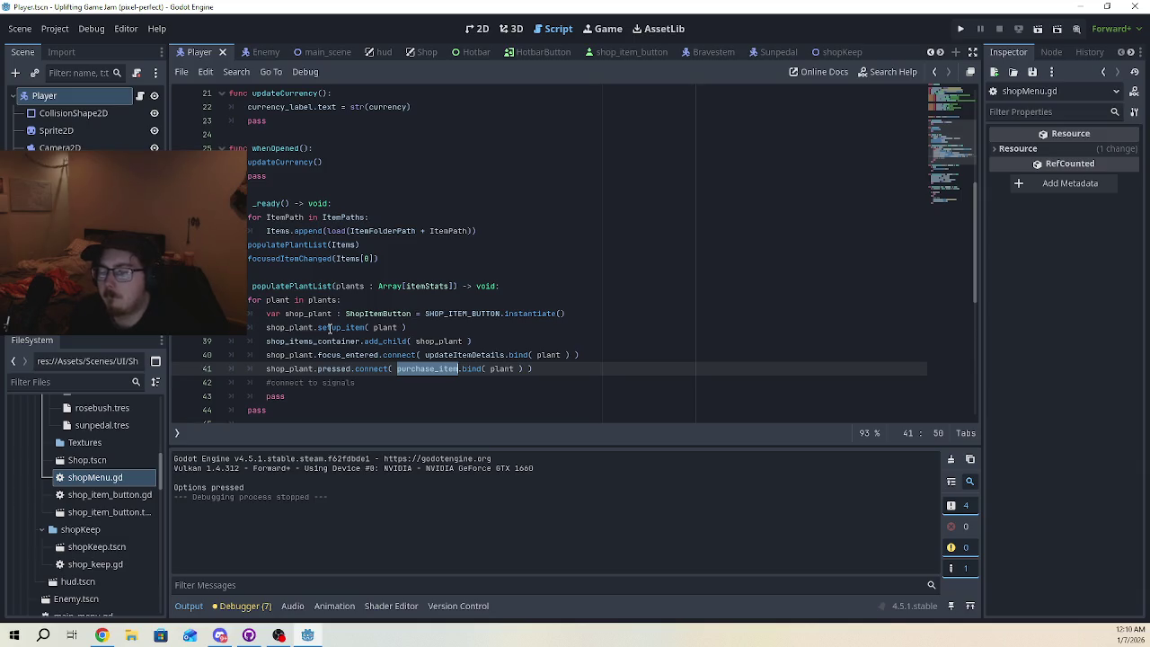
# - Show the Callable.bind documentation on line 40's focus_entered connection
pyautogui.click(489, 388)
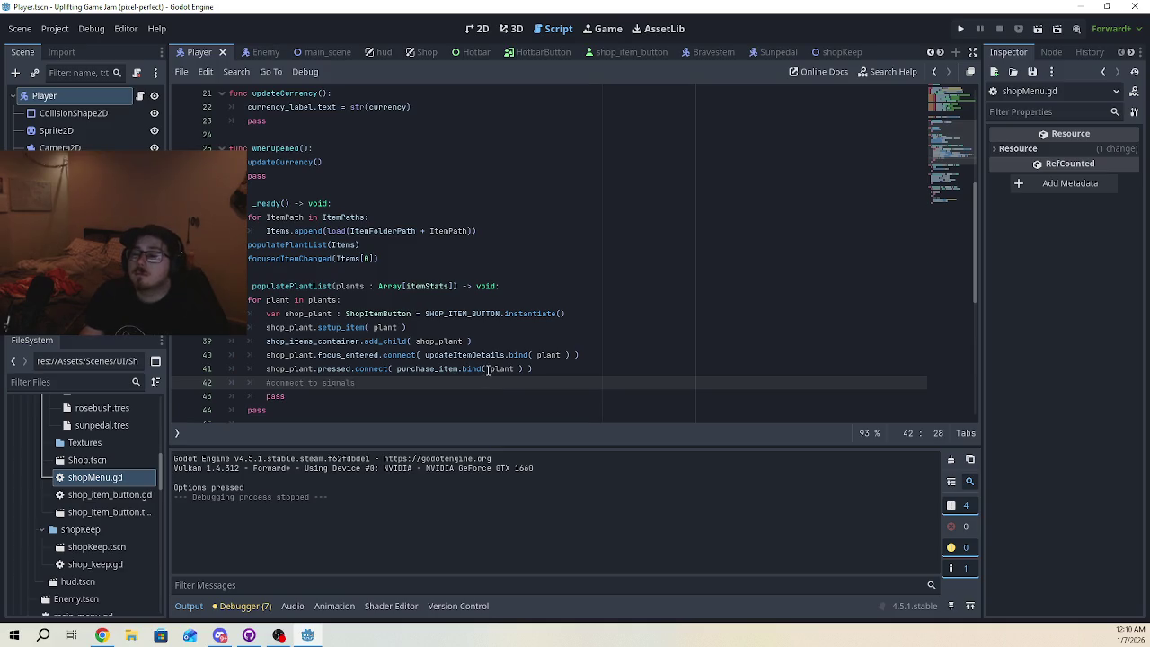
pyautogui.click(537, 355)
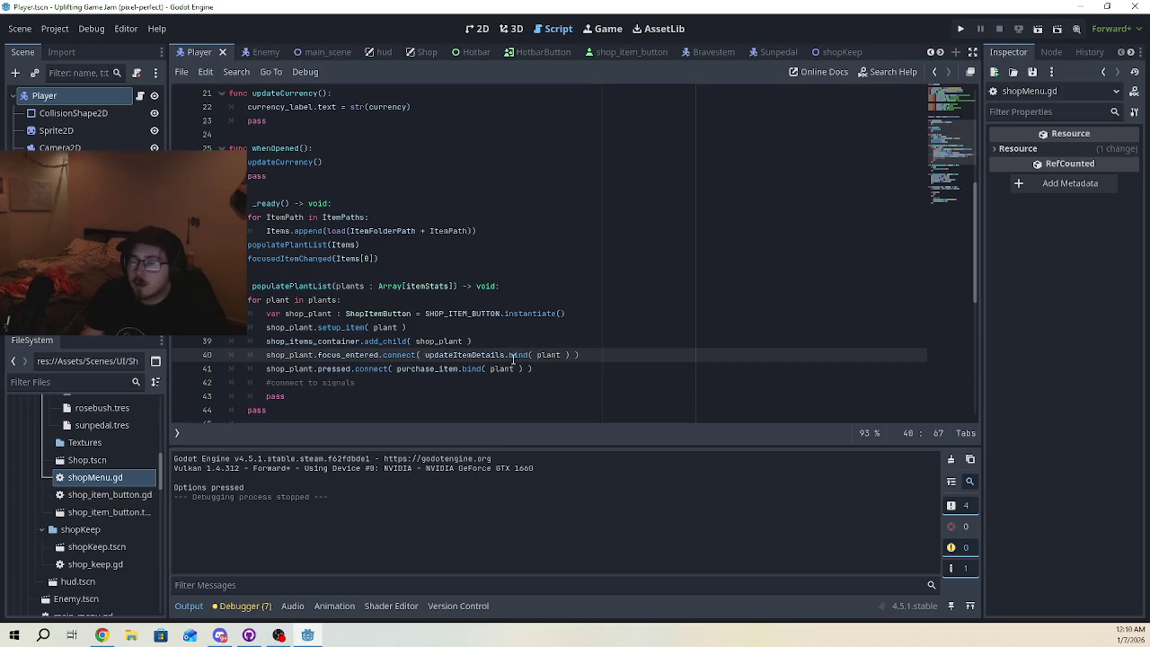
pyautogui.moveTo(513, 357)
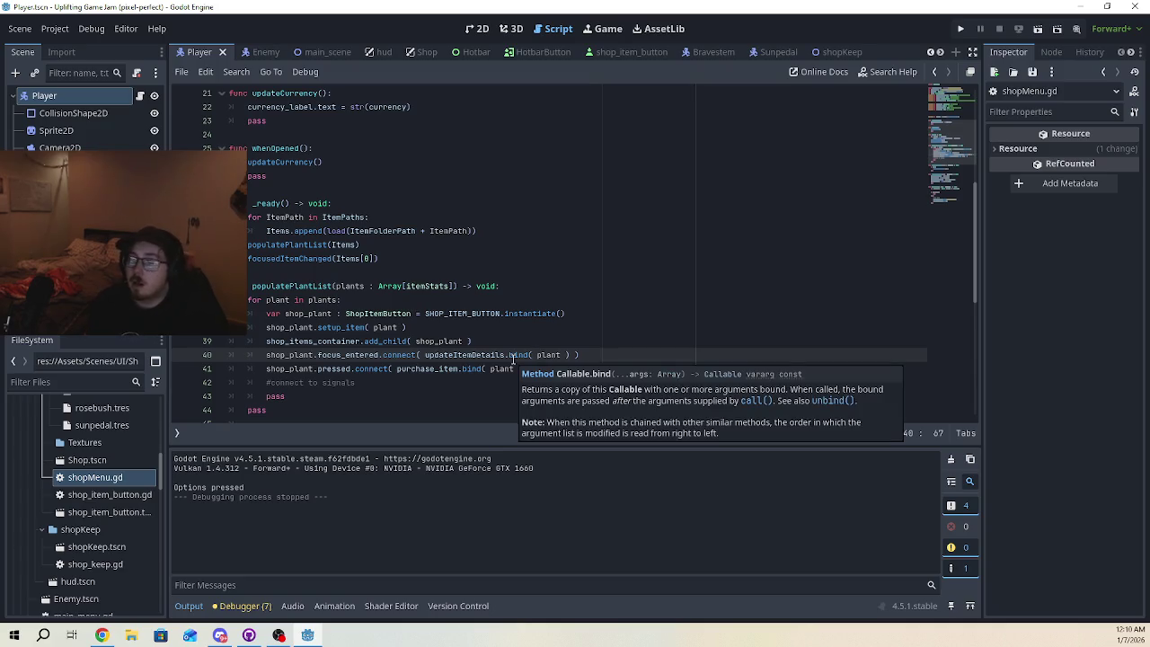